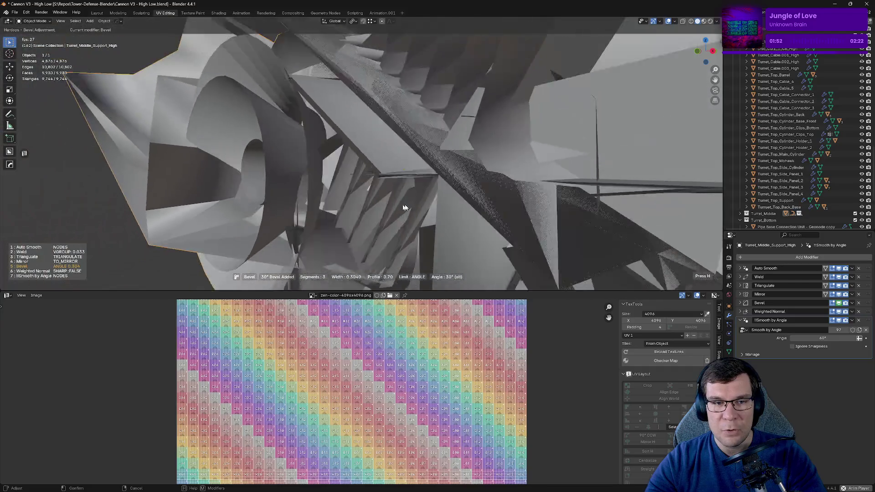
# Step: Confirm a 0.006 Hardops bevel, then put Bevel first and Mirror last in the stack
pyautogui.write('.006')
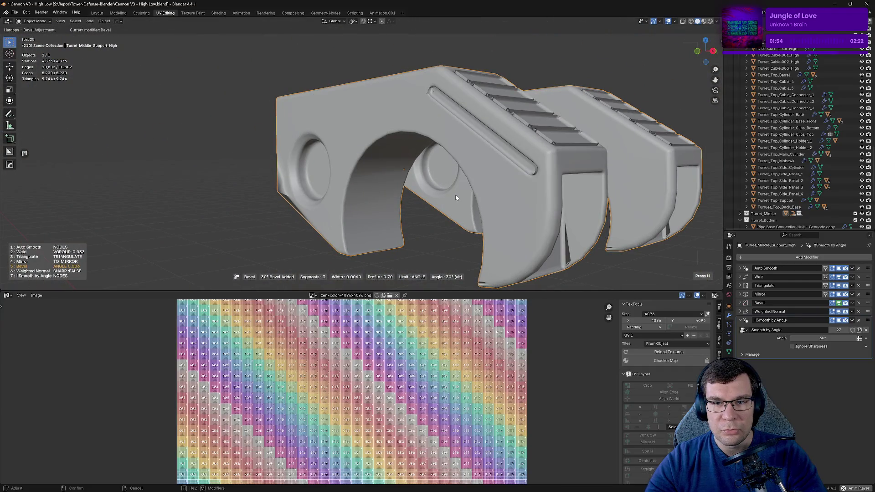
pyautogui.click(462, 199)
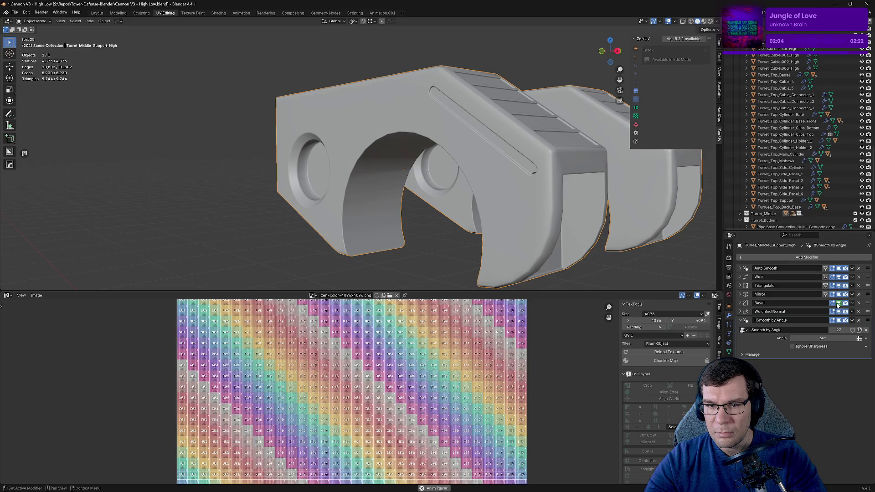
pyautogui.moveTo(862, 304); pyautogui.dragTo(862, 267)
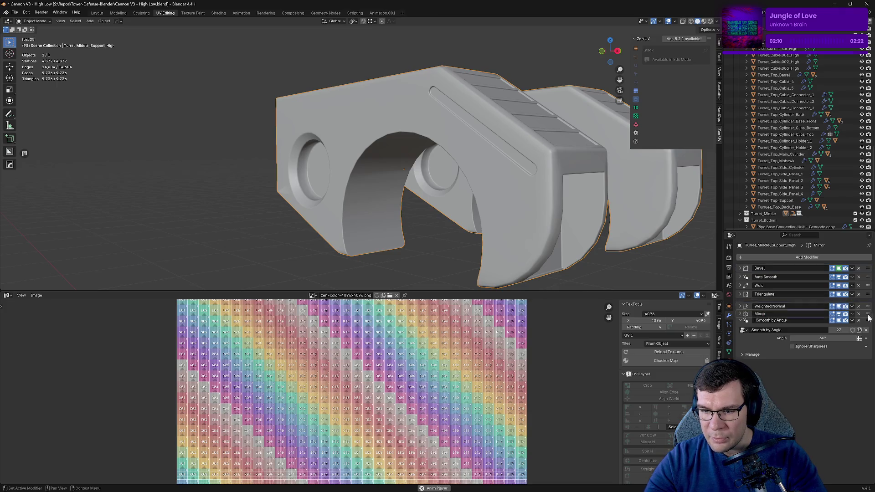
pyautogui.moveTo(866, 303); pyautogui.dragTo(864, 356)
pyautogui.click(744, 311)
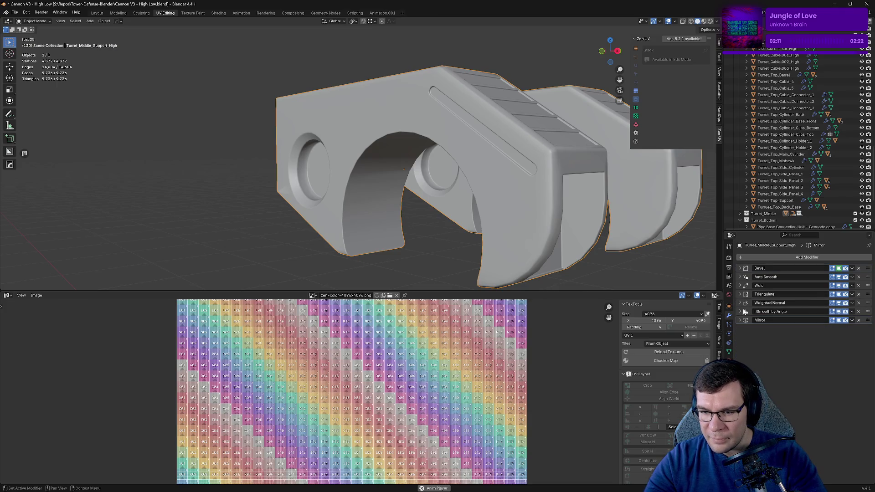
# Step: Show the Bevel modifier's settings and zoom in on the support's round hole
pyautogui.click(740, 269)
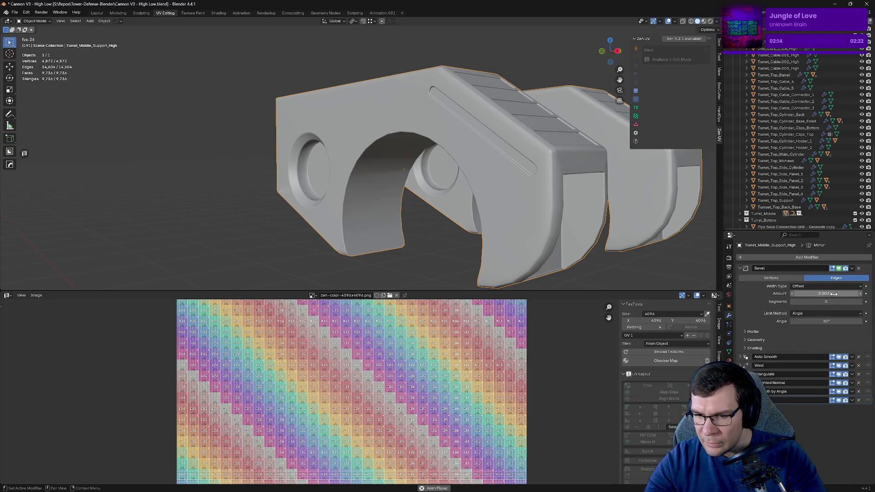
pyautogui.moveTo(411, 191); pyautogui.dragTo(396, 204, button='middle')
pyautogui.scroll(4, 396, 204)
pyautogui.moveTo(495, 156)
pyautogui.mouseDown(button='middle')
pyautogui.moveTo(502, 173)
pyautogui.moveTo(430, 173)
pyautogui.mouseUp(button='middle')
# Step: Inspect the support's bevelled edges in Edit Mode and set Bevel Amount to 0.001 m
pyautogui.press('Tab')
pyautogui.moveTo(377, 181); pyautogui.dragTo(260, 186, button='middle')
pyautogui.scroll(4, 390, 164)
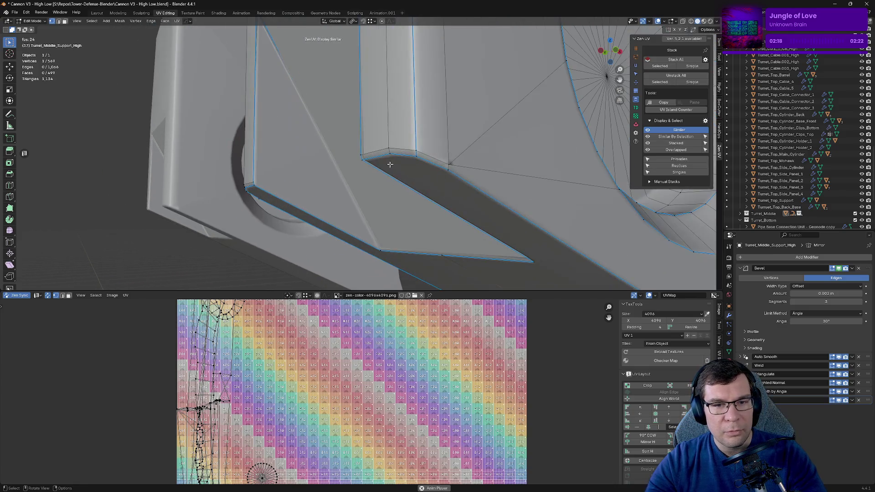
pyautogui.moveTo(498, 173); pyautogui.dragTo(451, 175, button='middle')
pyautogui.click(802, 294)
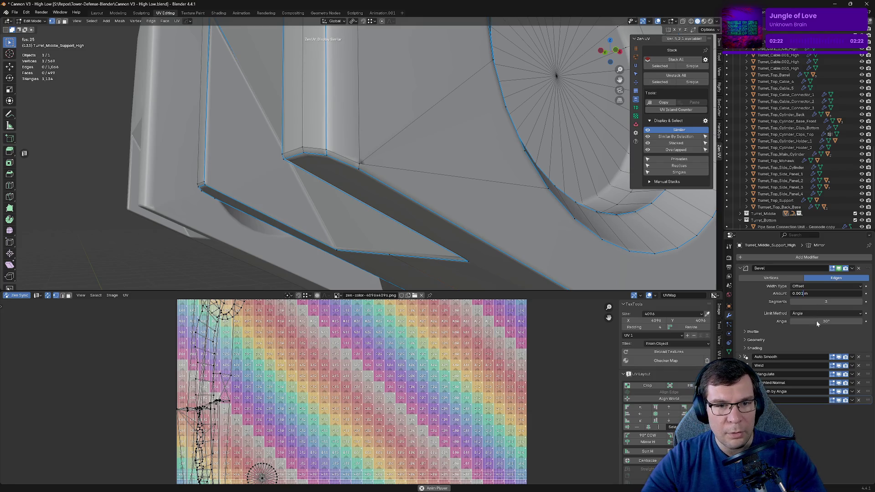
pyautogui.press('Return')
# Step: Return to Object Mode, leave local view, and select the turret's main cylinder
pyautogui.moveTo(468, 266)
pyautogui.mouseDown(button='middle')
pyautogui.moveTo(537, 182)
pyautogui.moveTo(465, 210)
pyautogui.moveTo(324, 184)
pyautogui.mouseUp(button='middle')
pyautogui.press('Tab')
pyautogui.press('KP_Divide')
pyautogui.click(497, 141)
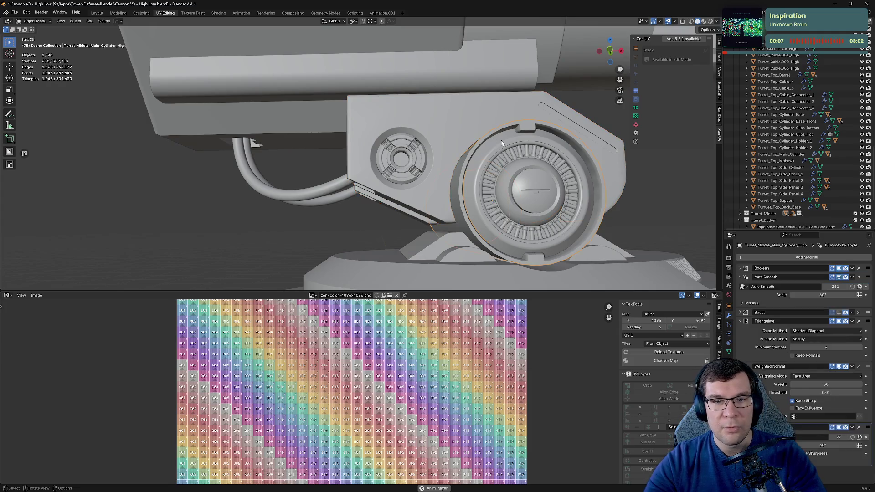
# Step: Collapse the main cylinder's Triangulate, Weighted Normal and Smooth by Angle modifier panels
pyautogui.click(743, 286)
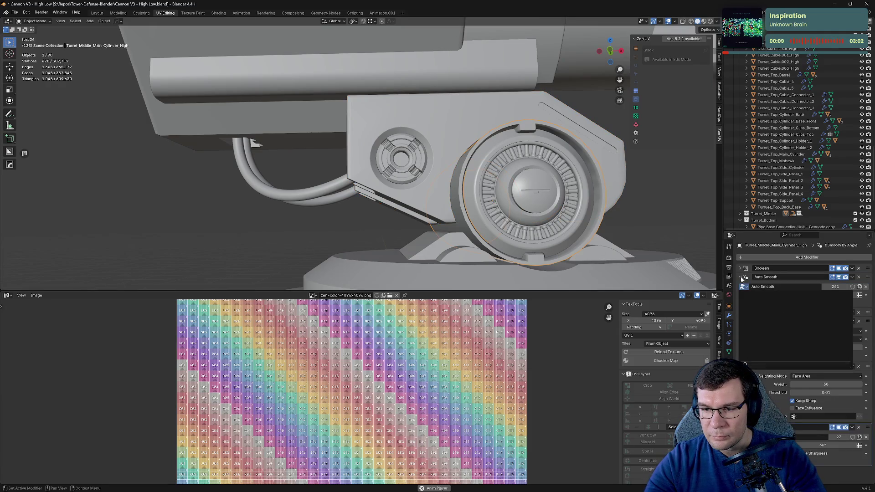
pyautogui.press('Escape')
pyautogui.click(741, 285)
pyautogui.click(740, 296)
pyautogui.click(740, 303)
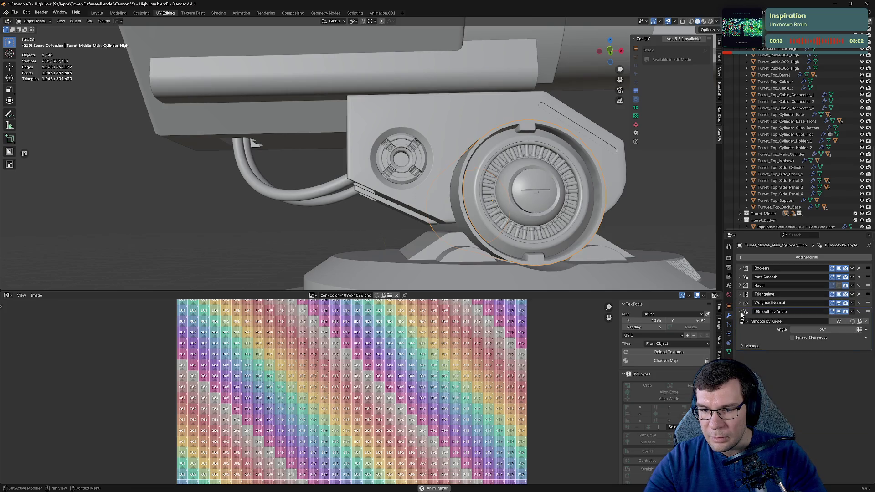
pyautogui.click(741, 312)
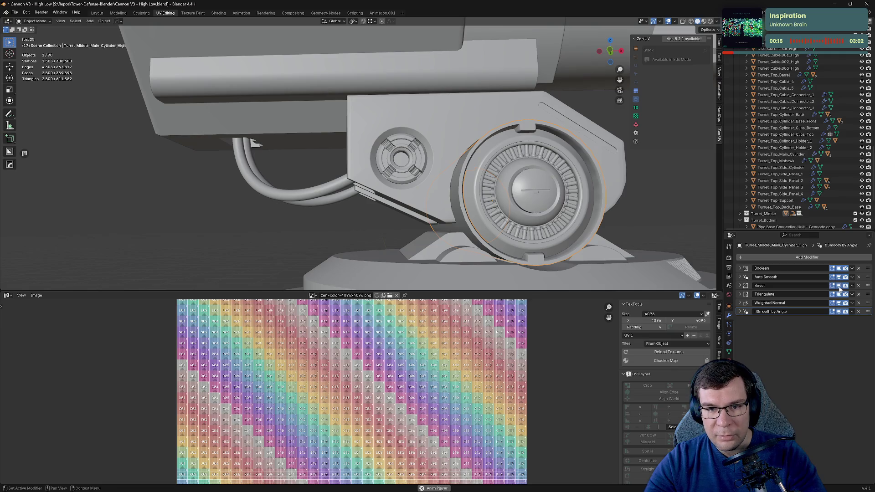
# Step: Check the main cylinder's Bevel Amount without changing it
pyautogui.scroll(2, 676, 258)
pyautogui.click(741, 286)
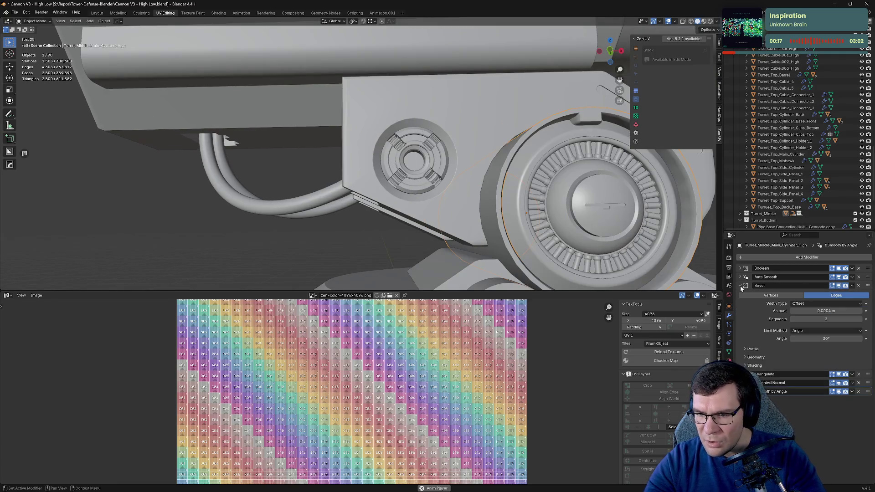
pyautogui.click(841, 310)
pyautogui.press('Escape')
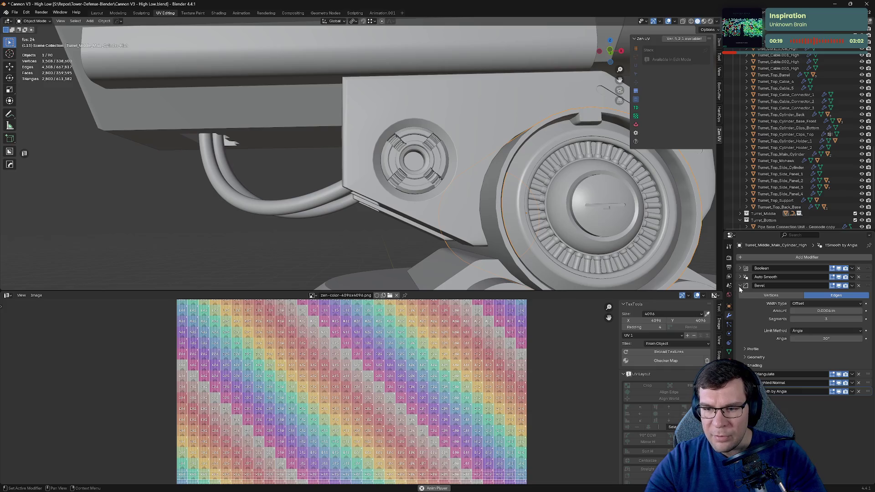
# Step: Reselect the middle support and review its bevel amount of 0.0006 m
pyautogui.click(319, 105)
pyautogui.moveTo(319, 105); pyautogui.dragTo(336, 120, button='middle')
pyautogui.moveTo(431, 175); pyautogui.dragTo(560, 185, button='middle')
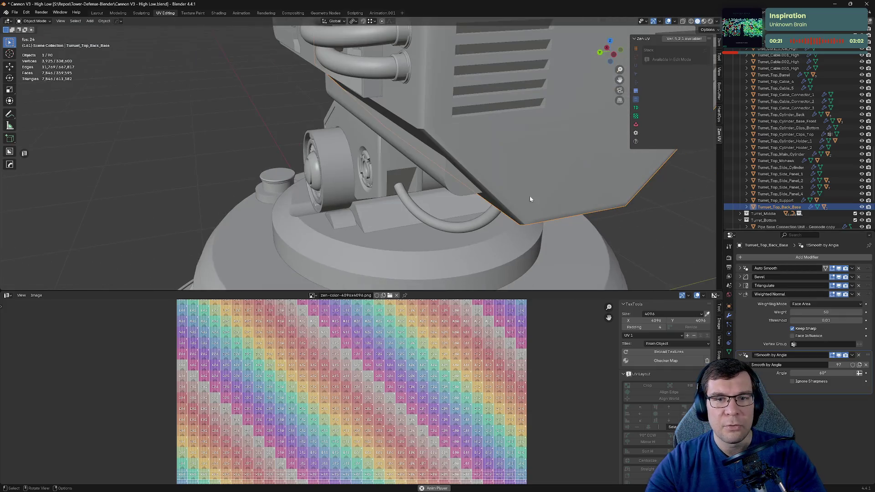
pyautogui.click(559, 184)
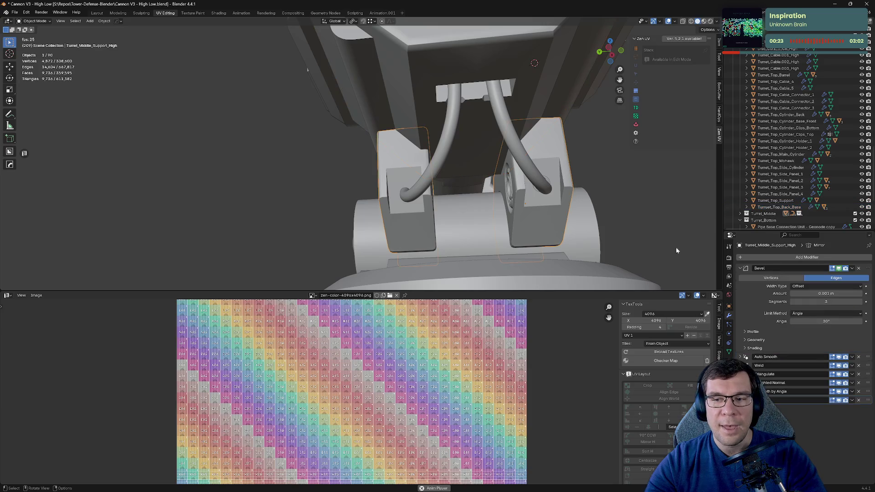
pyautogui.click(835, 293)
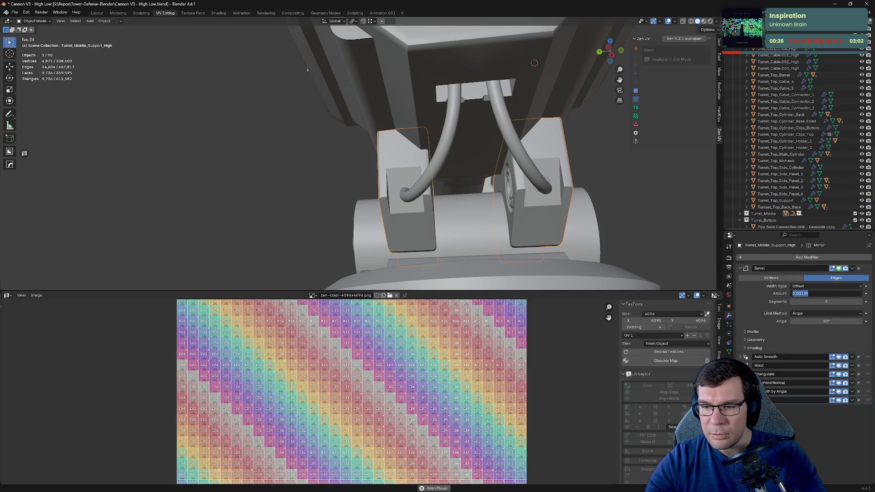
pyautogui.write('04')
pyautogui.press('Return')
# Step: Put the middle support into Edit Mode so its UVs show
pyautogui.moveTo(518, 201)
pyautogui.mouseDown(button='middle')
pyautogui.moveTo(468, 205)
pyautogui.moveTo(524, 151)
pyautogui.mouseUp(button='middle')
pyautogui.press('Tab')
pyautogui.scroll(5, 777, 97)
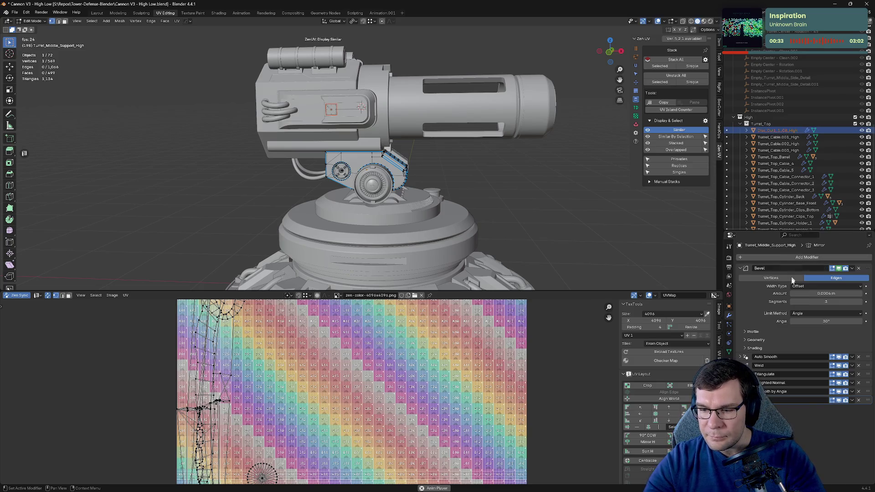
pyautogui.click(739, 267)
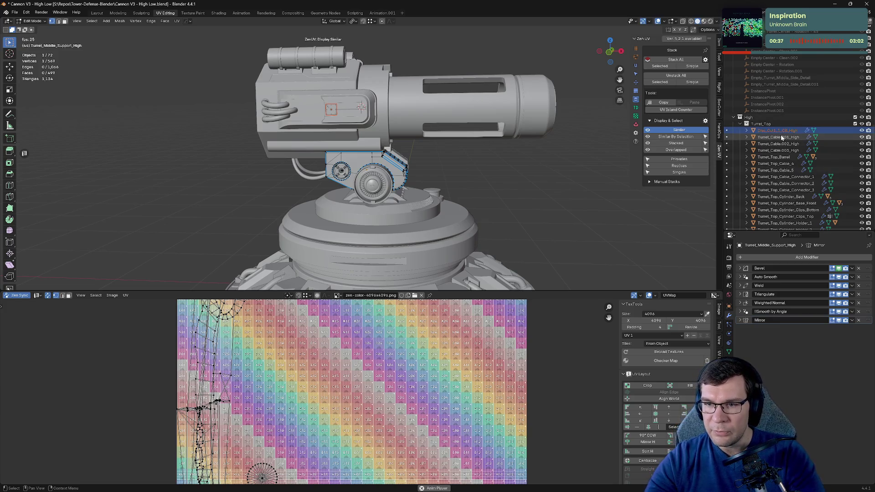
pyautogui.scroll(-3, 504, 189)
pyautogui.scroll(4, 510, 180)
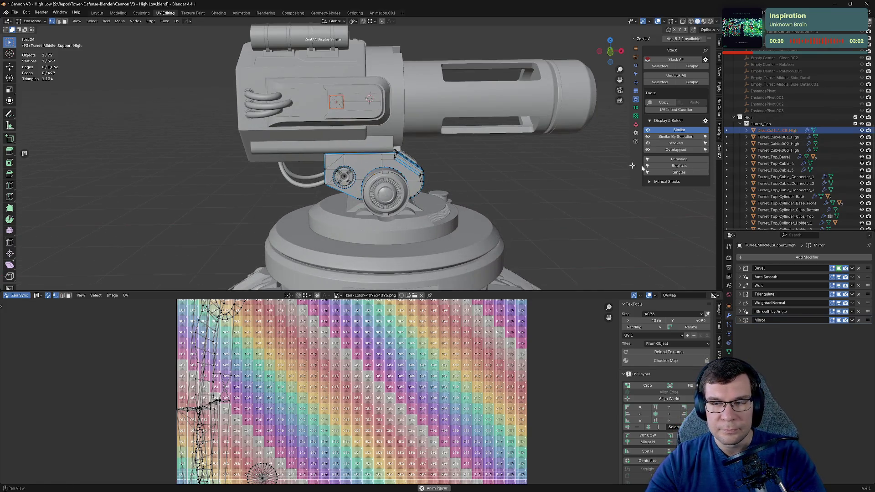
pyautogui.click(778, 138)
pyautogui.click(778, 144)
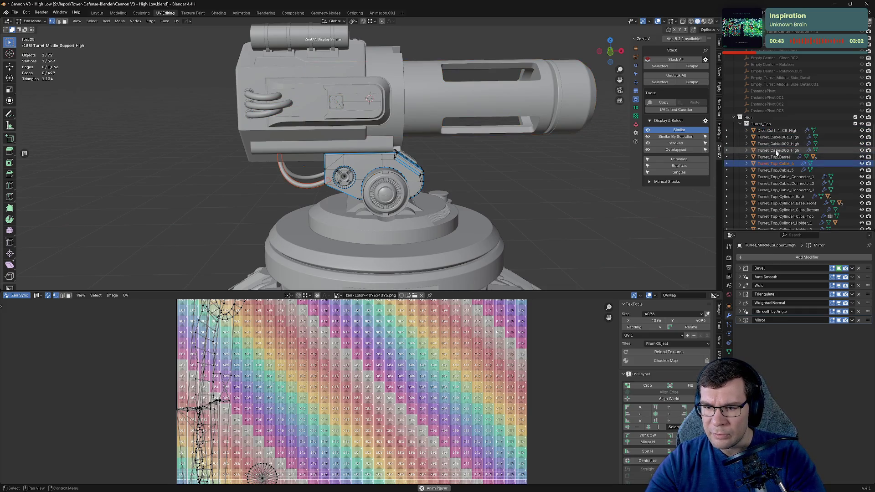
pyautogui.click(780, 204)
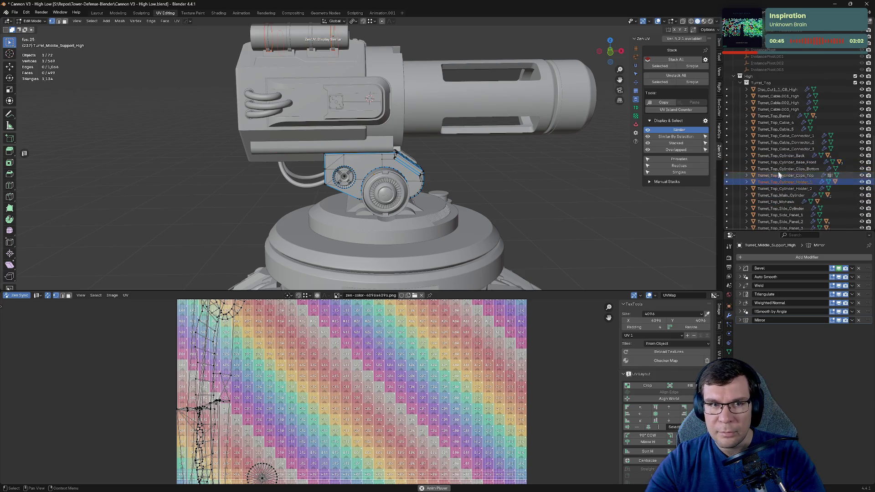
pyautogui.scroll(1, 775, 145)
pyautogui.click(775, 144)
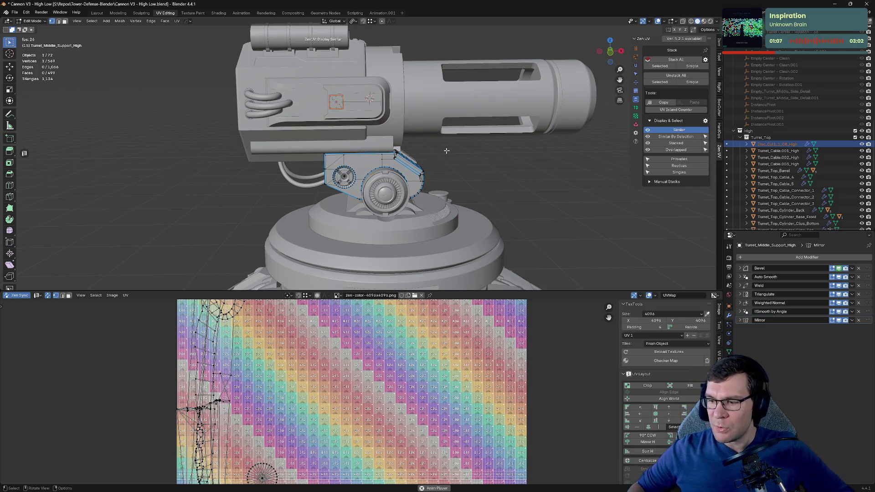
pyautogui.scroll(-2, 280, 306)
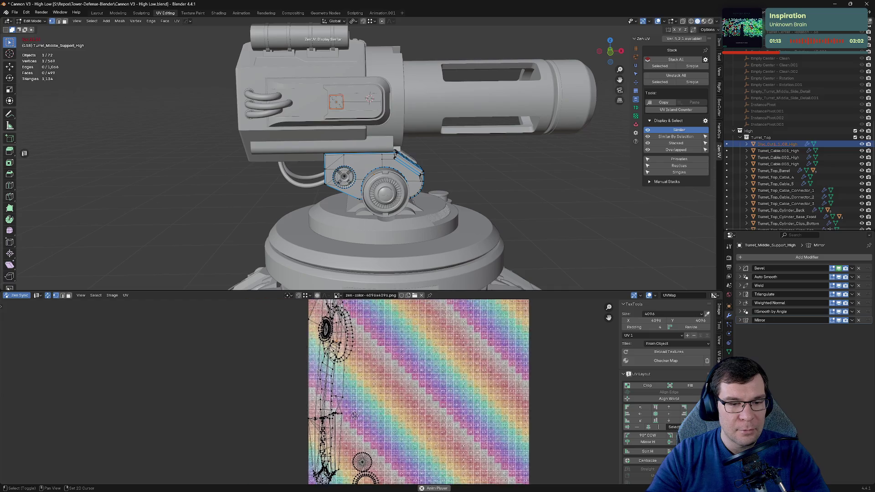
# Step: Return to Object Mode, browse from Turret_Cable.001_High down the Outliner, and switch to Layout
pyautogui.press('Tab')
pyautogui.press('Tab')
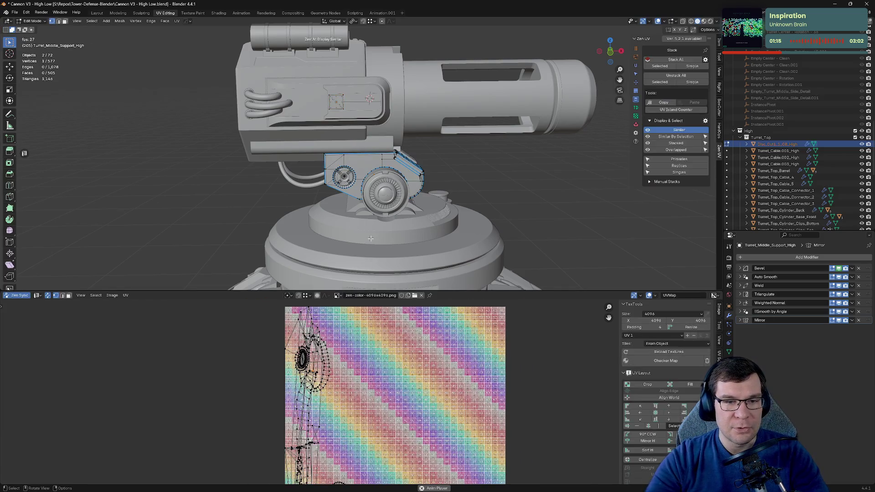
pyautogui.click(776, 151)
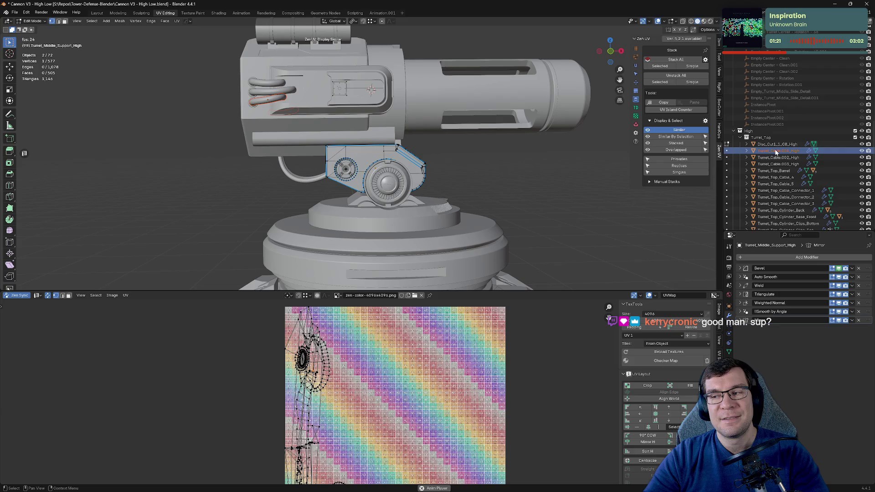
pyautogui.press('Down')
pyautogui.press('Down')
pyautogui.press('Down')
pyautogui.press('Down')
pyautogui.press('Down')
pyautogui.press('Down')
pyautogui.press('Down')
pyautogui.press('Down')
pyautogui.press('Down')
pyautogui.press('Down')
pyautogui.press('Down')
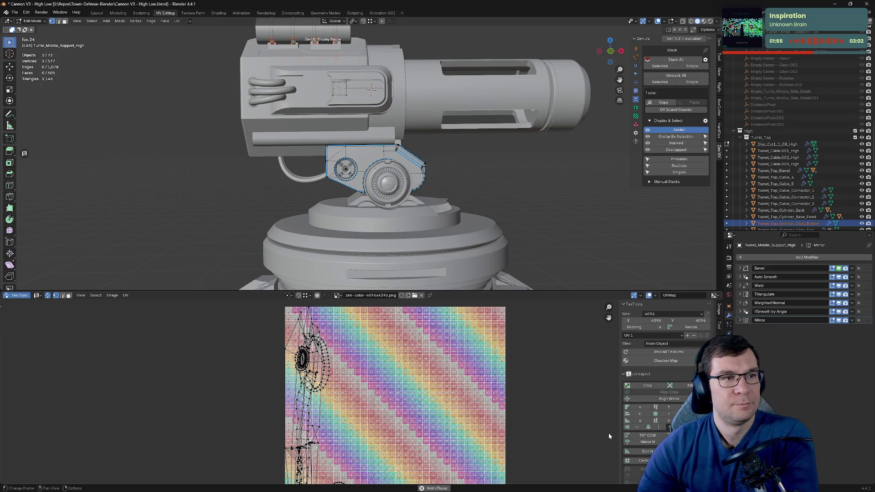
pyautogui.click(97, 13)
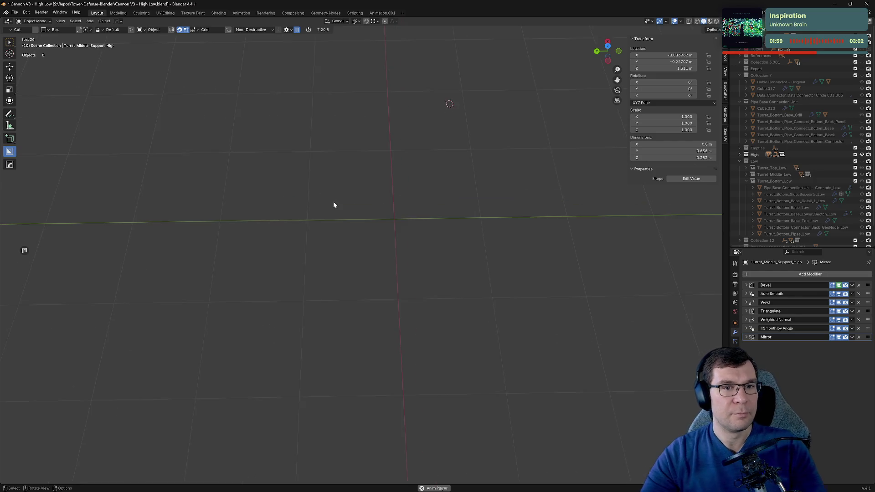
# Step: Go back to the UV Editing workspace and frame the selected middle support
pyautogui.press('Tab')
pyautogui.press('KP_Decimal')
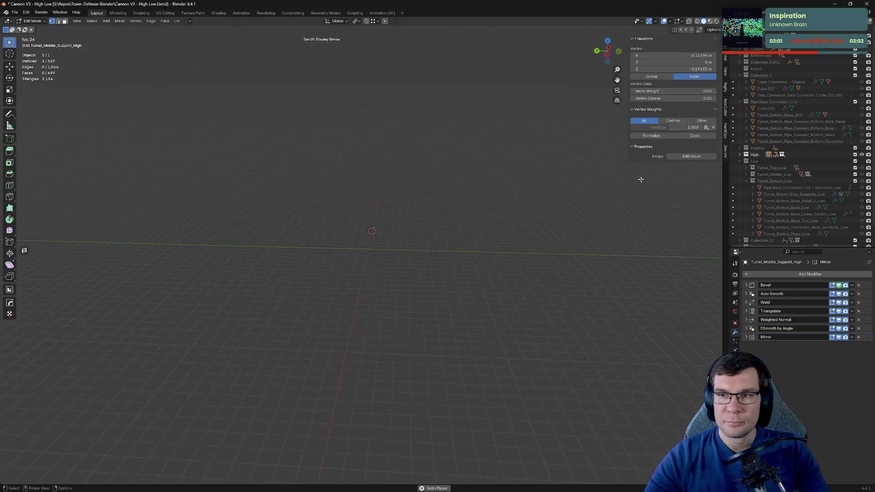
pyautogui.click(164, 13)
pyautogui.press('KP_Decimal')
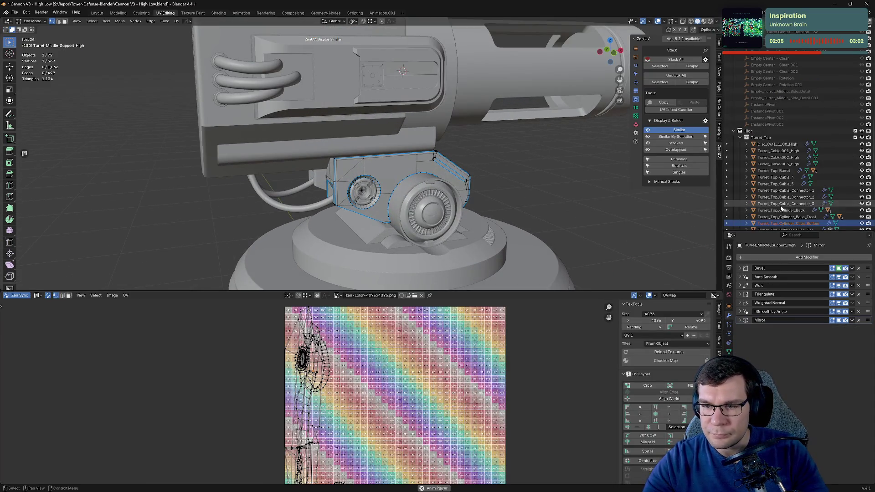
pyautogui.scroll(-3, 778, 176)
# Step: Step down the Outliner list to Side_Panel_2
pyautogui.press('Down')
pyautogui.press('Down')
pyautogui.press('Down')
pyautogui.press('Down')
pyautogui.press('Down')
pyautogui.press('Down')
pyautogui.press('Down')
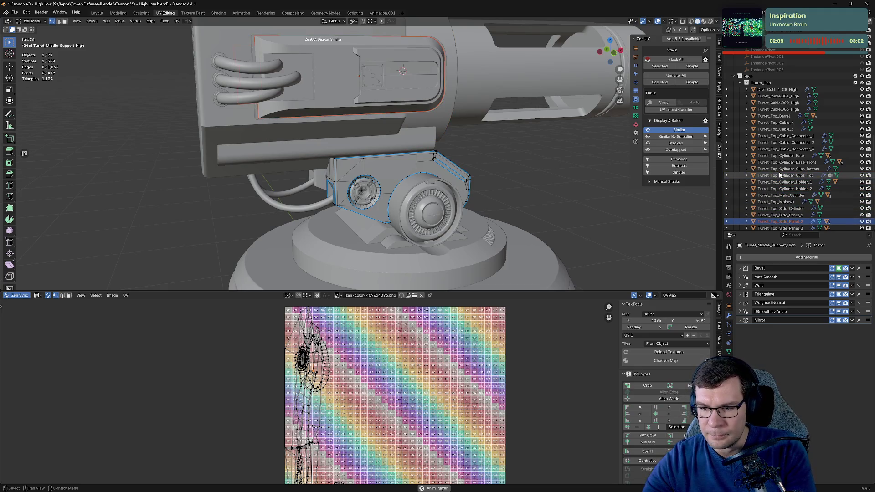
pyautogui.press('Down')
pyautogui.scroll(-5, 778, 172)
pyautogui.press('Down')
pyautogui.press('Down')
pyautogui.press('Down')
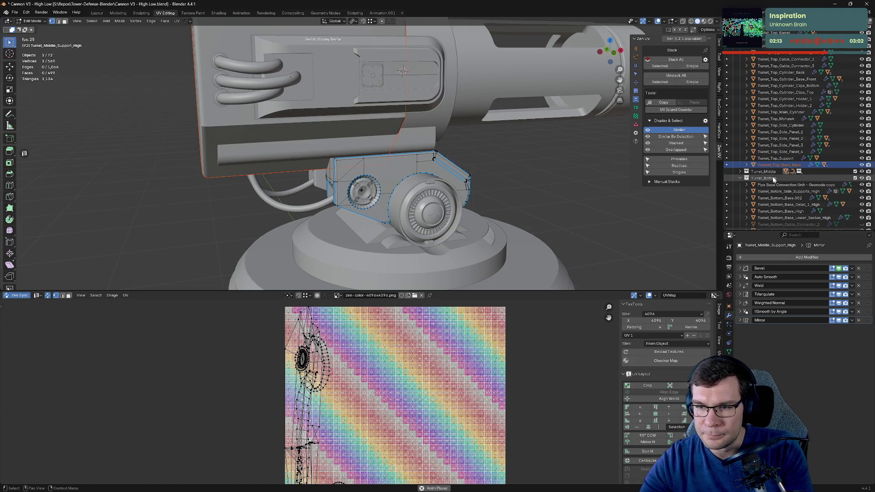
# Step: Expand Turret_Middle's Round_Detail_1 group and step through its parts
pyautogui.click(743, 178)
pyautogui.click(741, 177)
pyautogui.click(748, 184)
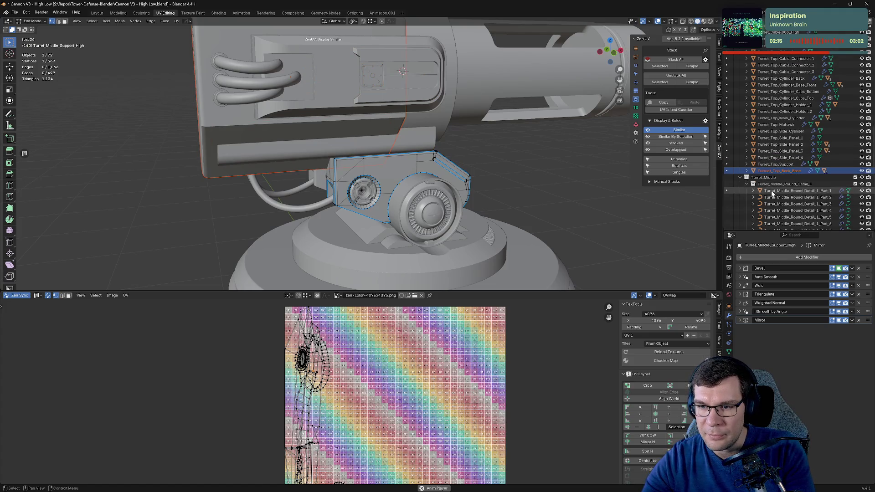
pyautogui.click(793, 192)
pyautogui.press('Down')
pyautogui.press('Down')
pyautogui.press('Down')
pyautogui.press('Down')
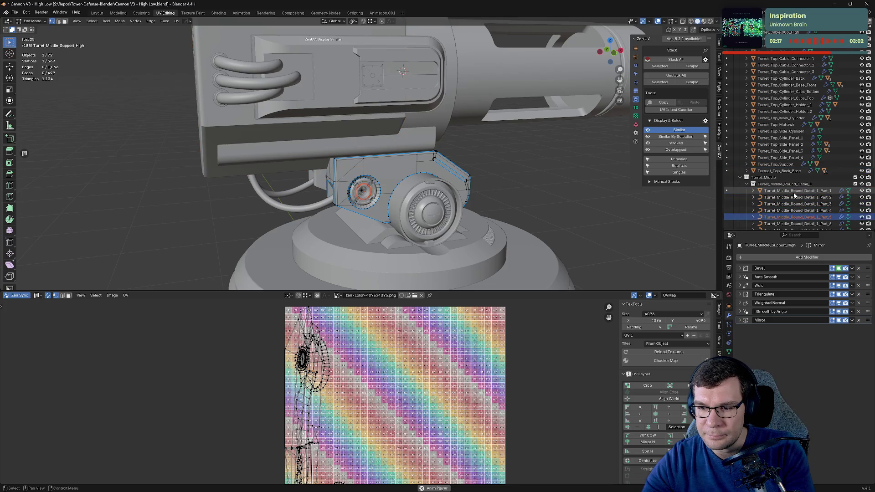
pyautogui.press('Down')
pyautogui.press('Down')
pyautogui.press('Down')
# Step: Expand Round_Detail_2, browse its parts, then switch to the Layout workspace
pyautogui.press('Down')
pyautogui.press('Down')
pyautogui.press('Down')
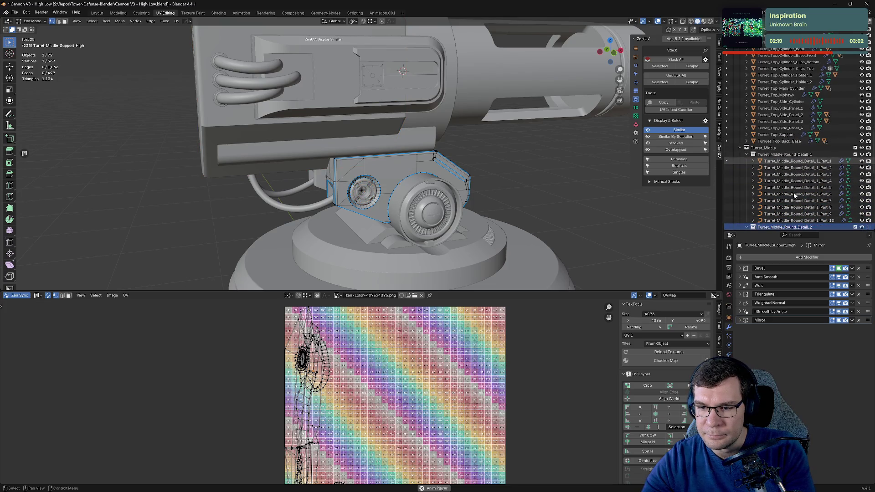
pyautogui.press('Right')
pyautogui.press('Down')
pyautogui.press('Down')
pyautogui.press('Down')
pyautogui.press('Down')
pyautogui.press('Down')
pyautogui.press('Down')
pyautogui.press('Down')
pyautogui.press('Down')
pyautogui.press('Down')
pyautogui.press('Down')
pyautogui.press('Down')
pyautogui.press('Down')
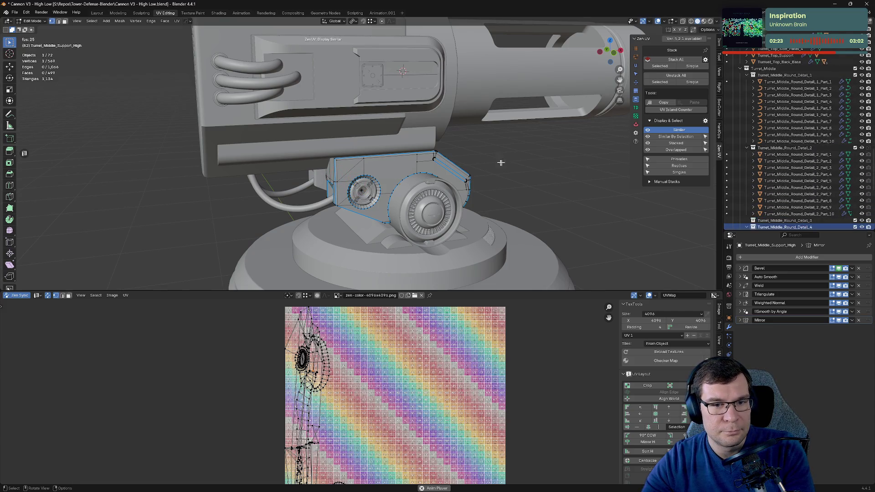
pyautogui.scroll(-4, 494, 160)
pyautogui.scroll(-2, 494, 161)
pyautogui.press('Up')
pyautogui.press('Up')
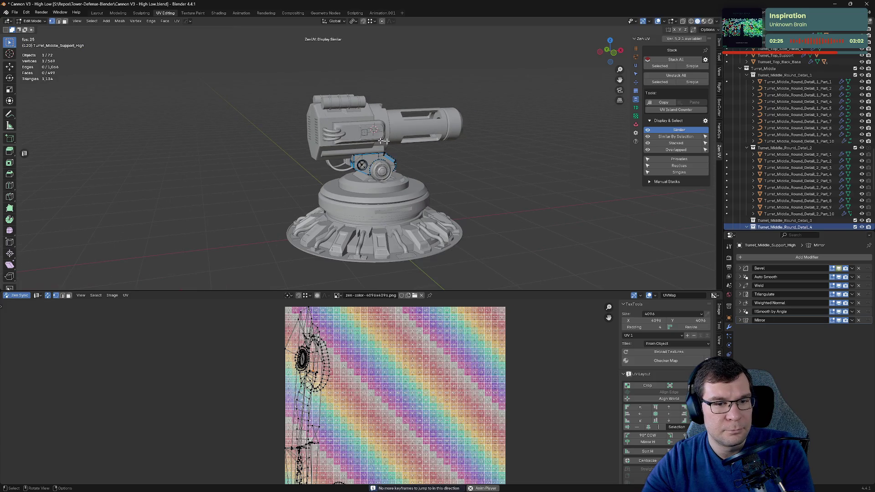
pyautogui.click(97, 13)
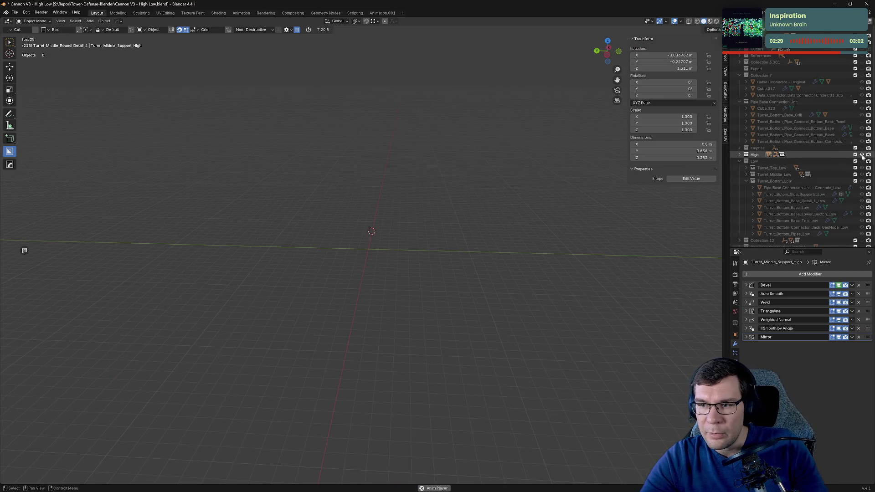
# Step: Expand the High collection and make the Geonode copy object active
pyautogui.click(739, 154)
pyautogui.click(802, 181)
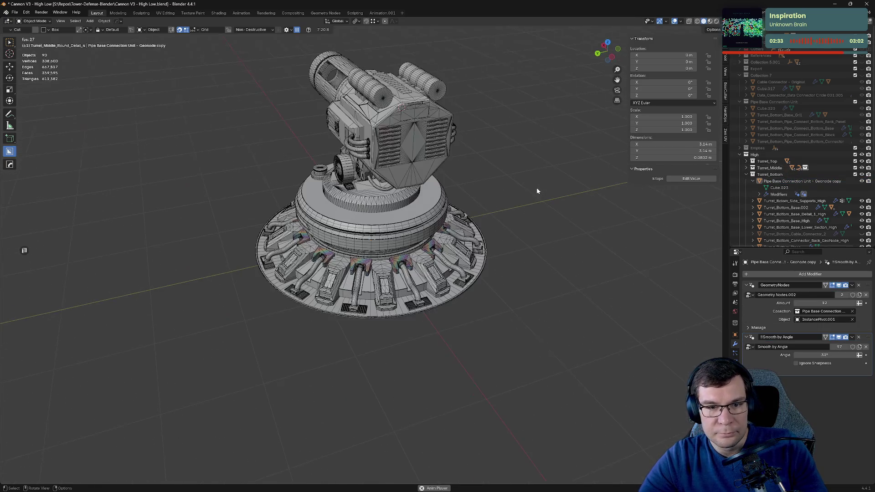
pyautogui.moveTo(537, 187)
pyautogui.mouseDown(button='middle')
pyautogui.moveTo(526, 160)
pyautogui.moveTo(467, 167)
pyautogui.mouseUp(button='middle')
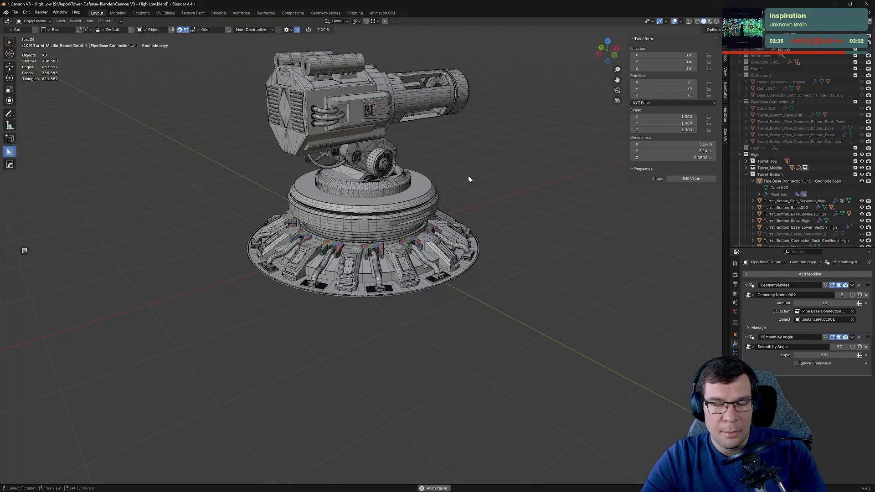
# Step: Select Disc_Cut1_1_C8_High under Turret_Top and collapse its Smooth by Angle panel
pyautogui.click(746, 161)
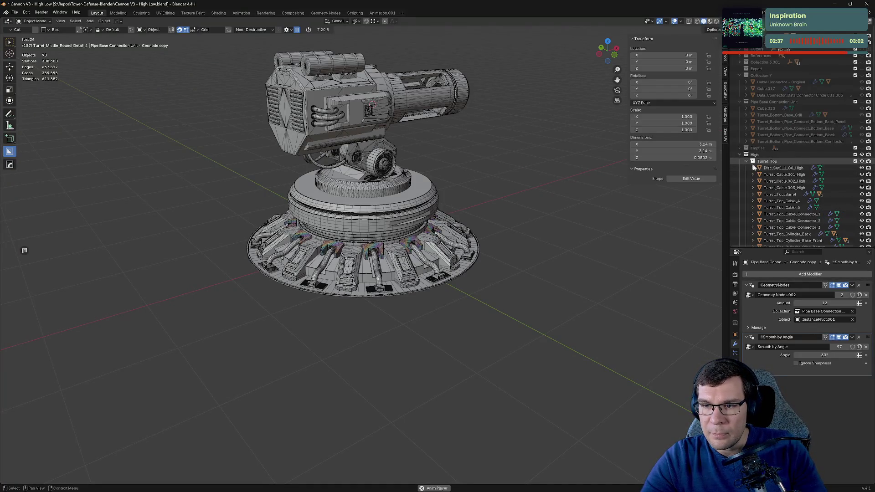
pyautogui.click(782, 167)
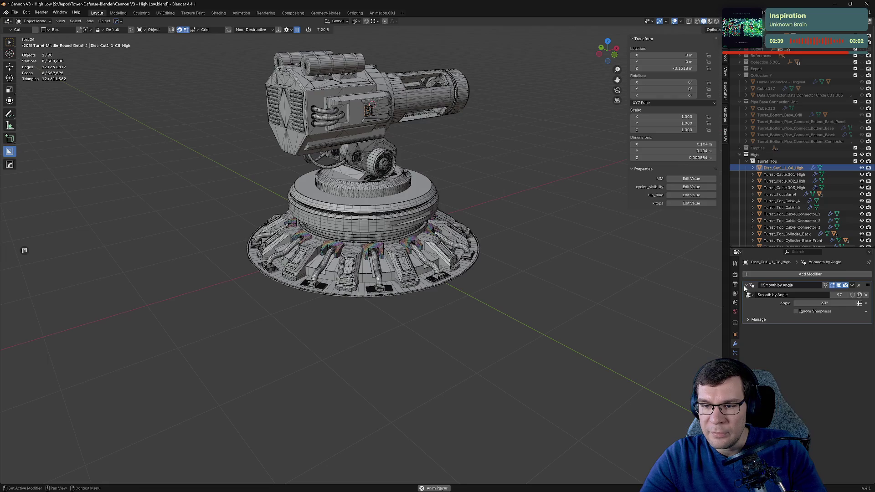
pyautogui.click(745, 285)
pyautogui.scroll(10, 501, 119)
pyautogui.scroll(-6, 500, 119)
pyautogui.keyDown('shift'); pyautogui.moveTo(472, 110); pyautogui.dragTo(521, 272, button='middle'); pyautogui.keyUp('shift')
pyautogui.scroll(3, 501, 236)
pyautogui.keyDown('shift'); pyautogui.moveTo(502, 236); pyautogui.dragTo(510, 257, button='middle'); pyautogui.keyUp('shift')
# Step: On Turret_Cable.001_High, collapse Mirror and Smooth by Angle and move Mirror below Smooth by Angle
pyautogui.click(783, 174)
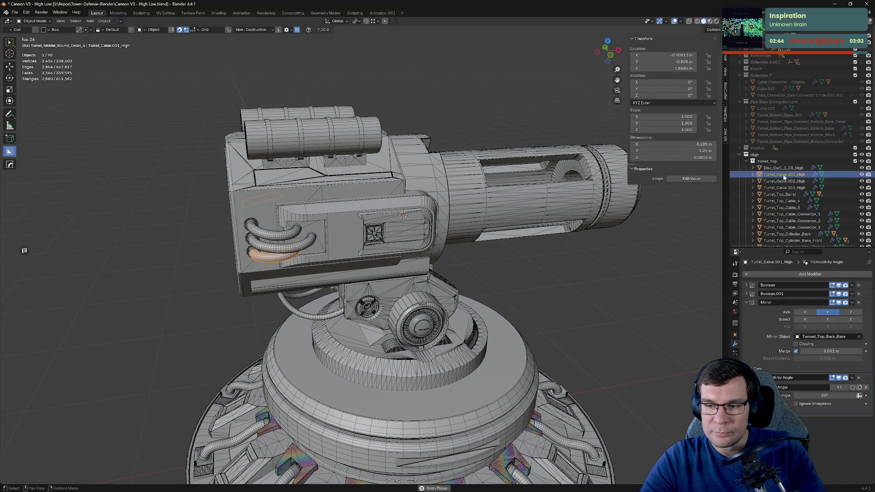
pyautogui.click(746, 302)
pyautogui.click(746, 311)
pyautogui.moveTo(793, 302); pyautogui.dragTo(795, 310)
pyautogui.scroll(4, 475, 291)
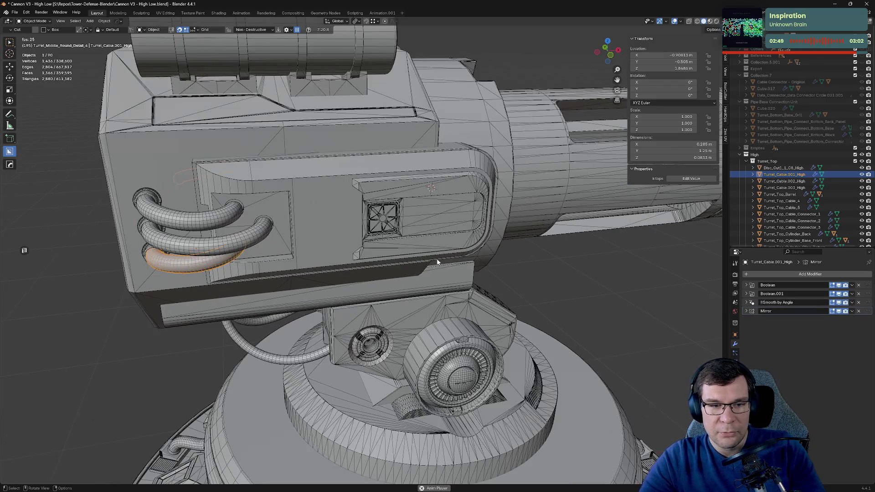
pyautogui.keyDown('shift'); pyautogui.moveTo(475, 291); pyautogui.dragTo(570, 337, button='middle'); pyautogui.keyUp('shift')
# Step: On Turret_Cable.002_High, collapse the panels and move Mirror to the stack bottom
pyautogui.click(783, 181)
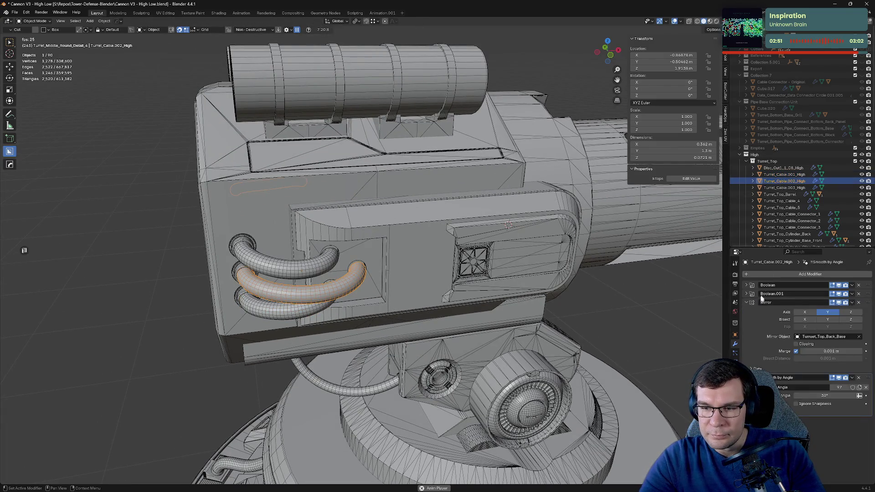
pyautogui.click(852, 305)
pyautogui.moveTo(866, 304); pyautogui.dragTo(866, 347)
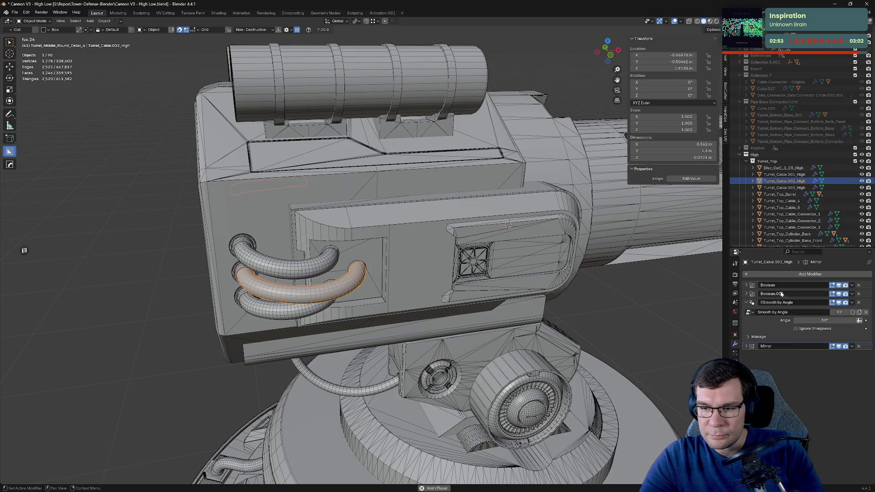
pyautogui.click(745, 303)
# Step: Collapse Weighted Normal, Mirror and Smooth by Angle on Turret_Cable.003_High
pyautogui.click(784, 188)
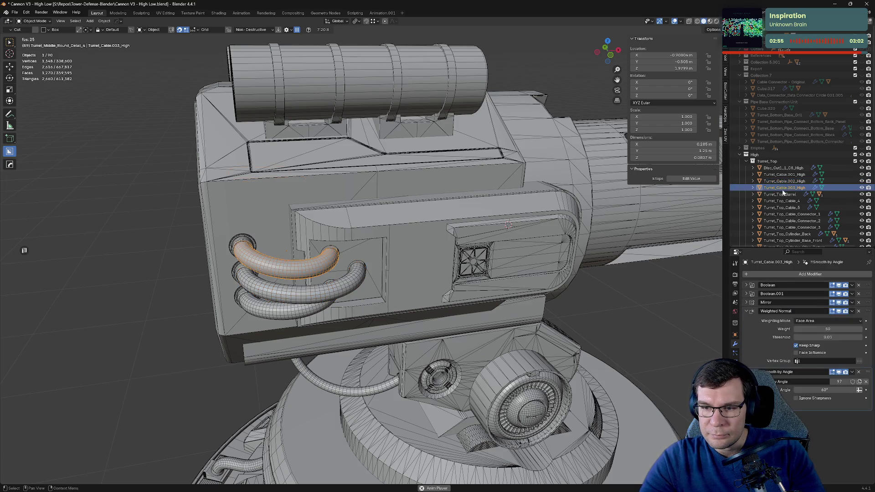
pyautogui.click(746, 311)
pyautogui.click(746, 303)
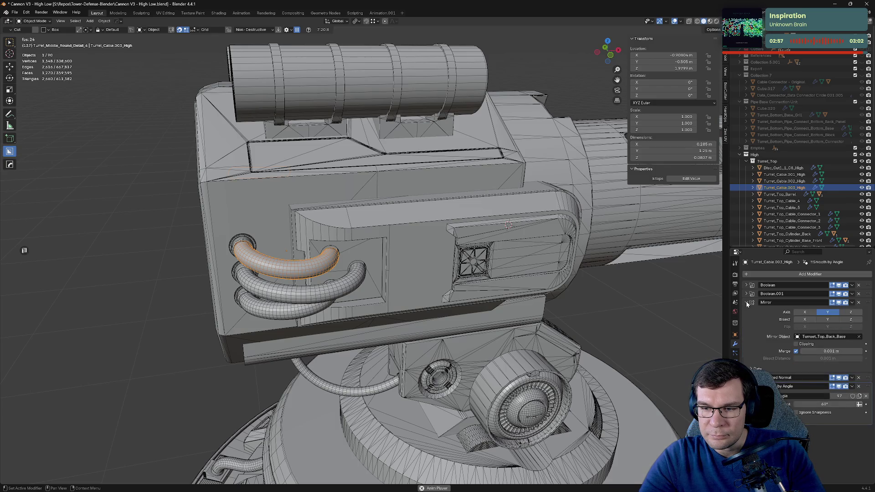
pyautogui.click(746, 303)
pyautogui.click(746, 319)
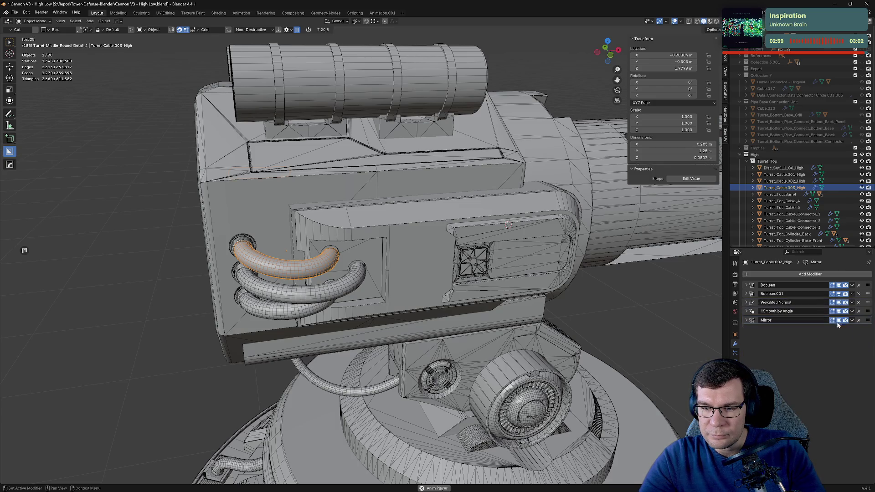
# Step: Collapse all Turret_Top_Barrel modifier panels: Auto Smooth, Triangulate, Weighted Normal, Smooth by Angle, Bevel
pyautogui.click(780, 194)
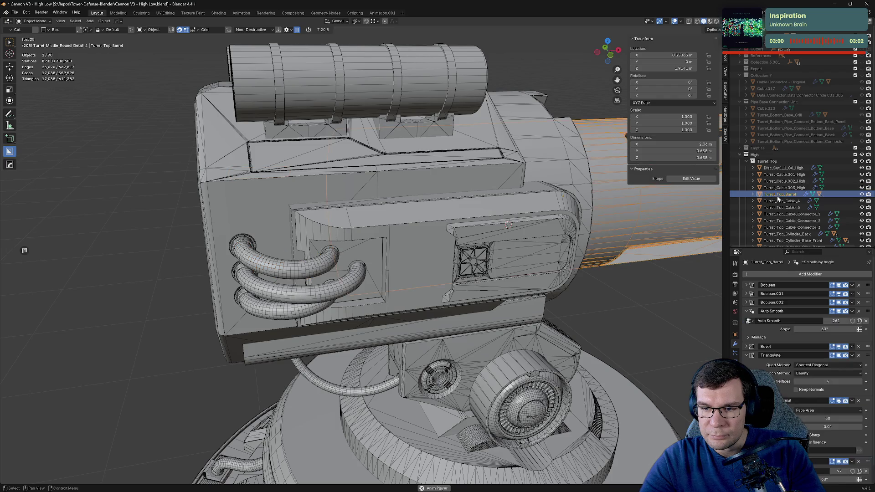
pyautogui.click(746, 312)
pyautogui.click(746, 328)
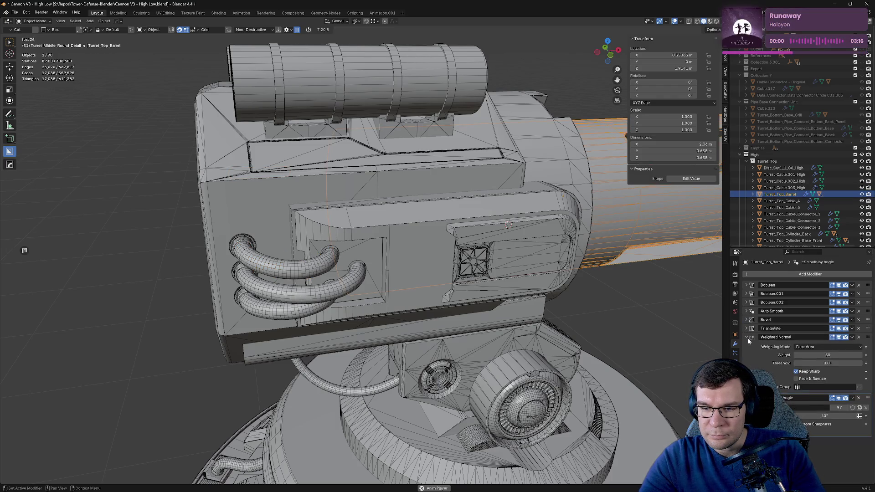
pyautogui.click(746, 336)
pyautogui.click(758, 346)
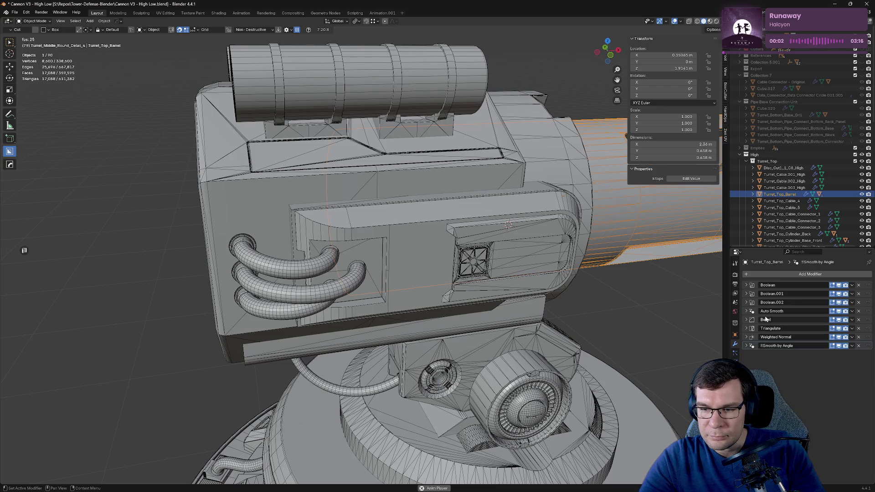
pyautogui.click(745, 320)
pyautogui.click(745, 320)
pyautogui.press('KP_Decimal')
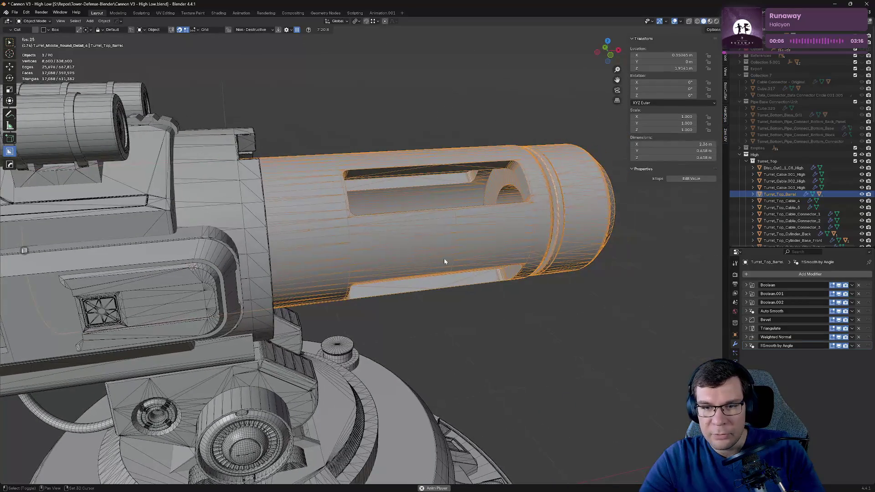
pyautogui.scroll(-5, 592, 219)
# Step: Collapse the modifier panels on Turret_Top_Cable_4 and Turret_Top_Cable_Connector_1
pyautogui.click(793, 201)
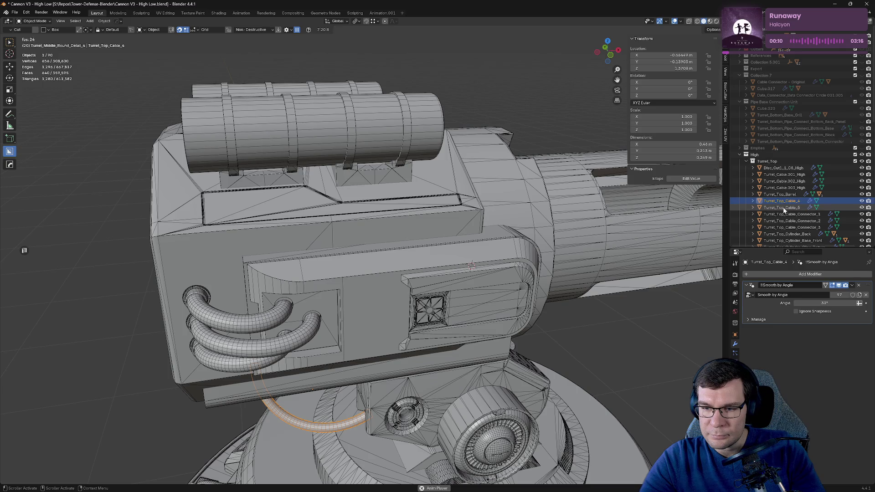
pyautogui.click(745, 284)
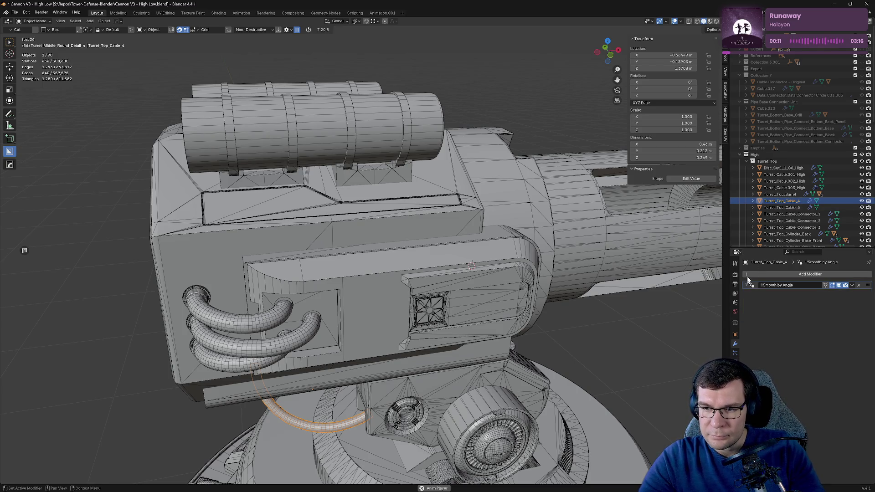
pyautogui.click(784, 213)
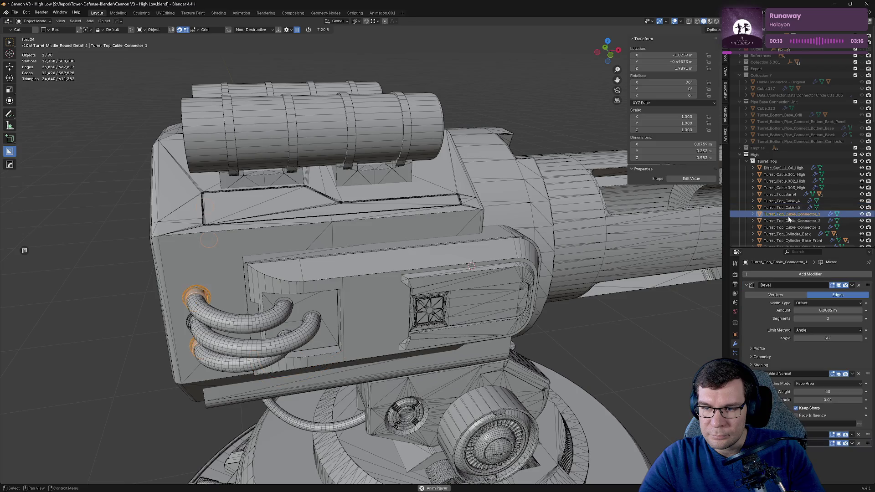
pyautogui.click(745, 284)
pyautogui.click(746, 294)
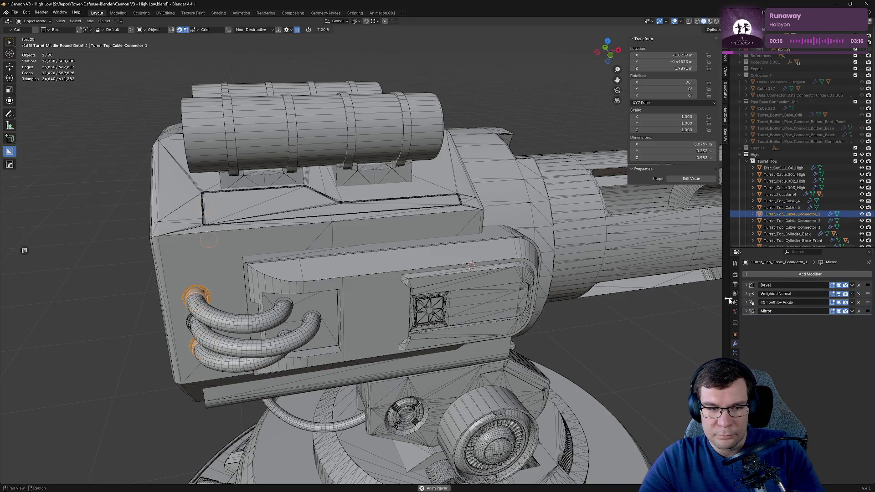
pyautogui.click(745, 285)
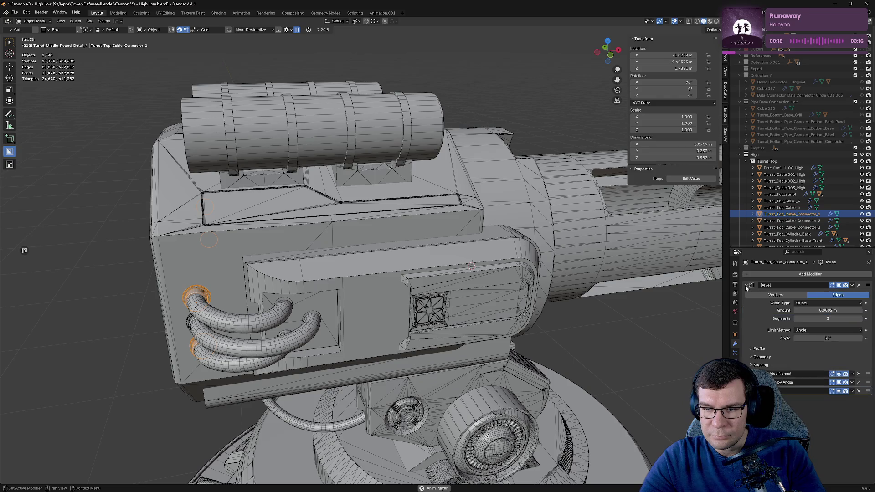
pyautogui.click(745, 286)
# Step: Collapse the modifier panels on Turret_Top_Cable_Connector_2 and Turret_Top_Cable_Connector_3
pyautogui.click(784, 220)
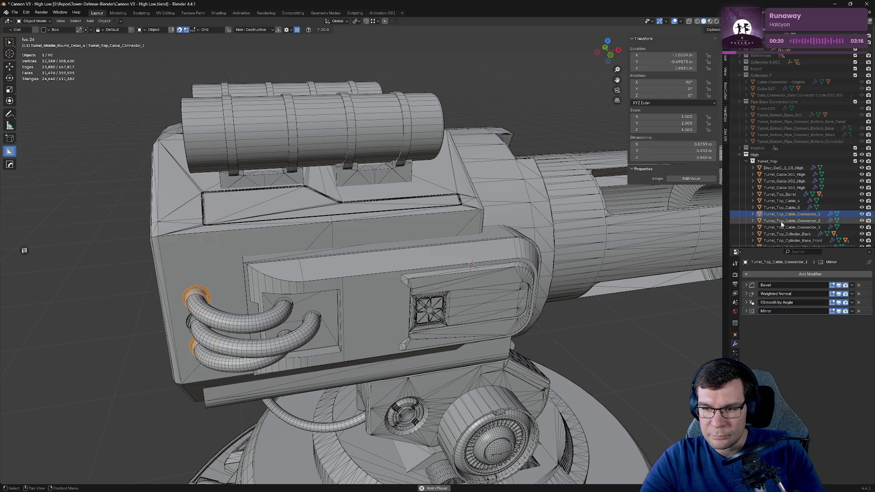
pyautogui.click(746, 285)
pyautogui.click(746, 285)
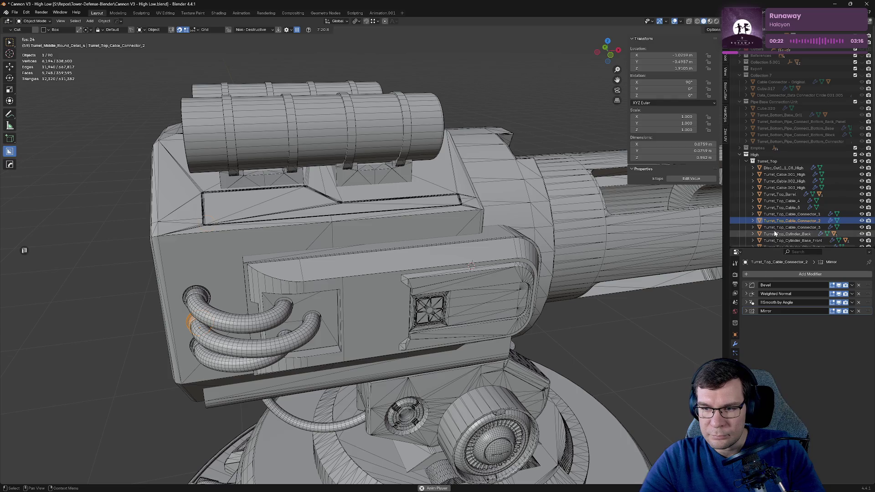
pyautogui.click(783, 227)
pyautogui.click(745, 294)
pyautogui.click(746, 295)
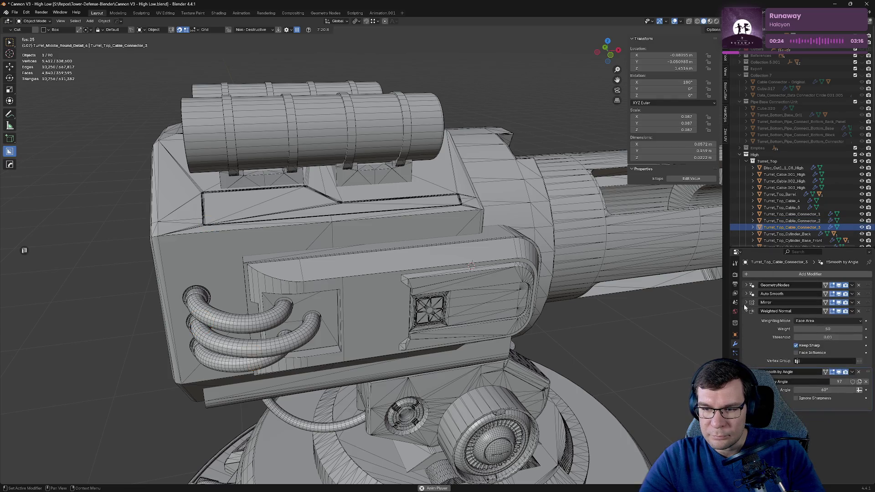
pyautogui.click(746, 311)
pyautogui.click(746, 321)
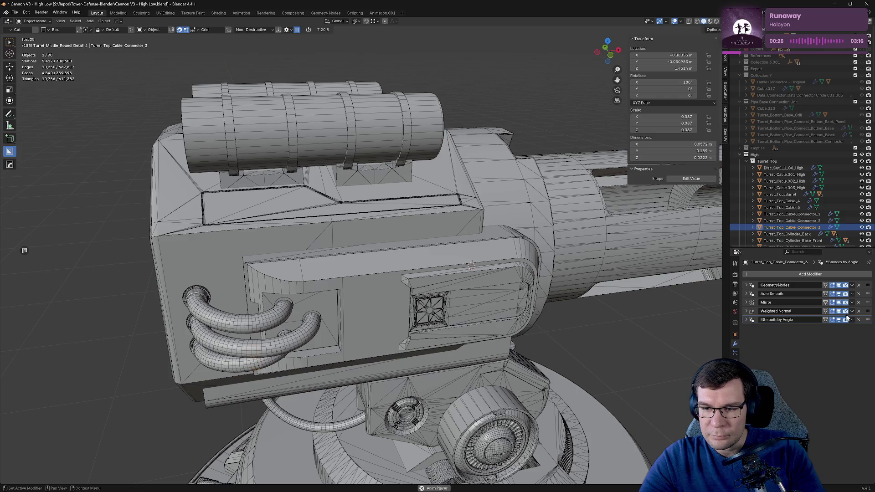
# Step: Collapse Auto Smooth, Weighted Normal and Smooth by Angle on Turret_Top_Cylinder_Back
pyautogui.click(787, 233)
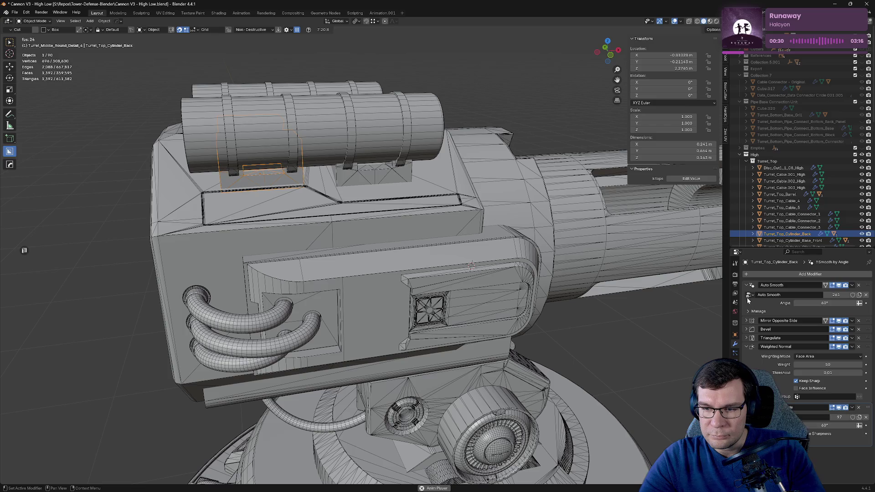
pyautogui.click(746, 285)
pyautogui.click(745, 320)
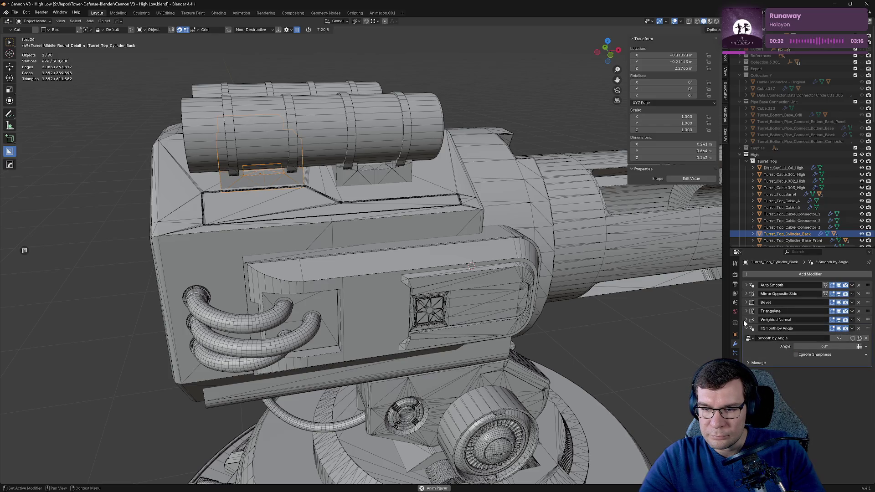
pyautogui.click(746, 329)
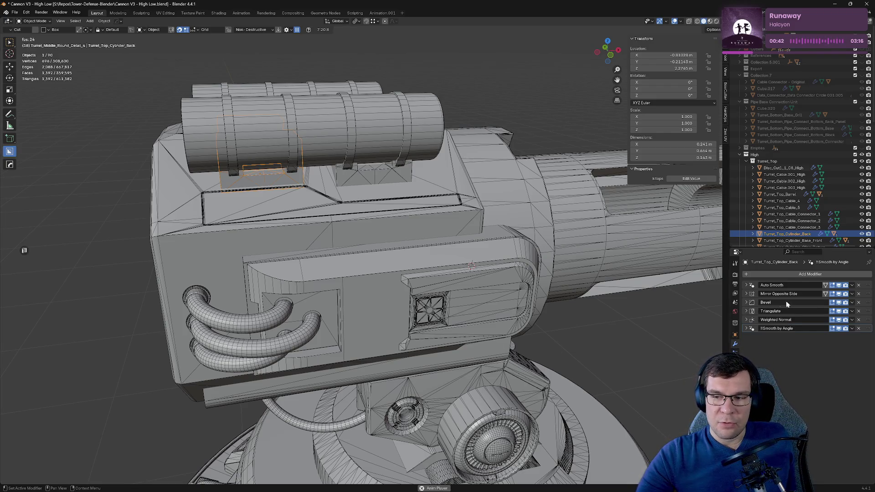
pyautogui.moveTo(319, 273); pyautogui.dragTo(434, 261, button='middle')
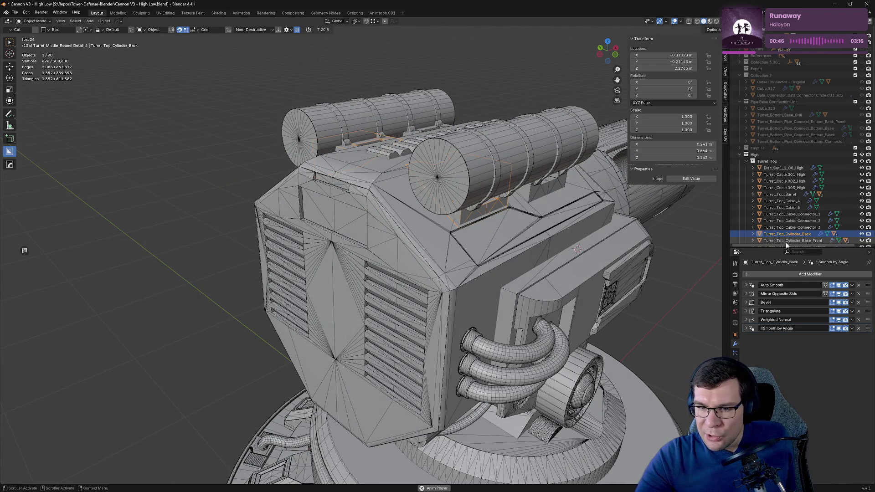
# Step: Collapse Turret_Top_Cylinder_Base_Front's Auto Smooth, Weighted Normal and Smooth by Angle modifier panels
pyautogui.scroll(-3, 786, 242)
pyautogui.click(792, 205)
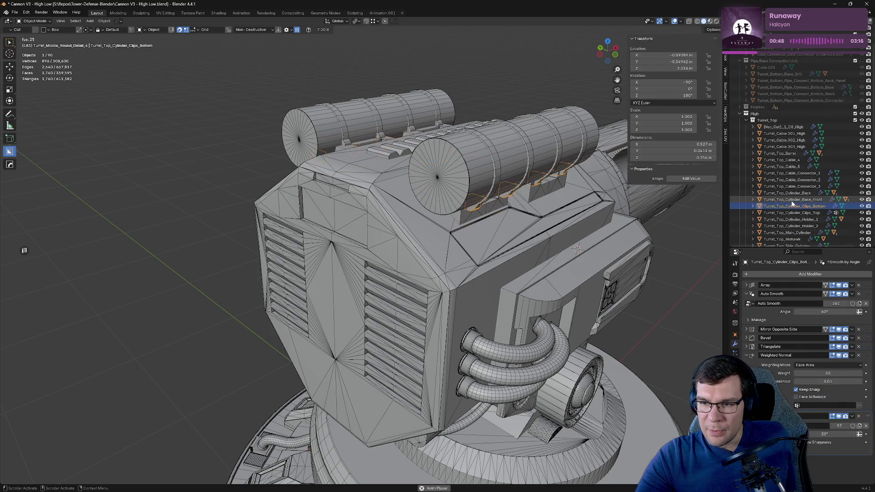
pyautogui.click(792, 200)
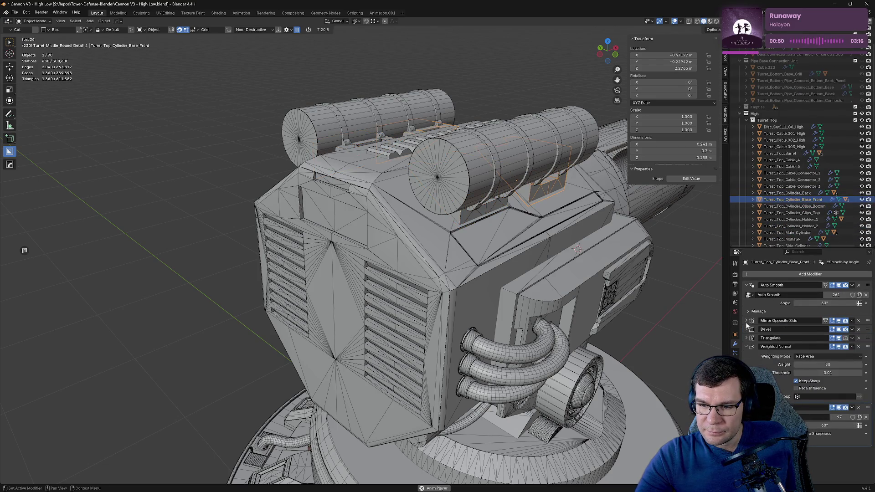
pyautogui.click(746, 287)
pyautogui.click(746, 320)
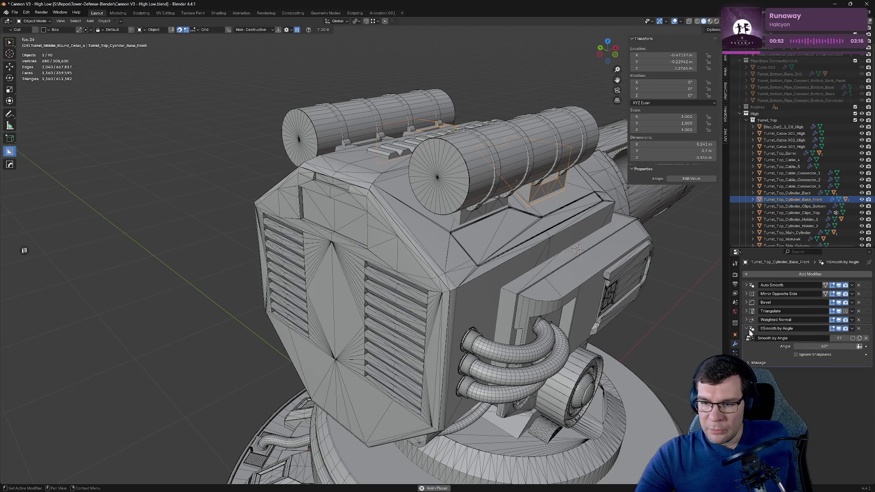
pyautogui.click(746, 329)
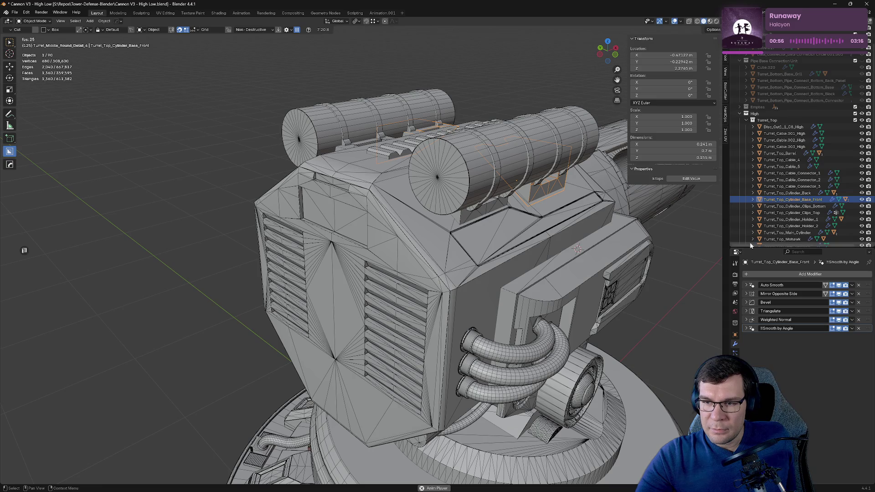
# Step: Collapse Turret_Top_Cylinder_Clips_Bottom's Auto Smooth, Weighted Normal and Bevel modifier panels
pyautogui.click(795, 206)
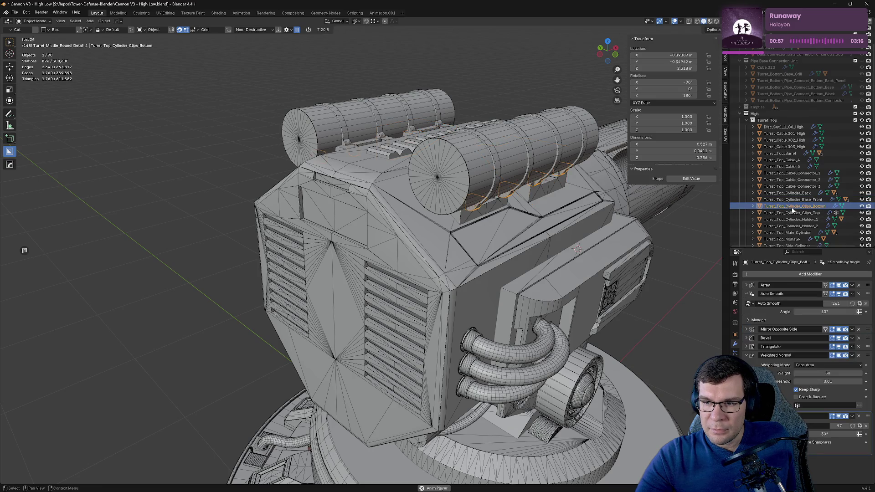
pyautogui.click(746, 294)
pyautogui.click(746, 329)
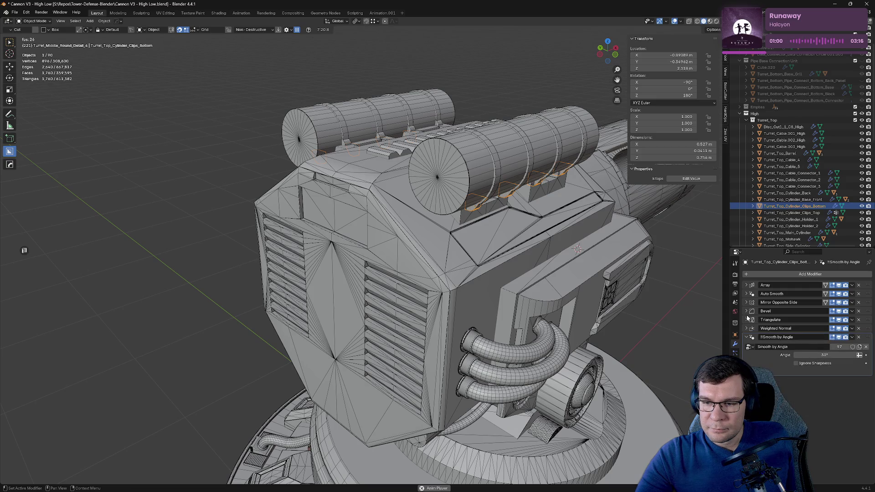
pyautogui.click(746, 311)
pyautogui.click(746, 311)
# Step: Fold the modifier panels on Turret_Top_Cylinder_Clips_Top and Turret_Top_Cylinder_Holder_1
pyautogui.click(796, 215)
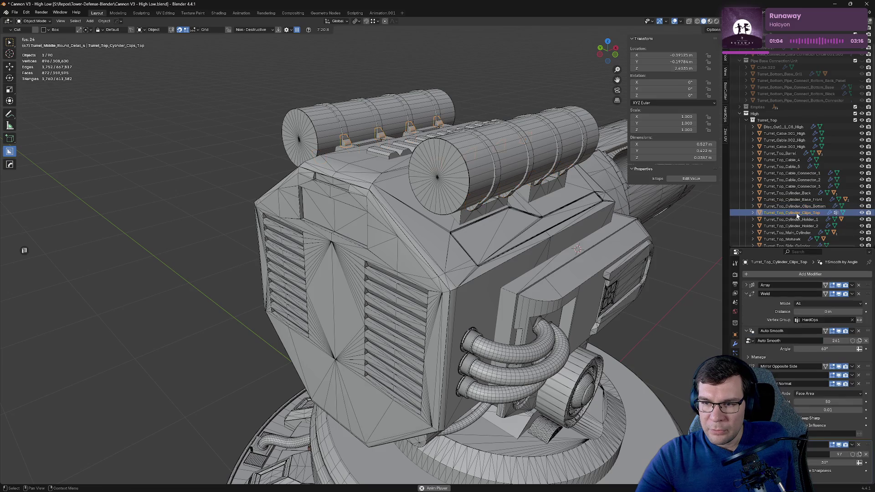
pyautogui.click(746, 294)
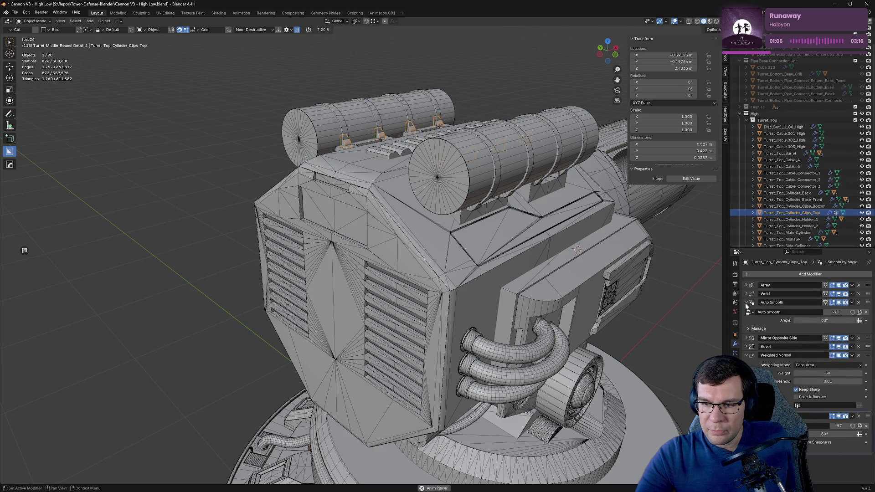
pyautogui.click(746, 303)
pyautogui.click(746, 328)
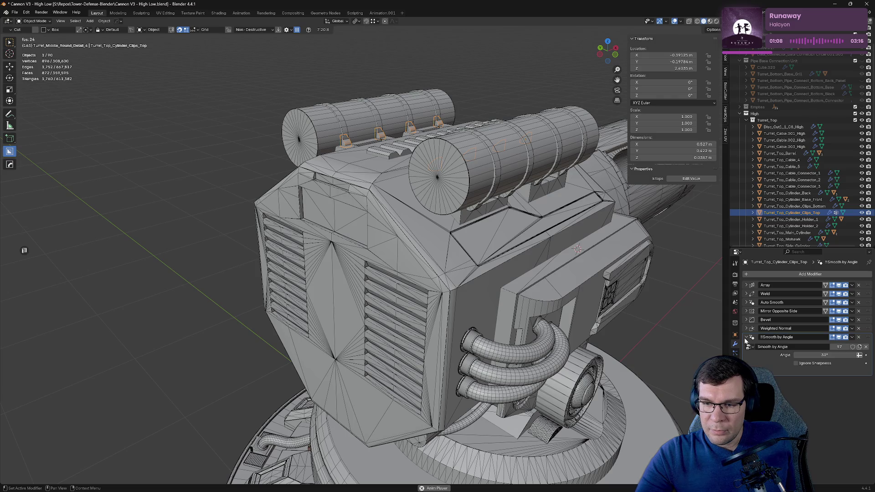
pyautogui.click(746, 337)
pyautogui.click(788, 219)
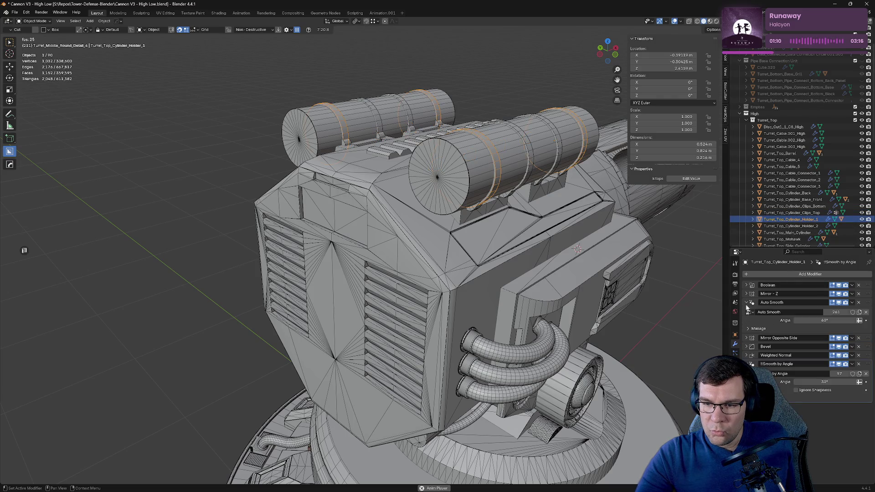
pyautogui.click(746, 304)
pyautogui.click(745, 337)
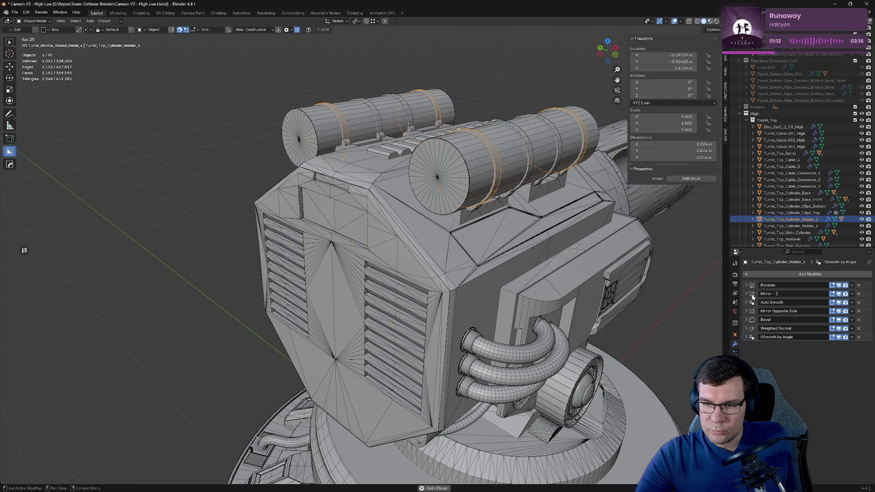
# Step: On Holder_2, collapse Auto Smooth and Smooth by Angle and move Mirror to the stack's end
pyautogui.click(790, 226)
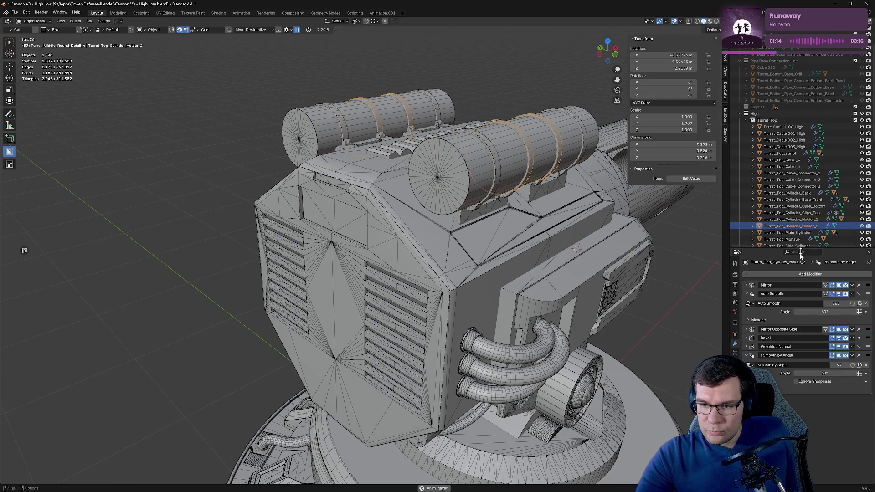
pyautogui.click(746, 294)
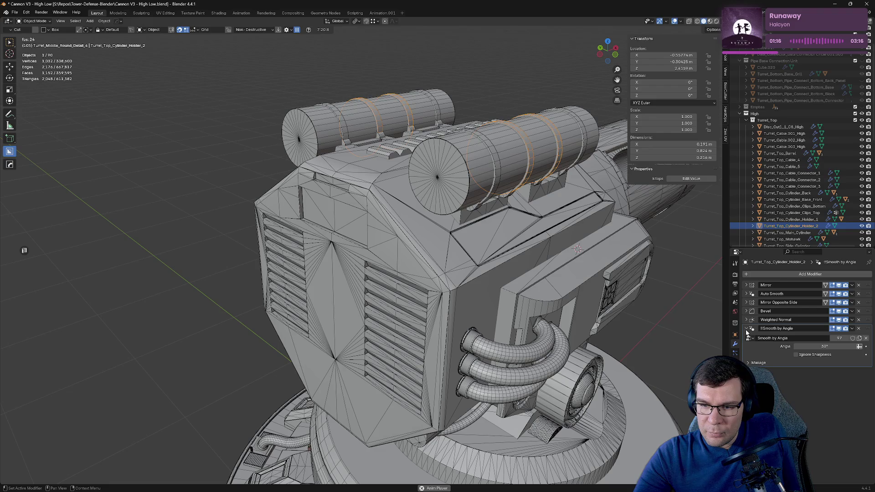
pyautogui.click(746, 329)
pyautogui.moveTo(869, 287); pyautogui.dragTo(864, 337)
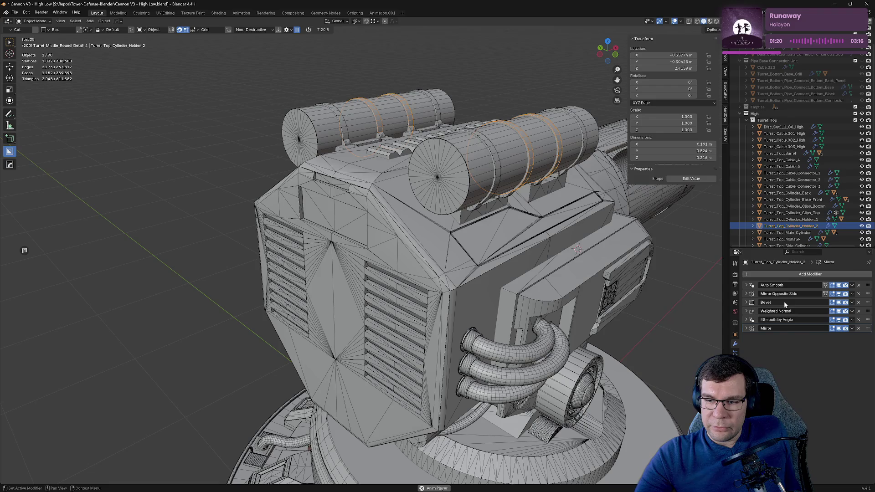
pyautogui.click(793, 233)
pyautogui.scroll(-5, 793, 214)
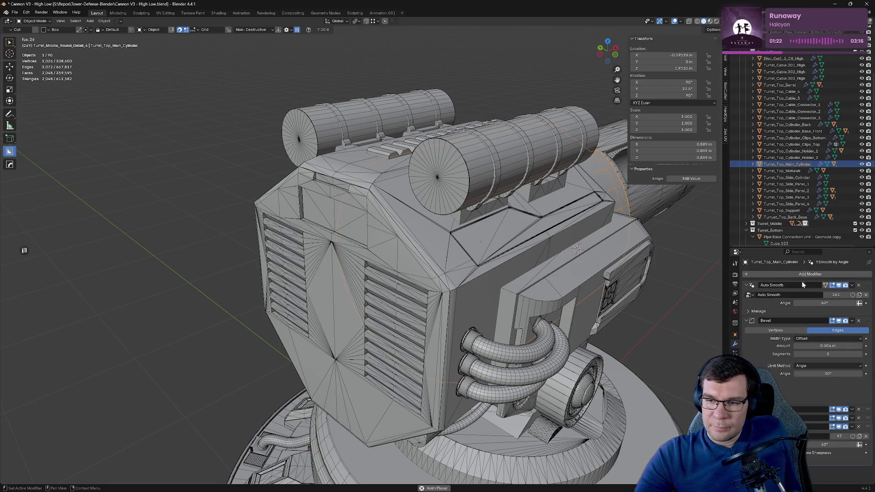
# Step: Collapse the modifier panels on Turret_Top_Main_Cylinder and Turret_Top_Mohawk
pyautogui.click(747, 294)
pyautogui.click(748, 295)
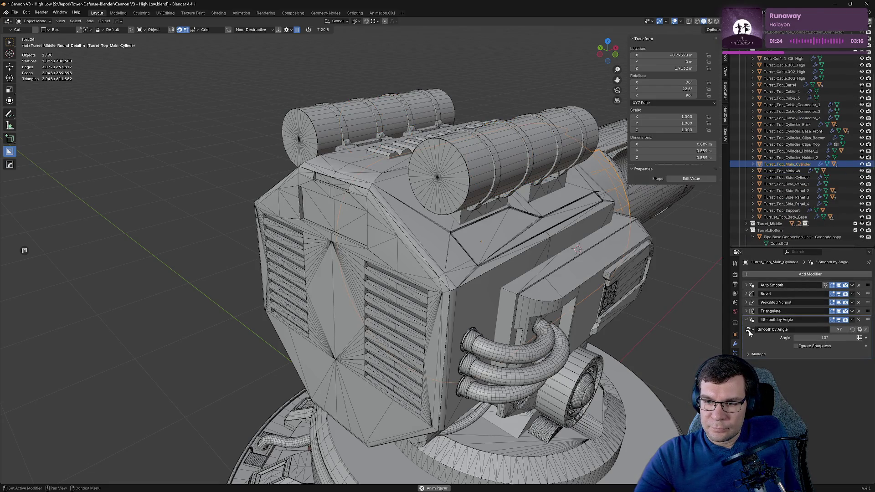
pyautogui.click(746, 320)
pyautogui.click(782, 171)
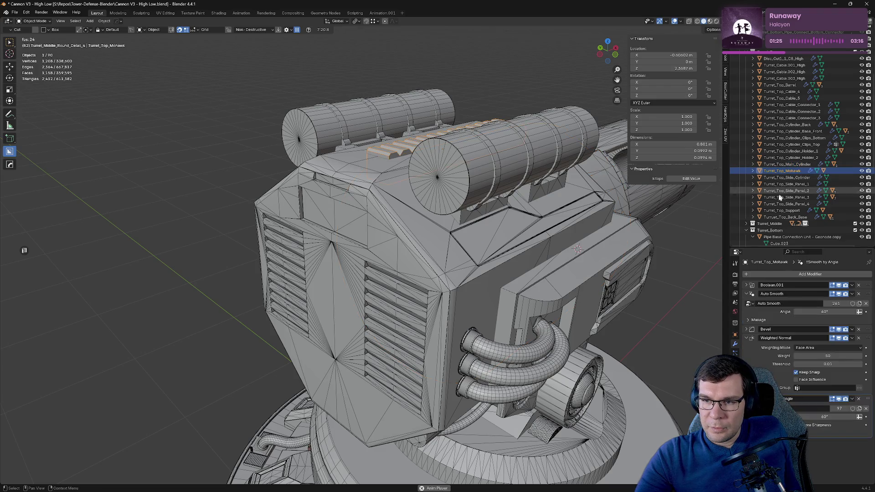
pyautogui.click(747, 294)
pyautogui.click(747, 311)
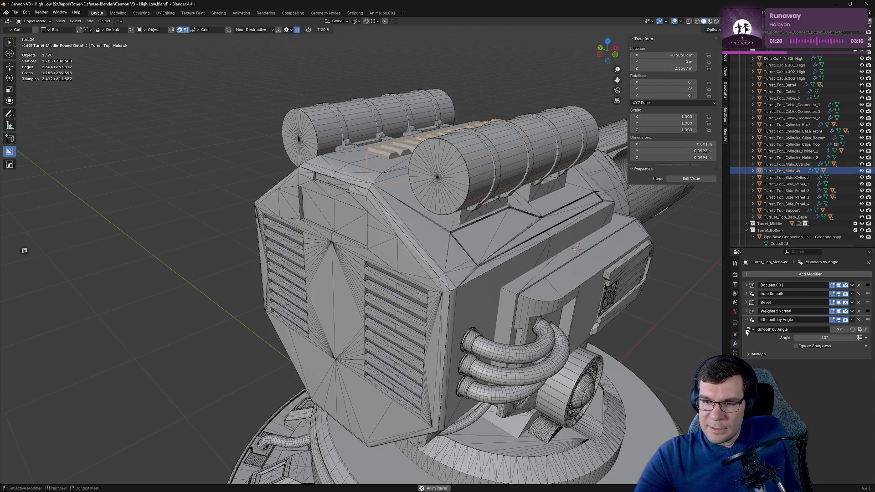
pyautogui.click(747, 321)
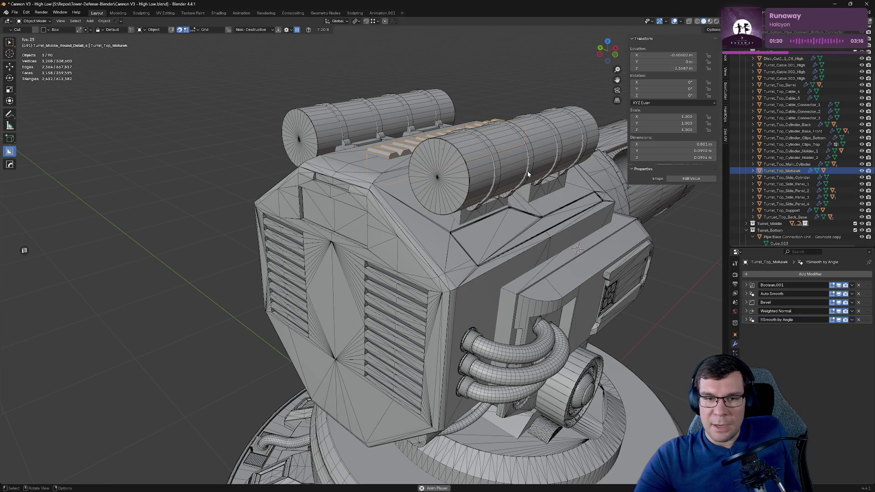
# Step: On Turret_Top_Side_Cylinder, move the Mirror modifier to the end and fold the other panels
pyautogui.click(784, 177)
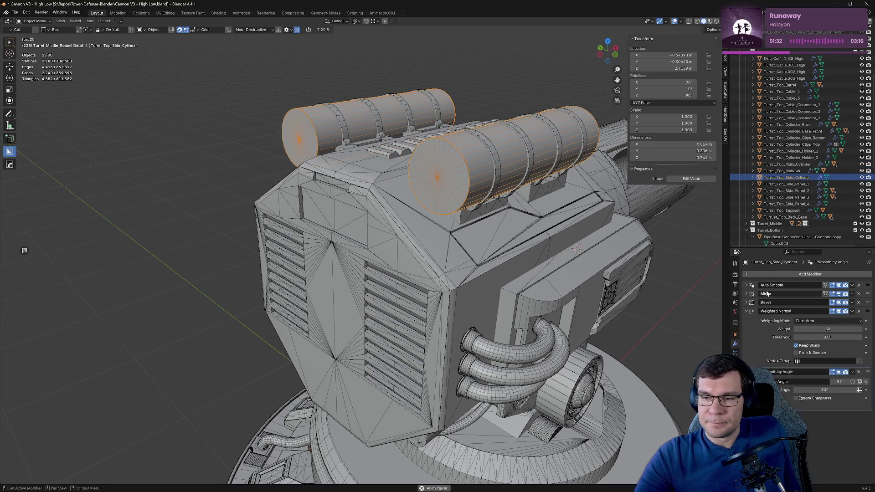
pyautogui.click(746, 312)
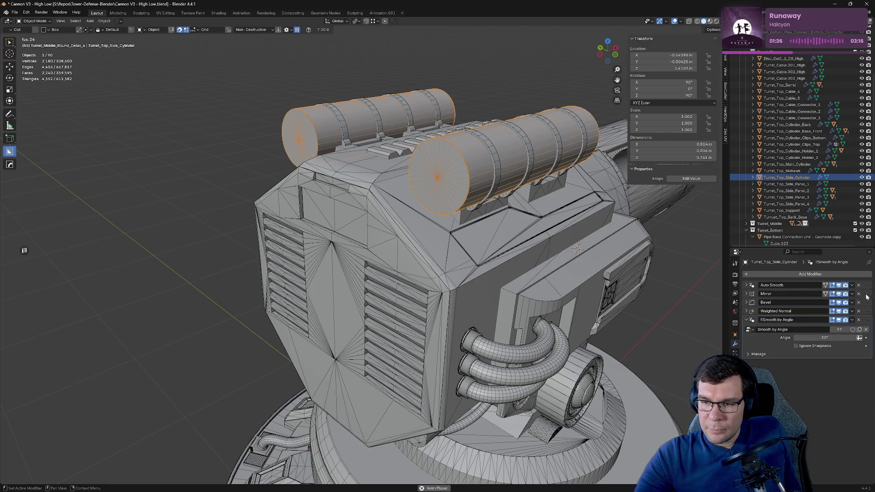
pyautogui.moveTo(867, 294); pyautogui.dragTo(866, 355)
pyautogui.click(746, 312)
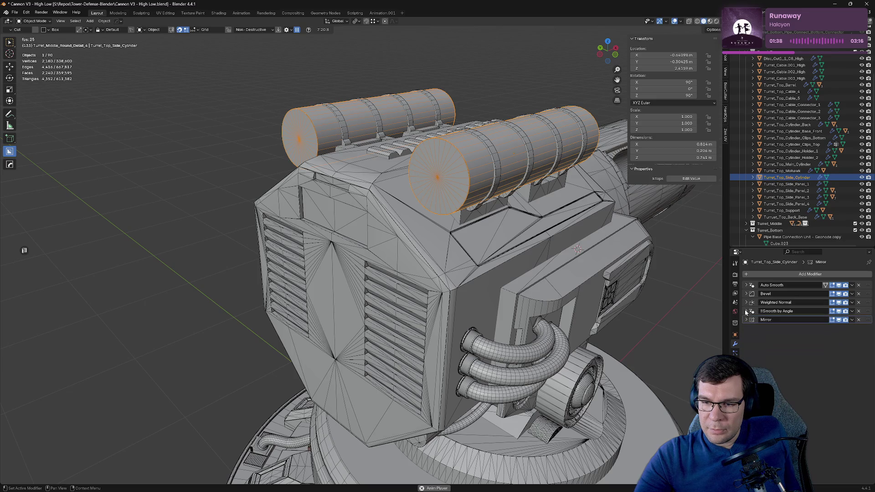
# Step: Move the Mirror modifier to the bottom of the stack on Side_Panel_1, 2 and 3
pyautogui.click(786, 184)
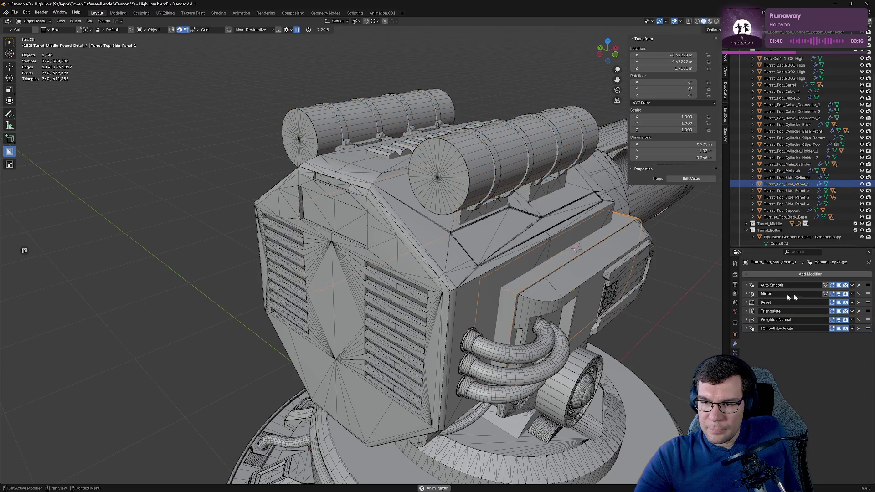
pyautogui.moveTo(865, 294); pyautogui.dragTo(865, 331)
pyautogui.click(786, 191)
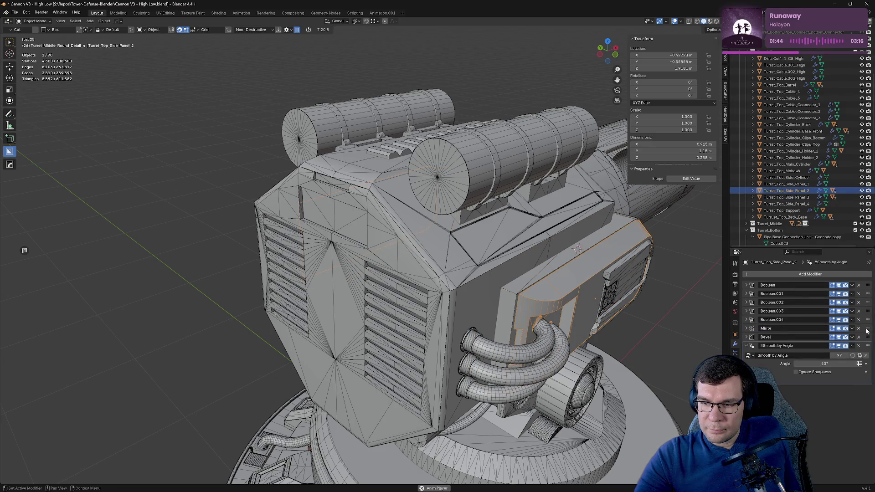
pyautogui.moveTo(866, 331); pyautogui.dragTo(810, 360)
pyautogui.click(746, 337)
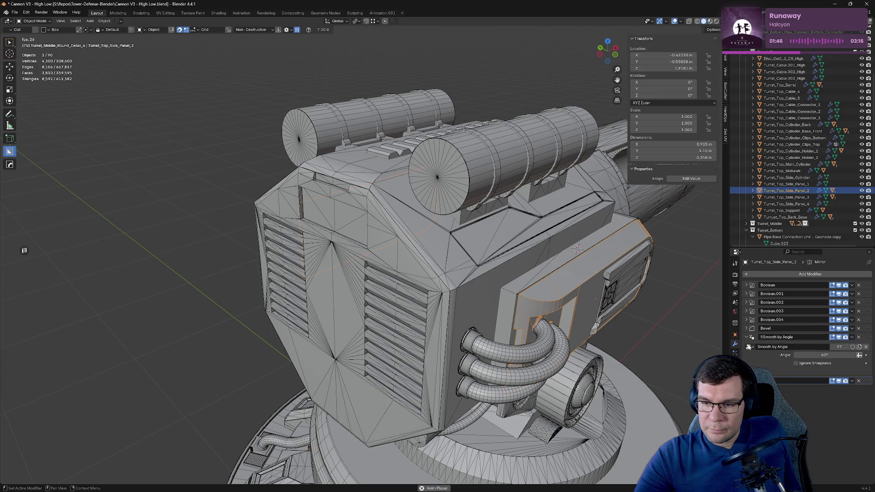
pyautogui.click(786, 197)
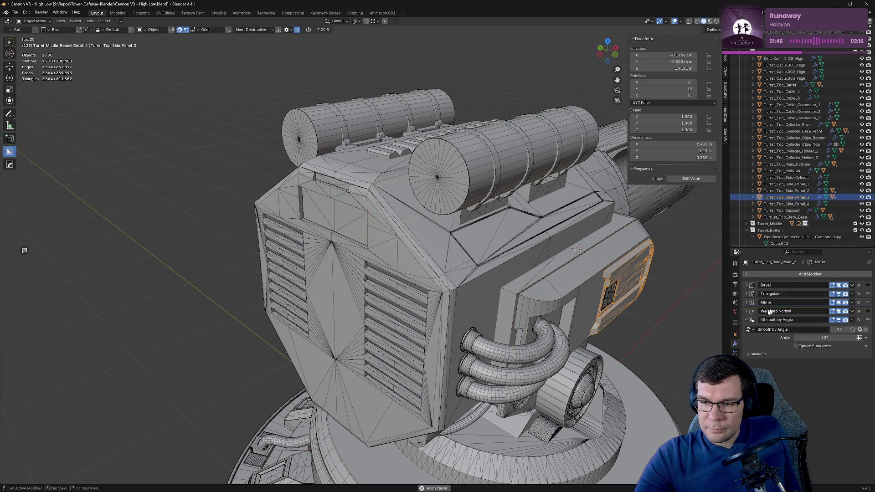
pyautogui.moveTo(870, 304); pyautogui.dragTo(857, 355)
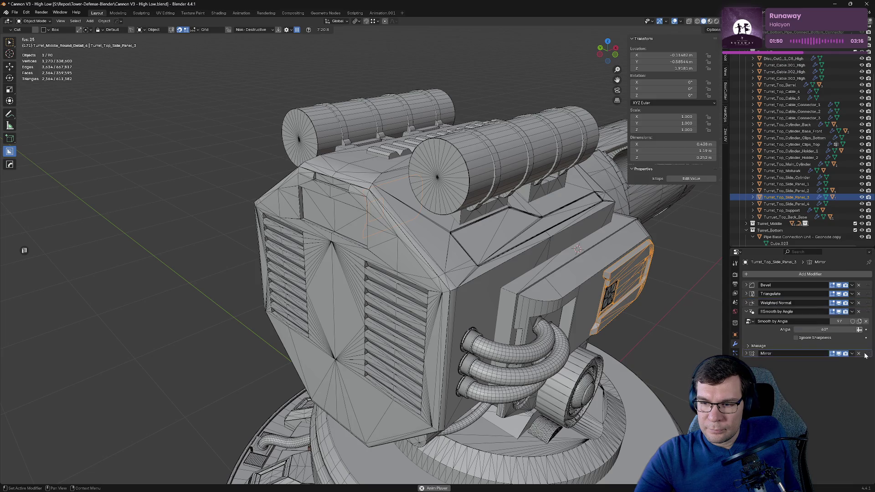
pyautogui.click(747, 312)
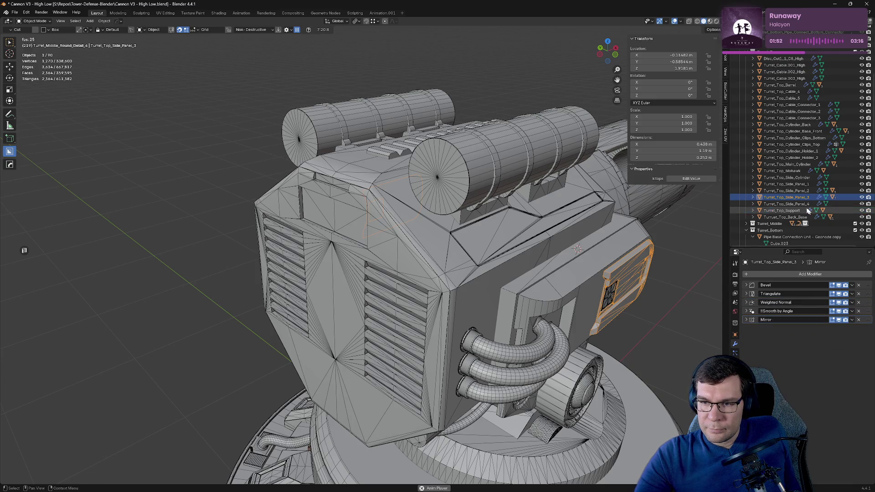
# Step: On Turret_Top_Support, collapse Triangulate and Weighted Normal and move Mirror to the stack's end
pyautogui.click(786, 204)
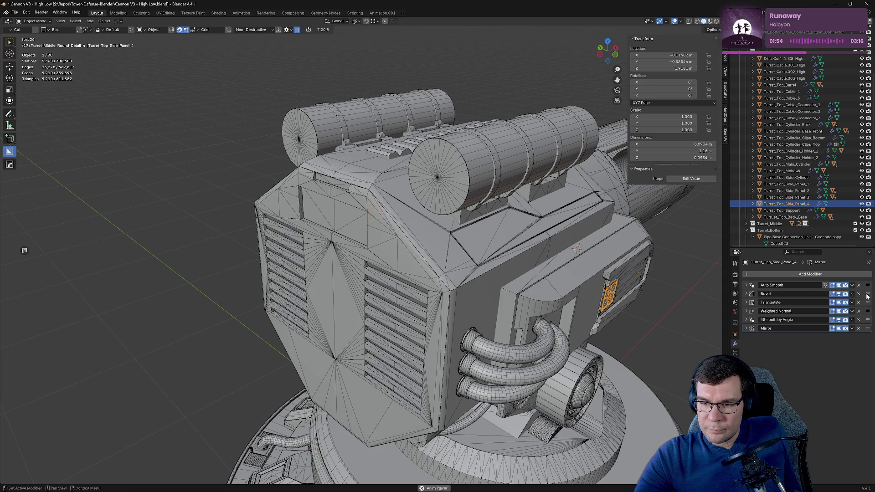
pyautogui.click(781, 210)
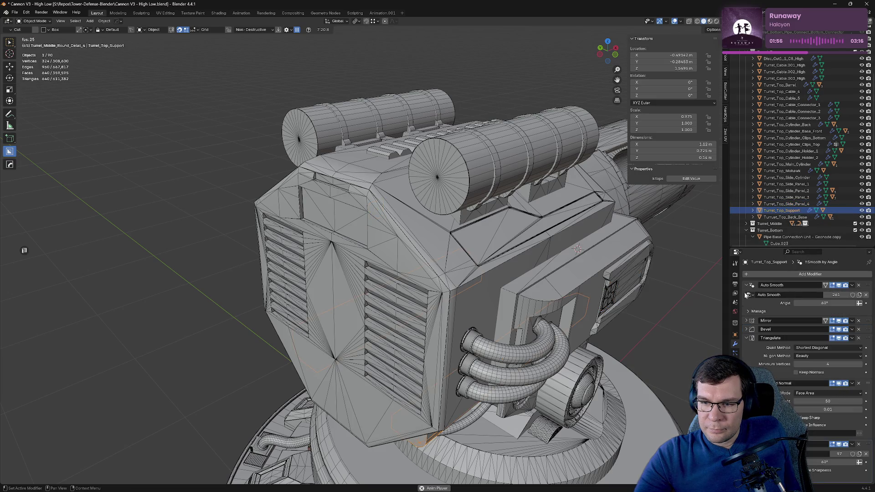
pyautogui.click(746, 311)
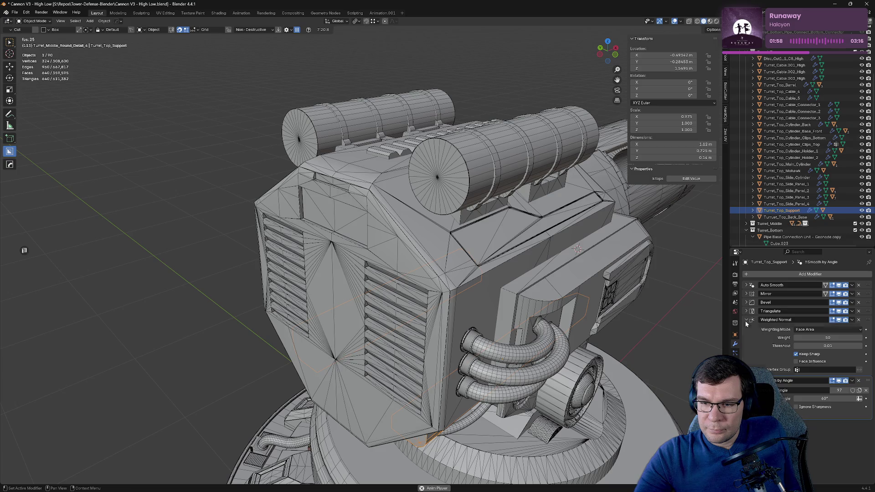
pyautogui.click(746, 320)
pyautogui.moveTo(865, 295); pyautogui.dragTo(867, 380)
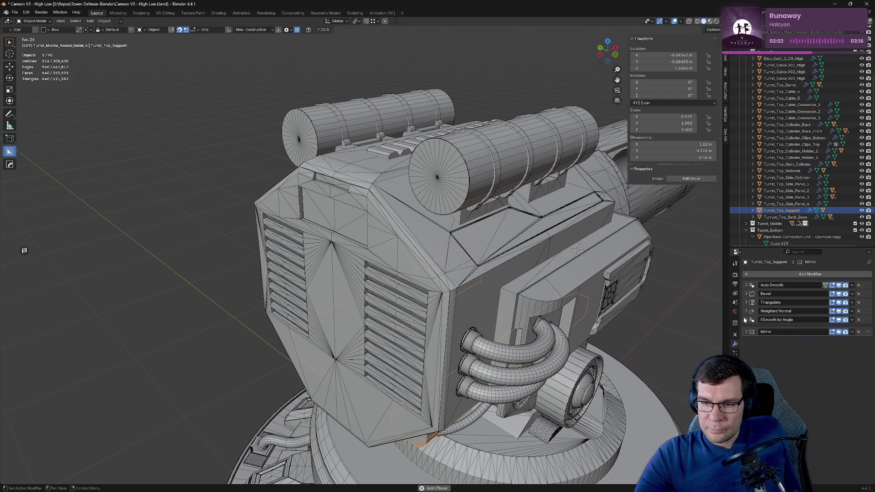
# Step: Collapse Turret_Top_Back_Base's Weighted Normal and Smooth by Angle panels, then hide Turret_Top
pyautogui.click(783, 217)
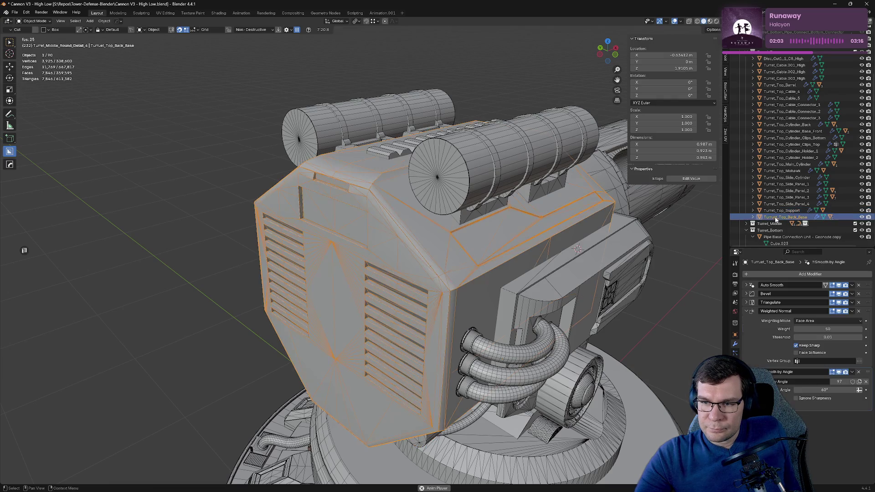
pyautogui.click(746, 311)
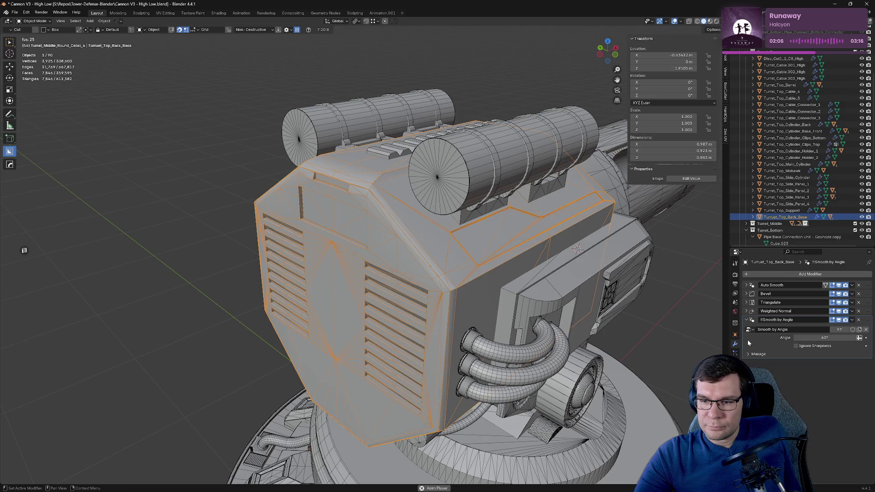
pyautogui.click(746, 320)
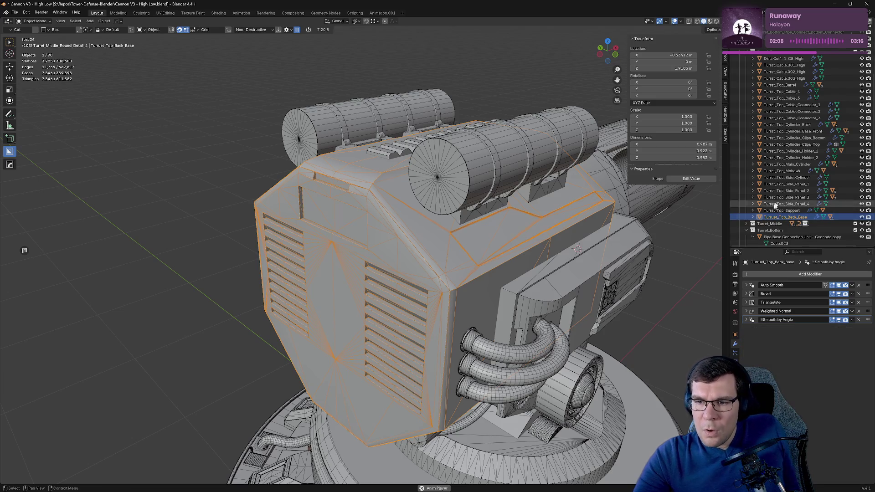
pyautogui.scroll(5, 820, 214)
pyautogui.click(861, 120)
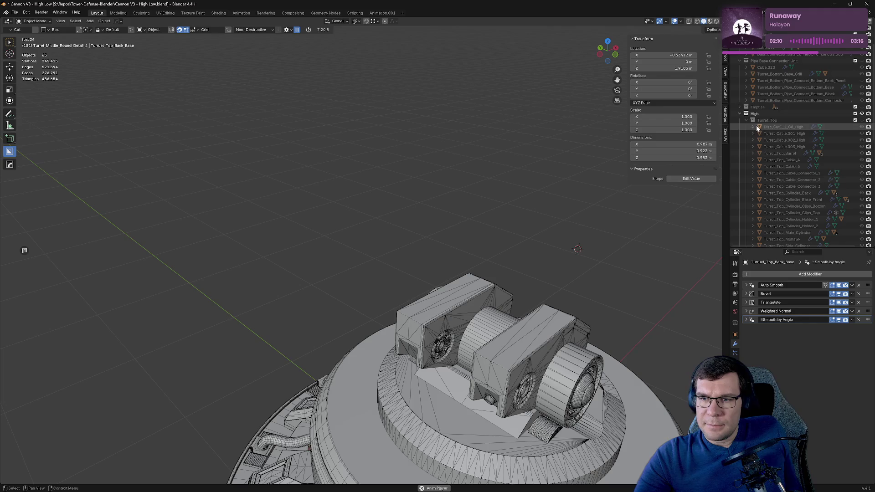
# Step: Expand Turret_Middle_Round_Detail_1 and collapse Part_1's Smooth by Angle and Auto Smooth panels
pyautogui.click(746, 119)
pyautogui.click(746, 134)
pyautogui.click(746, 126)
pyautogui.click(791, 133)
pyautogui.click(753, 133)
pyautogui.click(792, 140)
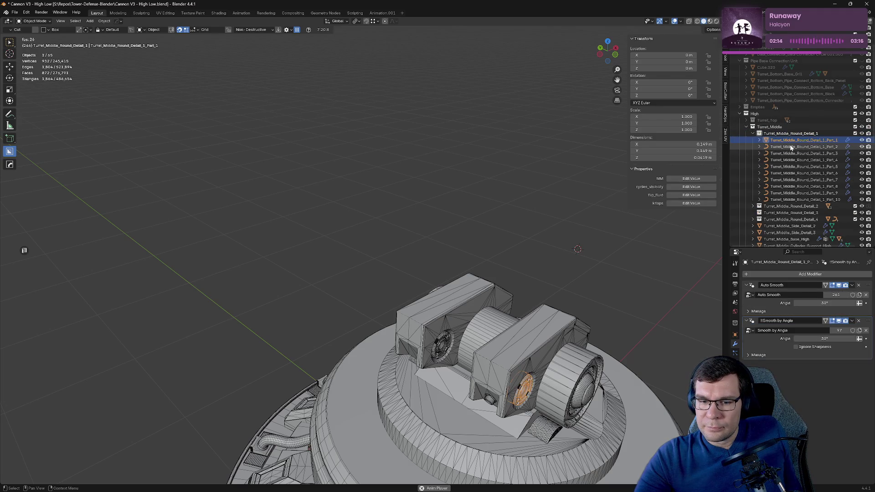
pyautogui.keyDown('ctrl'); pyautogui.click(788, 146); pyautogui.keyUp('ctrl')
pyautogui.click(792, 141)
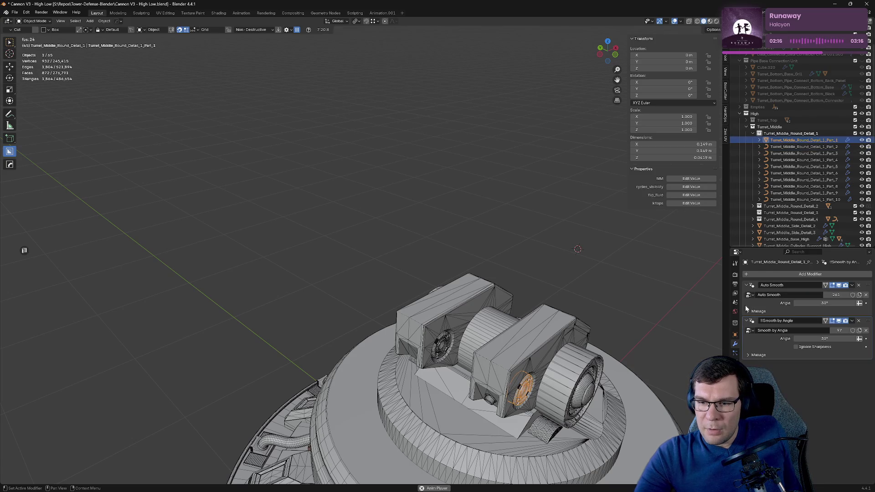
pyautogui.click(746, 320)
pyautogui.click(746, 287)
# Step: Inspect the modifiers on Round_Detail_1's Part_2 through Part_10, then fold its parts list
pyautogui.keyDown('ctrl'); pyautogui.click(806, 147); pyautogui.keyUp('ctrl')
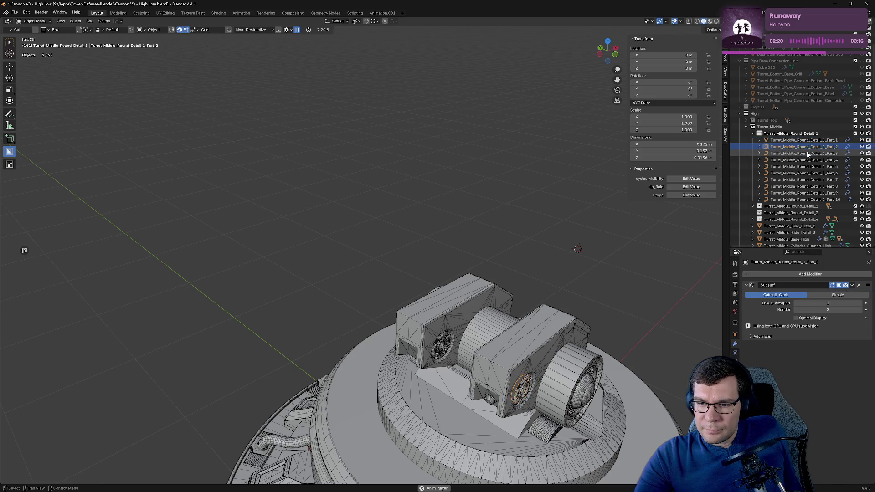
pyautogui.click(804, 153)
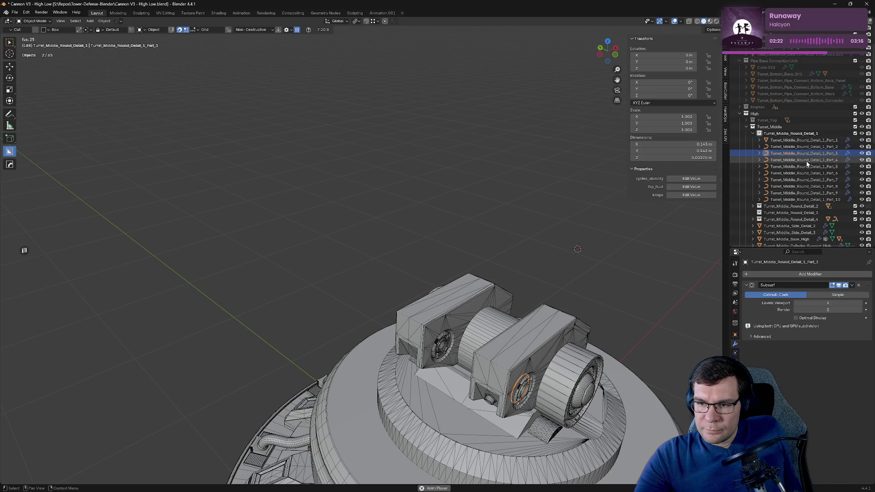
pyautogui.click(806, 160)
pyautogui.click(804, 166)
pyautogui.click(804, 174)
pyautogui.click(802, 180)
pyautogui.click(801, 186)
pyautogui.click(801, 193)
pyautogui.click(801, 199)
pyautogui.click(753, 133)
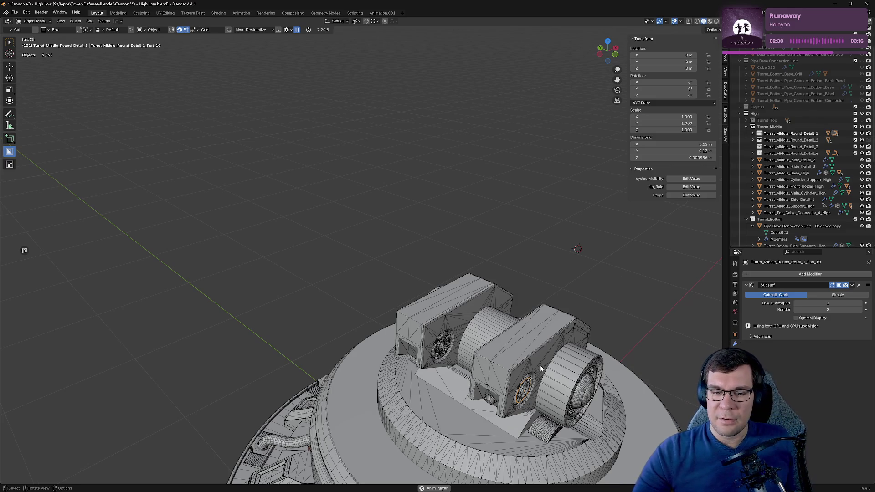
# Step: Enable the Bevel modifier's viewport display on Turret_Middle_Side_Detail_2 and fold its panels
pyautogui.click(765, 160)
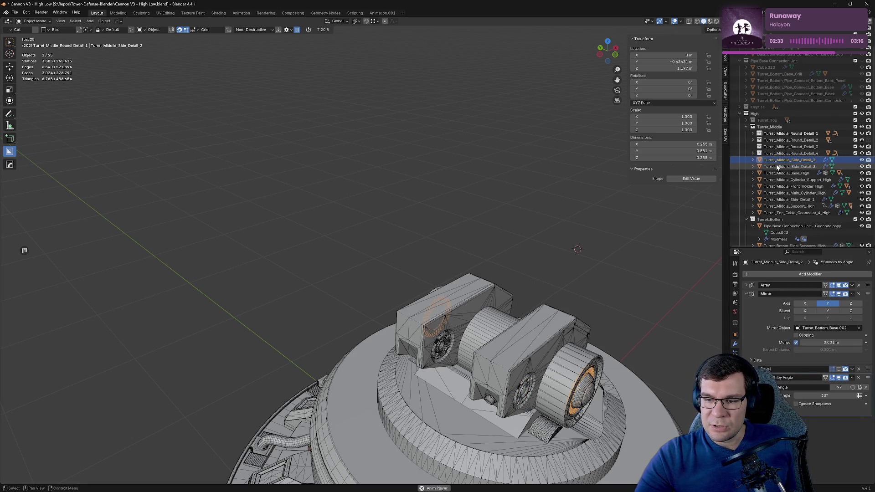
pyautogui.click(746, 294)
pyautogui.click(838, 304)
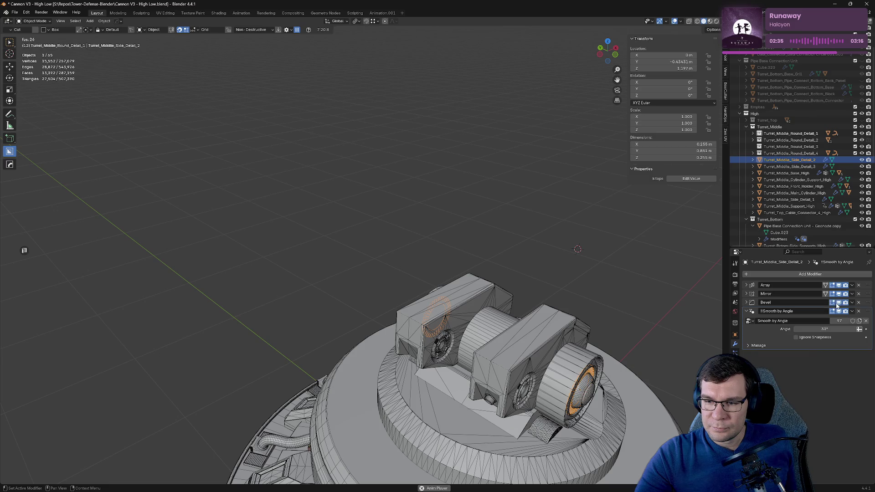
pyautogui.click(749, 312)
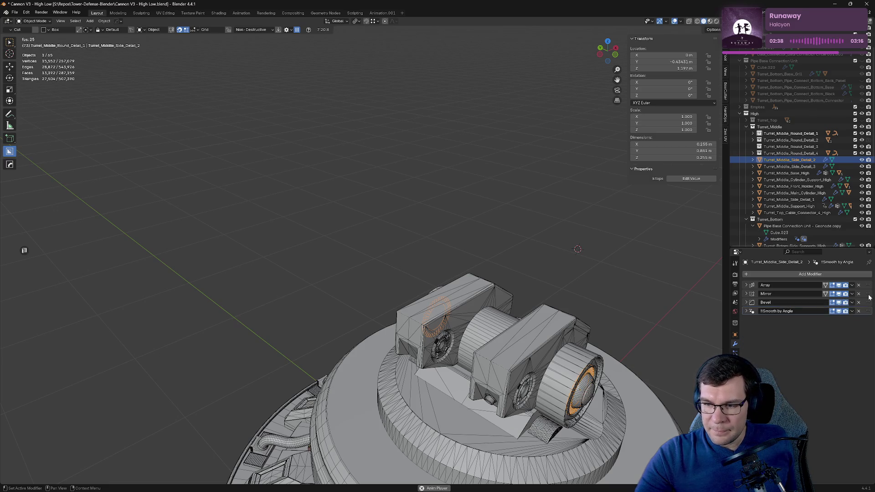
# Step: On Turret_Middle_Side_Detail_3, fold the modifier panels and move Mirror to the stack's end
pyautogui.click(788, 167)
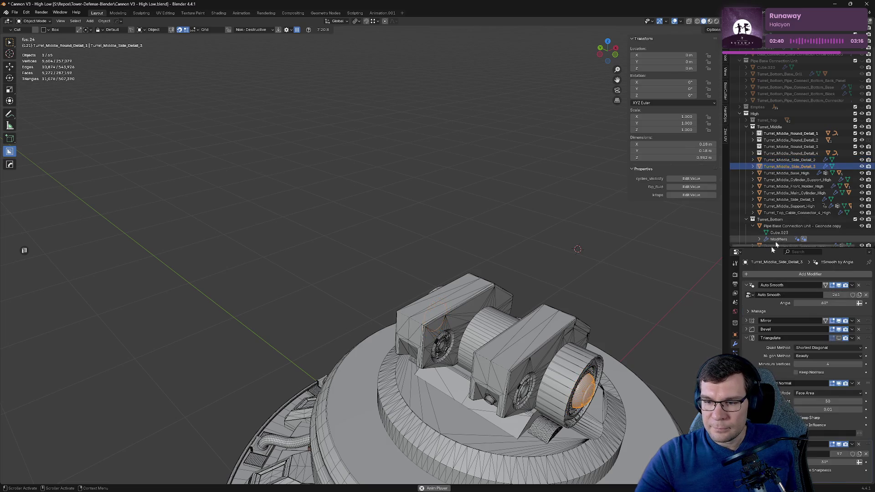
pyautogui.click(746, 286)
pyautogui.click(746, 311)
pyautogui.click(746, 319)
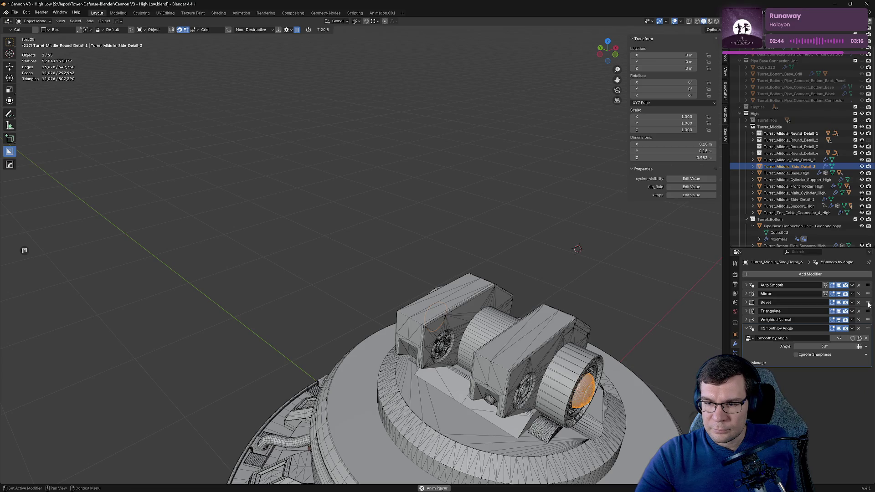
pyautogui.moveTo(868, 297); pyautogui.dragTo(868, 363)
pyautogui.click(745, 319)
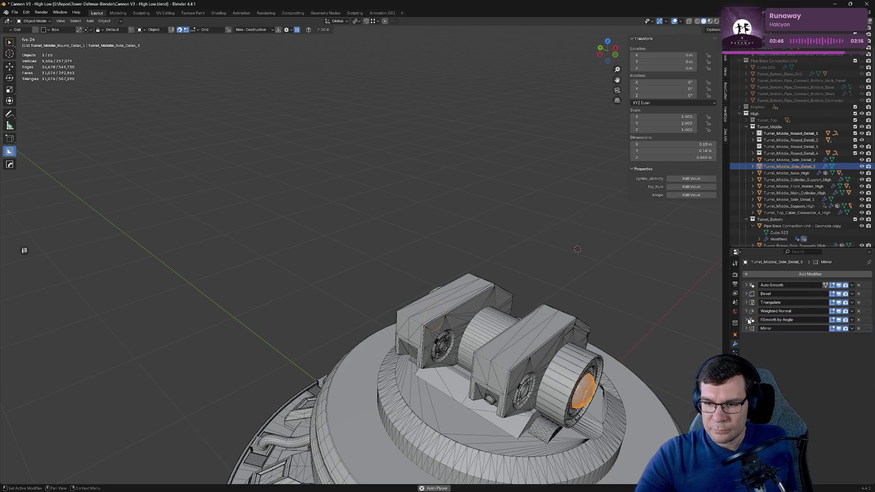
# Step: Collapse Turret_Middle_Base_High's Triangulate modifier panel
pyautogui.click(770, 173)
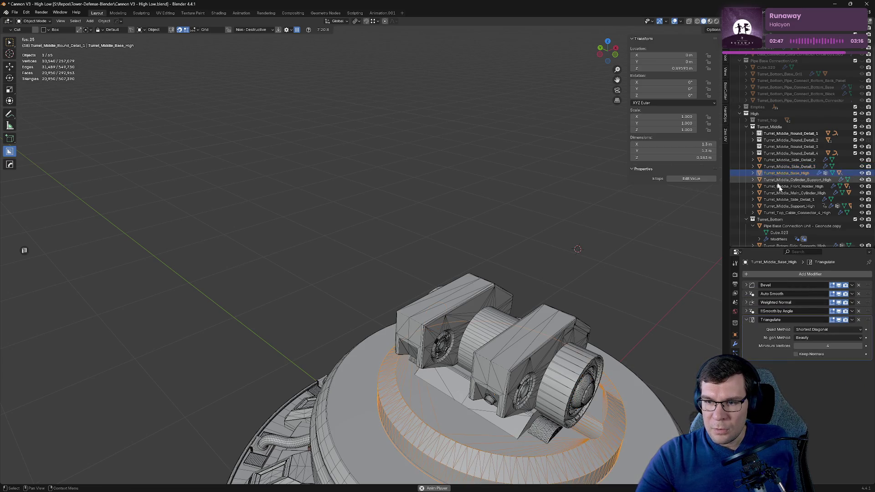
pyautogui.click(748, 322)
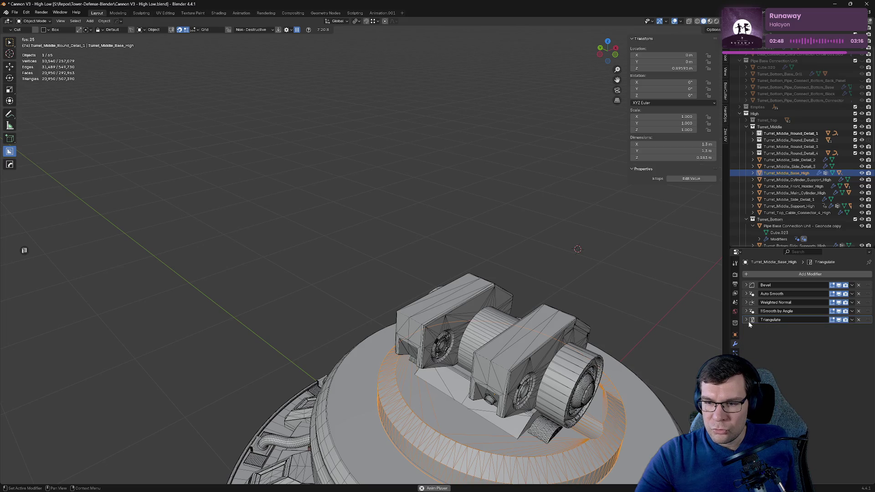
pyautogui.click(809, 181)
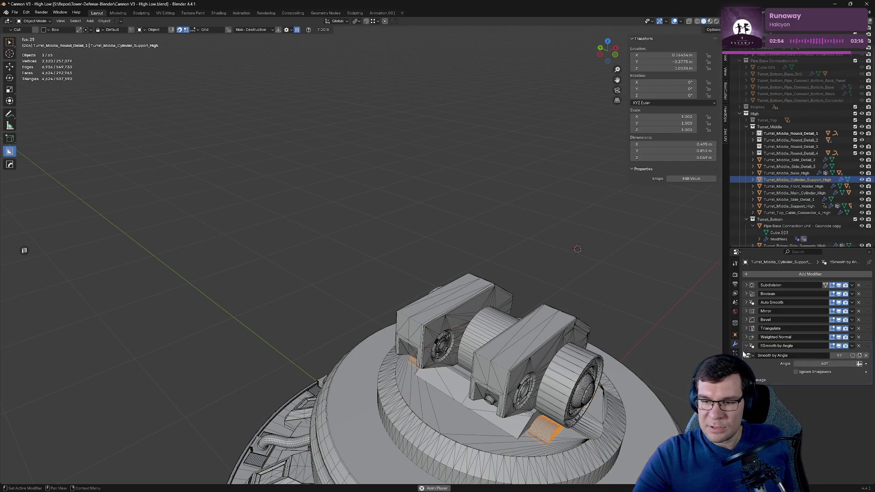
pyautogui.click(746, 345)
pyautogui.click(852, 311)
pyautogui.click(816, 376)
pyautogui.click(775, 187)
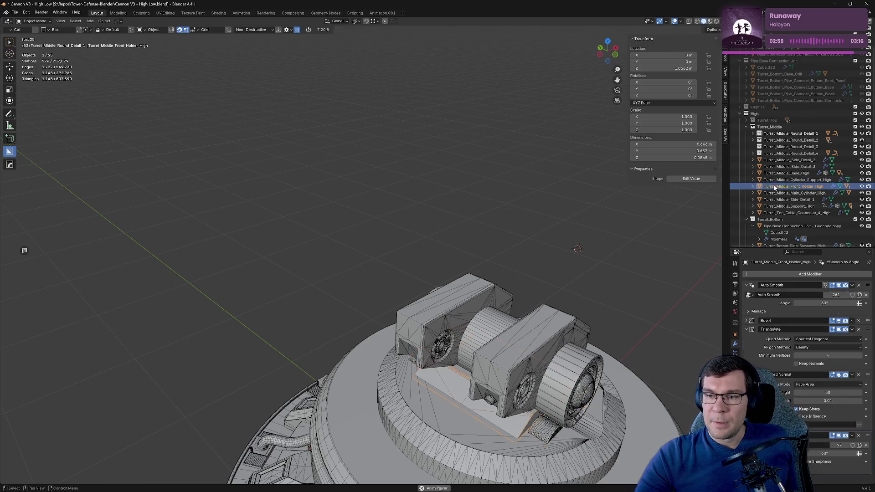
pyautogui.click(753, 214)
pyautogui.click(752, 214)
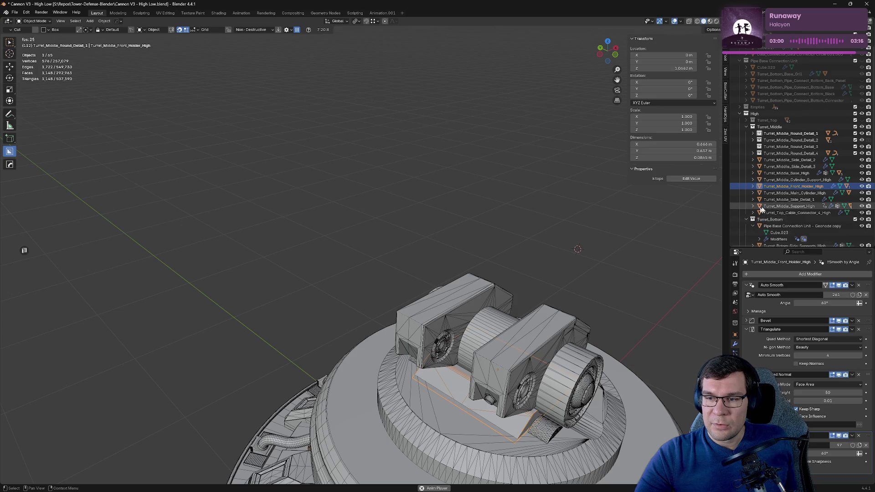
pyautogui.click(746, 287)
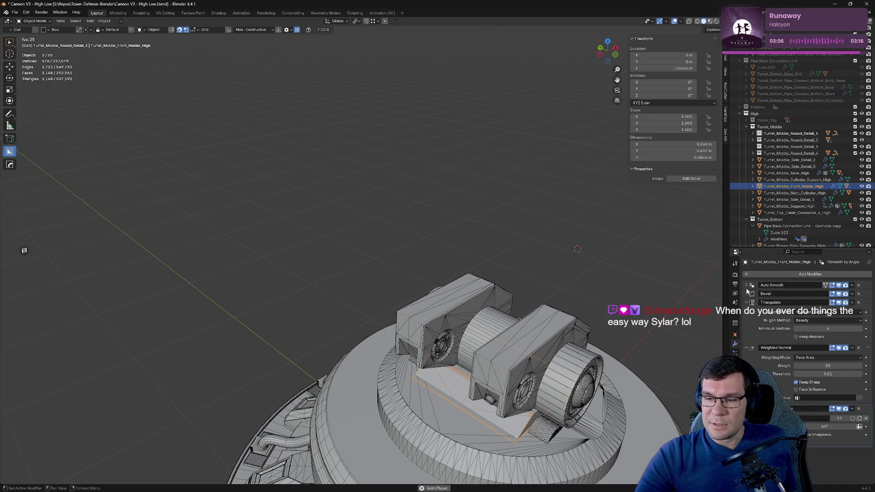
pyautogui.click(746, 303)
pyautogui.click(745, 311)
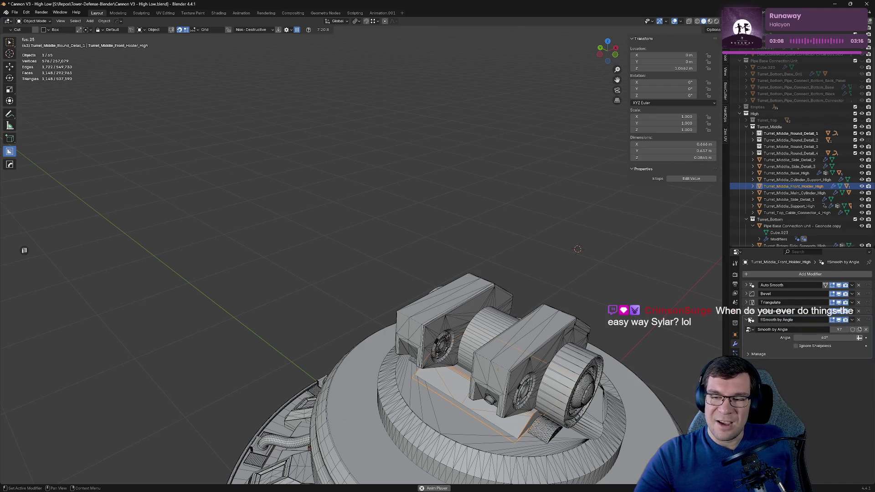
pyautogui.click(746, 321)
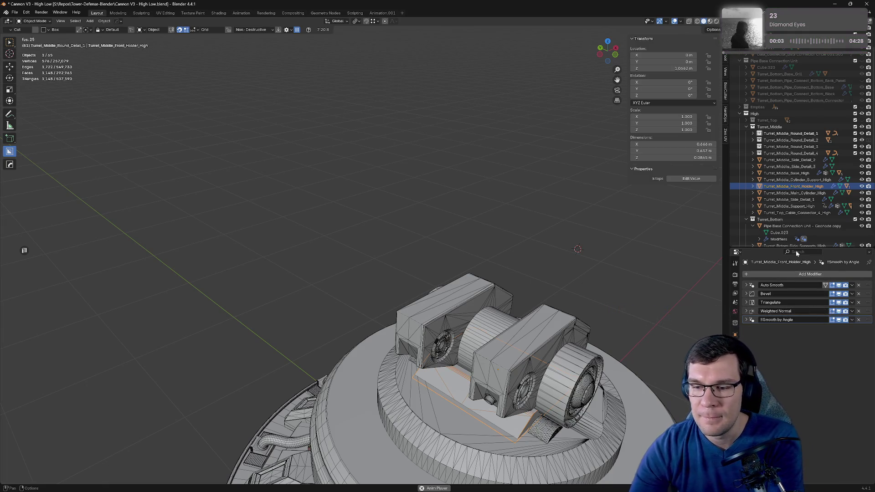
pyautogui.press('Down')
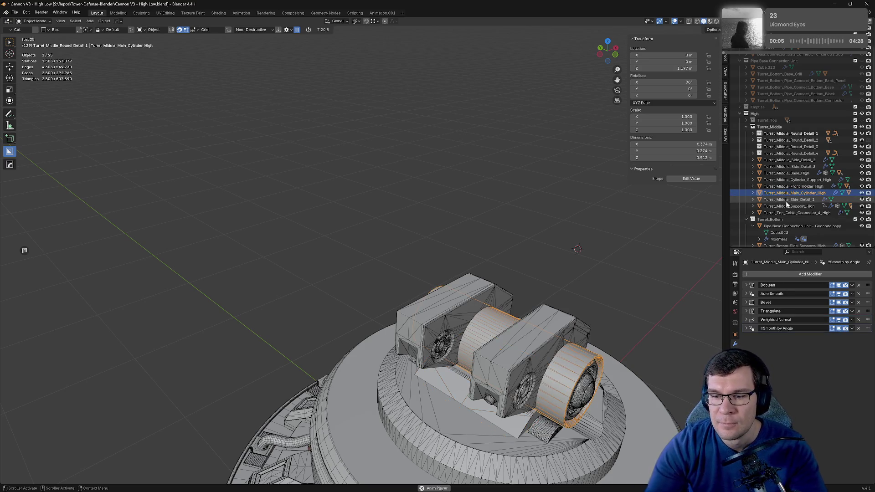
pyautogui.press('Down')
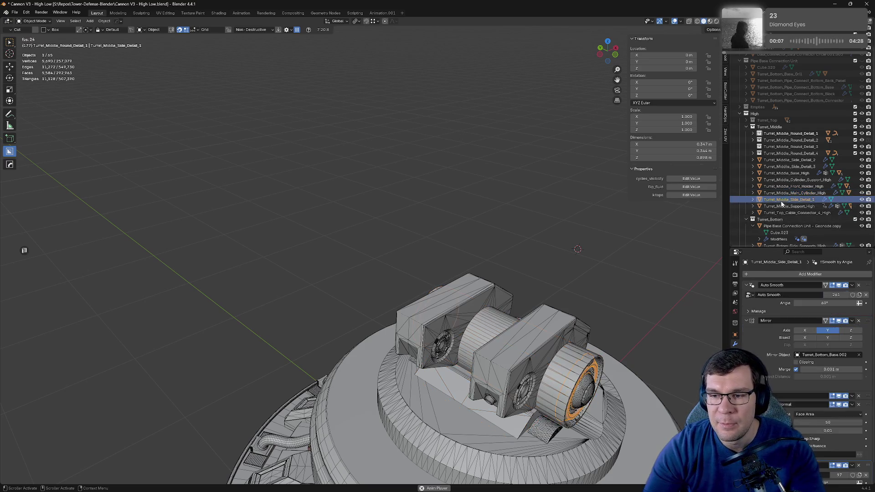
pyautogui.moveTo(746, 290); pyautogui.dragTo(747, 320)
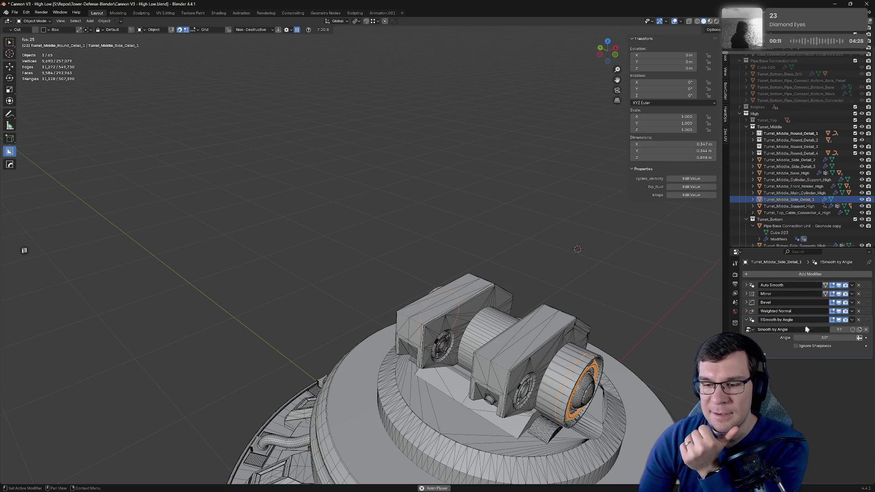
pyautogui.moveTo(866, 296); pyautogui.dragTo(865, 323)
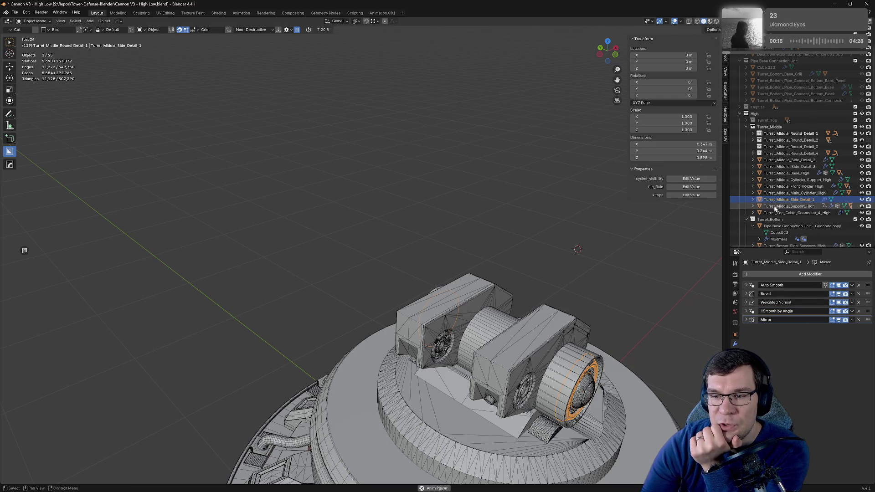
pyautogui.click(789, 206)
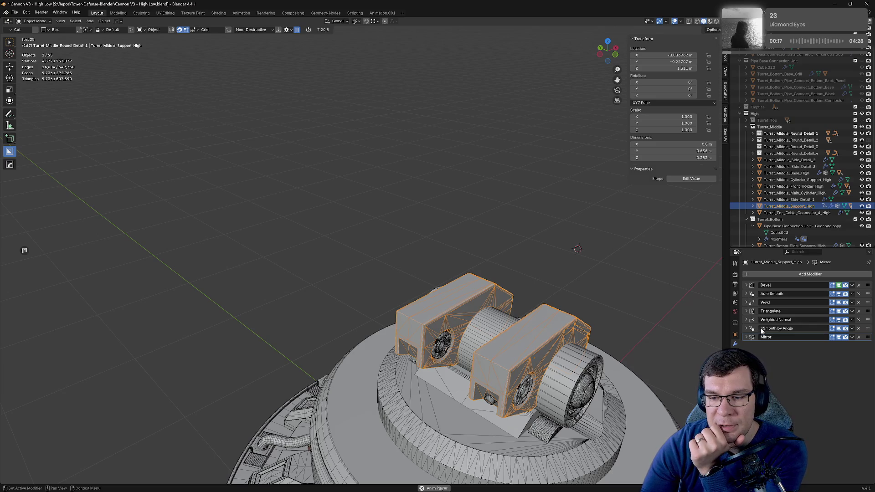
pyautogui.click(787, 212)
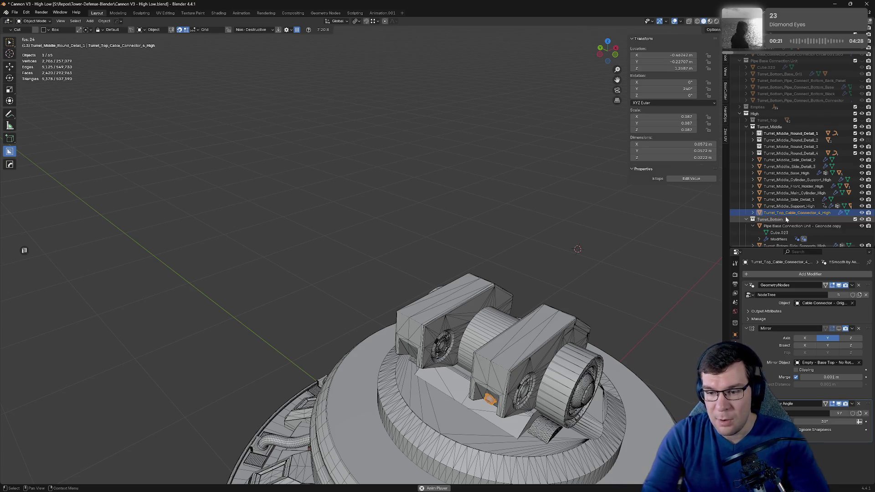
pyautogui.click(746, 285)
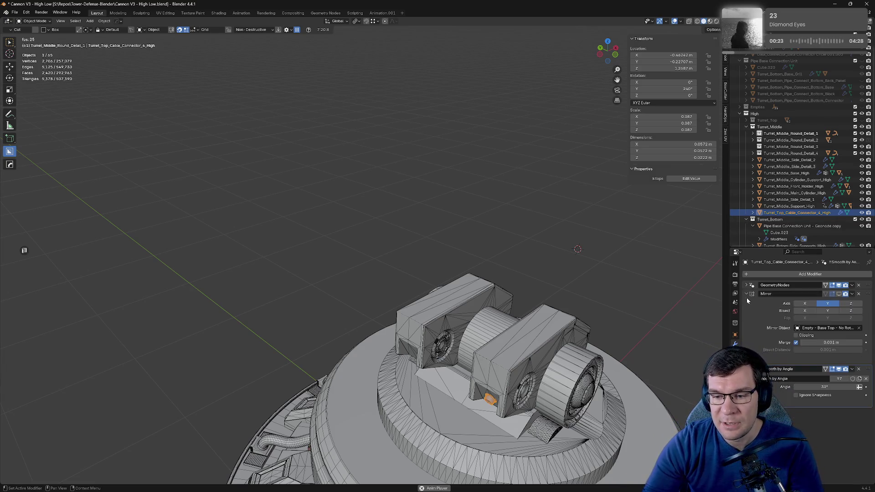
pyautogui.click(746, 294)
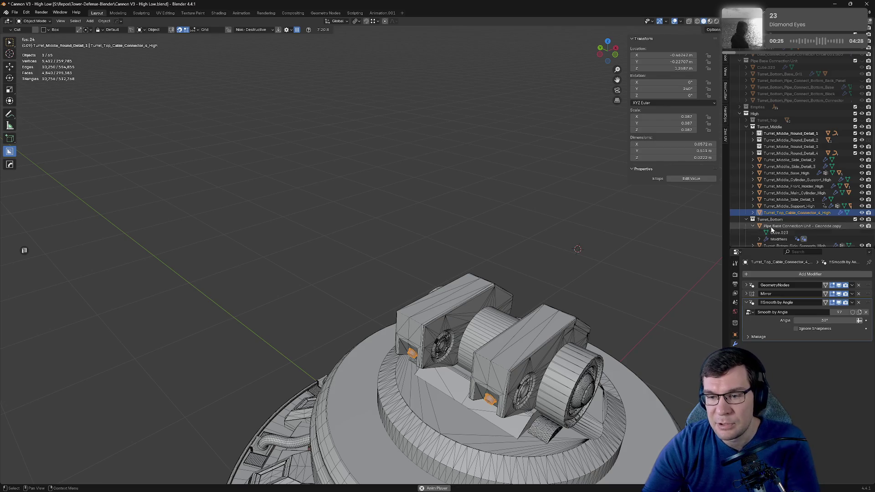
pyautogui.click(780, 206)
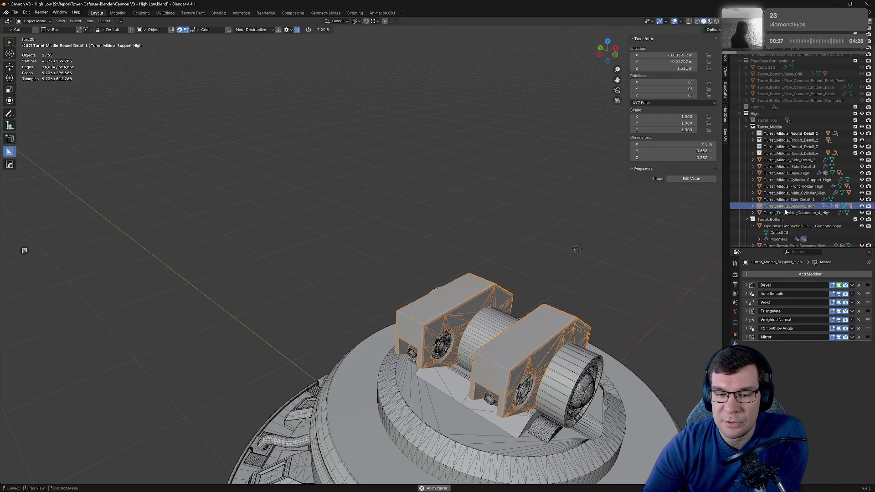
pyautogui.press('Up')
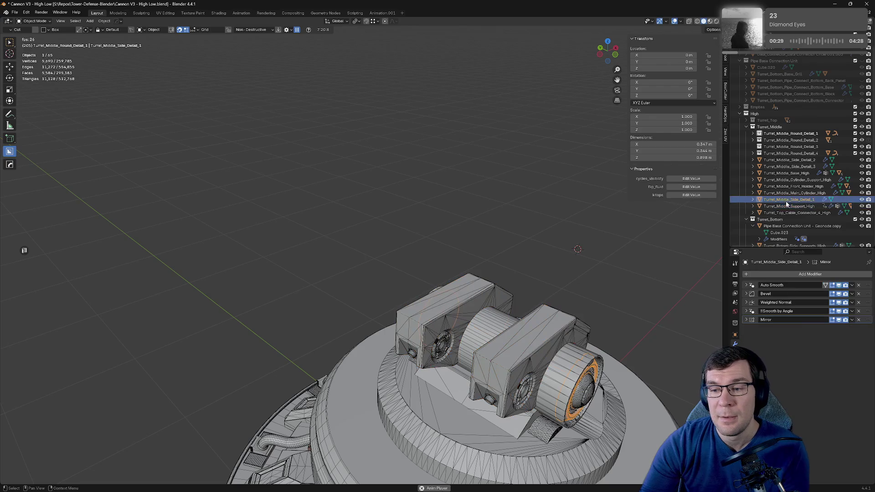
pyautogui.press('Up')
pyautogui.click(787, 212)
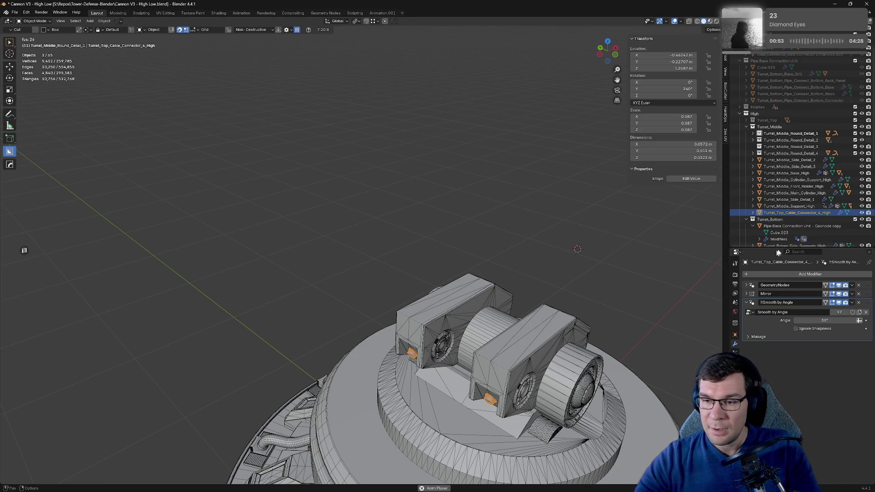
# Step: Collapse the GeometryNodes modifier on the Pipe Base Connection Unit - Geonode copy object
pyautogui.scroll(-4, 773, 217)
pyautogui.click(754, 172)
pyautogui.click(753, 172)
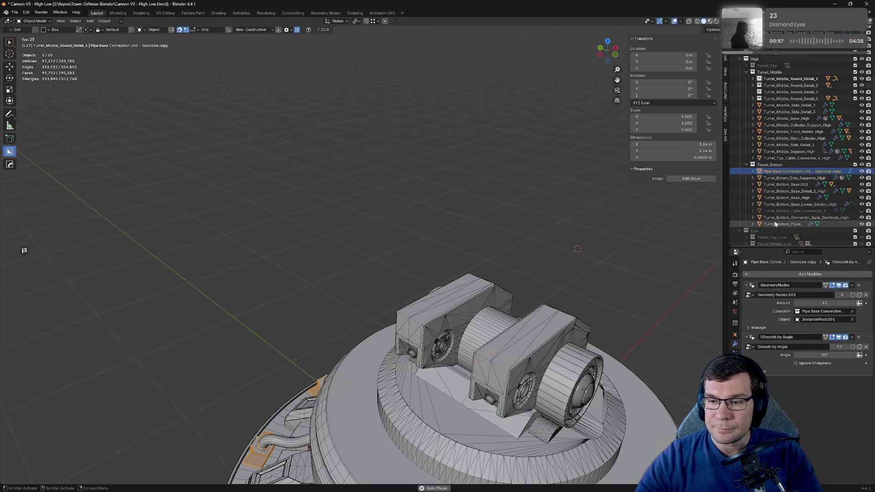
pyautogui.scroll(-3, 769, 144)
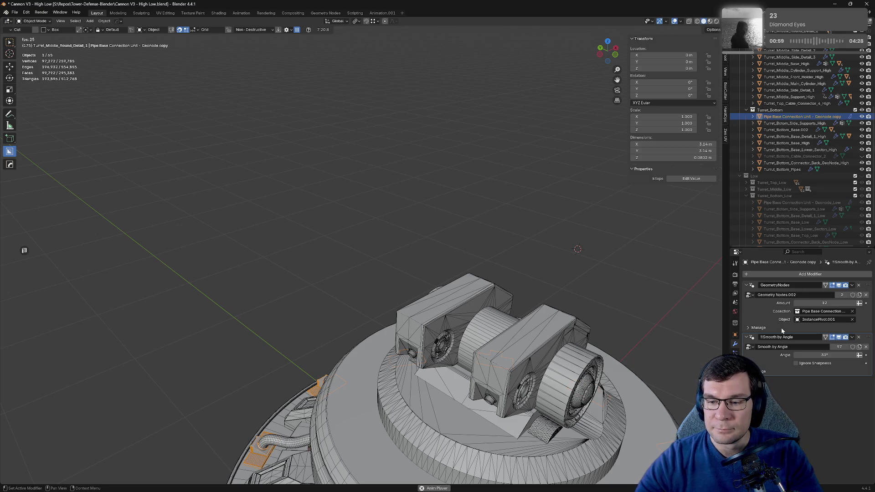
pyautogui.click(746, 285)
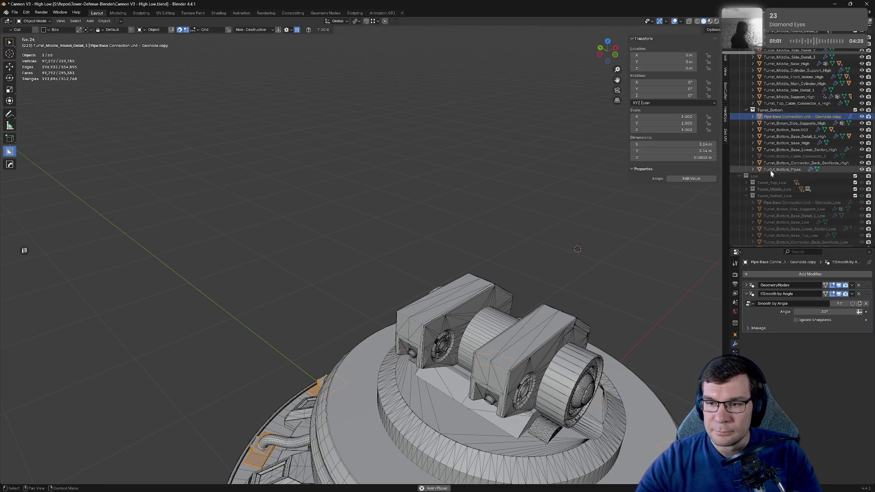
# Step: Fold the modifier panels on Turret_Bottom_Side_Supports_High and Turret_Bottom_Base.002, and save
pyautogui.click(766, 124)
pyautogui.click(746, 320)
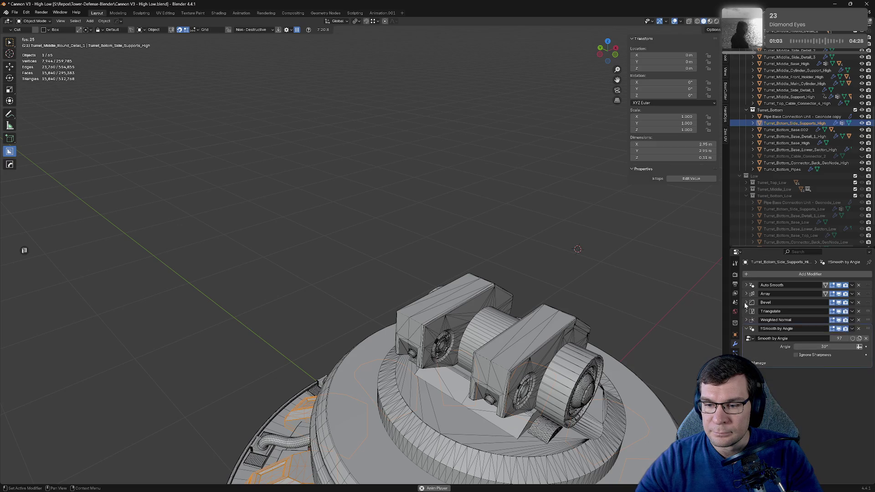
pyautogui.click(746, 328)
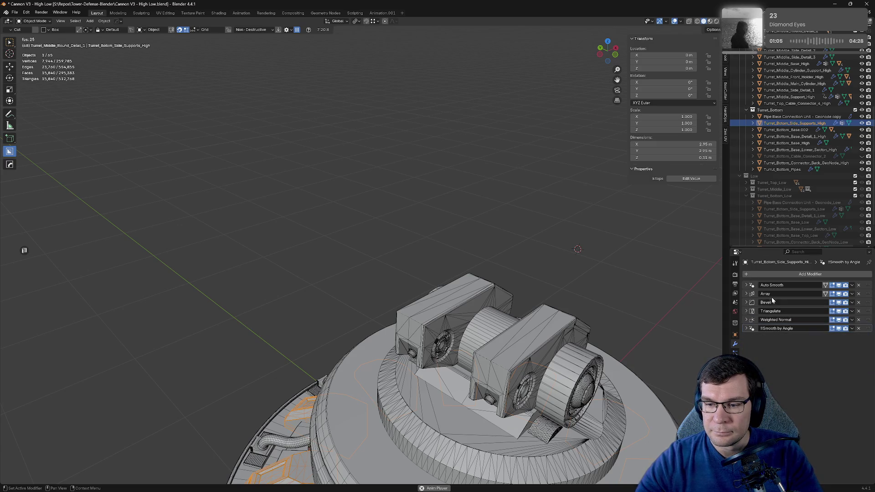
pyautogui.click(785, 130)
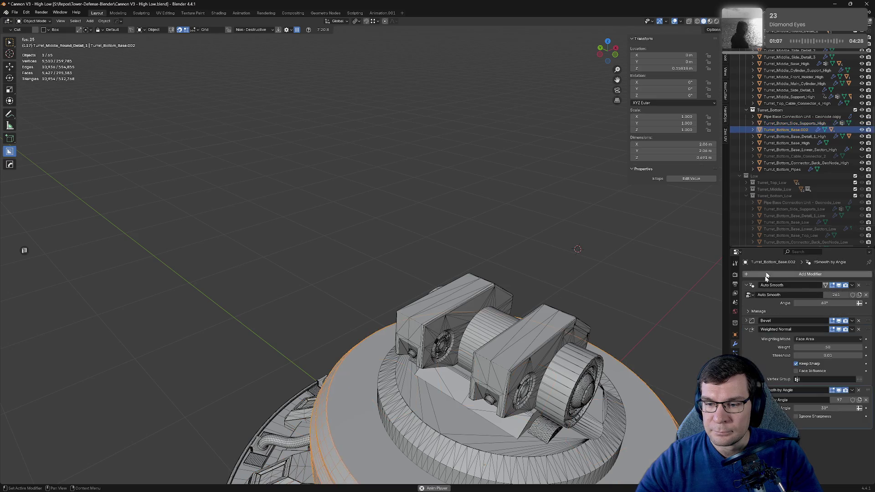
pyautogui.click(745, 285)
pyautogui.click(746, 302)
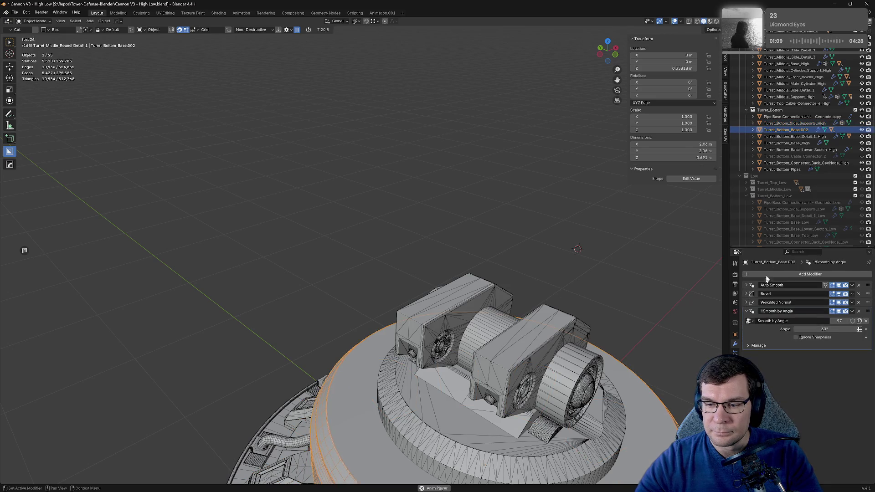
pyautogui.hotkey('ctrl', 's')
# Step: Collapse the modifier panels on Base_Detail_1_High and the turret base's lower section object
pyautogui.click(790, 136)
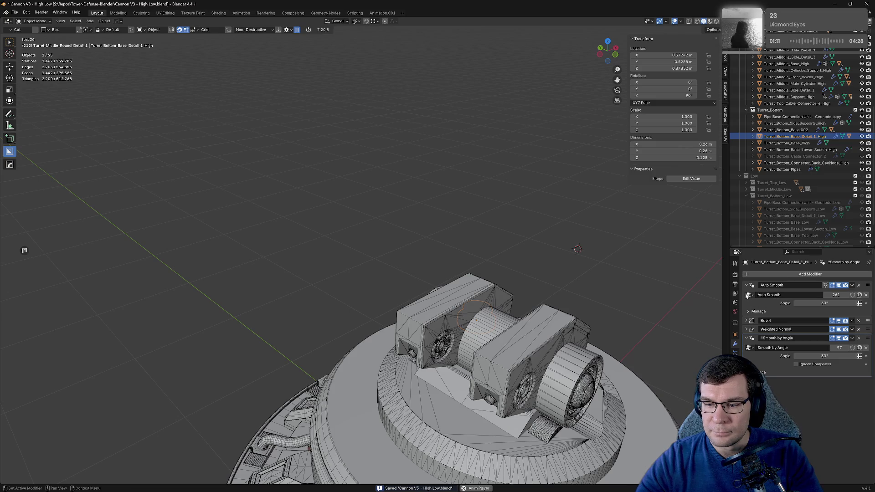
pyautogui.click(745, 286)
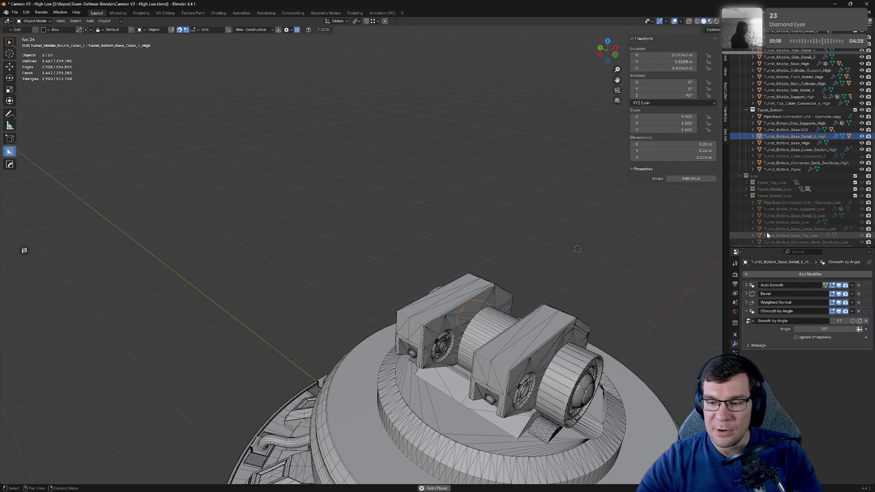
pyautogui.click(782, 144)
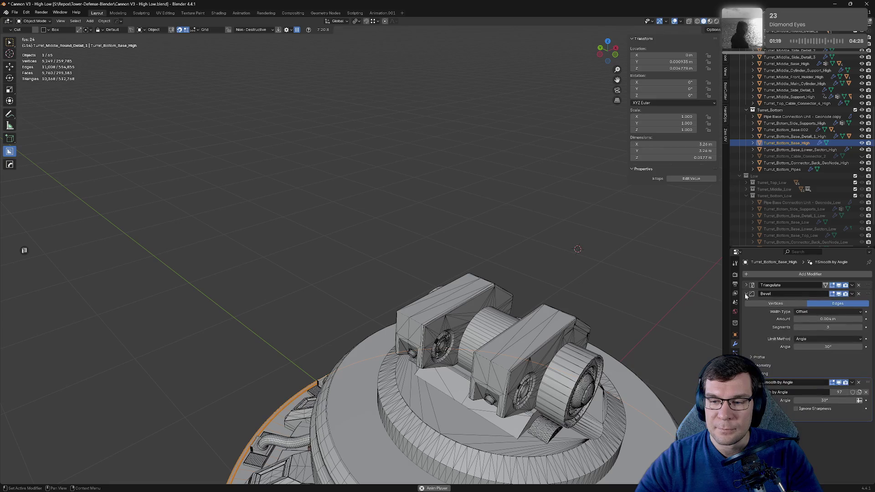
pyautogui.click(792, 149)
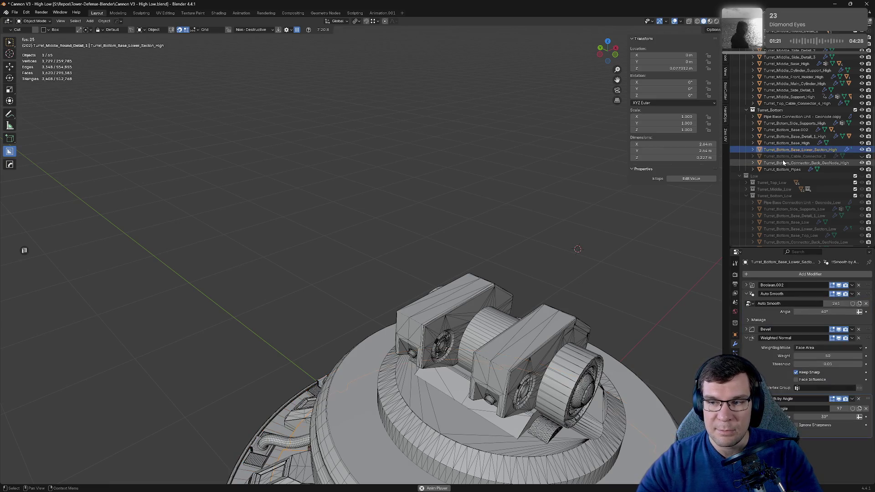
pyautogui.click(746, 294)
pyautogui.click(747, 312)
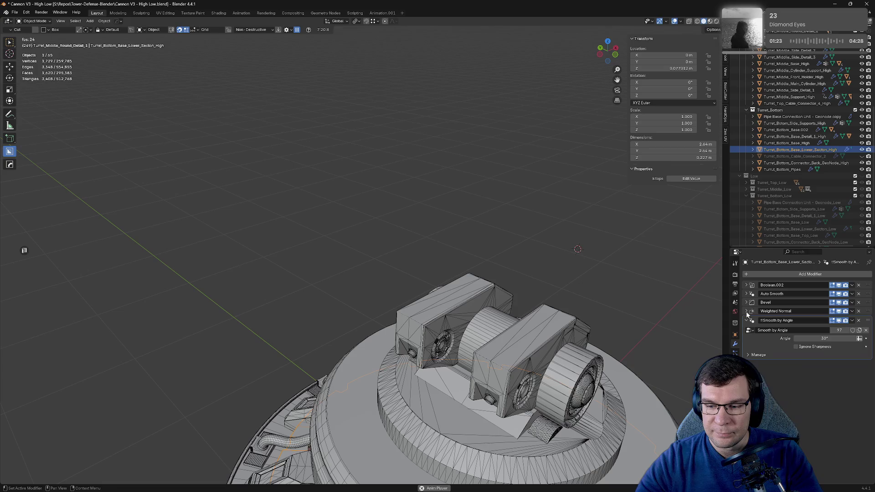
pyautogui.click(746, 319)
# Step: Fold the modifier panels on Turret_Bottom_Connector_Back_GeoNode_High and Turrut_Bottom_Pipes
pyautogui.click(787, 157)
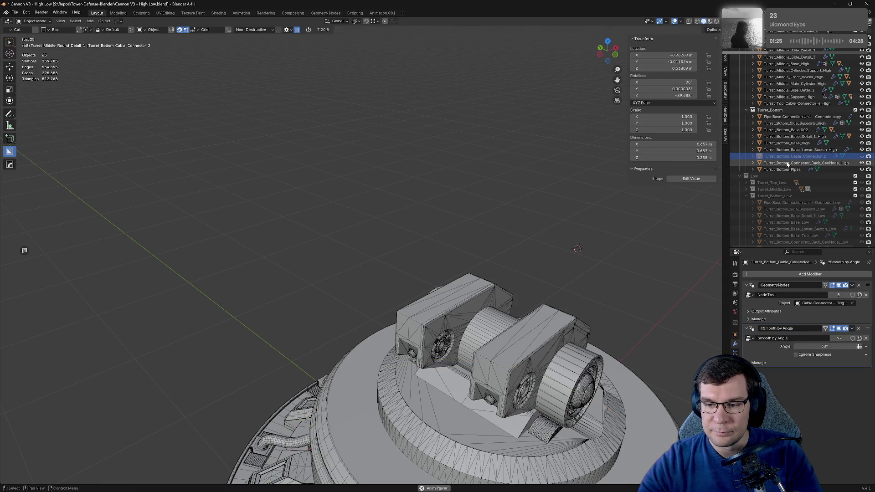
pyautogui.click(787, 163)
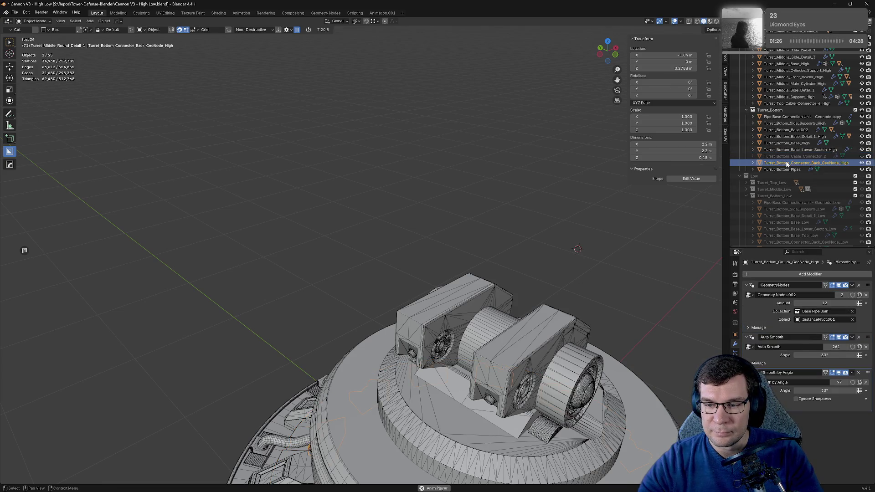
pyautogui.click(746, 286)
pyautogui.click(746, 294)
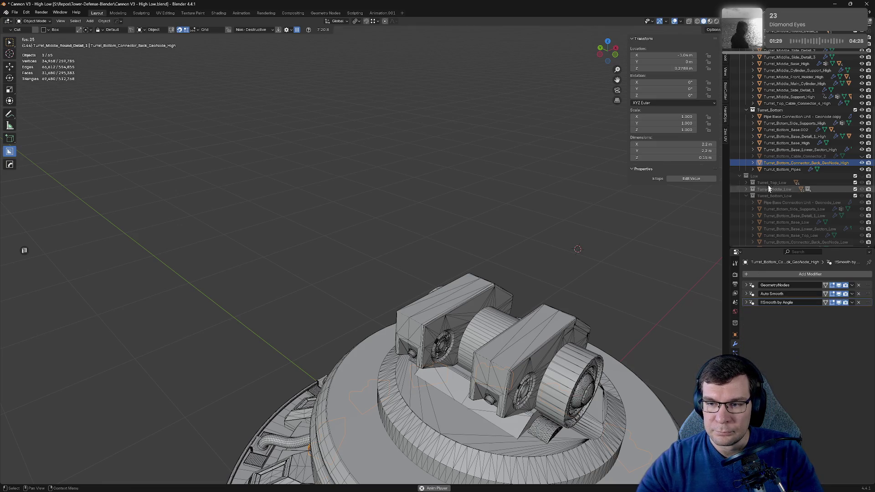
pyautogui.click(782, 169)
pyautogui.click(747, 285)
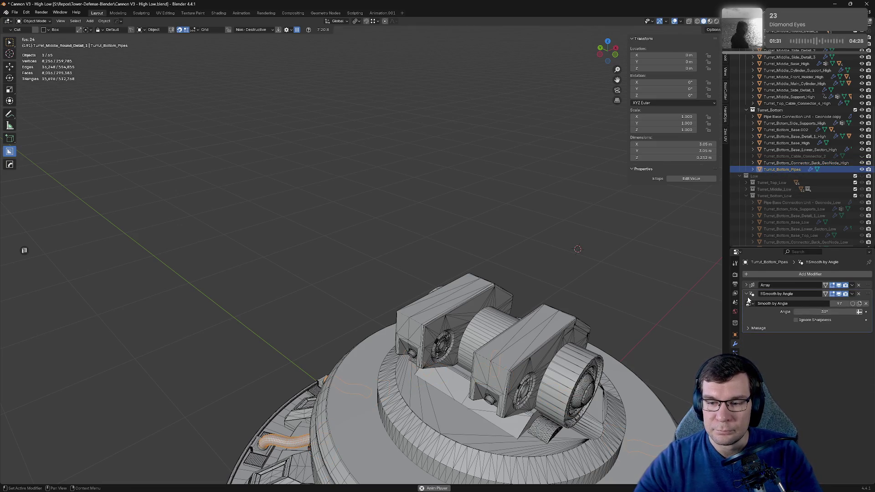
pyautogui.click(745, 294)
# Step: Save the blend file with Ctrl+S and tilt the view to see the whole turret base
pyautogui.scroll(5, 781, 180)
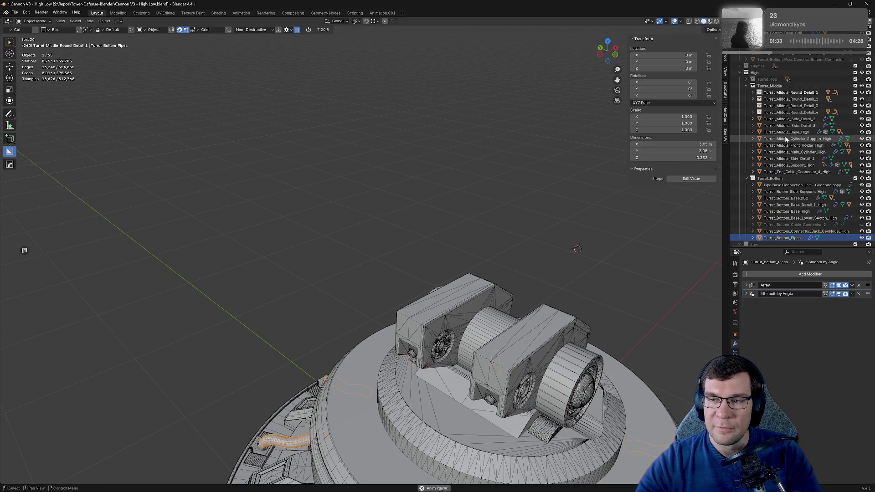
pyautogui.scroll(-5, 636, 204)
pyautogui.scroll(3, 603, 204)
pyautogui.hotkey('ctrl', 's')
pyautogui.moveTo(594, 214); pyautogui.dragTo(629, 125, button='middle')
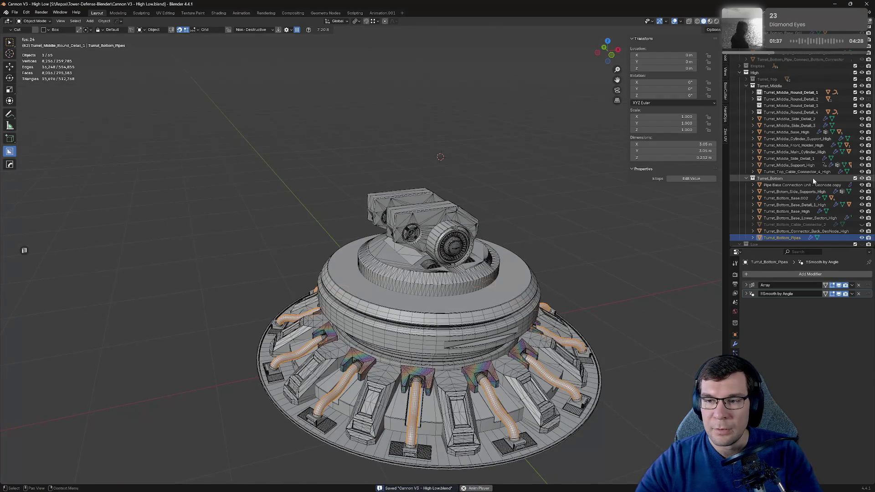
# Step: Show the Turret_Top collection again, select every object and save the file
pyautogui.scroll(-3, 795, 180)
pyautogui.scroll(3, 801, 106)
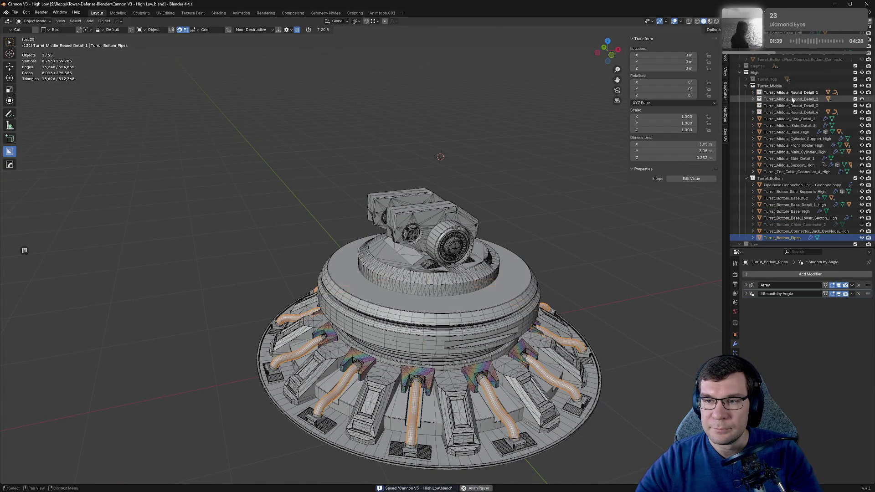
pyautogui.click(855, 79)
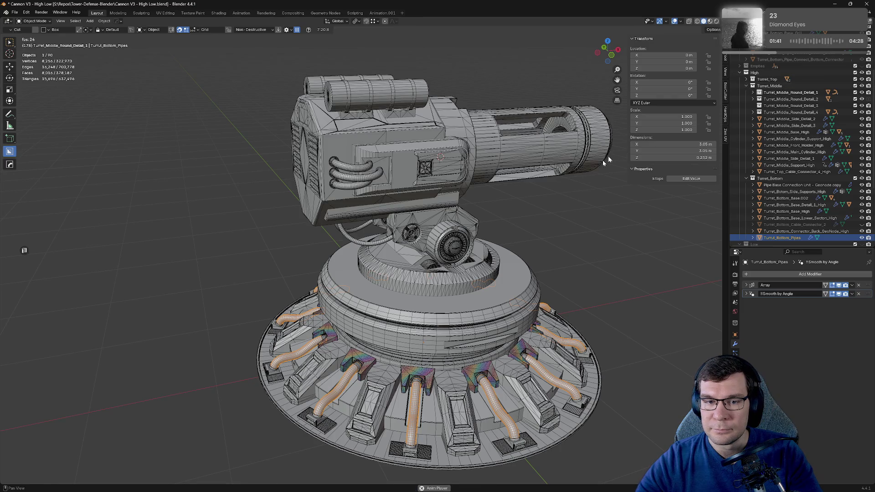
pyautogui.scroll(-3, 561, 220)
pyautogui.press('a')
pyautogui.moveTo(562, 220)
pyautogui.mouseDown(button='middle')
pyautogui.moveTo(557, 228)
pyautogui.moveTo(537, 191)
pyautogui.mouseUp(button='middle')
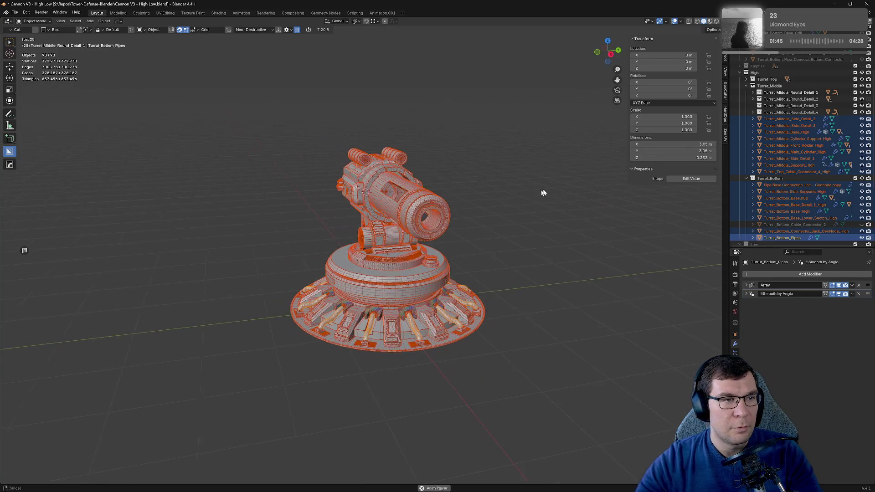
pyautogui.hotkey('ctrl', 's')
# Step: Export the selected turret objects as FBX to Cannon Tower_high.fbx
pyautogui.click(14, 12)
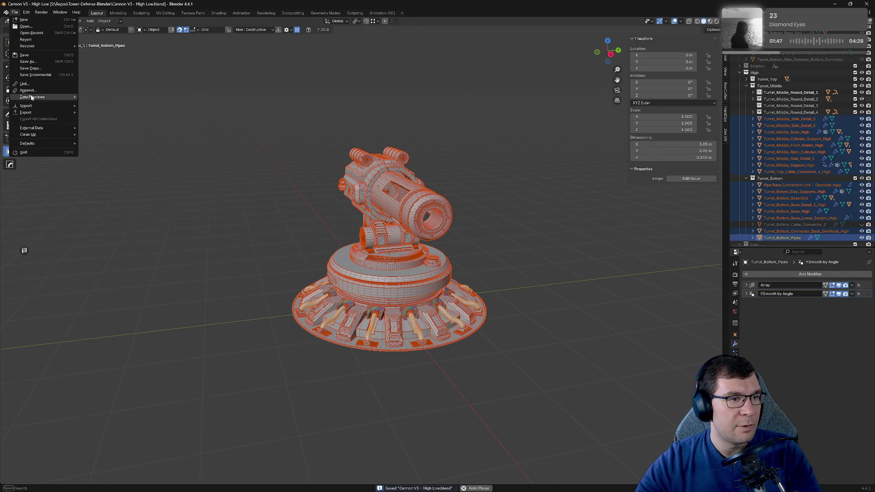
pyautogui.moveTo(33, 114)
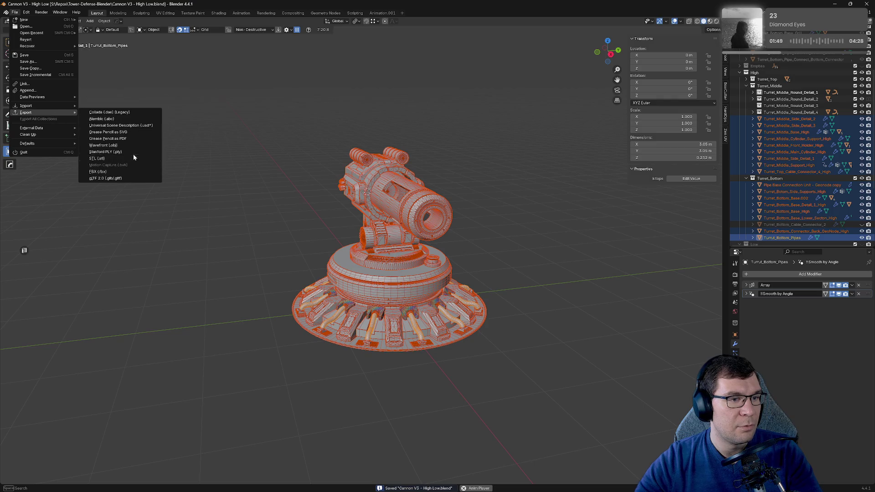
pyautogui.click(134, 175)
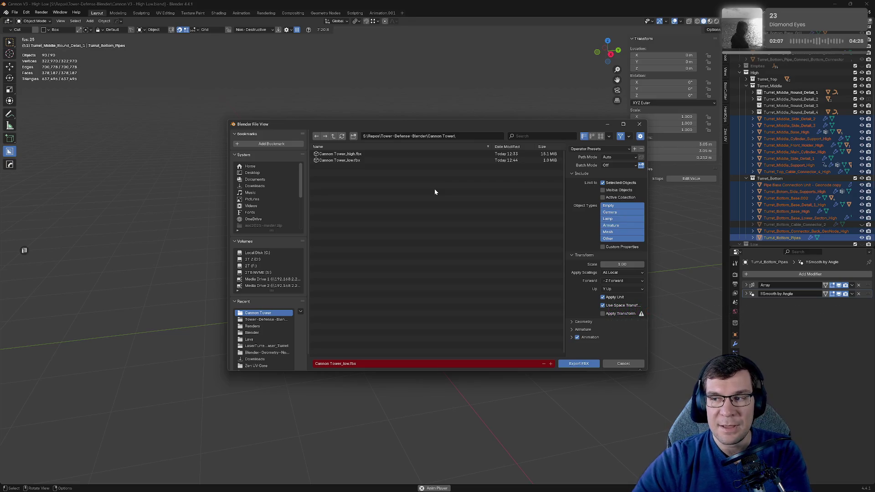
pyautogui.click(339, 154)
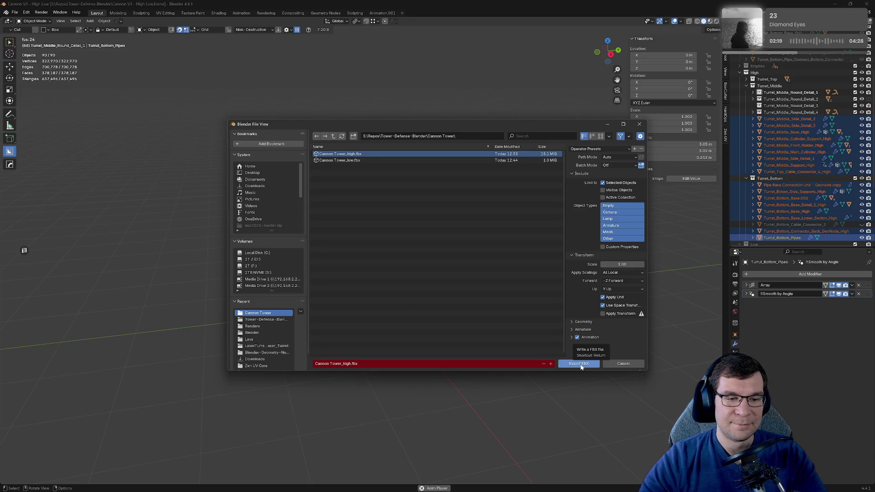
pyautogui.click(581, 367)
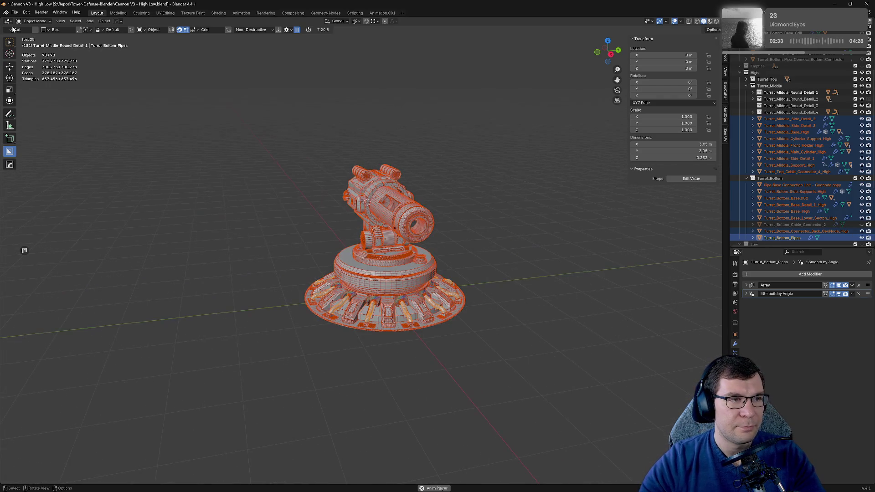
# Step: Reopen the FBX export with Cannon Tower_high.fbx, then close it without exporting
pyautogui.click(15, 12)
pyautogui.moveTo(46, 112)
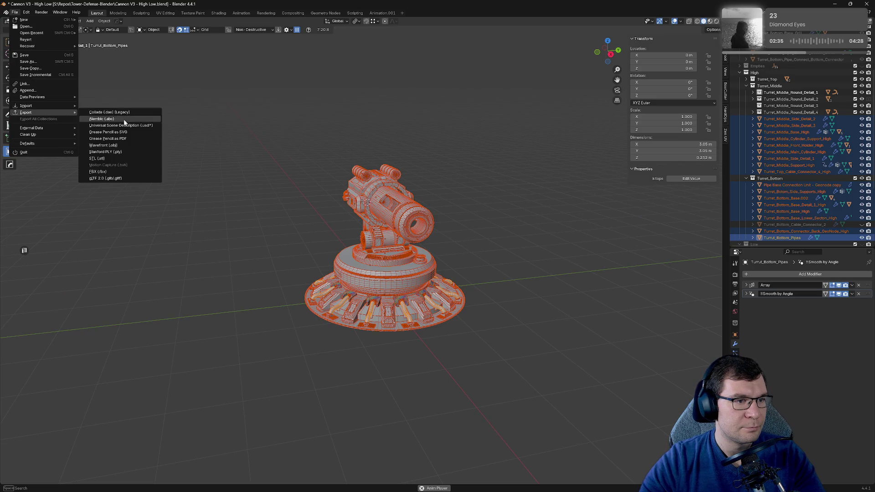
pyautogui.click(127, 172)
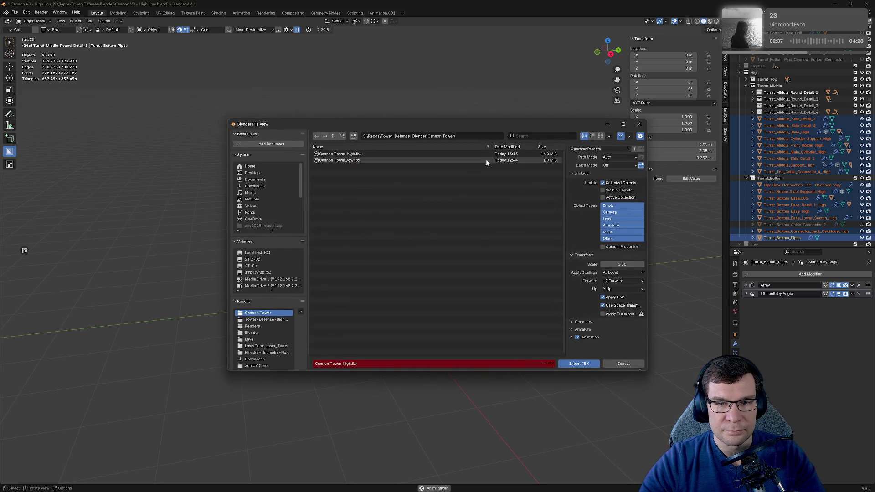
pyautogui.click(503, 156)
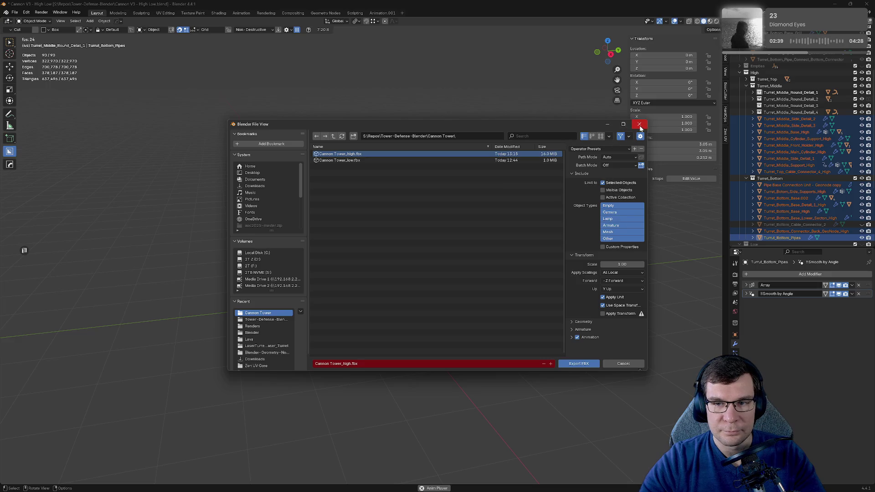
pyautogui.click(639, 126)
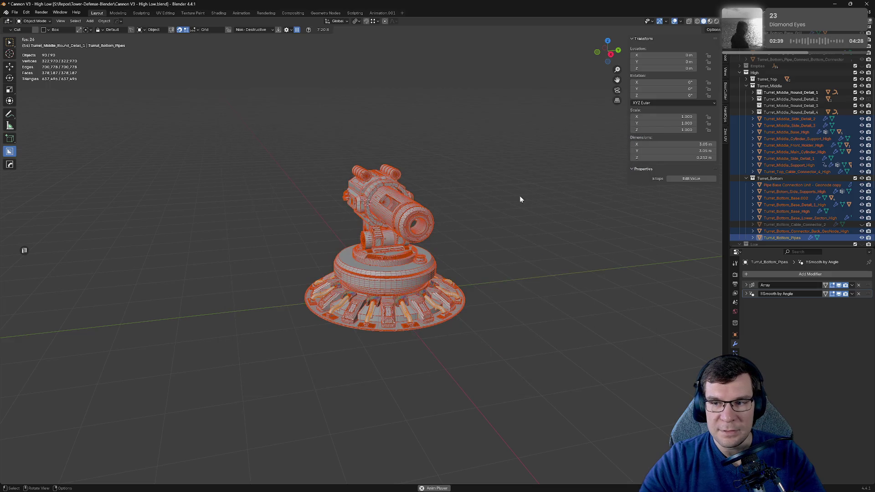
# Step: Exclude the High collection and enable the Low collection to show the low-poly cannon
pyautogui.click(775, 80)
pyautogui.click(746, 79)
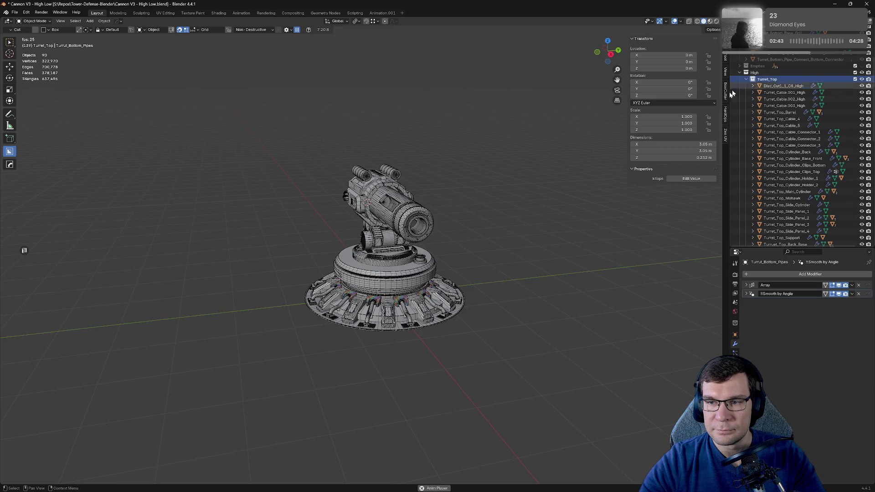
pyautogui.moveTo(480, 206); pyautogui.dragTo(495, 201, button='middle')
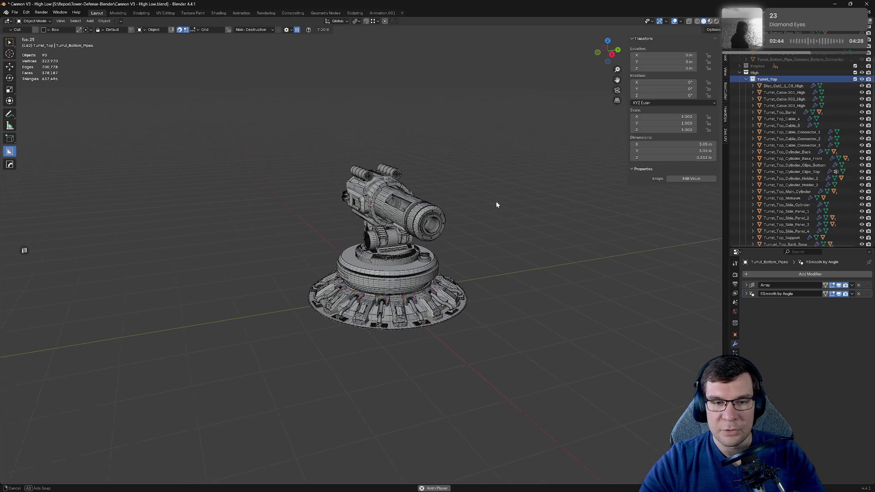
pyautogui.click(862, 74)
pyautogui.click(740, 72)
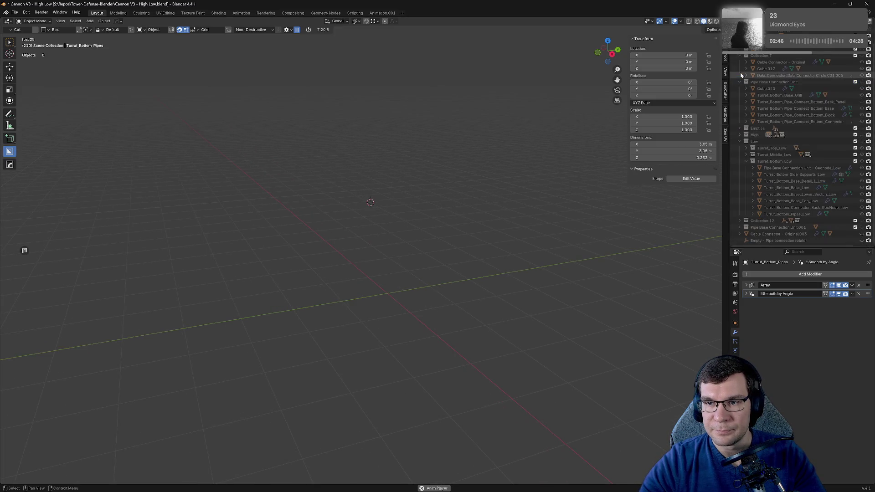
pyautogui.click(855, 141)
# Step: Hide Turret_Top_Low and Turret_Middle_Low so only the turret base remains visible
pyautogui.press('Tab')
pyautogui.scroll(4, 507, 206)
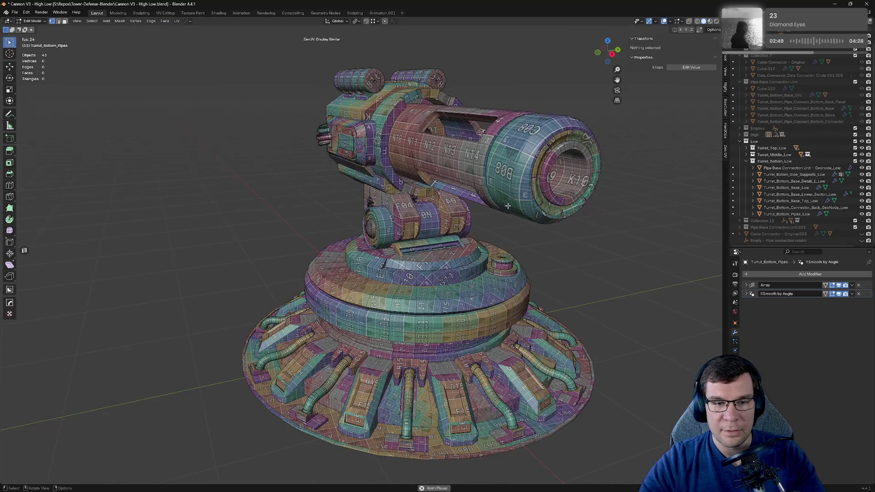
pyautogui.moveTo(500, 206); pyautogui.dragTo(527, 205, button='middle')
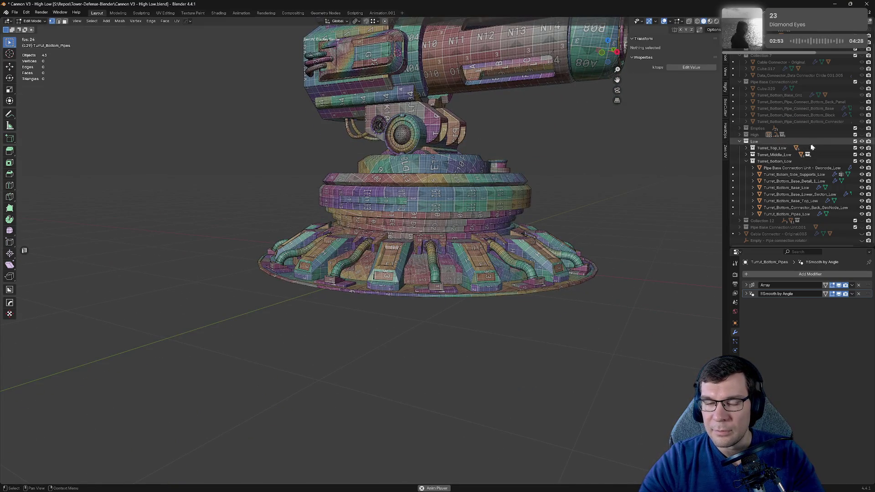
pyautogui.moveTo(522, 125); pyautogui.dragTo(501, 140, button='middle')
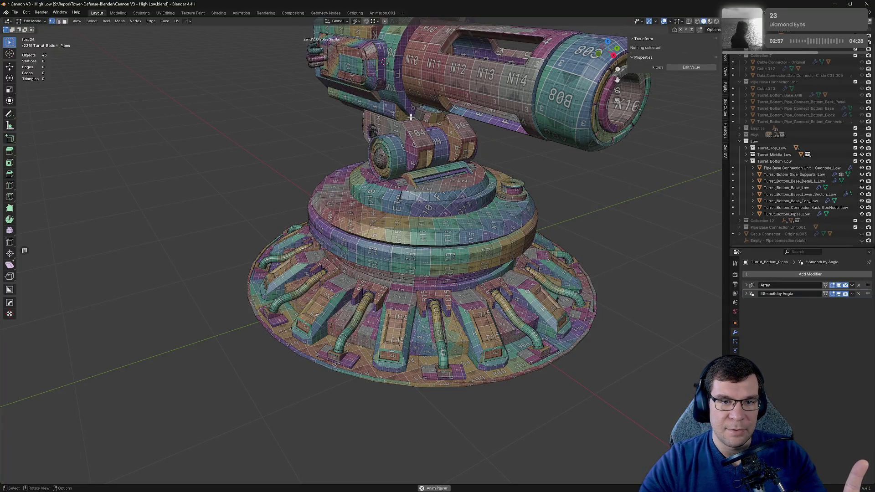
pyautogui.moveTo(861, 149); pyautogui.dragTo(861, 155)
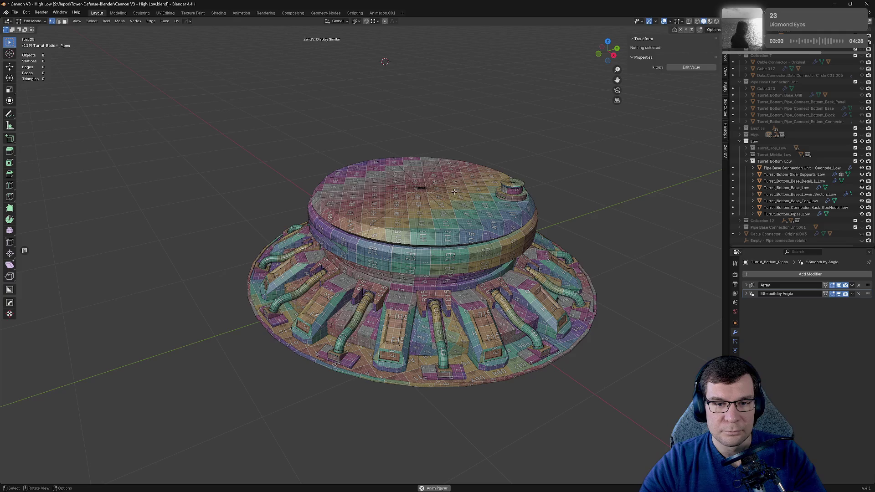
# Step: Select all eight base objects in Object Mode and switch to the UV Editing workspace
pyautogui.press('Tab')
pyautogui.press('a')
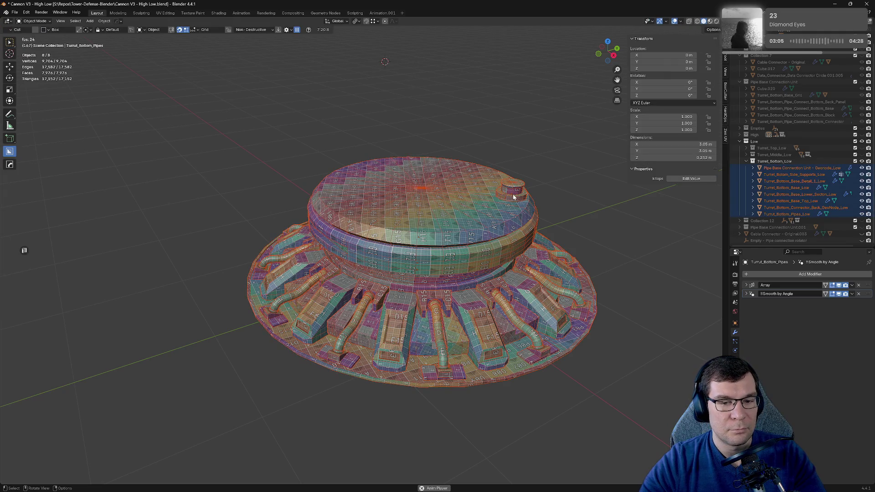
pyautogui.click(165, 14)
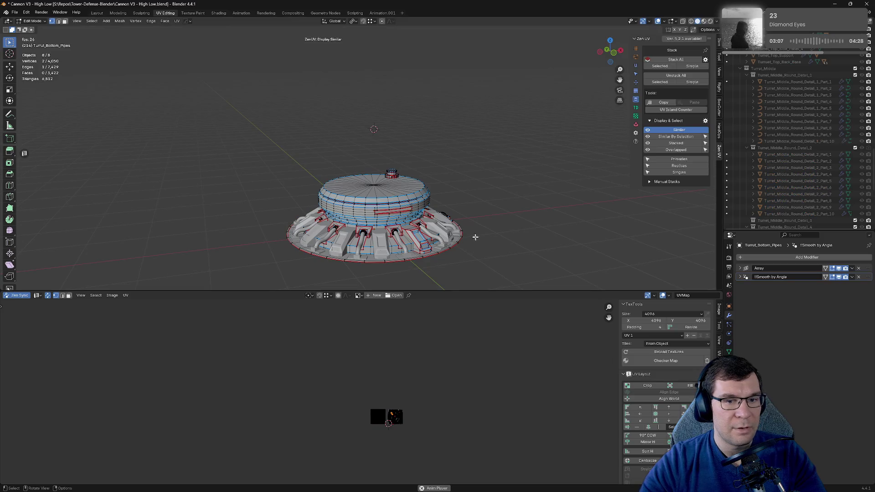
# Step: Select and deselect the whole base mesh to review its UV layout
pyautogui.press('a')
pyautogui.scroll(5, 429, 404)
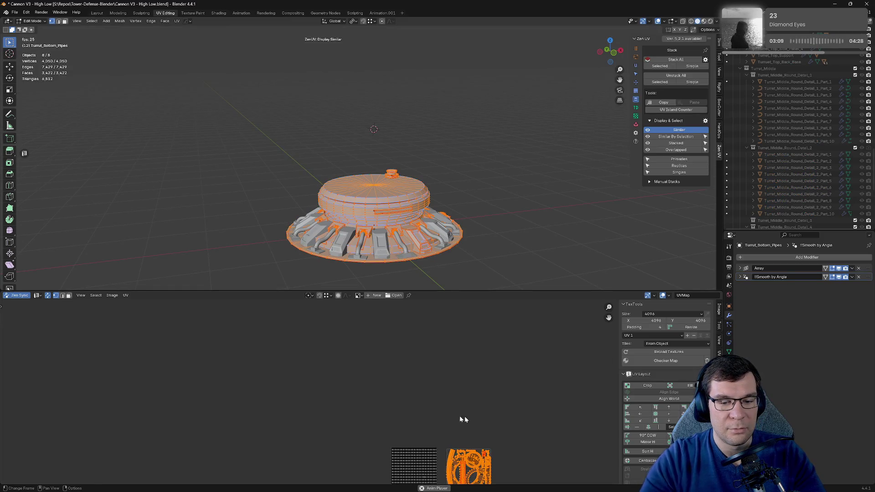
pyautogui.scroll(2, 463, 335)
pyautogui.click(515, 215)
pyautogui.press('a')
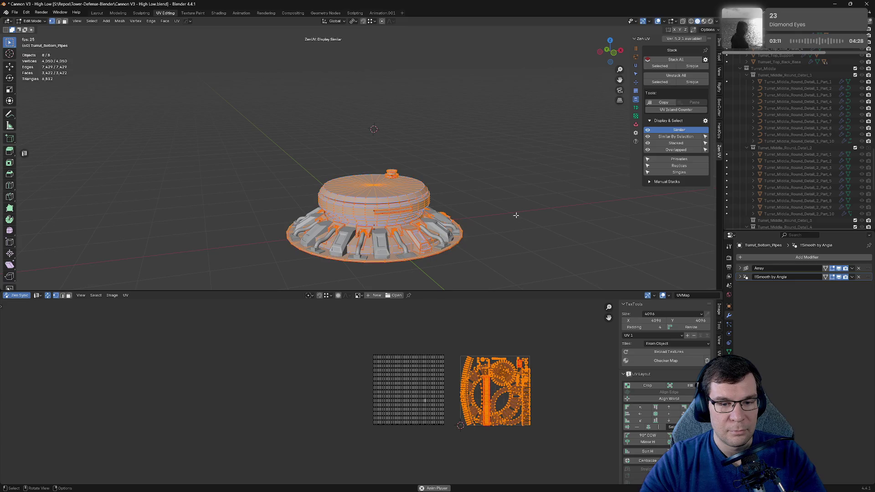
pyautogui.hotkey('alt', 'a')
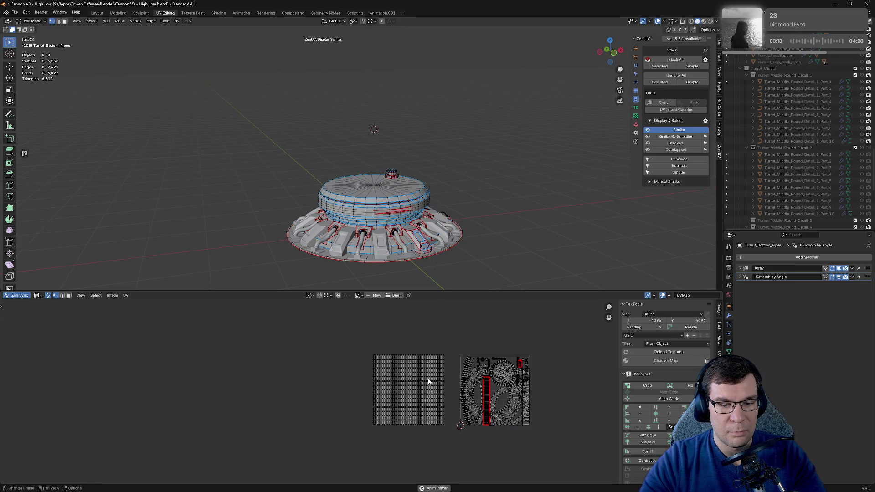
pyautogui.scroll(5, 431, 375)
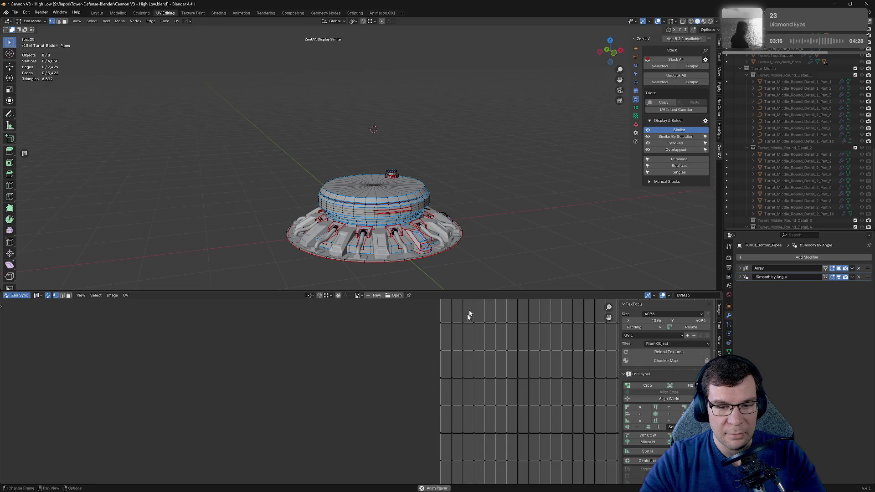
pyautogui.scroll(-4, 470, 223)
# Step: Re-enter Edit Mode on the base objects and open, then dismiss, the Zen UV quick menu
pyautogui.press('Tab')
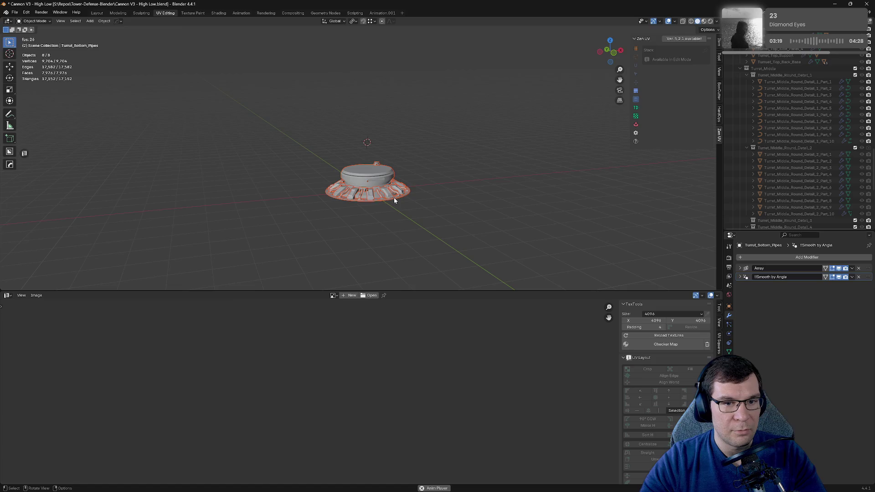
pyautogui.press('Tab')
pyautogui.hotkey('alt', 'q')
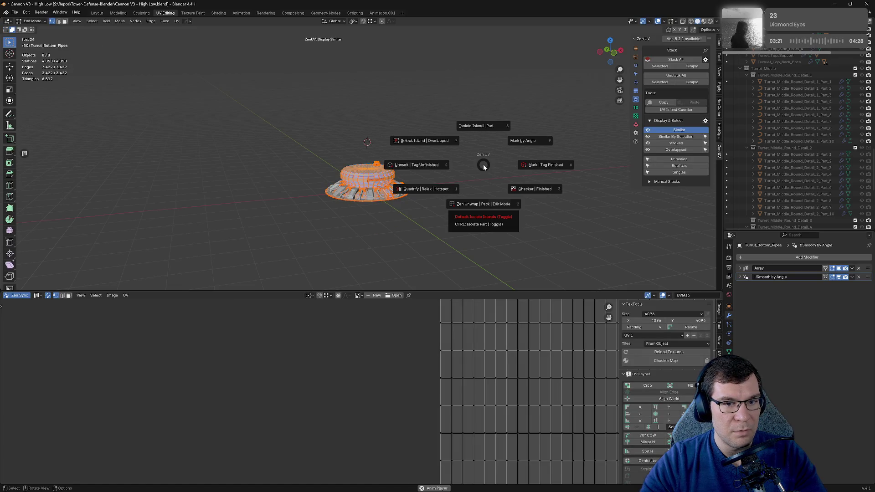
pyautogui.click(535, 189)
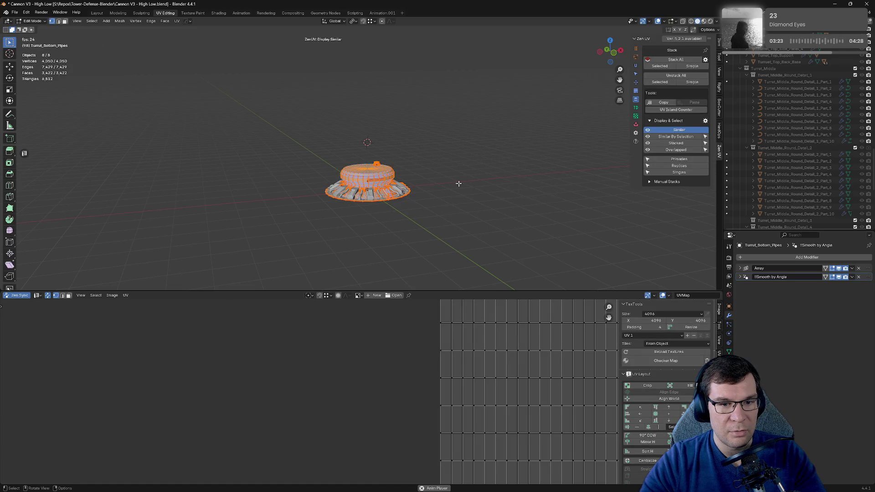
# Step: Frame the UV grid in the editor and box-select islands in its left area
pyautogui.moveTo(458, 184); pyautogui.dragTo(506, 211, button='middle')
pyautogui.moveTo(526, 324); pyautogui.dragTo(243, 312, button='middle')
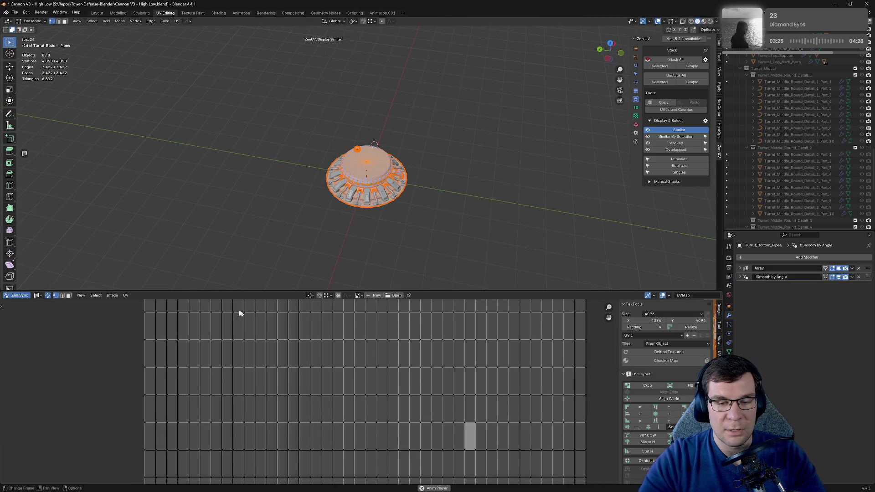
pyautogui.scroll(-2, 375, 338)
pyautogui.scroll(-2, 385, 404)
pyautogui.scroll(-1, 529, 343)
pyautogui.scroll(-1, 363, 410)
pyautogui.hotkey('alt', 'a')
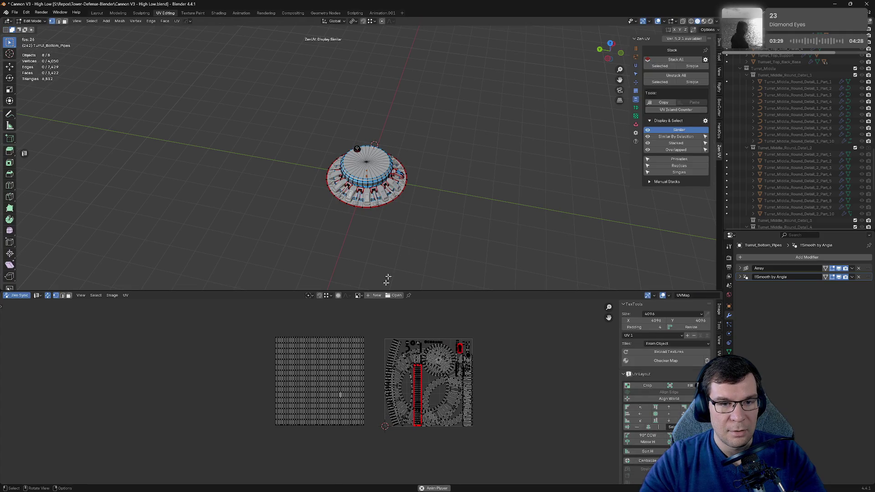
pyautogui.moveTo(254, 333); pyautogui.dragTo(368, 446)
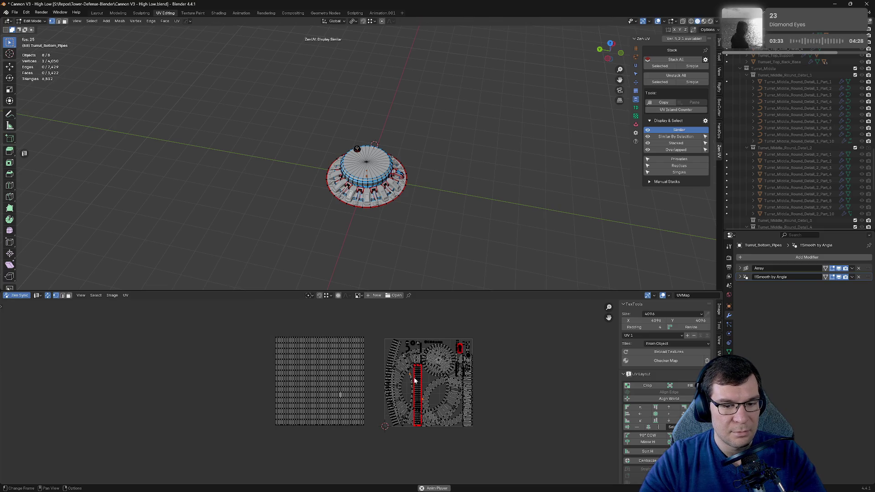
pyautogui.moveTo(254, 339)
pyautogui.mouseDown()
pyautogui.moveTo(369, 439)
pyautogui.moveTo(257, 331)
pyautogui.mouseUp()
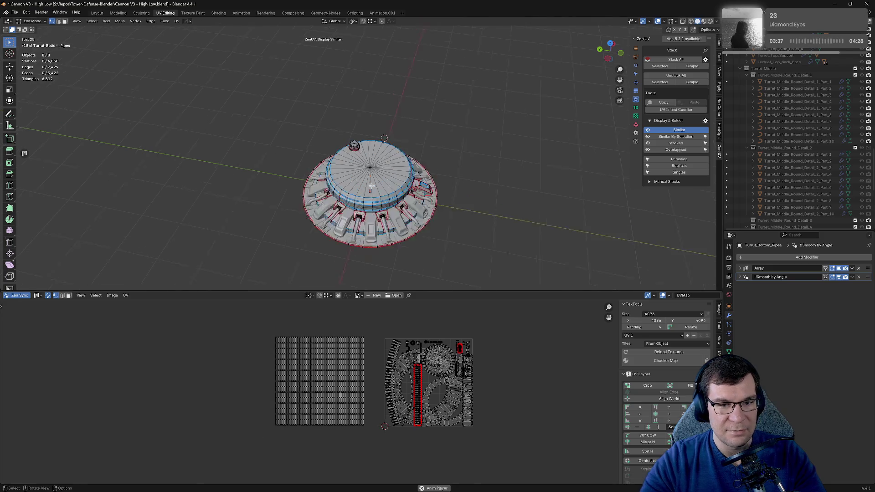
pyautogui.scroll(5, 411, 182)
# Step: Select Turret_Bottom_Pipes_Low in Object Mode and isolate it in local view
pyautogui.moveTo(410, 182)
pyautogui.mouseDown(button='middle')
pyautogui.moveTo(431, 194)
pyautogui.moveTo(445, 181)
pyautogui.moveTo(436, 84)
pyautogui.mouseUp(button='middle')
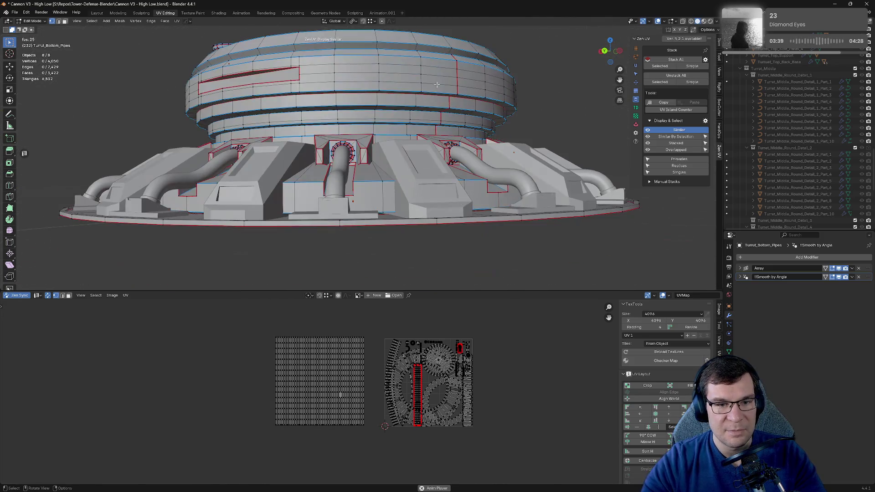
pyautogui.press('Tab')
pyautogui.moveTo(341, 178)
pyautogui.mouseDown(button='middle')
pyautogui.moveTo(411, 195)
pyautogui.moveTo(510, 178)
pyautogui.moveTo(416, 141)
pyautogui.moveTo(490, 179)
pyautogui.moveTo(519, 147)
pyautogui.moveTo(523, 95)
pyautogui.moveTo(576, 56)
pyautogui.mouseUp(button='middle')
pyautogui.scroll(3, 509, 177)
pyautogui.scroll(5, 509, 177)
pyautogui.scroll(-5, 504, 100)
pyautogui.moveTo(504, 100)
pyautogui.mouseDown(button='middle')
pyautogui.moveTo(469, 114)
pyautogui.moveTo(529, 92)
pyautogui.moveTo(459, 86)
pyautogui.mouseUp(button='middle')
pyautogui.scroll(4, 475, 108)
pyautogui.press('Tab')
pyautogui.press('Tab')
pyautogui.click(459, 85)
pyautogui.press('KP_Divide')
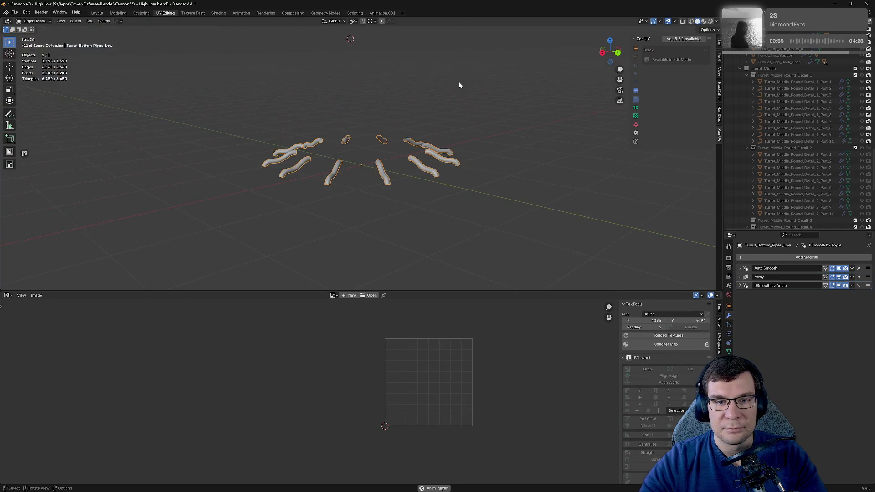
# Step: Inspect the pipes in Edit Mode, then leave local view to show the whole turret
pyautogui.press('Tab')
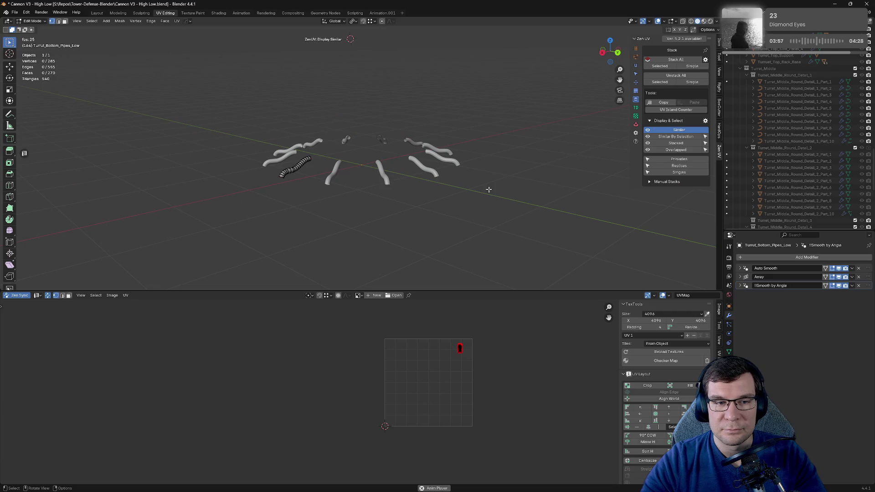
pyautogui.scroll(8, 489, 189)
pyautogui.moveTo(489, 189)
pyautogui.mouseDown(button='middle')
pyautogui.moveTo(452, 160)
pyautogui.moveTo(439, 163)
pyautogui.mouseUp(button='middle')
pyautogui.press('Tab')
pyautogui.press('KP_Divide')
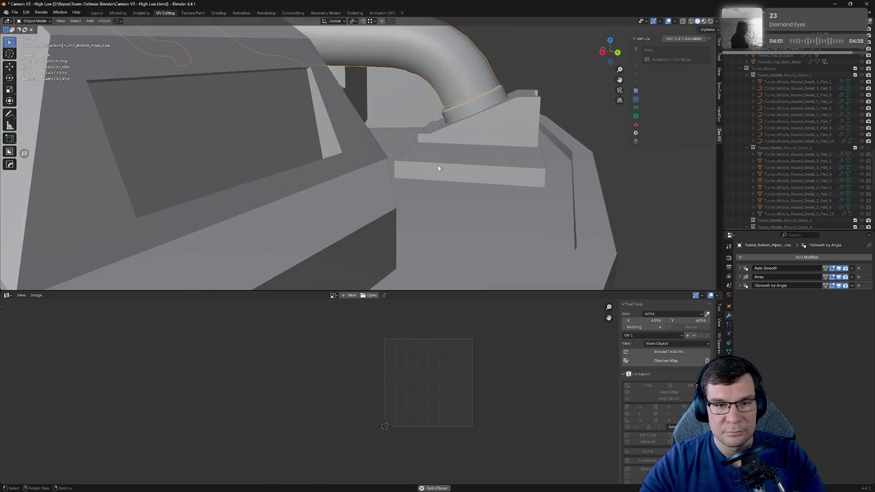
pyautogui.scroll(-6, 438, 165)
pyautogui.moveTo(437, 161); pyautogui.dragTo(450, 125, button='middle')
# Step: Isolate the pipes again to check their UV island, then return to the full turret view
pyautogui.press('KP_Divide')
pyautogui.press('Tab')
pyautogui.scroll(4, 472, 355)
pyautogui.scroll(4, 441, 405)
pyautogui.moveTo(480, 352); pyautogui.dragTo(467, 352, button='middle')
pyautogui.press('Tab')
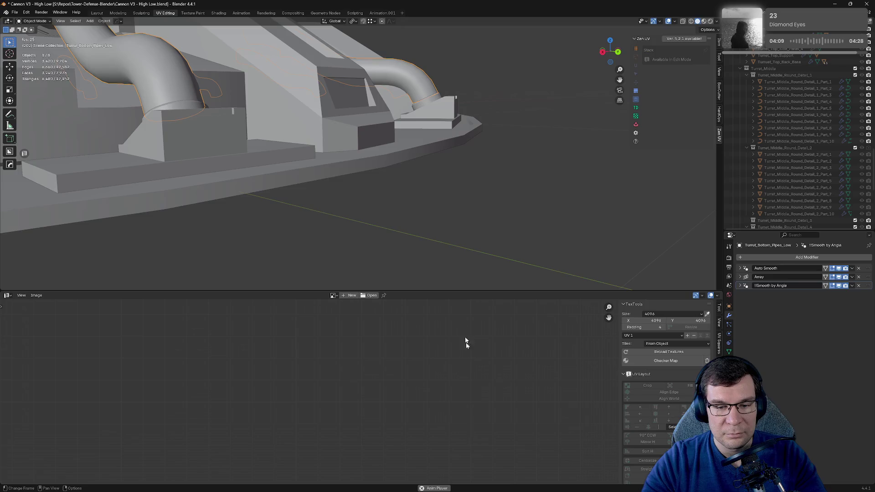
pyautogui.press('KP_Divide')
pyautogui.press('KP_Divide')
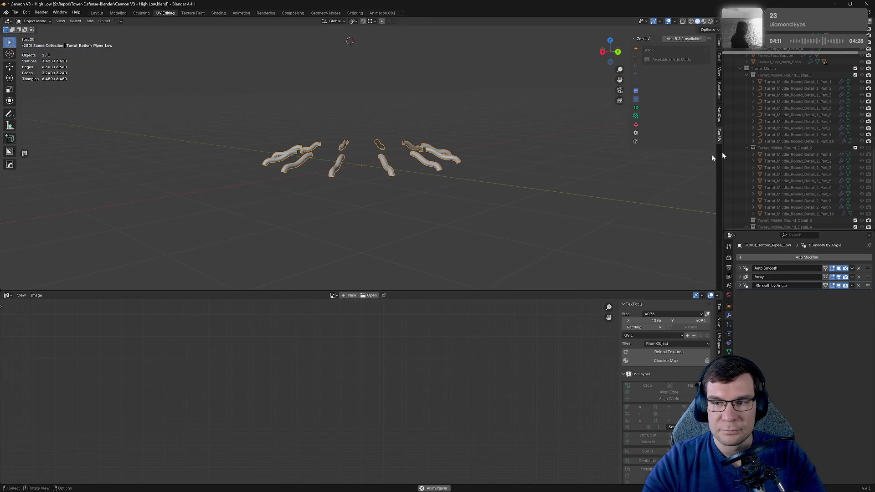
pyautogui.scroll(4, 862, 114)
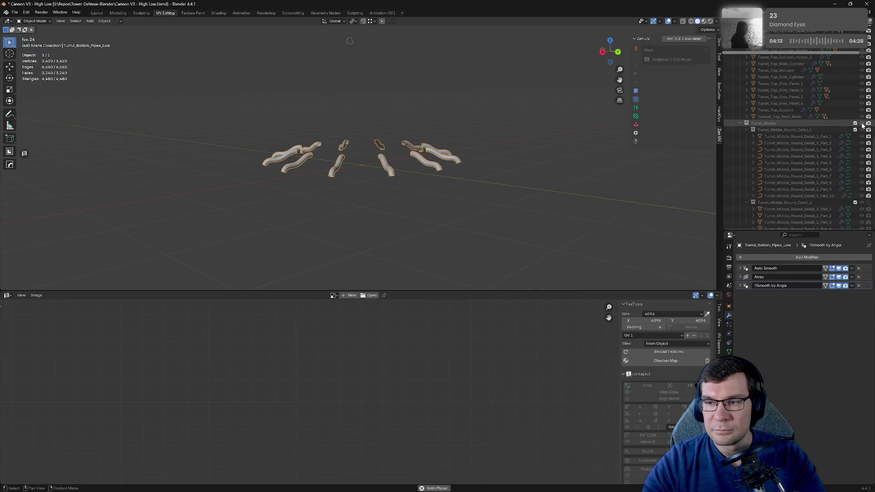
pyautogui.press('KP_Divide')
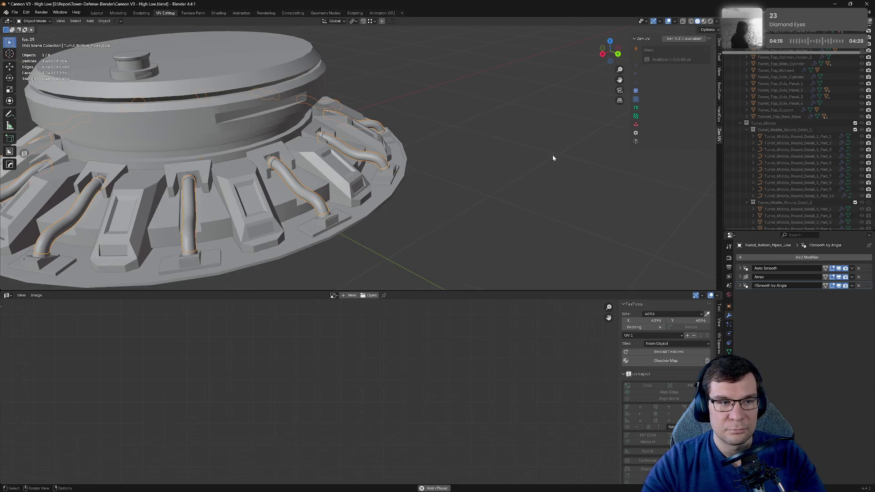
# Step: Select all eight base objects and all their geometry in Edit Mode
pyautogui.press('a')
pyautogui.press('Tab')
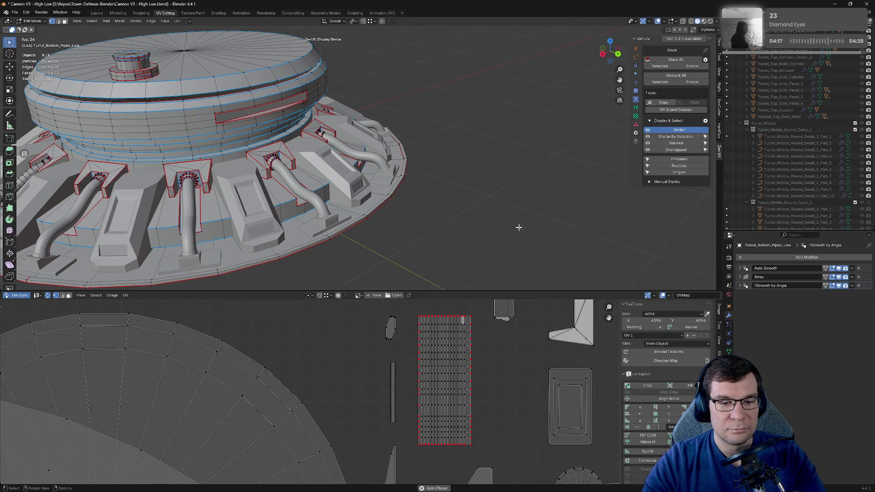
pyautogui.scroll(-5, 477, 377)
pyautogui.scroll(-2, 476, 377)
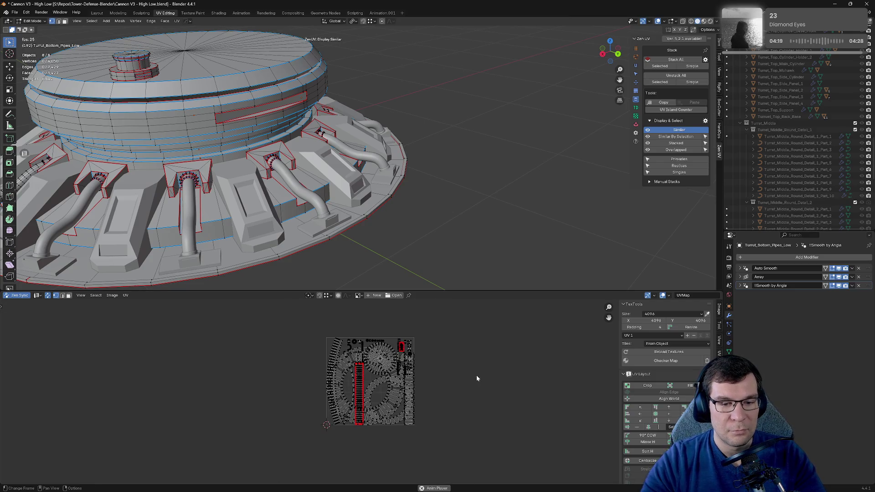
pyautogui.moveTo(392, 246); pyautogui.dragTo(377, 215, button='middle')
pyautogui.press('a')
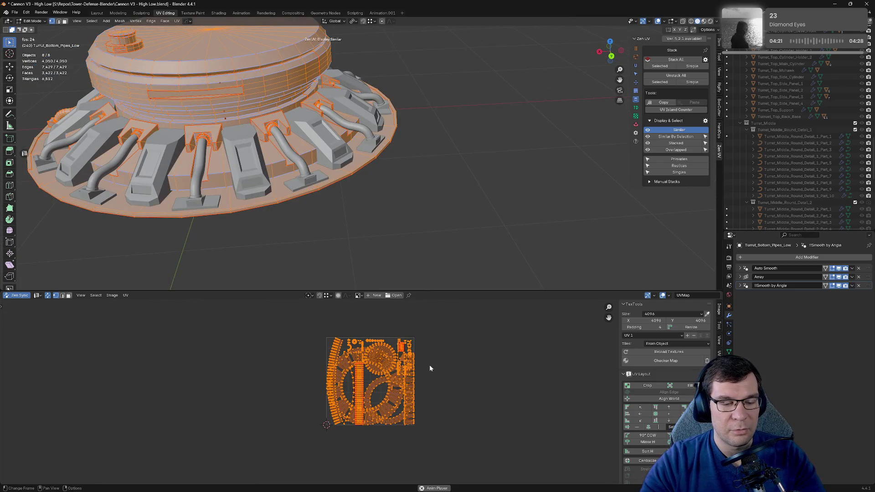
# Step: Move all the UV islands to the left of the 0–1 tile with G
pyautogui.press('g')
pyautogui.click(325, 367)
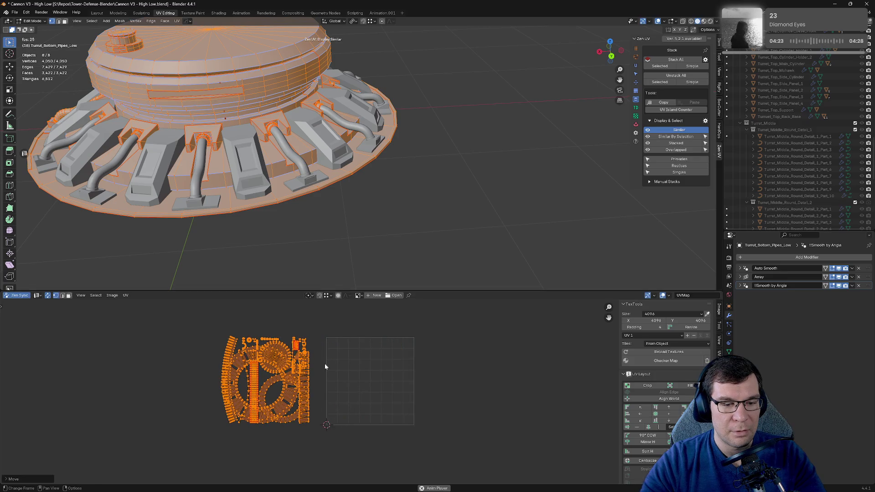
pyautogui.moveTo(325, 367); pyautogui.dragTo(383, 351, button='middle')
pyautogui.click(377, 349)
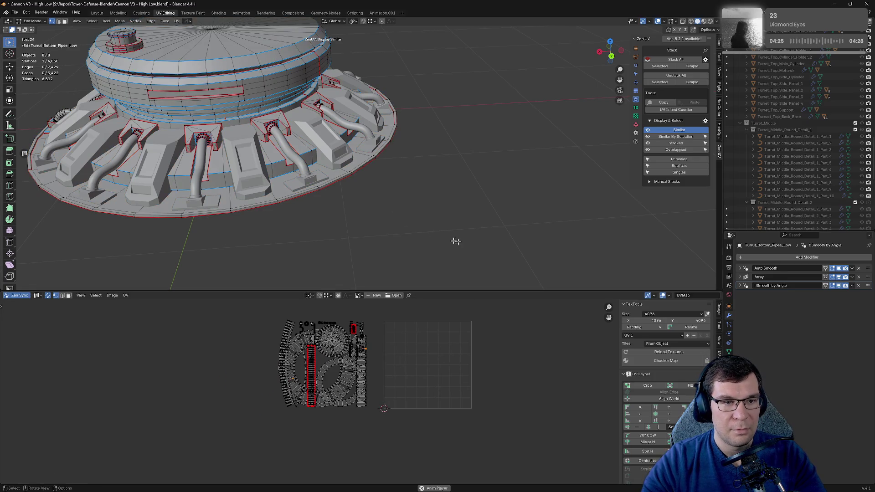
pyautogui.press('a')
# Step: Reselect all UVs and move them again to their final spot clear of the tile
pyautogui.rightClick(450, 359)
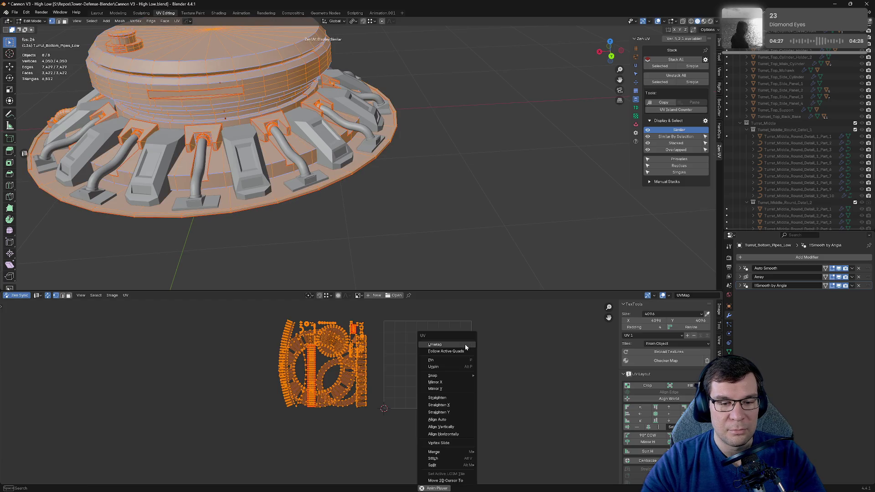
pyautogui.scroll(4, 364, 364)
pyautogui.scroll(4, 367, 354)
pyautogui.scroll(-4, 367, 355)
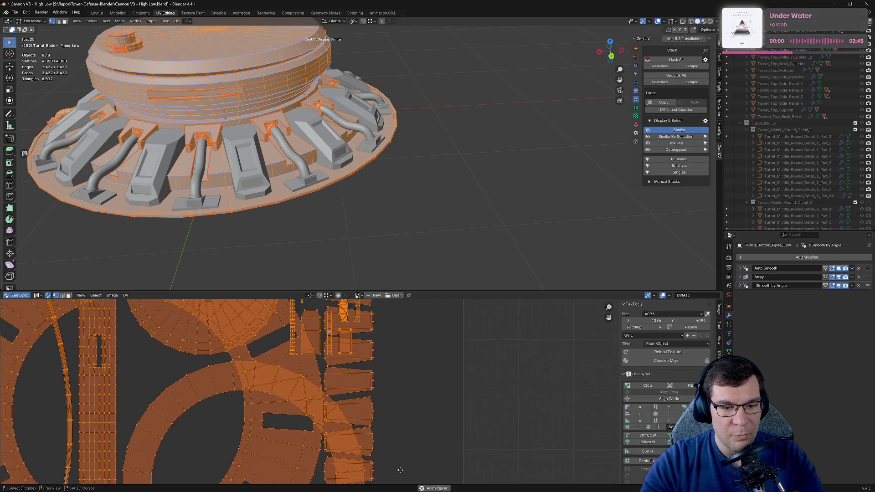
pyautogui.scroll(-2, 410, 431)
pyautogui.press('g')
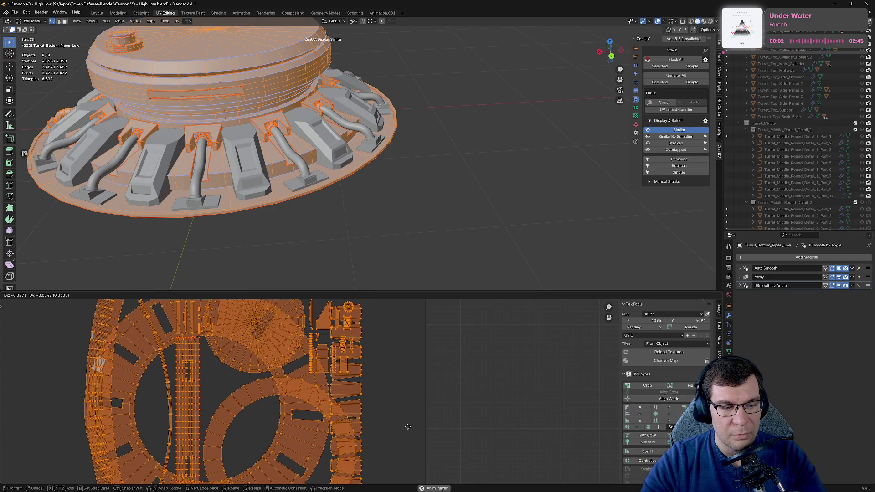
pyautogui.click(408, 425)
# Step: Pan across the moved islands and pick out the curved strip island with L
pyautogui.hotkey('alt', 'a')
pyautogui.scroll(-5, 406, 387)
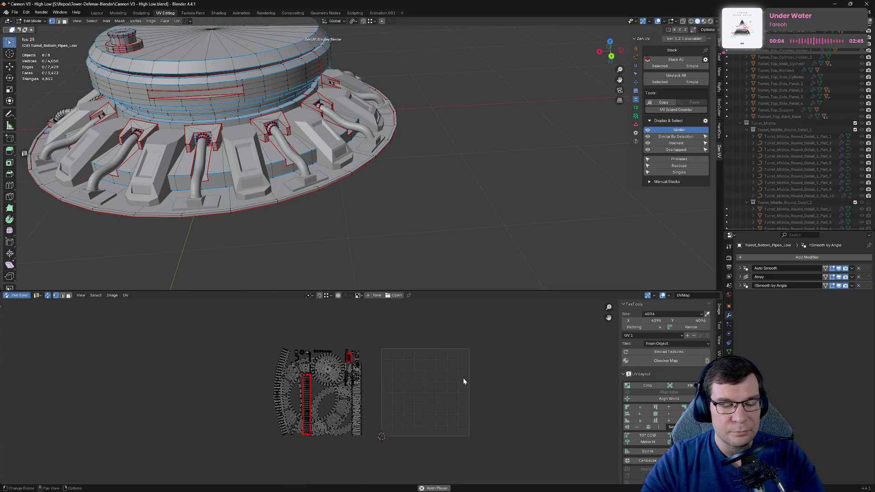
pyautogui.scroll(5, 263, 384)
pyautogui.moveTo(264, 384); pyautogui.dragTo(383, 327, button='middle')
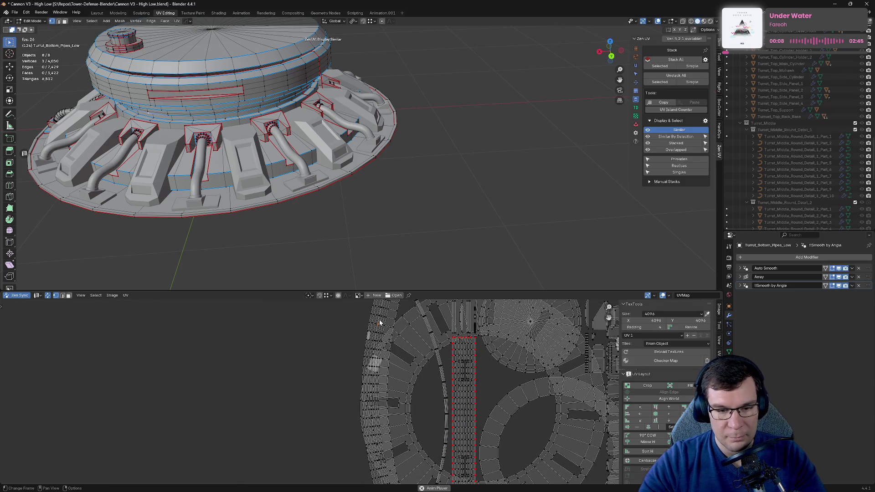
pyautogui.scroll(6, 380, 322)
pyautogui.scroll(-2, 392, 333)
pyautogui.scroll(-2, 385, 339)
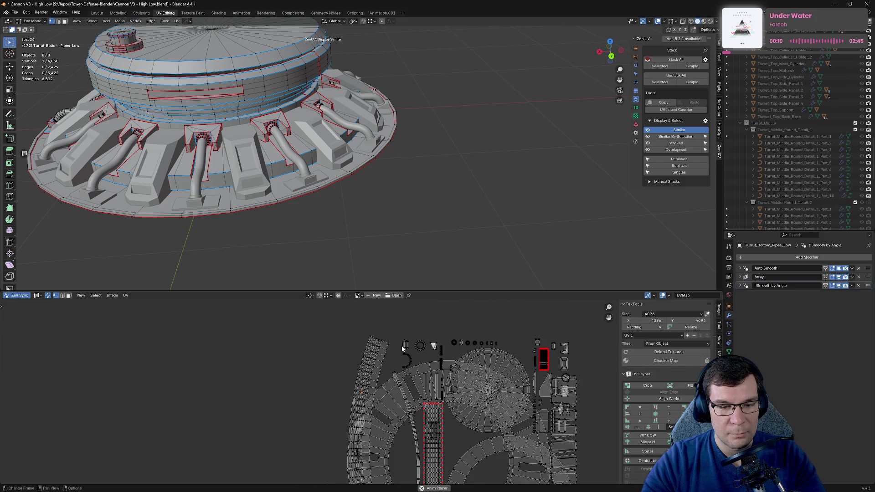
pyautogui.scroll(-2, 378, 346)
pyautogui.press('l')
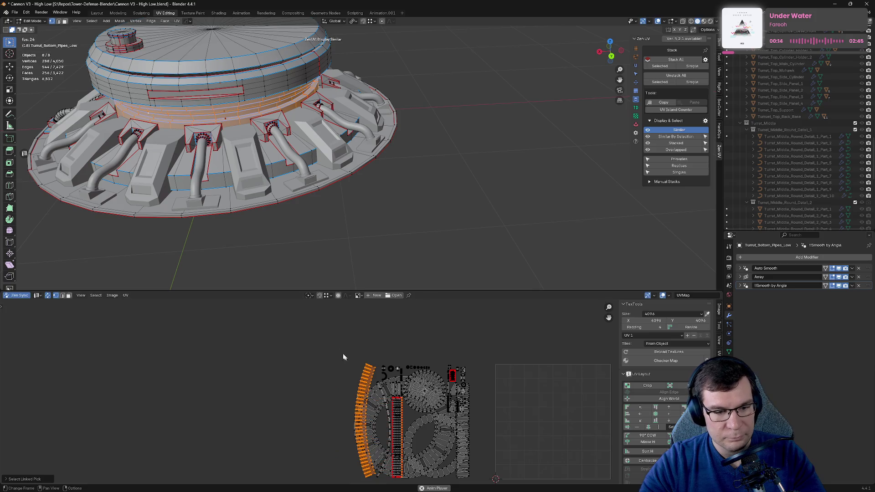
pyautogui.hotkey('alt', 'a')
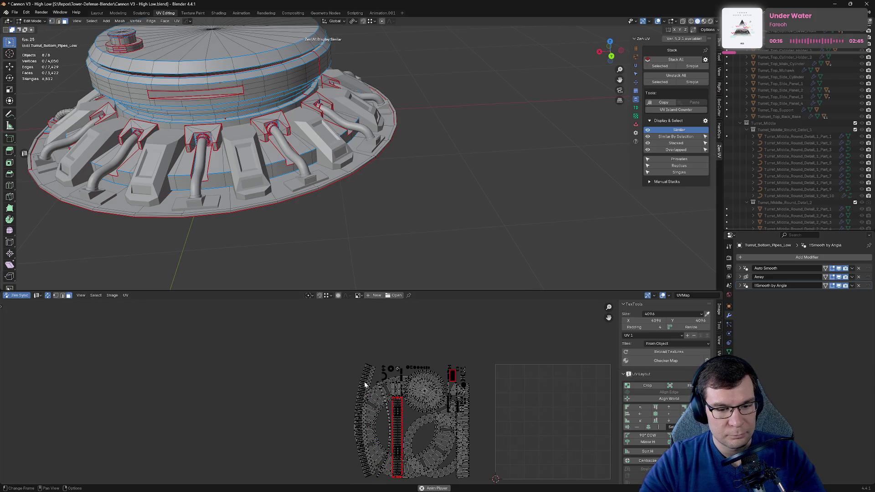
# Step: Move the curved strip island far left of the others and box-select it
pyautogui.press('l')
pyautogui.moveTo(365, 385); pyautogui.dragTo(292, 400)
pyautogui.scroll(2, 346, 392)
pyautogui.moveTo(425, 289); pyautogui.dragTo(424, 77)
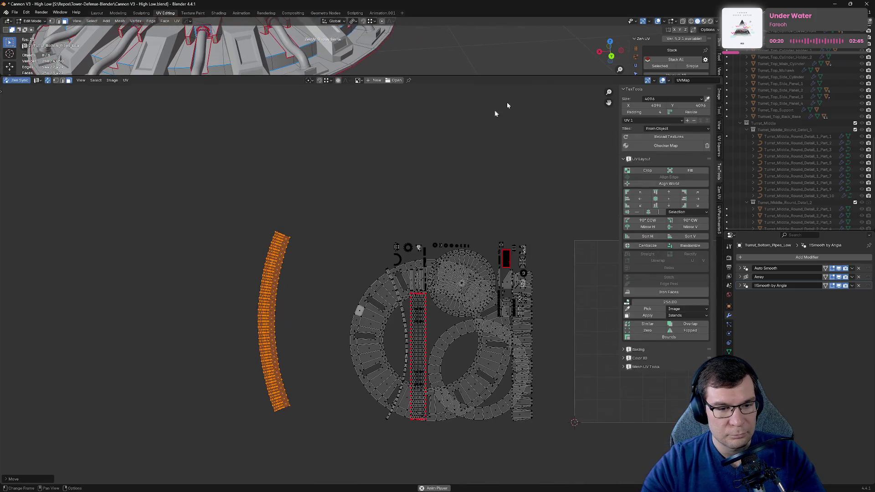
pyautogui.scroll(5, 360, 281)
pyautogui.moveTo(164, 305); pyautogui.dragTo(467, 262, button='middle')
pyautogui.hotkey('alt', 'a')
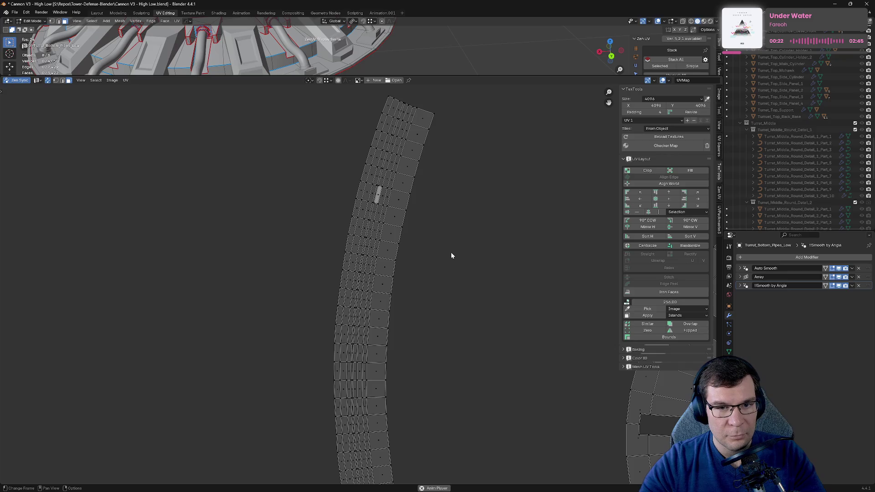
pyautogui.scroll(-2, 451, 218)
pyautogui.scroll(-2, 439, 254)
pyautogui.moveTo(310, 102); pyautogui.dragTo(428, 448)
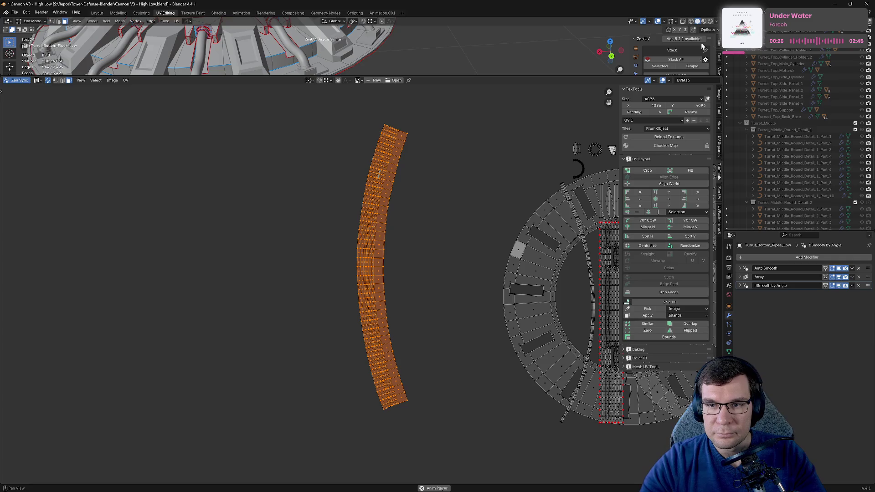
# Step: Browse Zen UV's Texel Density, Trim and Checker panels in the sidebar
pyautogui.moveTo(704, 76); pyautogui.dragTo(702, 157)
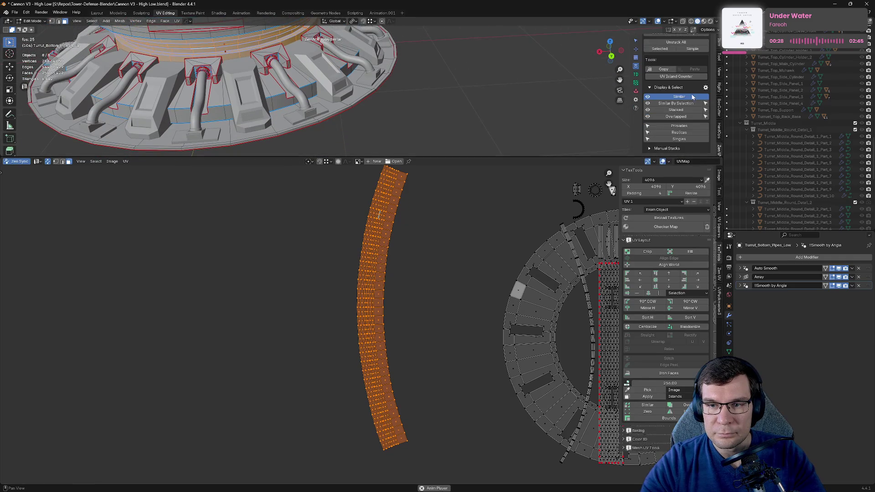
pyautogui.click(636, 75)
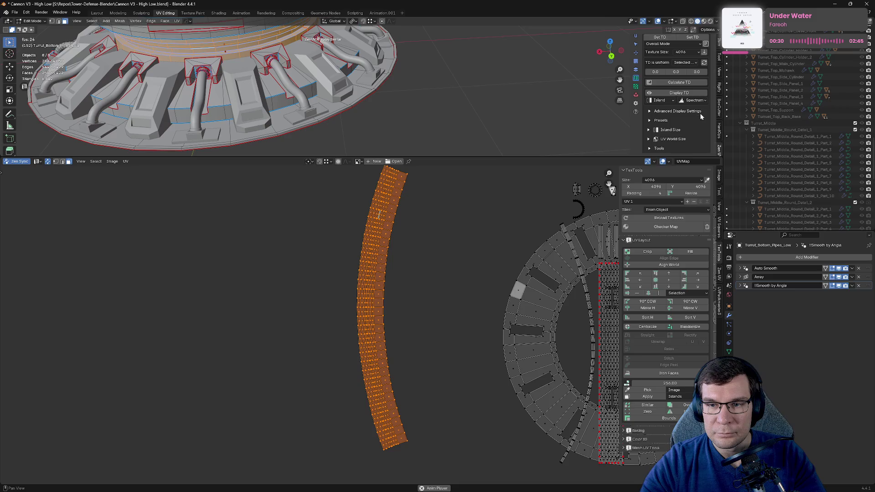
pyautogui.click(635, 69)
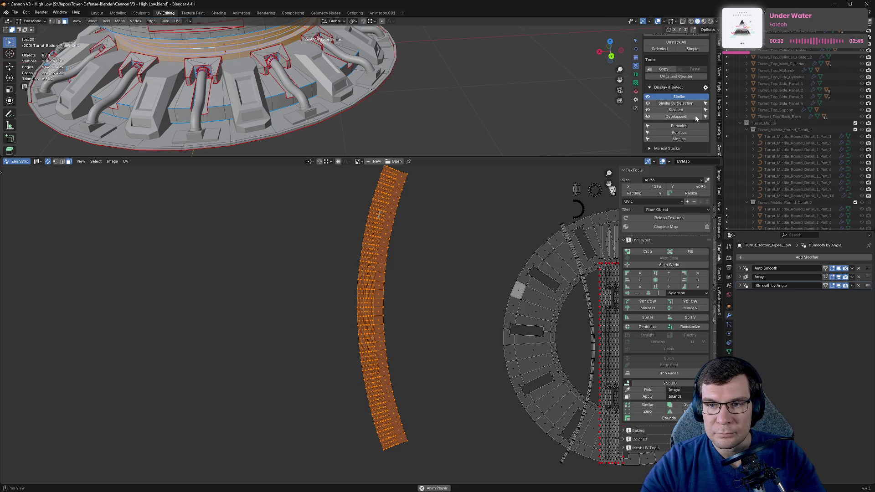
pyautogui.click(636, 59)
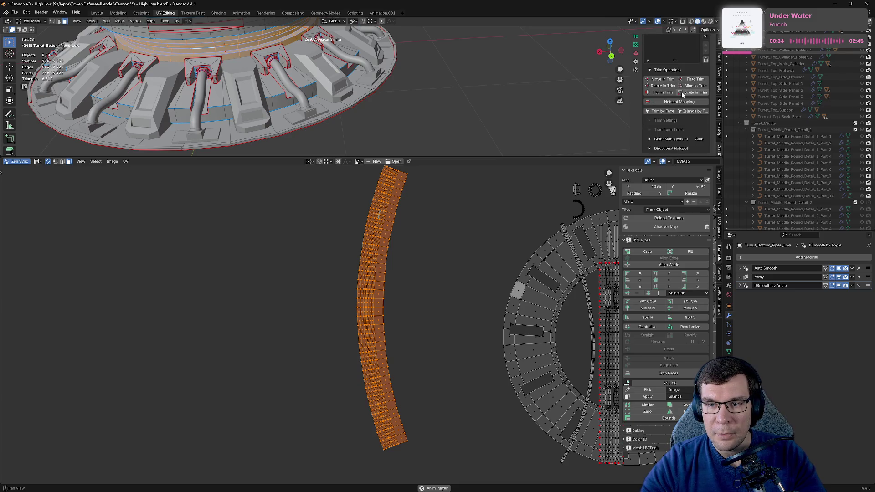
pyautogui.click(635, 45)
pyautogui.scroll(5, 640, 80)
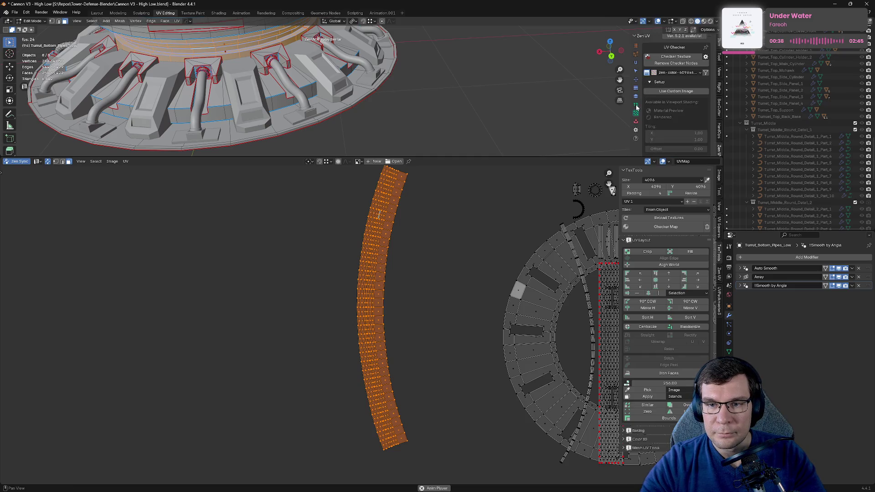
pyautogui.moveTo(620, 157); pyautogui.dragTo(620, 250)
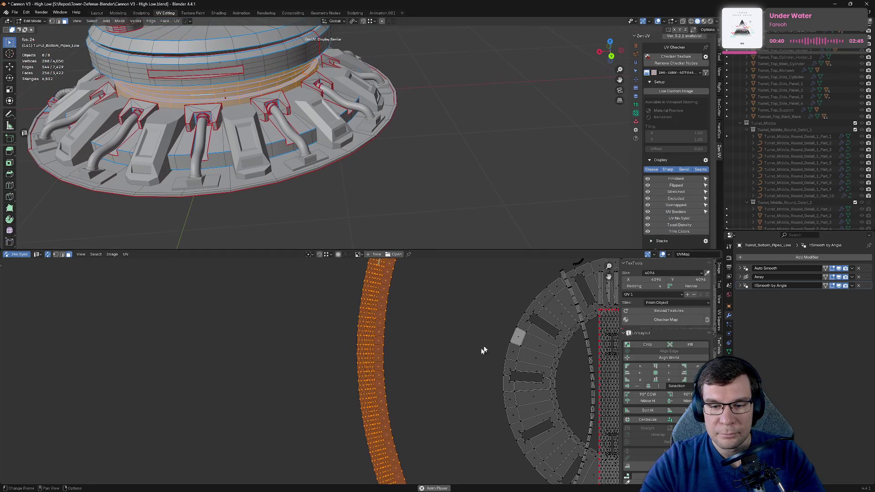
pyautogui.moveTo(492, 324); pyautogui.dragTo(417, 329, button='middle')
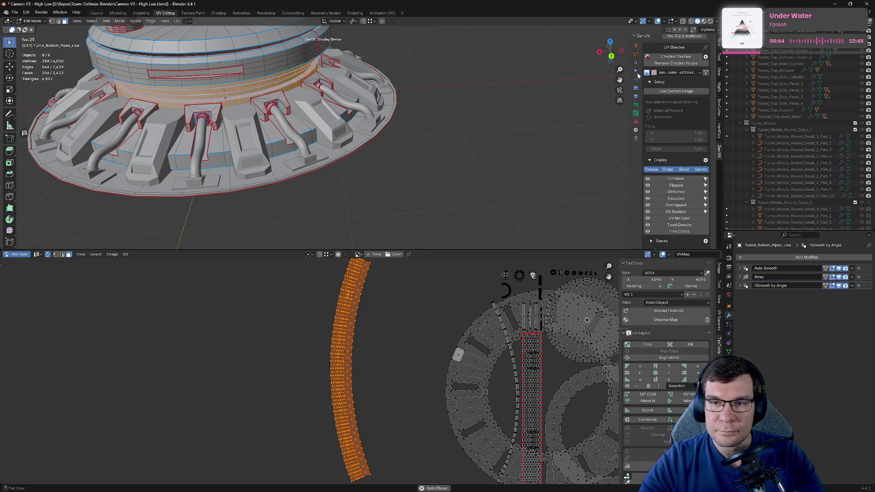
# Step: Run Zen UV Relax from the Transform panel on the curved strip island
pyautogui.click(636, 81)
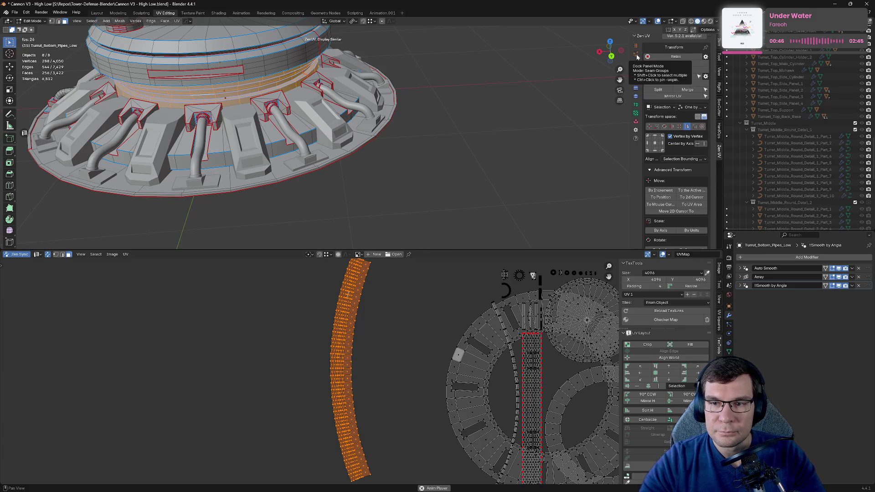
pyautogui.click(636, 57)
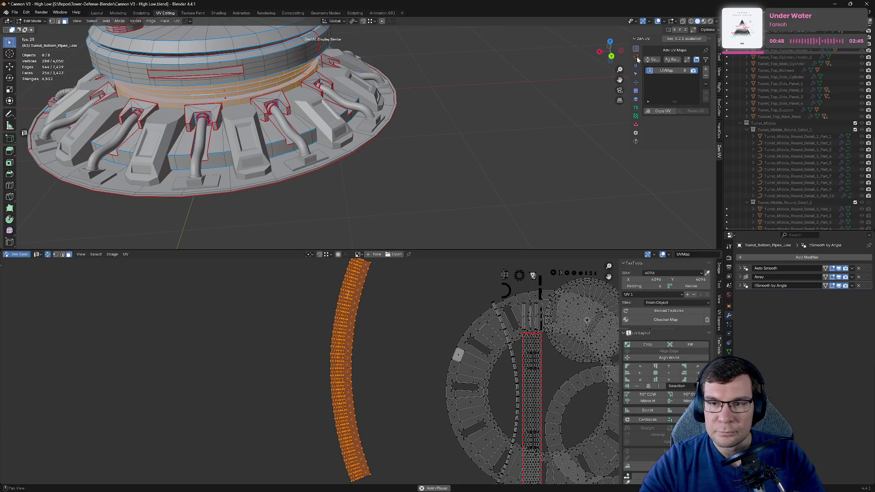
pyautogui.click(636, 74)
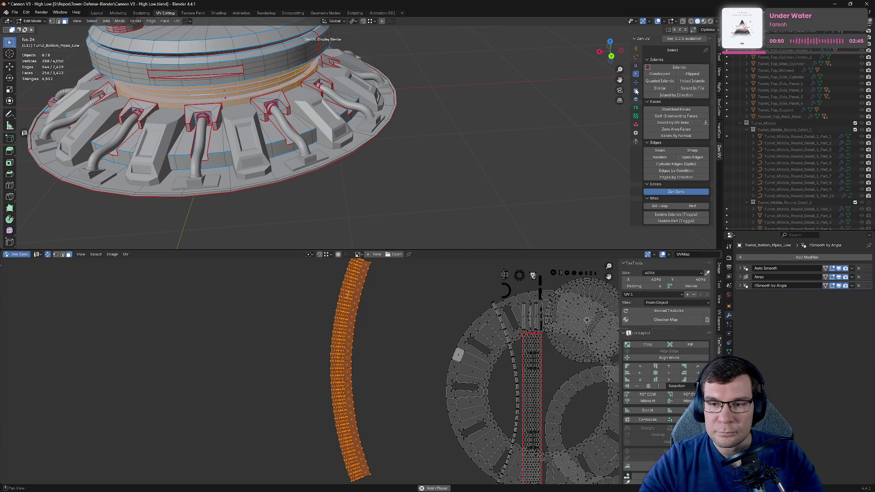
pyautogui.click(636, 82)
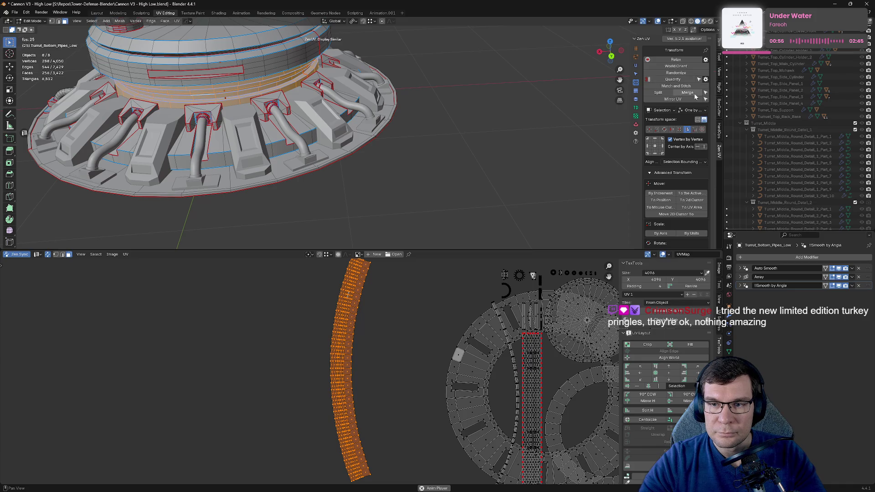
pyautogui.click(689, 61)
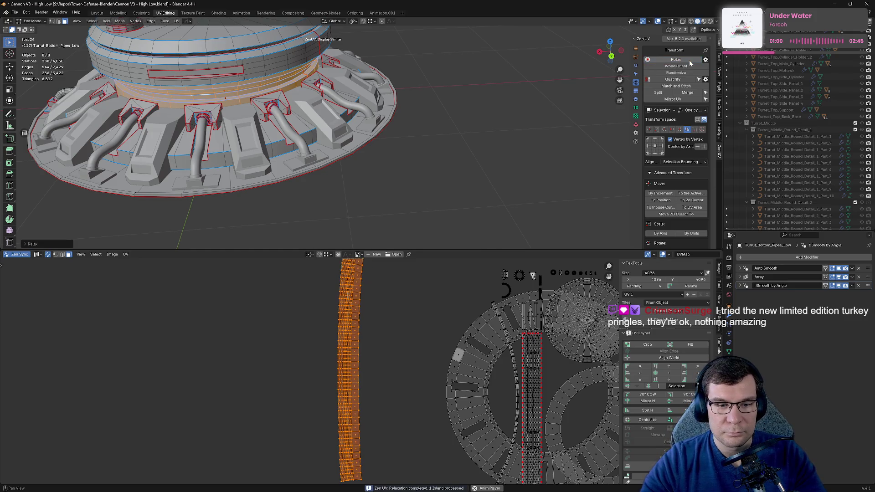
pyautogui.scroll(-2, 417, 290)
pyautogui.scroll(5, 379, 314)
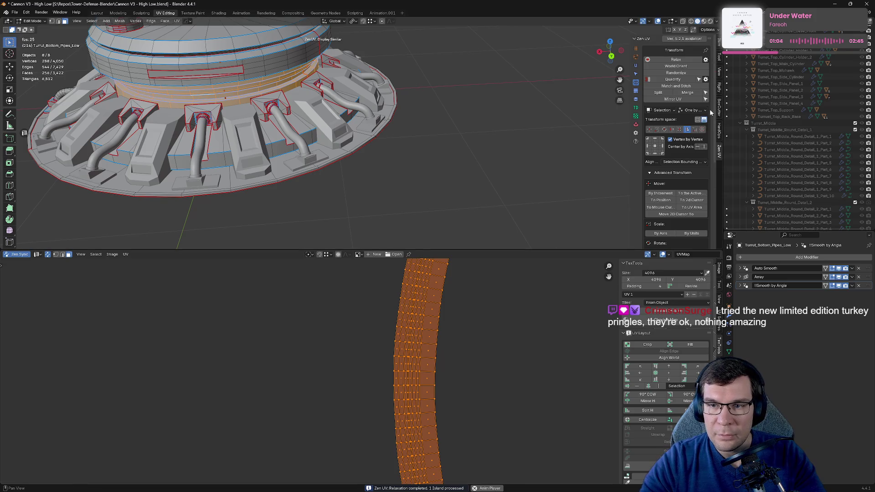
# Step: Quadrify the strip, then move the thin curved island to the left
pyautogui.click(678, 80)
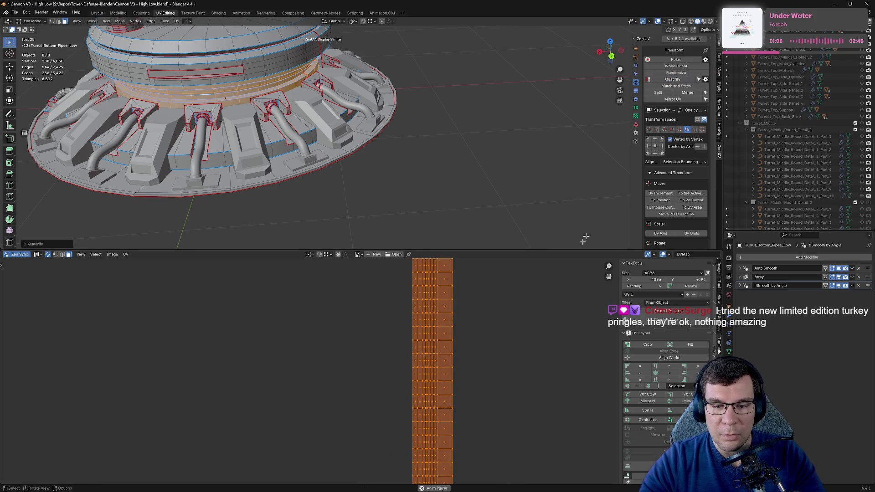
pyautogui.scroll(-3, 476, 338)
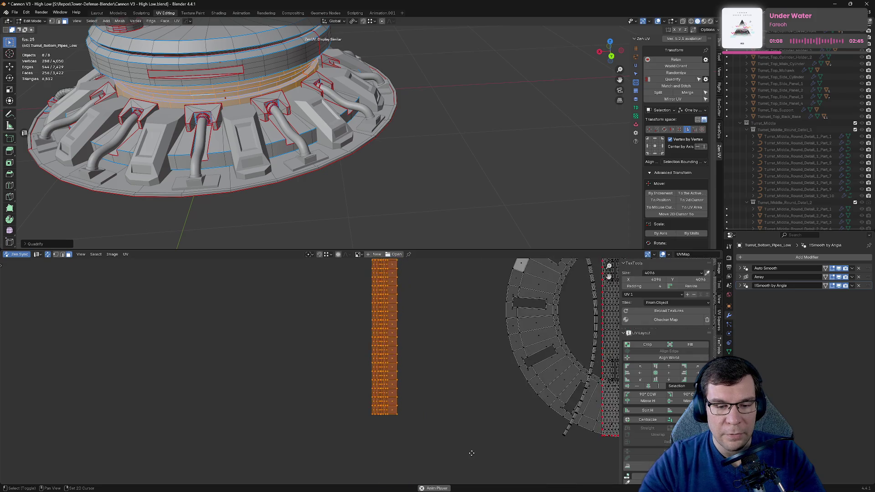
pyautogui.moveTo(483, 373); pyautogui.dragTo(342, 249, button='middle')
pyautogui.press('l')
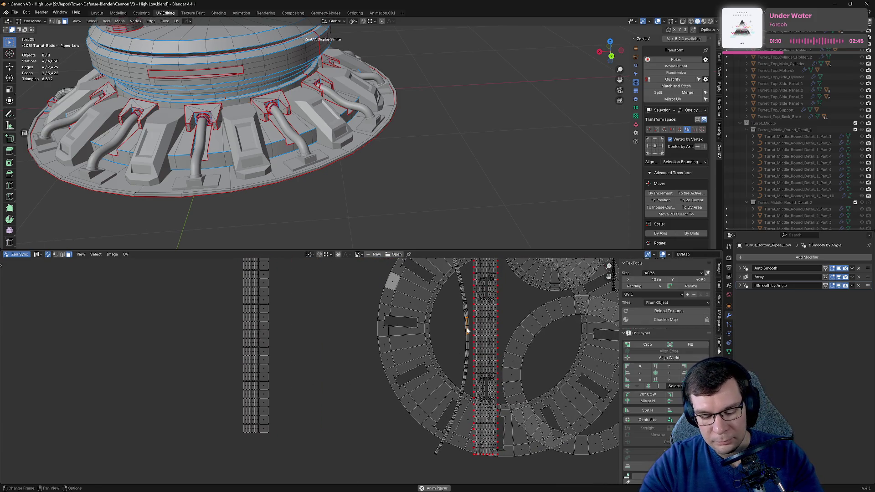
pyautogui.press('g')
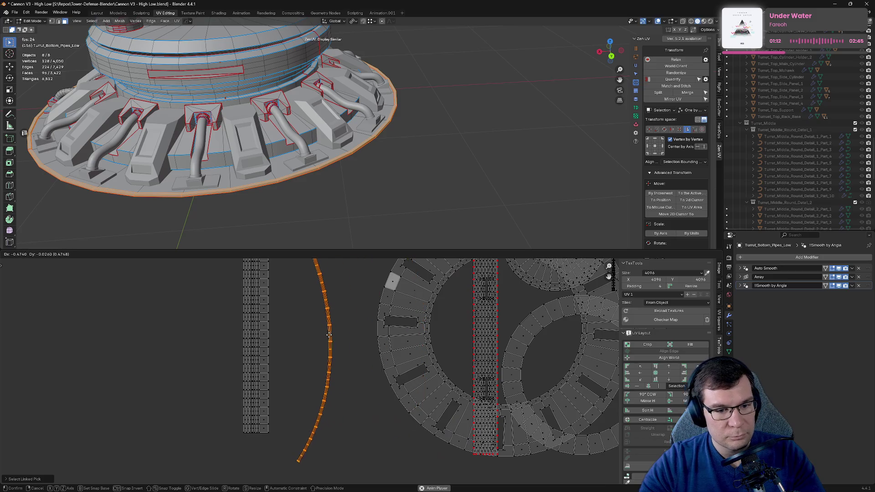
pyautogui.click(321, 337)
# Step: Quadrify the thin curved island, then undo the reshape
pyautogui.scroll(-1, 347, 291)
pyautogui.scroll(-1, 348, 292)
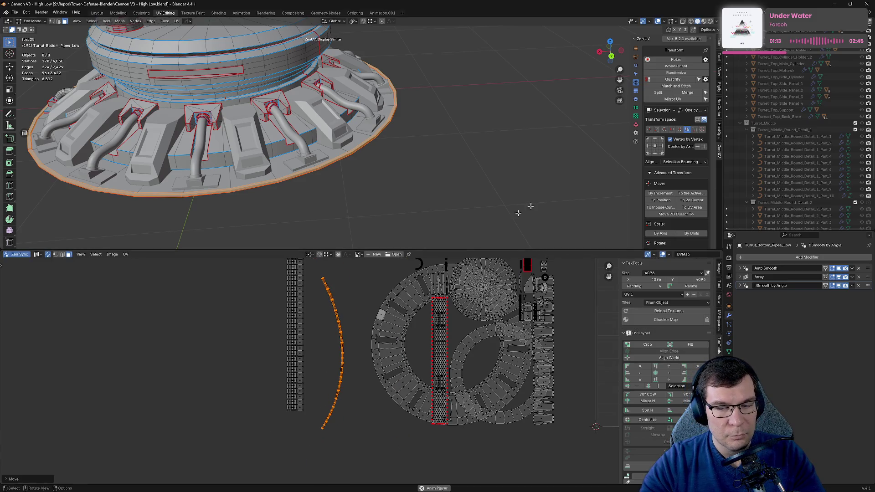
pyautogui.click(672, 80)
pyautogui.hotkey('ctrl', 'z')
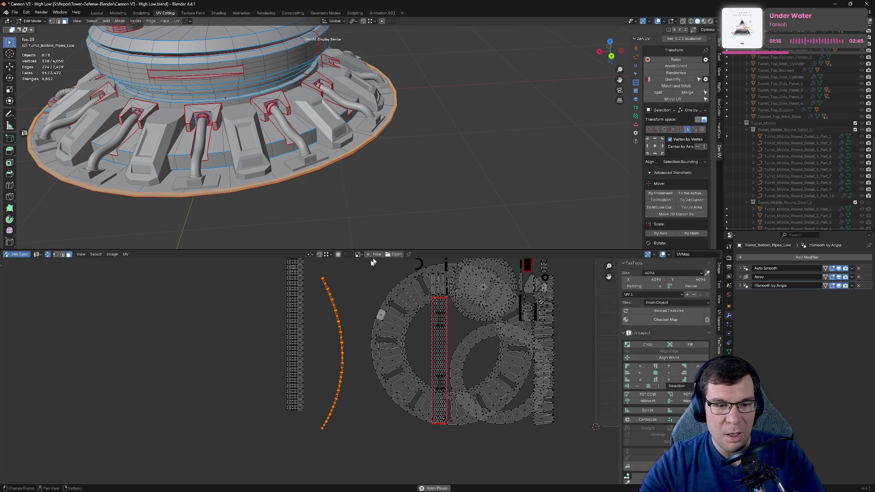
# Step: Enlarge the UV area, clear the selection, and loop-select the strip's long right edge
pyautogui.moveTo(404, 249); pyautogui.dragTo(404, 143)
pyautogui.scroll(5, 275, 228)
pyautogui.scroll(-1, 399, 365)
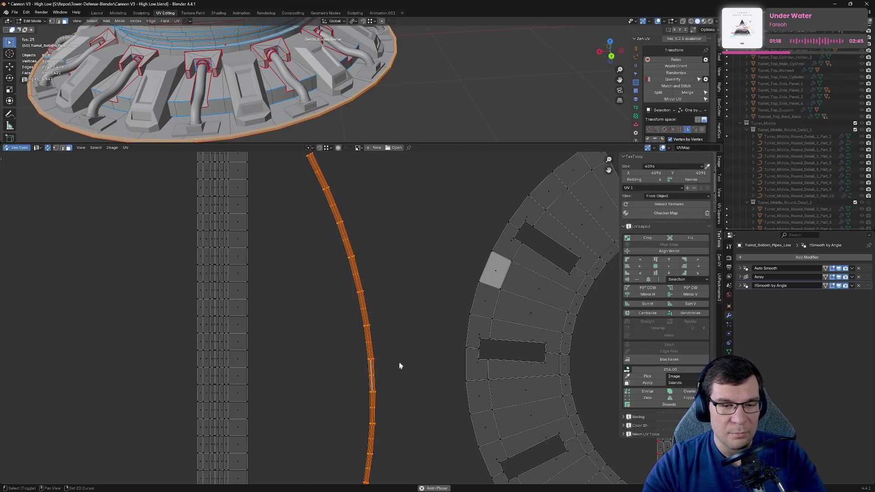
pyautogui.click(384, 327)
pyautogui.scroll(6, 366, 324)
pyautogui.press('2')
pyautogui.click(383, 294)
pyautogui.keyDown('alt'); pyautogui.click(384, 294); pyautogui.keyUp('alt')
# Step: Try straightening the selected edge loop with TexTools align, which errors twice
pyautogui.scroll(-3, 390, 299)
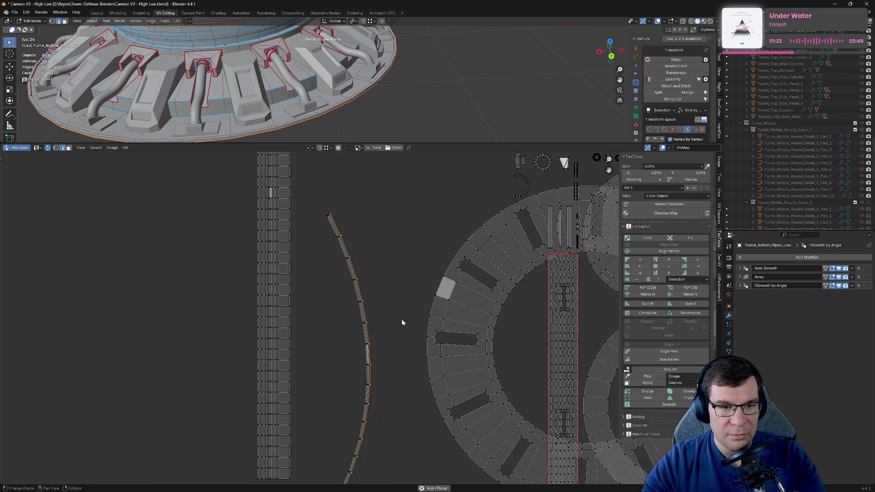
pyautogui.scroll(-3, 674, 101)
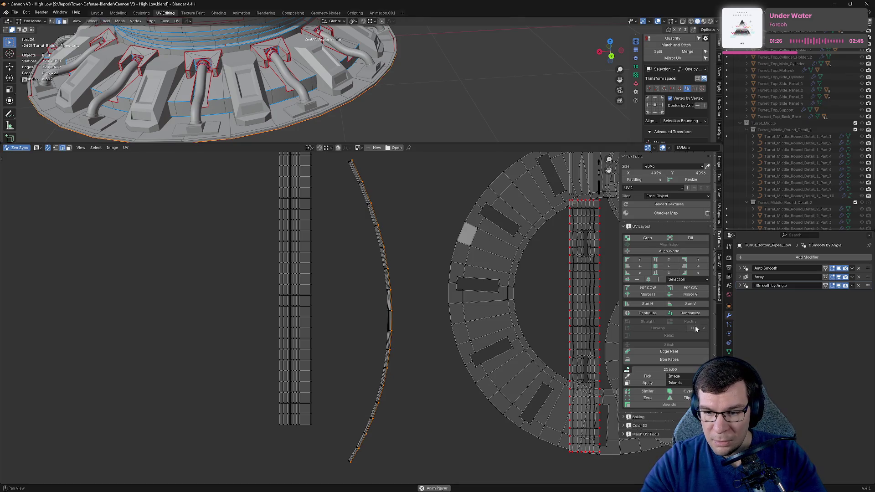
pyautogui.click(700, 266)
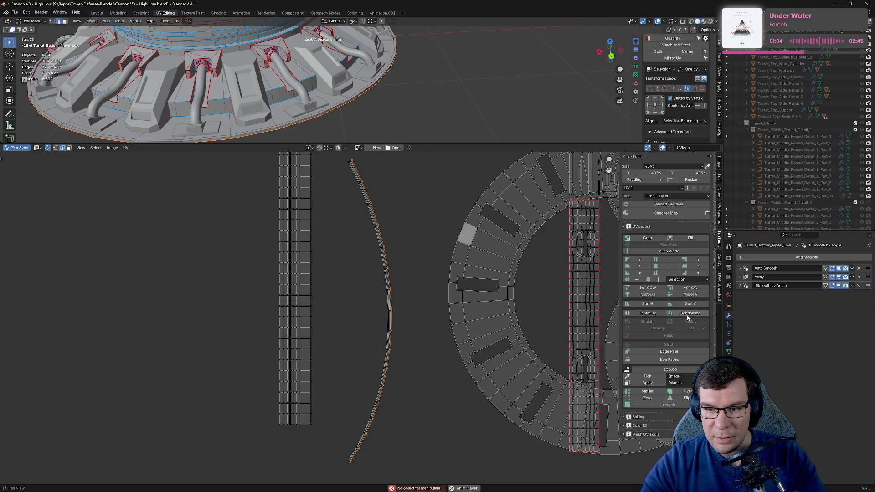
pyautogui.click(669, 268)
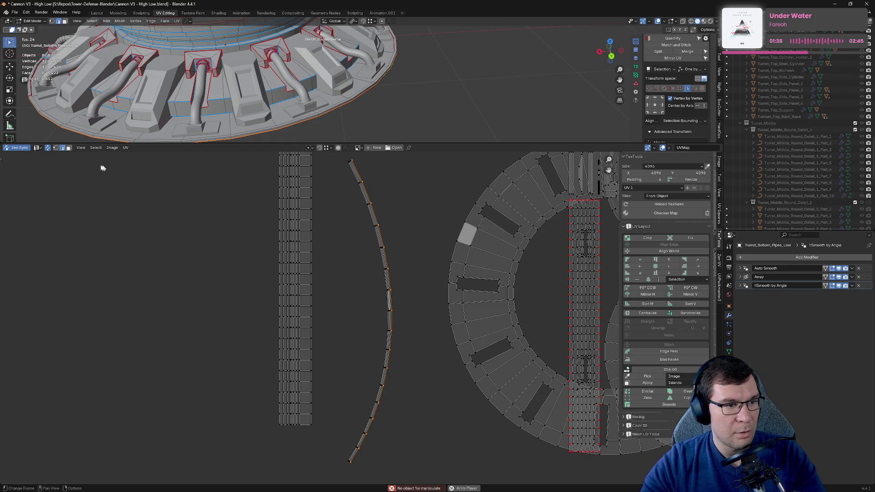
# Step: Turn off UV Sync and return the turret pipes to Object Mode
pyautogui.click(48, 148)
pyautogui.moveTo(236, 91)
pyautogui.mouseDown(button='middle')
pyautogui.moveTo(386, 93)
pyautogui.moveTo(390, 103)
pyautogui.mouseUp(button='middle')
pyautogui.press('Tab')
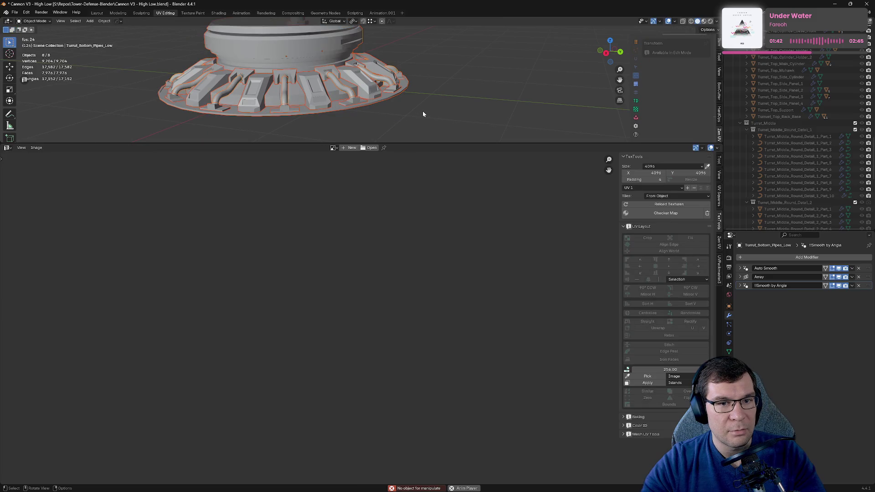
# Step: Back in Edit Mode, straighten the strip's right edge vertically and pin those vertices
pyautogui.press('Tab')
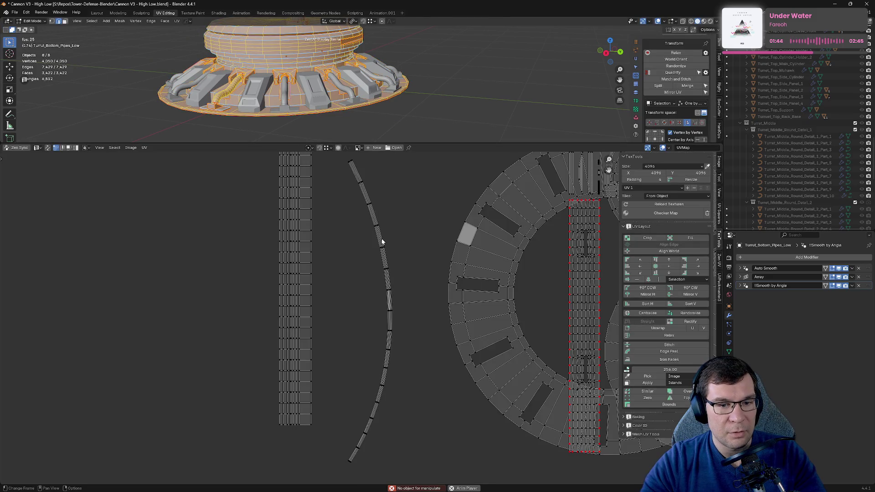
pyautogui.click(387, 256)
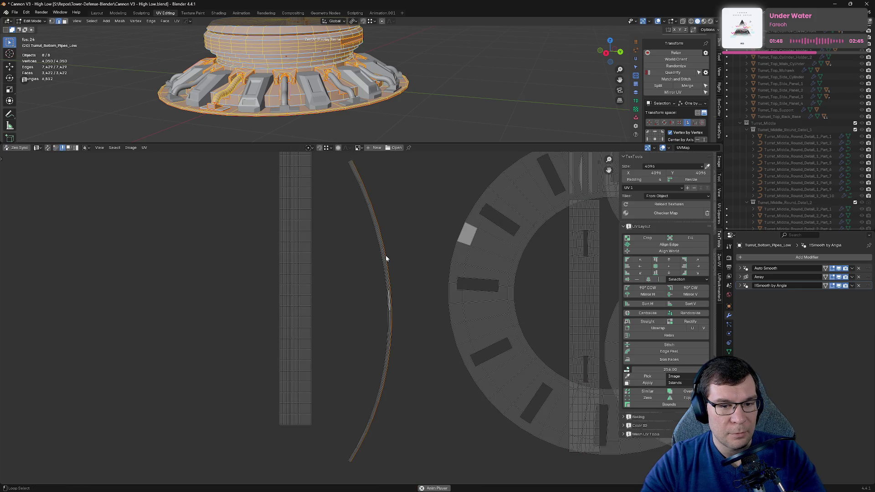
pyautogui.click(698, 266)
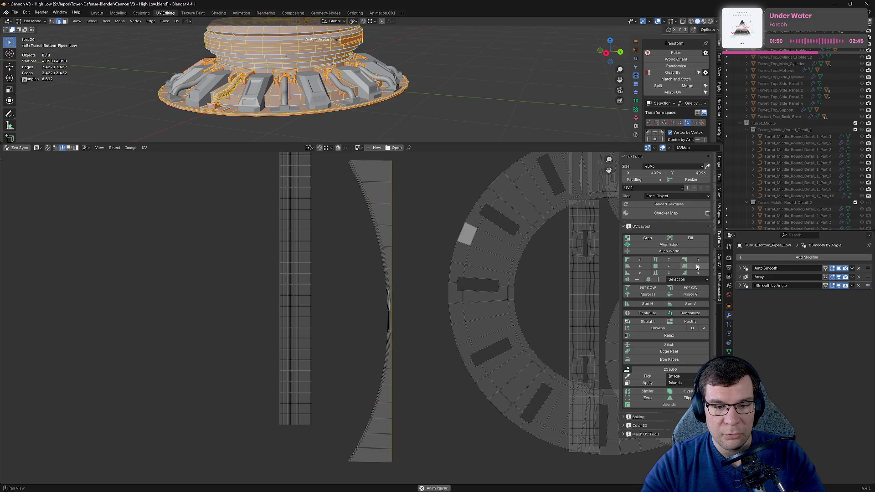
pyautogui.scroll(-1, 405, 232)
pyautogui.press('p')
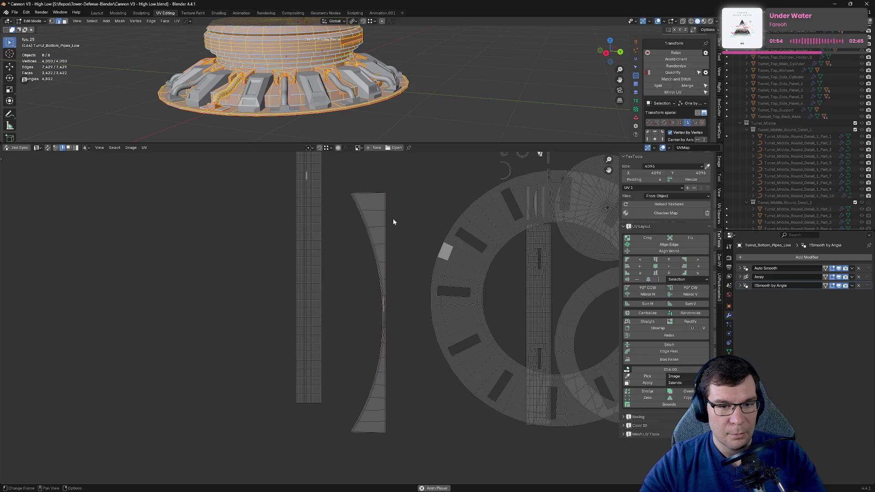
# Step: Box-select the curved strip island, then loop-select its curved left edge
pyautogui.press('1')
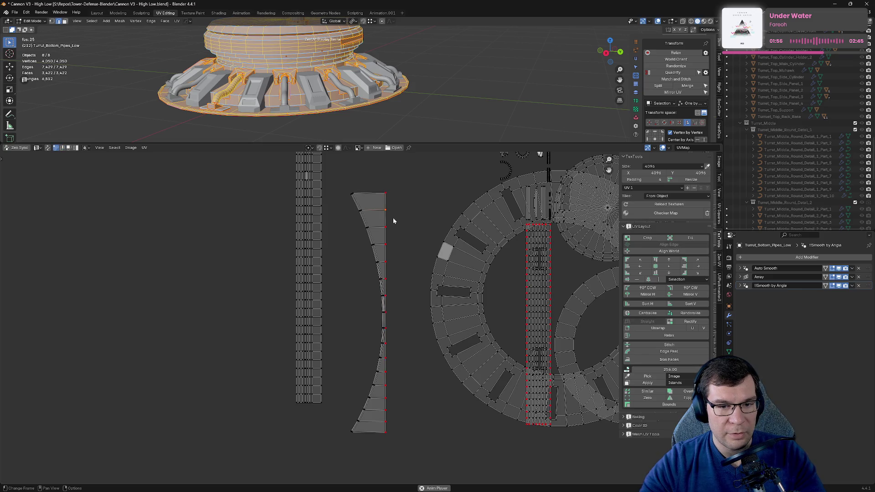
pyautogui.hotkey('alt', 'a')
pyautogui.moveTo(336, 181)
pyautogui.mouseDown()
pyautogui.moveTo(368, 415)
pyautogui.moveTo(400, 448)
pyautogui.mouseUp()
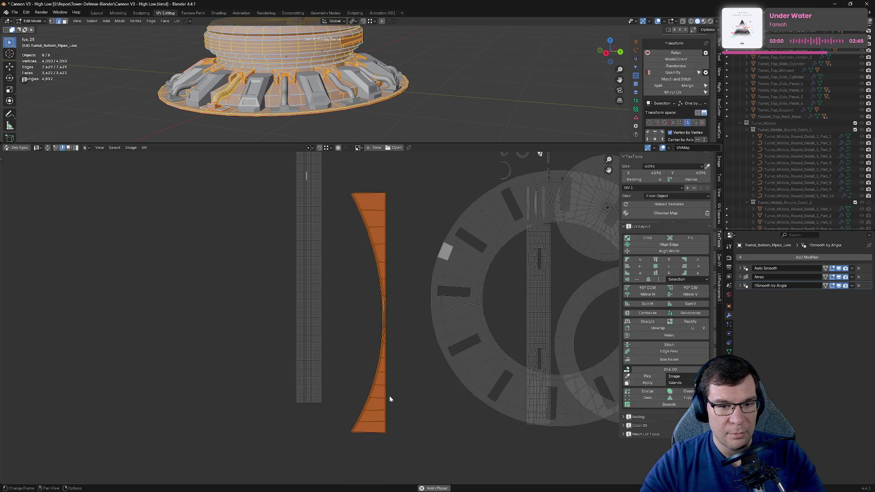
pyautogui.press('1')
pyautogui.press('2')
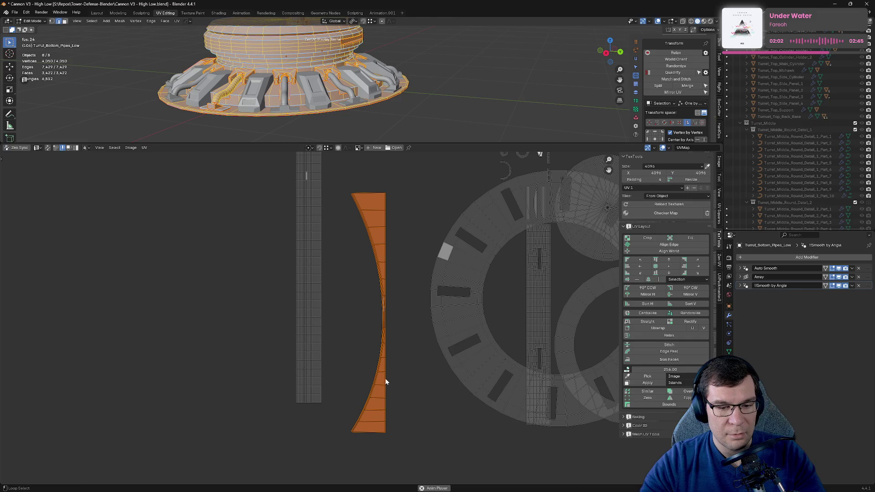
pyautogui.keyDown('alt'); pyautogui.click(385, 382); pyautogui.keyUp('alt')
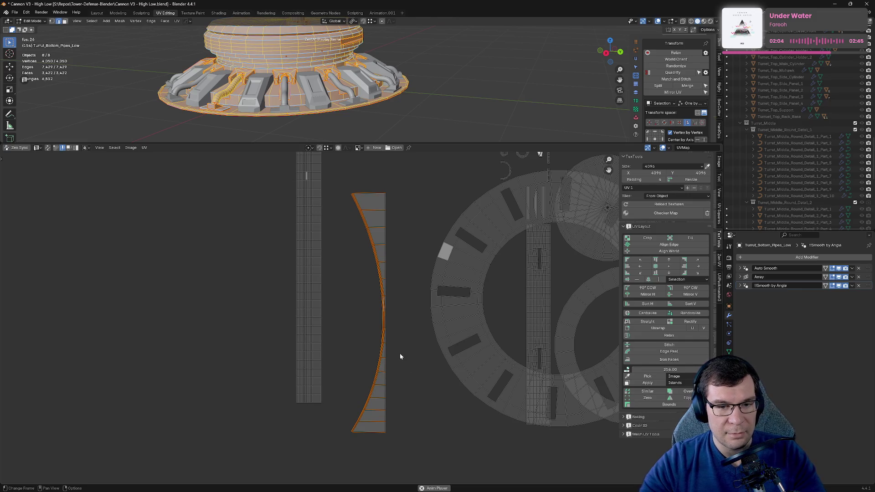
pyautogui.scroll(1, 376, 255)
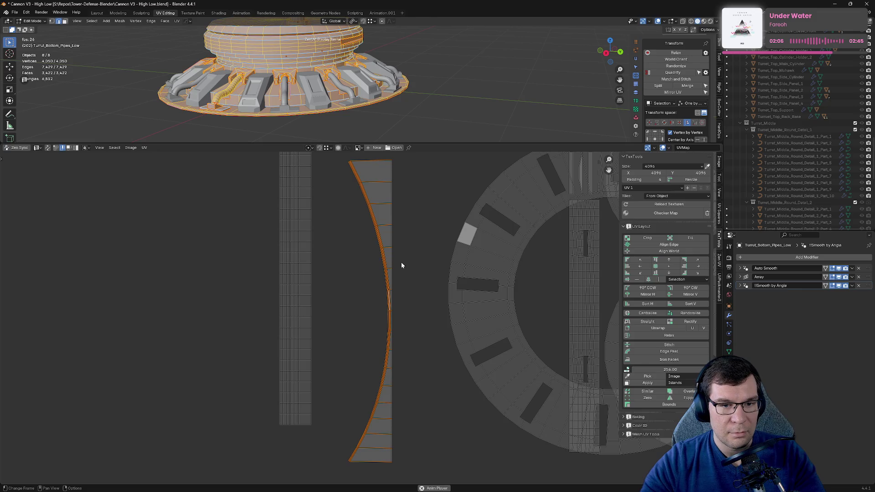
pyautogui.press('1')
pyautogui.hotkey('ctrl', 'l')
pyautogui.hotkey('ctrl', 'z')
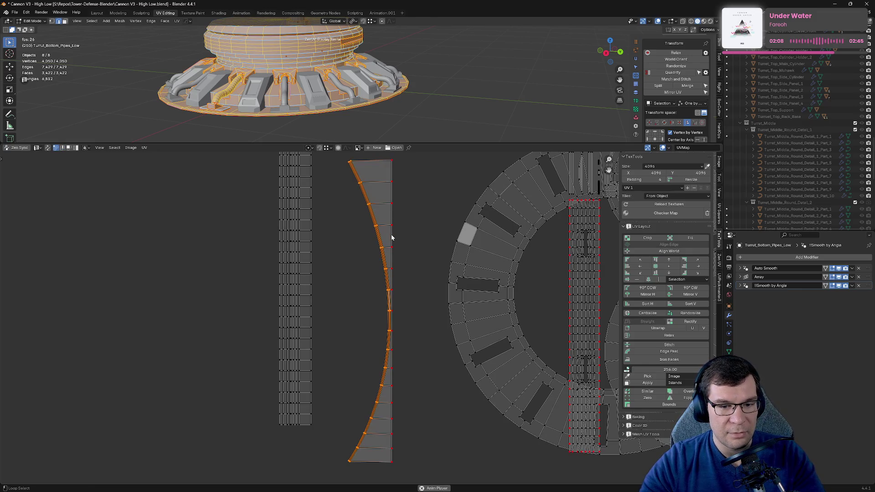
# Step: Nudge the left edge loop, then try Quadrify on the island and undo it
pyautogui.press('g')
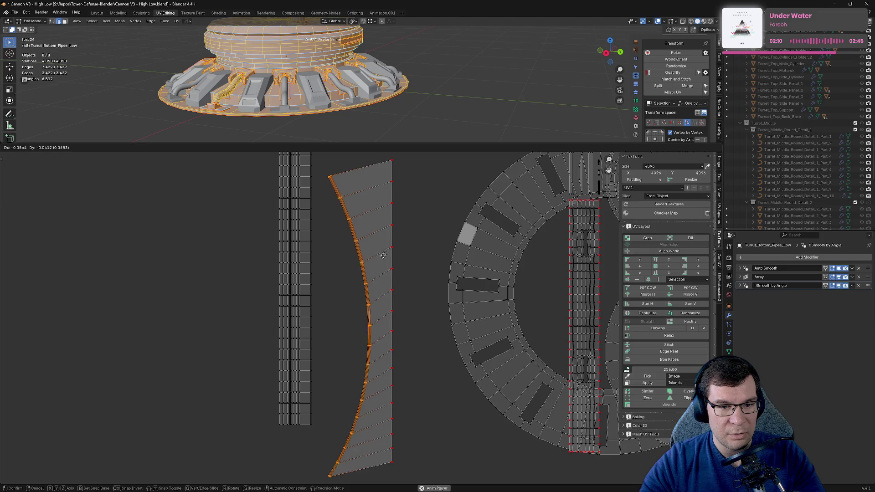
pyautogui.click(387, 245)
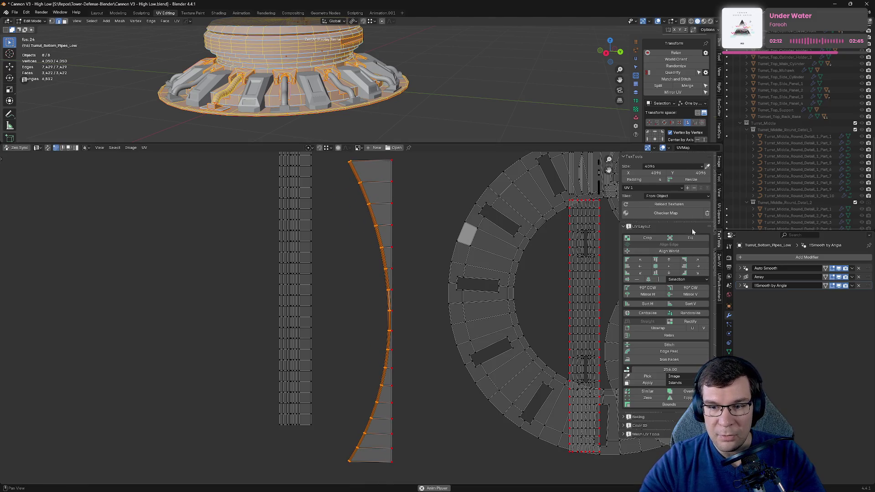
pyautogui.click(678, 74)
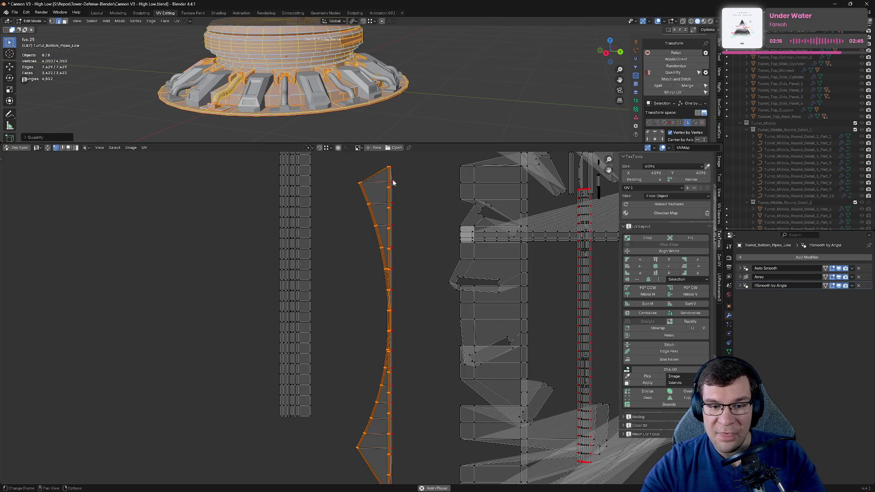
pyautogui.hotkey('ctrl', 'z')
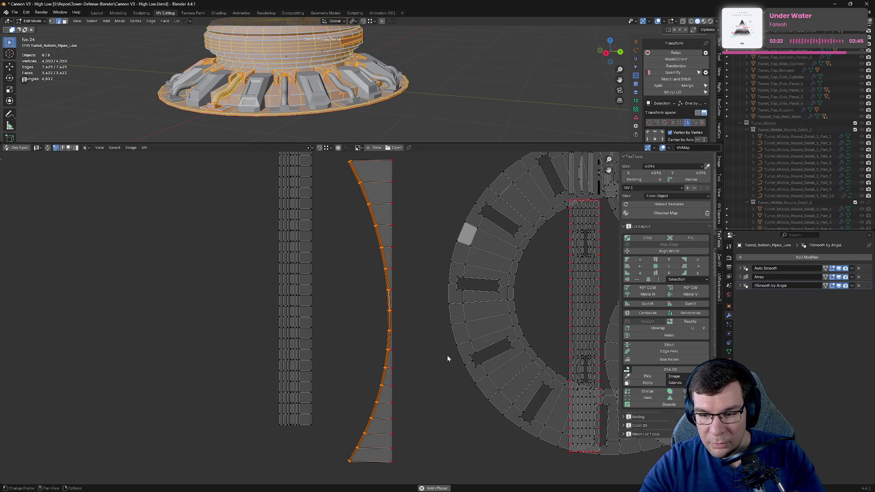
# Step: Loop-select the arc island's left edge and make it vertical with TexTools Align Left
pyautogui.moveTo(398, 343); pyautogui.dragTo(449, 354, button='middle')
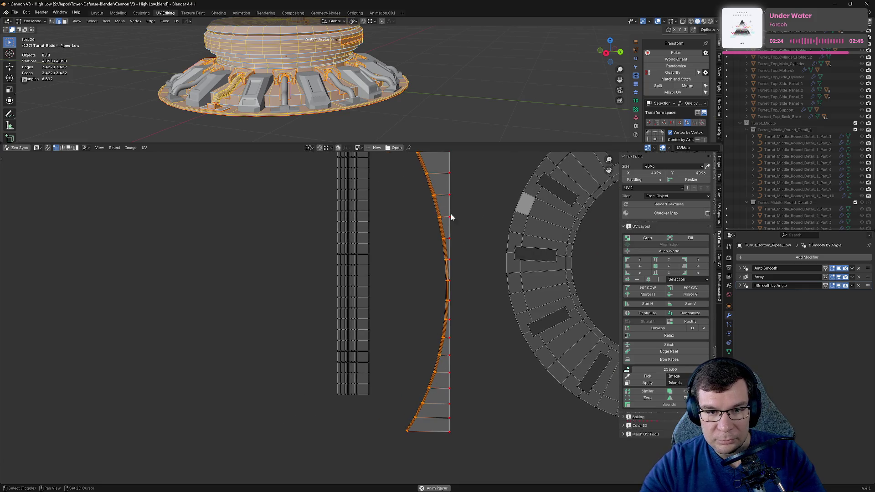
pyautogui.moveTo(451, 215); pyautogui.dragTo(460, 262, button='middle')
pyautogui.scroll(2, 461, 262)
pyautogui.moveTo(496, 228); pyautogui.dragTo(441, 306, button='middle')
pyautogui.scroll(1, 474, 279)
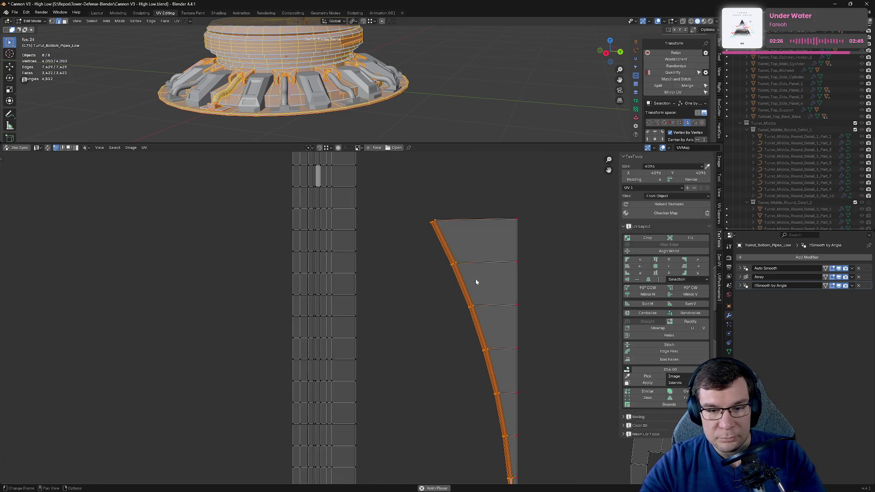
pyautogui.scroll(5, 514, 277)
pyautogui.moveTo(514, 277); pyautogui.dragTo(342, 307, button='middle')
pyautogui.click(506, 277)
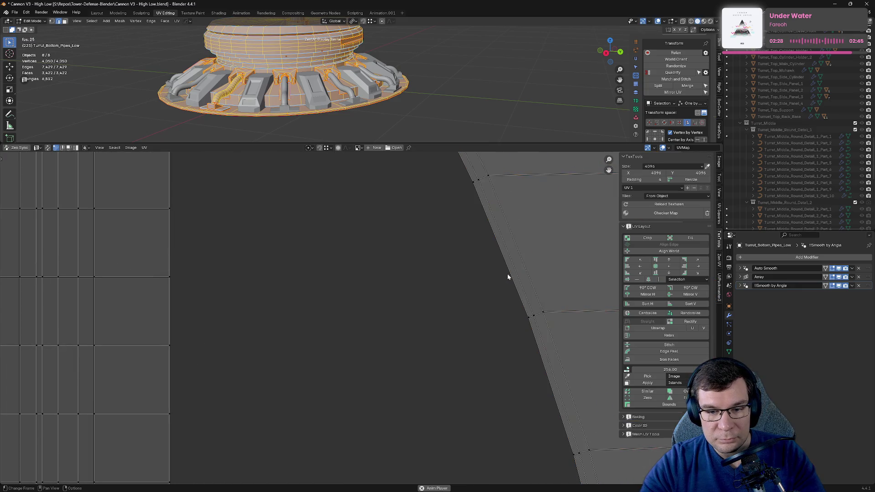
pyautogui.keyDown('alt'); pyautogui.click(512, 272); pyautogui.keyUp('alt')
pyautogui.scroll(-5, 513, 307)
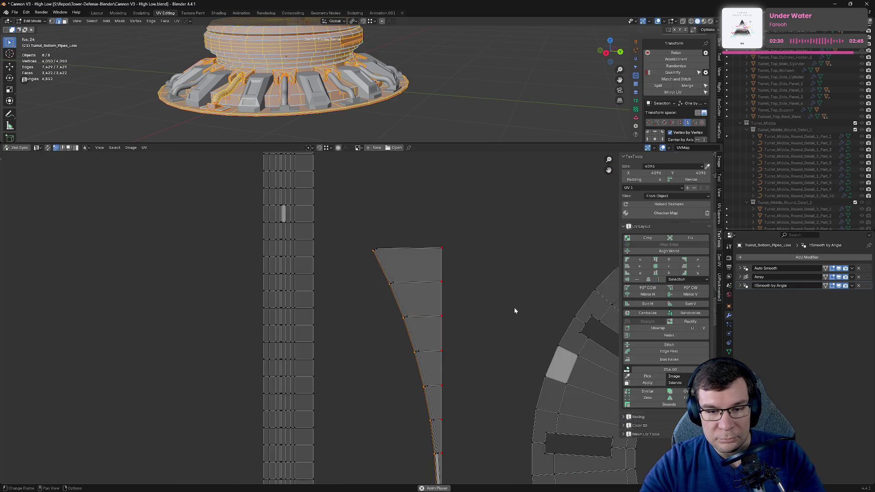
pyautogui.click(640, 266)
# Step: Pan and zoom along the straightened edge to inspect both strip islands
pyautogui.moveTo(514, 318); pyautogui.dragTo(512, 280, button='middle')
pyautogui.moveTo(407, 191); pyautogui.dragTo(440, 248, button='middle')
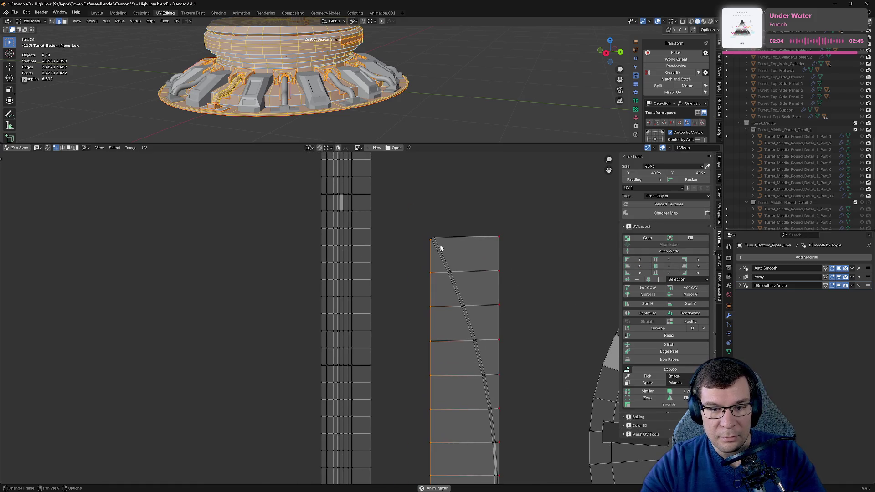
pyautogui.scroll(2, 524, 248)
pyautogui.scroll(3, 508, 291)
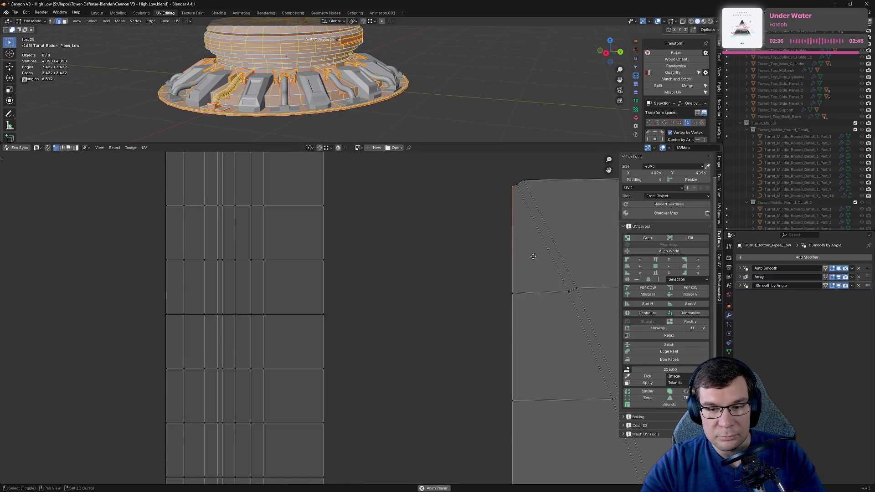
pyautogui.moveTo(571, 289); pyautogui.dragTo(503, 308, button='middle')
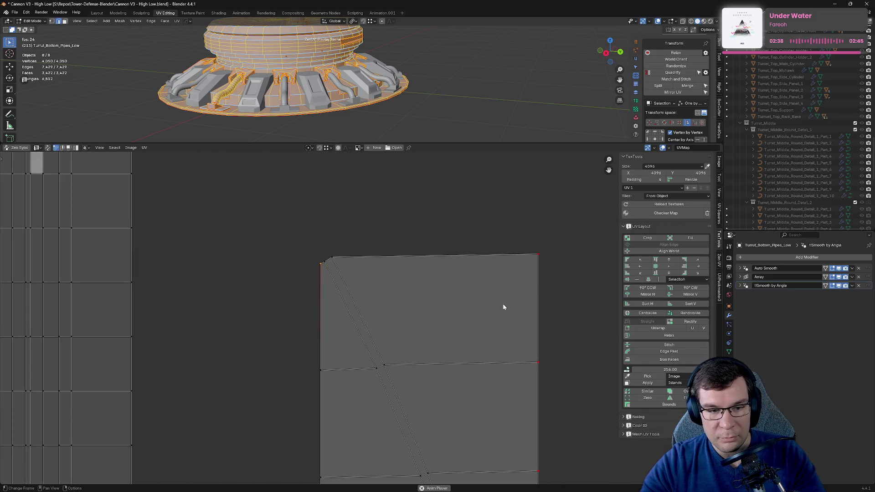
pyautogui.scroll(-3, 429, 331)
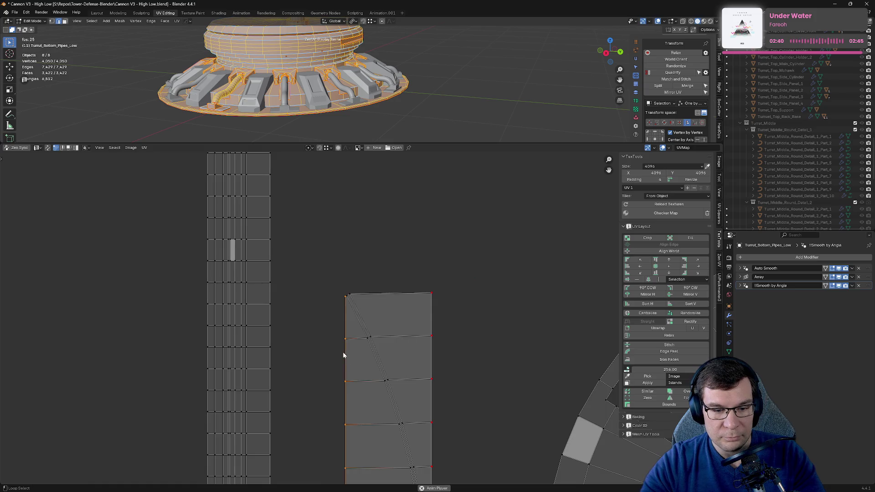
pyautogui.scroll(-2, 342, 351)
pyautogui.moveTo(517, 384)
pyautogui.mouseDown(button='middle')
pyautogui.moveTo(510, 220)
pyautogui.moveTo(517, 291)
pyautogui.mouseUp(button='middle')
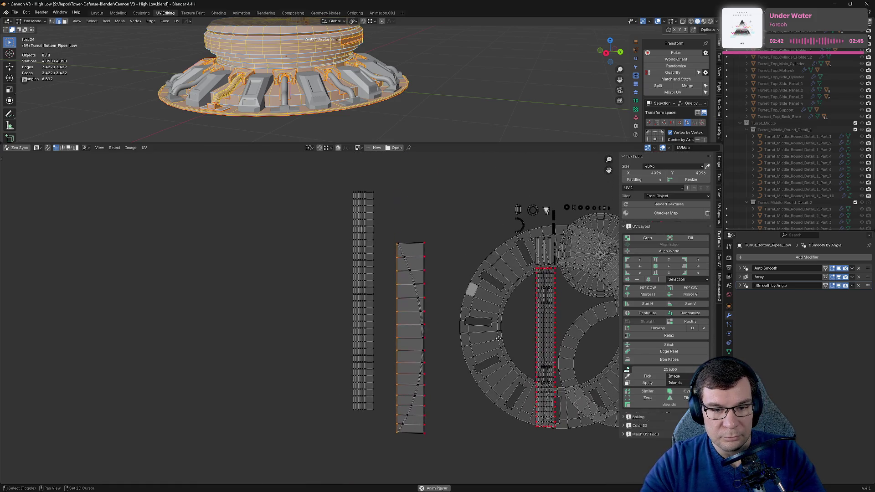
pyautogui.scroll(5, 539, 192)
pyautogui.keyDown('ctrl'); pyautogui.scroll(-5, 540, 195); pyautogui.keyUp('ctrl')
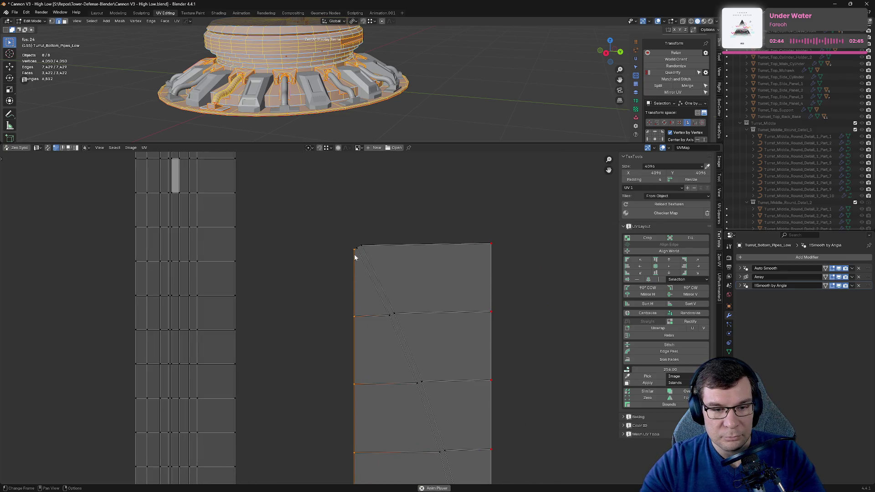
# Step: Move the strip's stray top-left corner vertex onto the island corner
pyautogui.press('g')
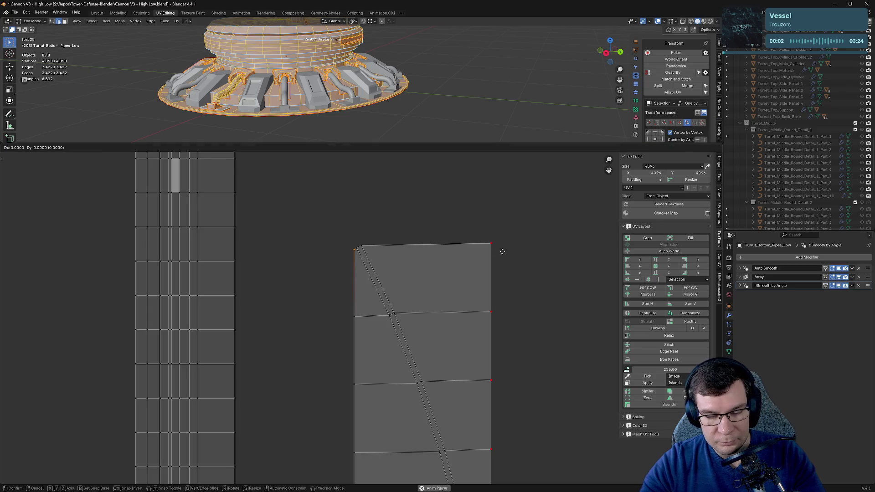
pyautogui.press('x')
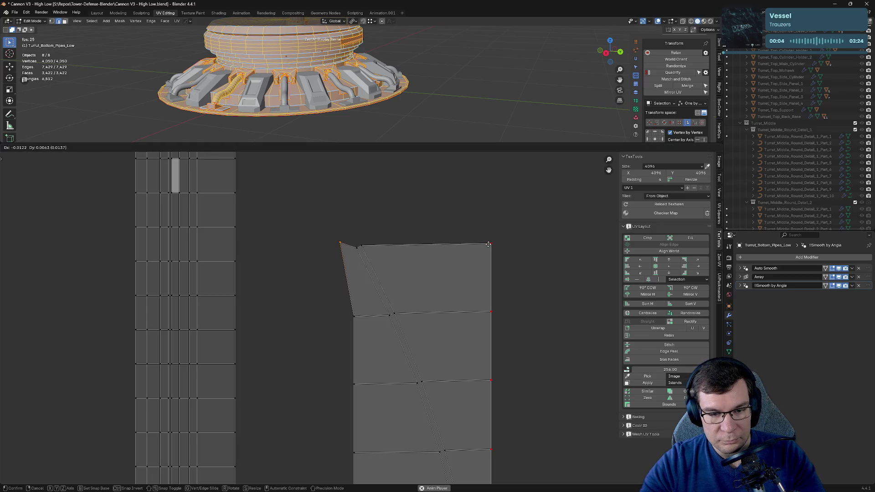
pyautogui.press('y')
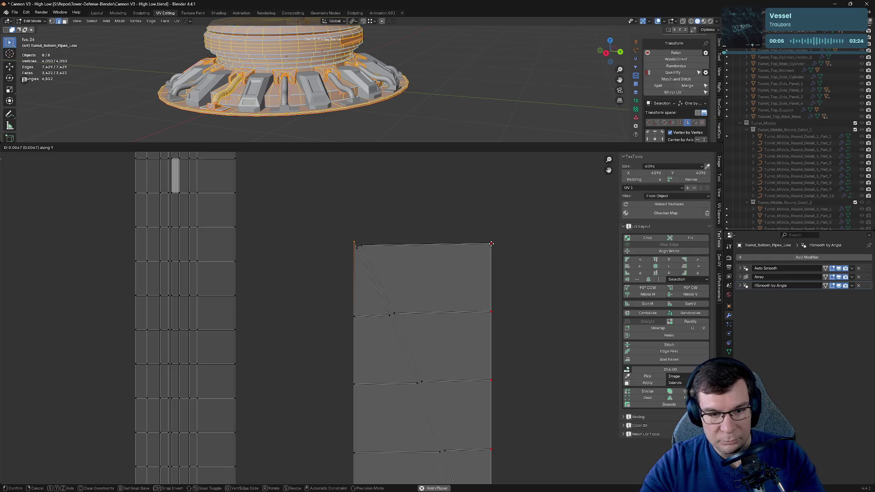
pyautogui.click(491, 241)
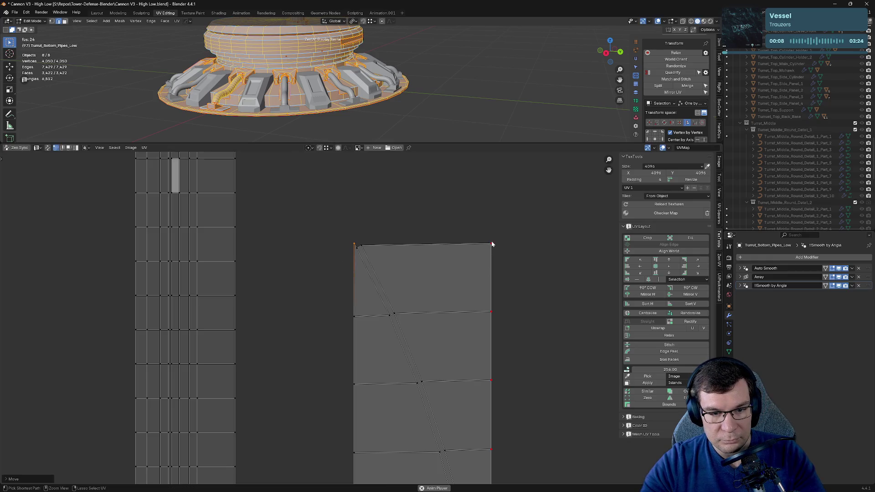
pyautogui.click(358, 250)
pyautogui.scroll(2, 366, 230)
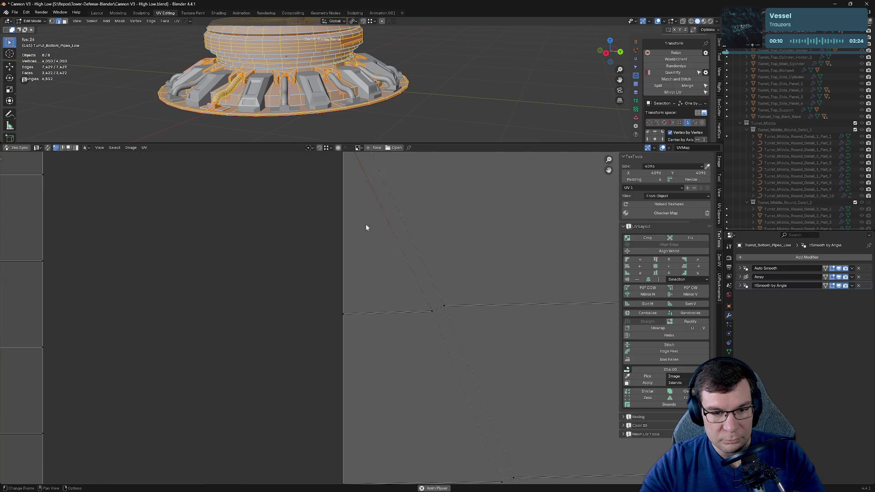
pyautogui.scroll(2, 401, 365)
pyautogui.press('g')
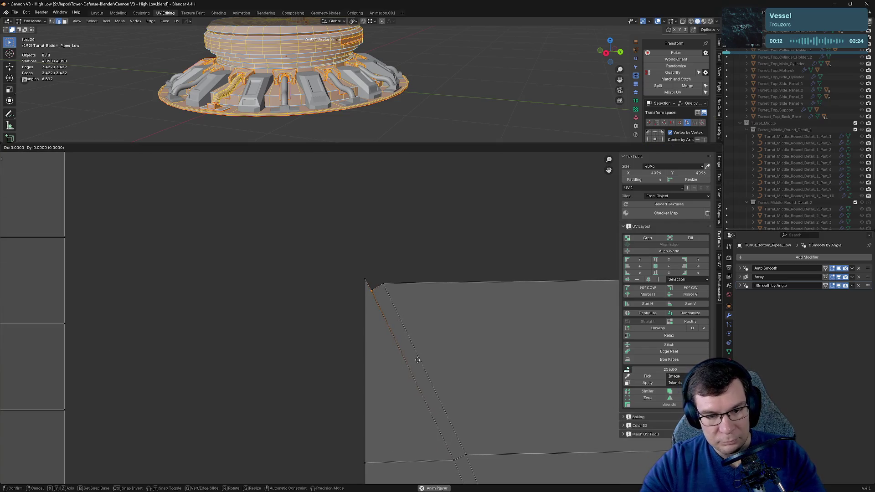
pyautogui.click(384, 284)
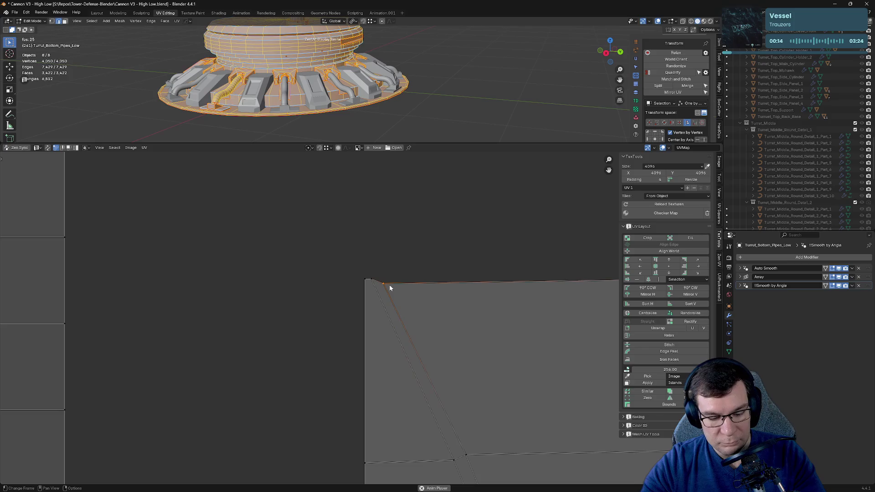
# Step: Slide that vertex along Y so it sits on the top edge
pyautogui.press('g')
pyautogui.press('y')
pyautogui.click(389, 282)
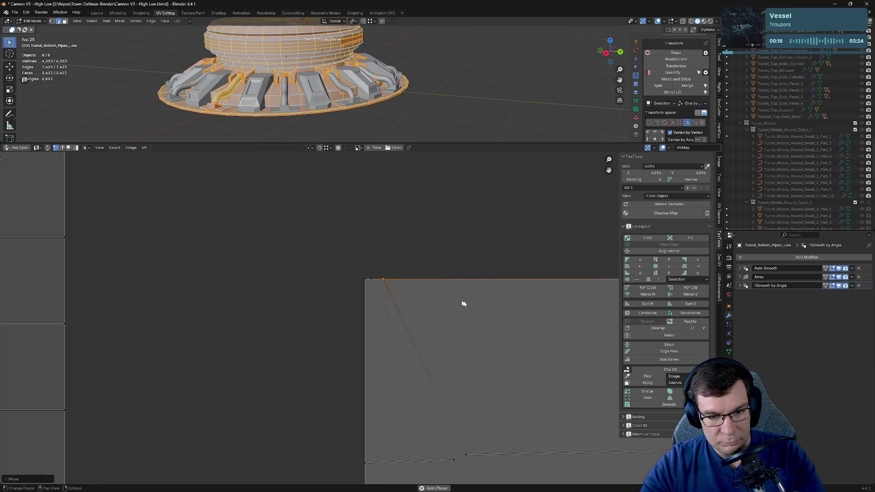
pyautogui.moveTo(510, 300); pyautogui.dragTo(303, 298, button='middle')
pyautogui.scroll(-5, 319, 301)
pyautogui.scroll(-4, 360, 302)
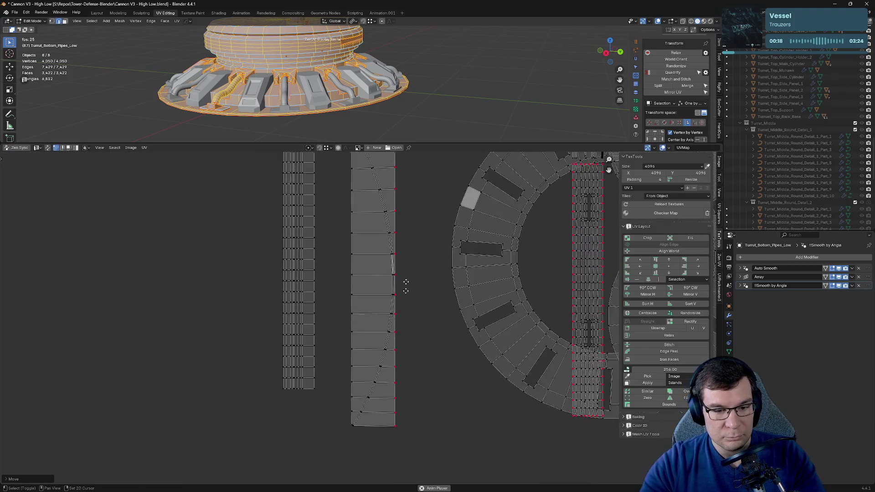
pyautogui.scroll(8, 371, 359)
pyautogui.scroll(1, 373, 266)
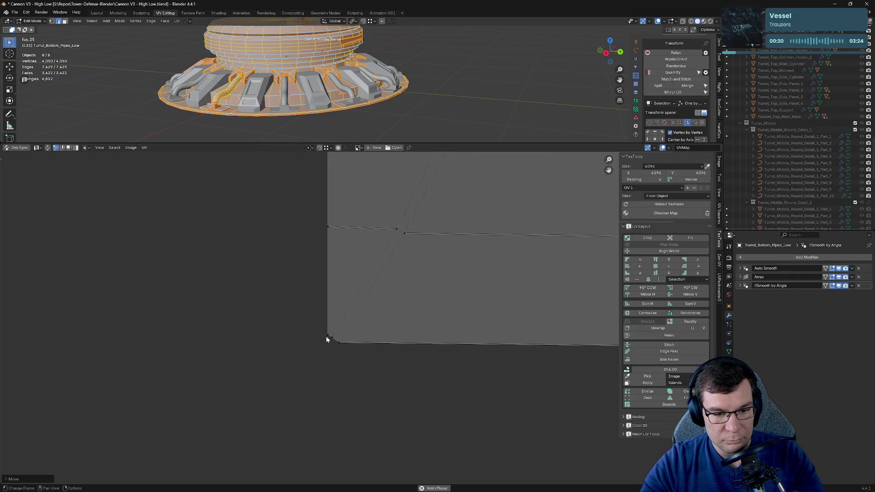
pyautogui.moveTo(516, 358); pyautogui.dragTo(415, 335, button='middle')
# Step: Adjust the bottom-left corner vertex along Y until the bottom edge runs straight
pyautogui.press('g')
pyautogui.press('y')
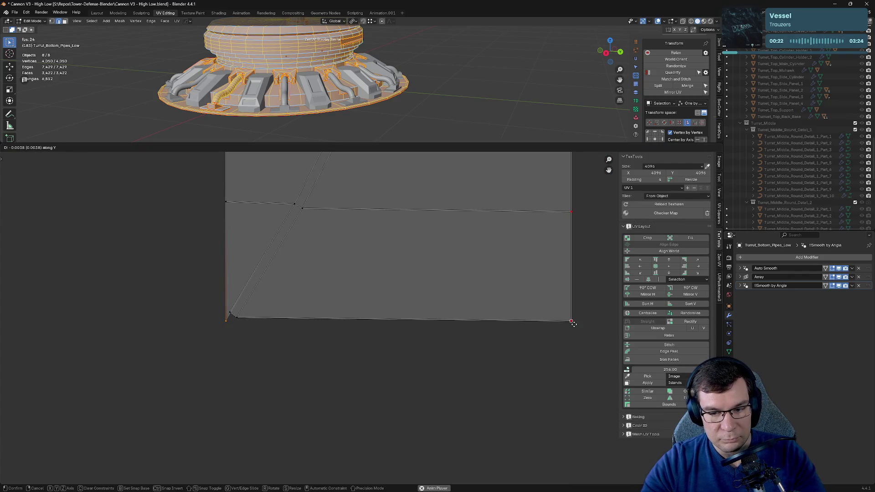
pyautogui.click(573, 323)
pyautogui.press('g')
pyautogui.press('y')
pyautogui.click(572, 324)
pyautogui.press('g')
pyautogui.press('y')
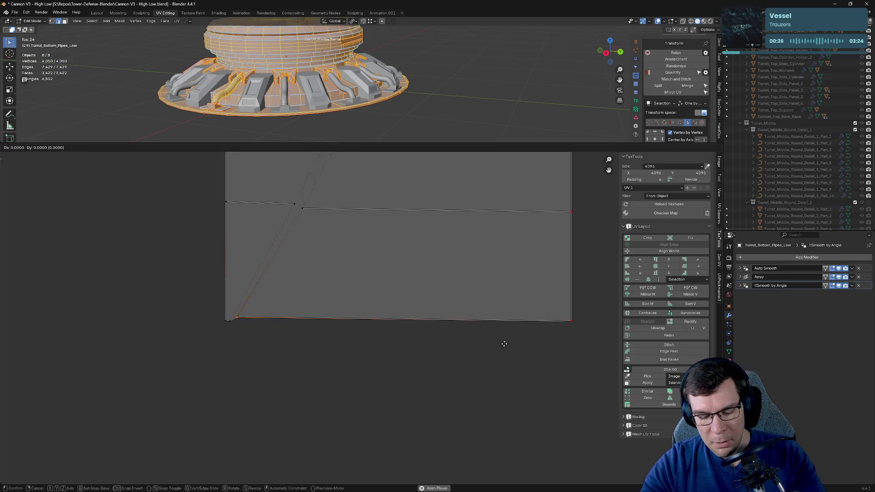
pyautogui.click(483, 334)
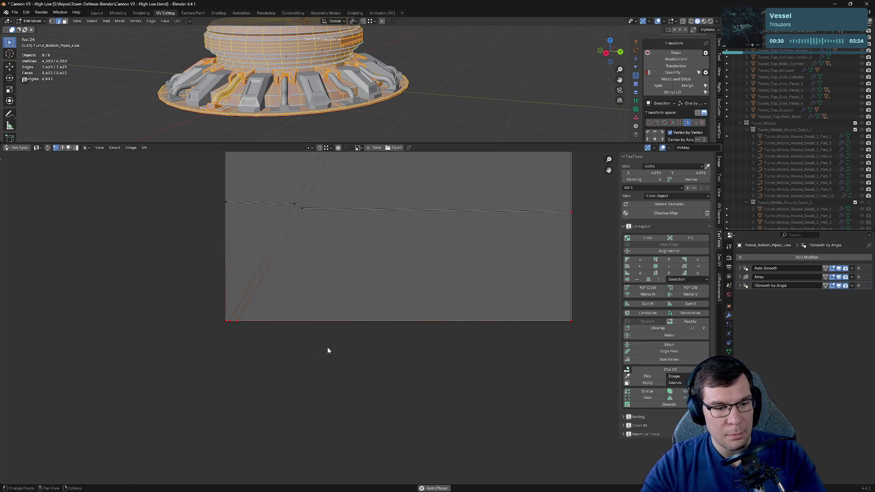
pyautogui.scroll(-4, 327, 346)
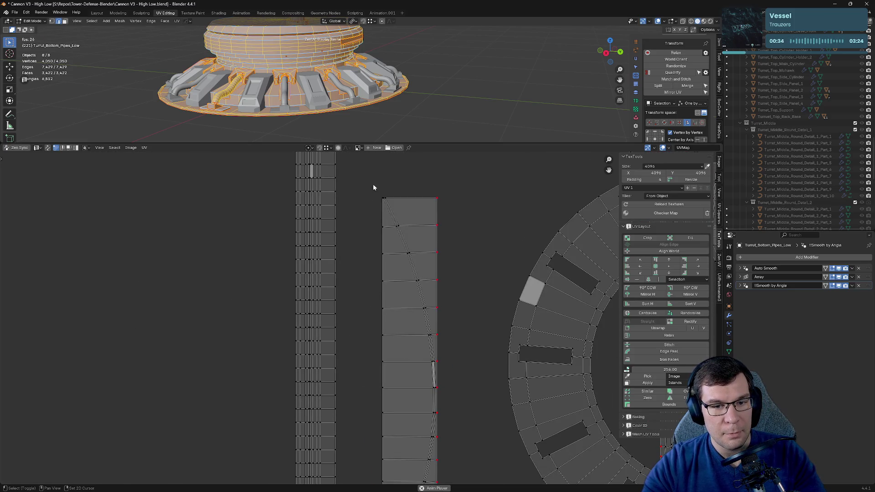
# Step: Clear the other selections and box-select the whole long strip island
pyautogui.moveTo(368, 203); pyautogui.dragTo(384, 321)
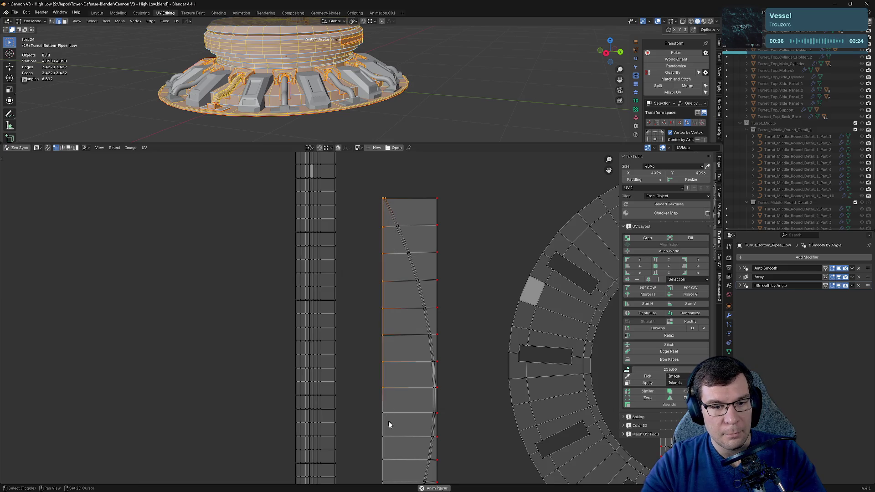
pyautogui.moveTo(382, 195); pyautogui.dragTo(405, 364)
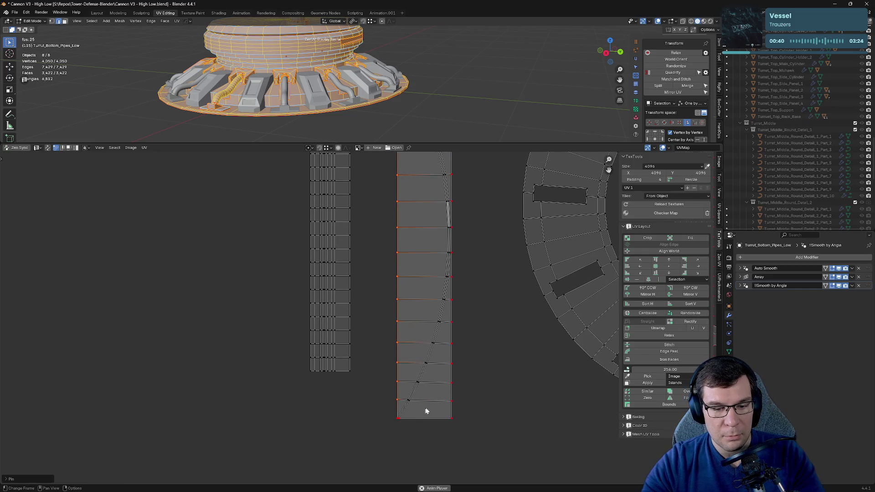
pyautogui.press('a')
pyautogui.click(476, 386)
pyautogui.moveTo(486, 443)
pyautogui.mouseDown()
pyautogui.moveTo(385, 165)
pyautogui.moveTo(455, 346)
pyautogui.mouseUp()
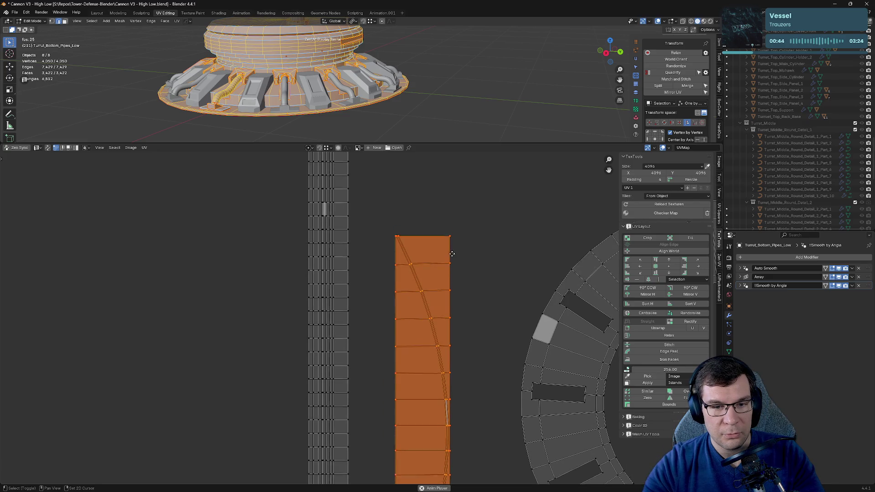
# Step: Loop-select the diagonal seam, then deselect its lowest segment
pyautogui.keyDown('ctrl'); pyautogui.moveTo(449, 251); pyautogui.dragTo(416, 241); pyautogui.keyUp('ctrl')
pyautogui.keyDown('alt'); pyautogui.click(395, 258); pyautogui.keyUp('alt')
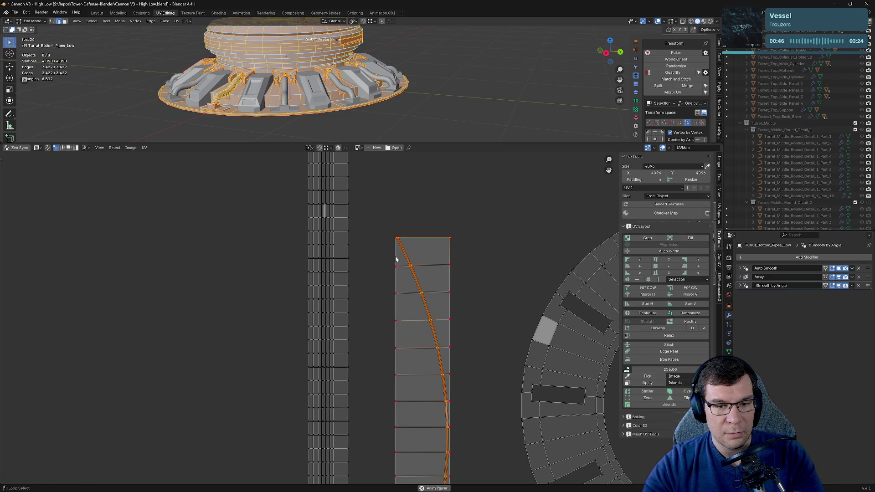
pyautogui.scroll(5, 397, 240)
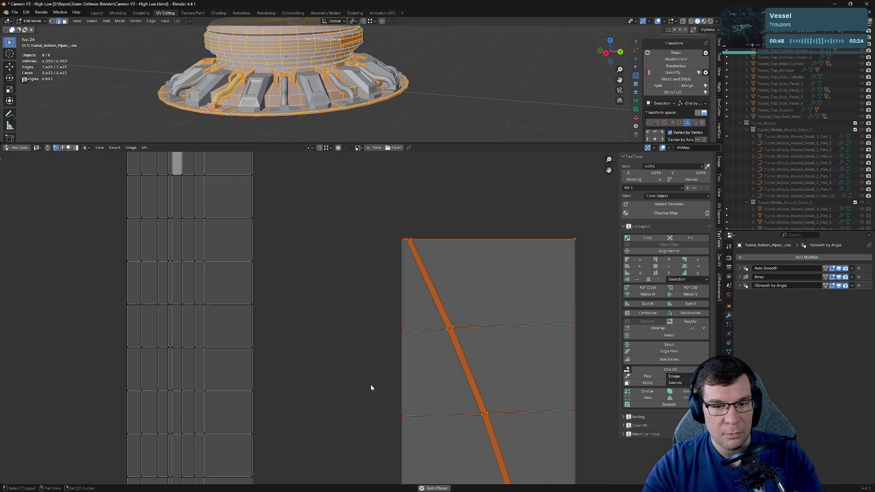
pyautogui.scroll(-2, 444, 309)
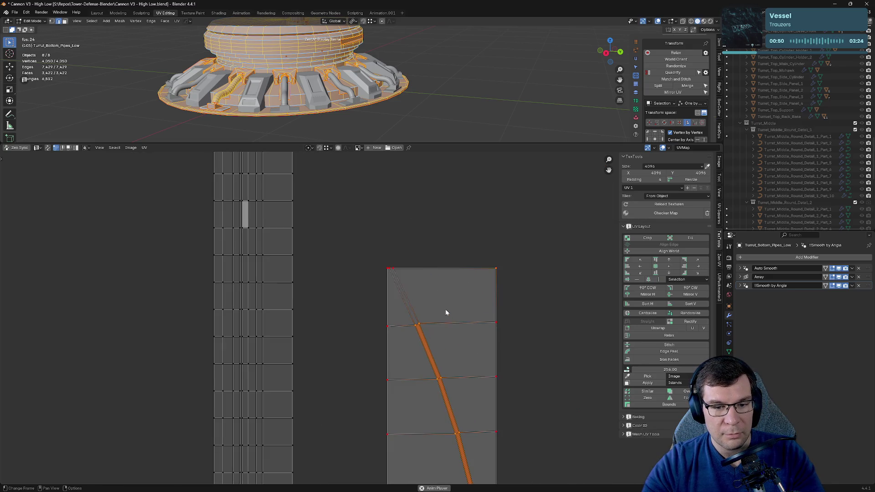
pyautogui.scroll(-3, 504, 402)
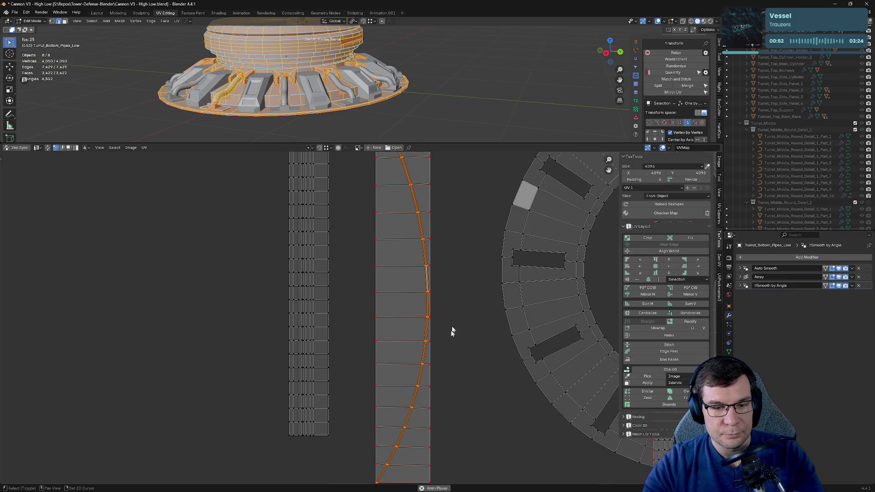
pyautogui.moveTo(454, 318); pyautogui.dragTo(470, 263, button='middle')
pyautogui.scroll(4, 411, 384)
pyautogui.moveTo(490, 411); pyautogui.dragTo(420, 284, button='middle')
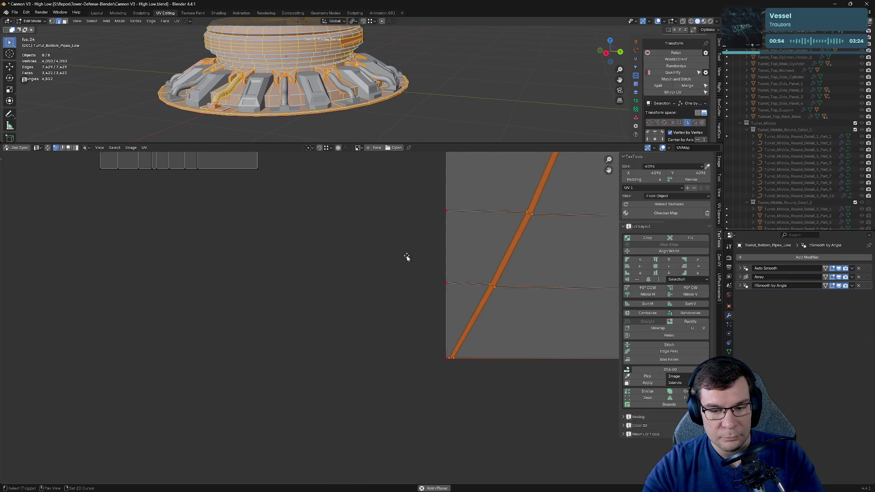
pyautogui.keyDown('shift'); pyautogui.click(453, 361); pyautogui.keyUp('shift')
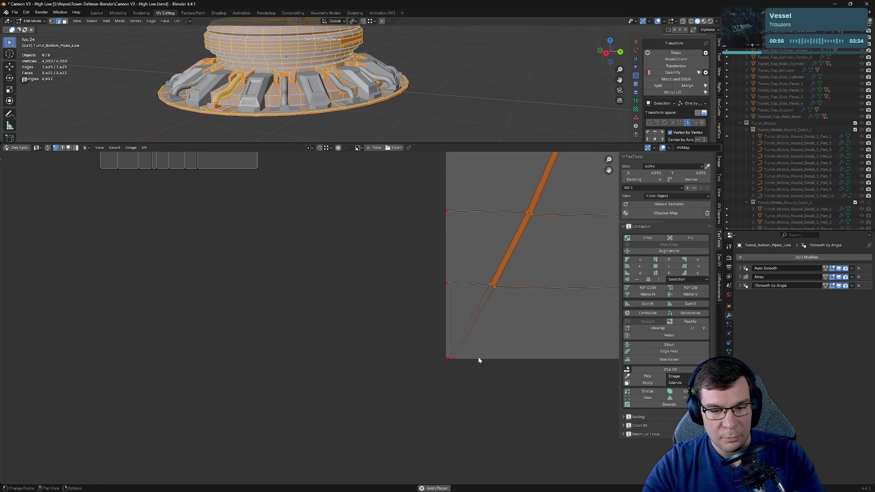
# Step: Run Zen UV Relax on the strip island
pyautogui.scroll(-2, 479, 360)
pyautogui.scroll(-1, 480, 355)
pyautogui.scroll(-1, 482, 305)
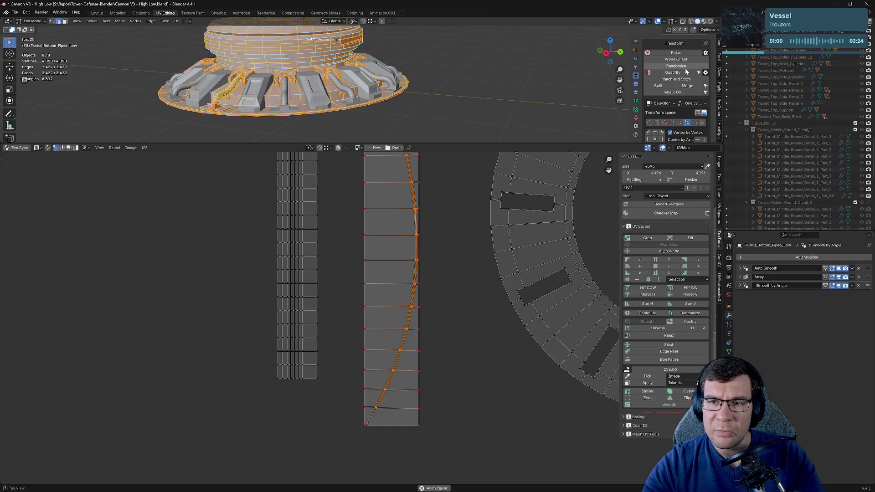
pyautogui.click(685, 54)
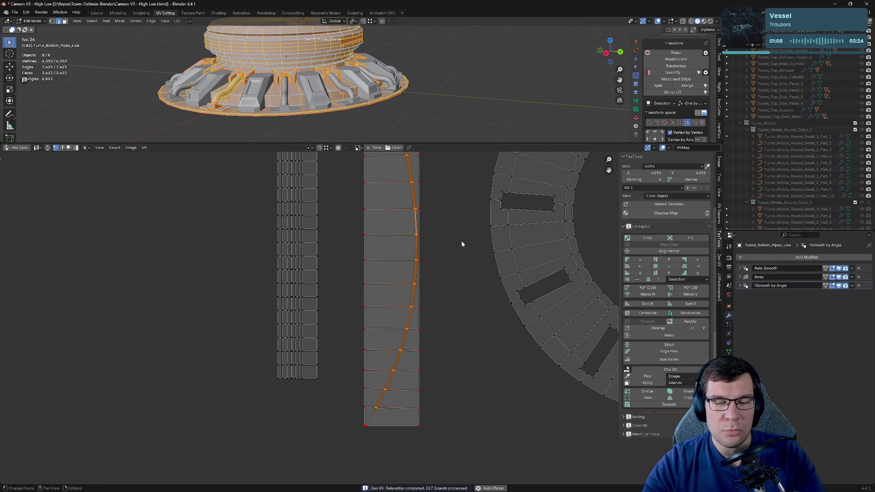
# Step: Try Quadrify on the islands, then undo it to keep the ring shapes
pyautogui.scroll(-3, 461, 245)
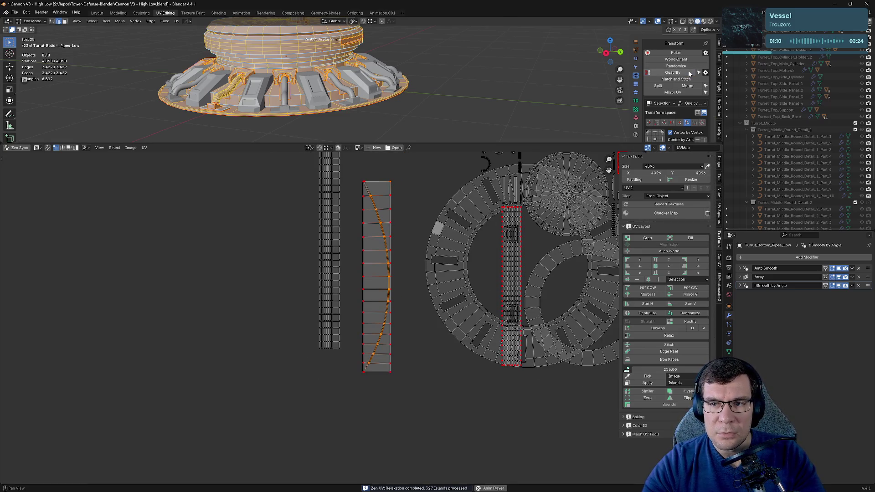
pyautogui.click(689, 74)
pyautogui.hotkey('ctrl', 'z')
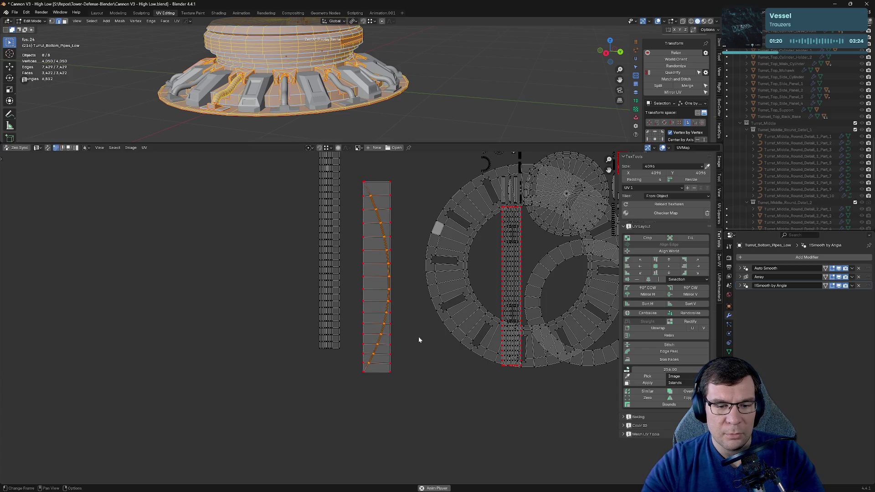
# Step: Test-move the selected seam edges twice, cancelling both moves so they stay put
pyautogui.press('g')
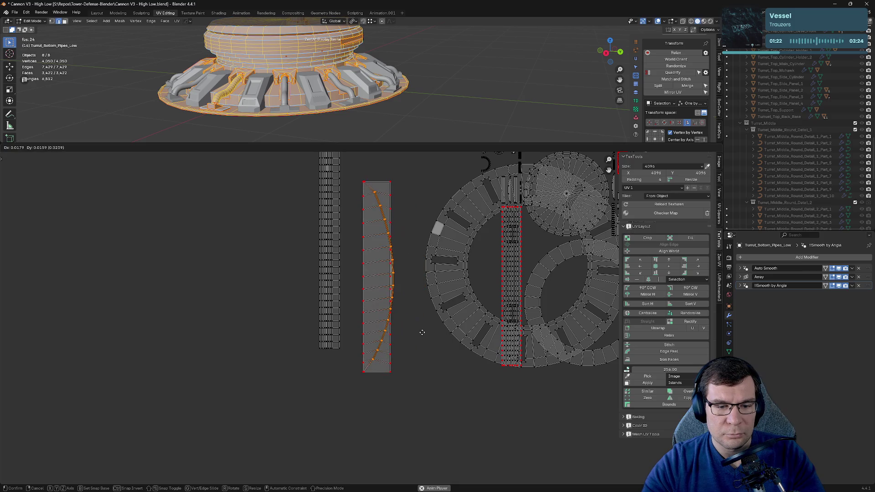
pyautogui.rightClick(422, 335)
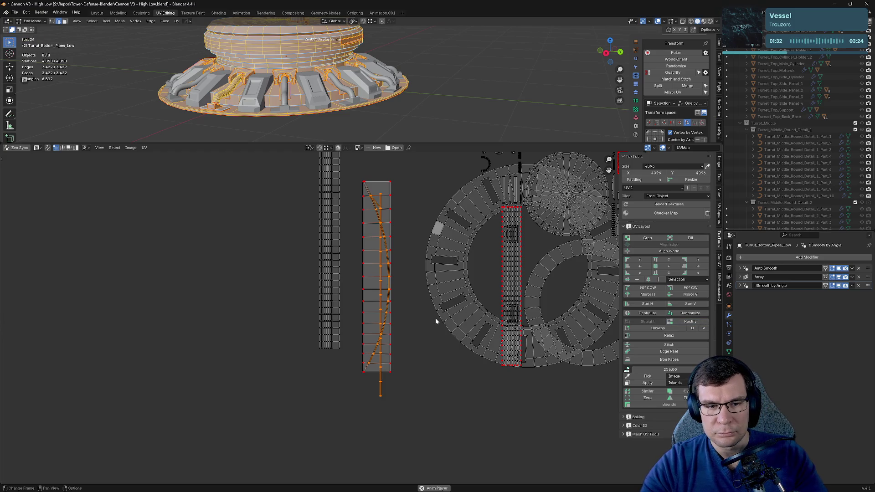
pyautogui.press('g')
pyautogui.press('Escape')
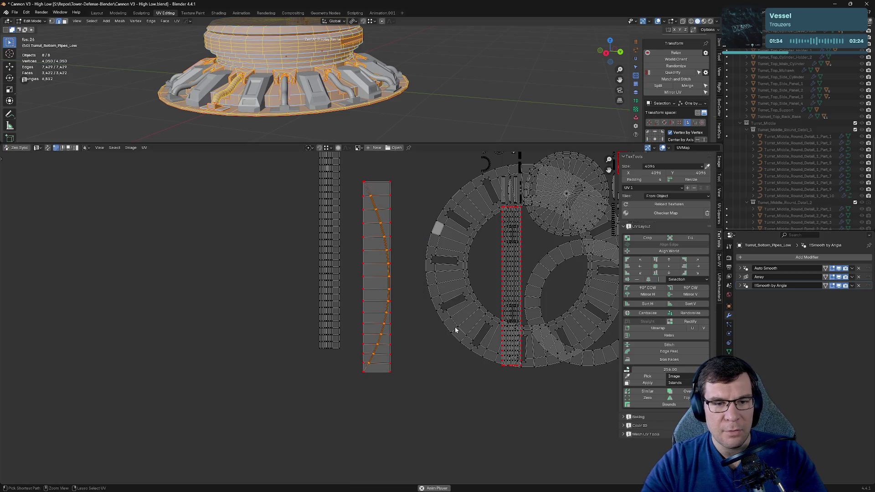
pyautogui.keyDown('shift'); pyautogui.scroll(1, 420, 296); pyautogui.keyUp('shift')
pyautogui.moveTo(420, 279); pyautogui.dragTo(420, 281, button='middle')
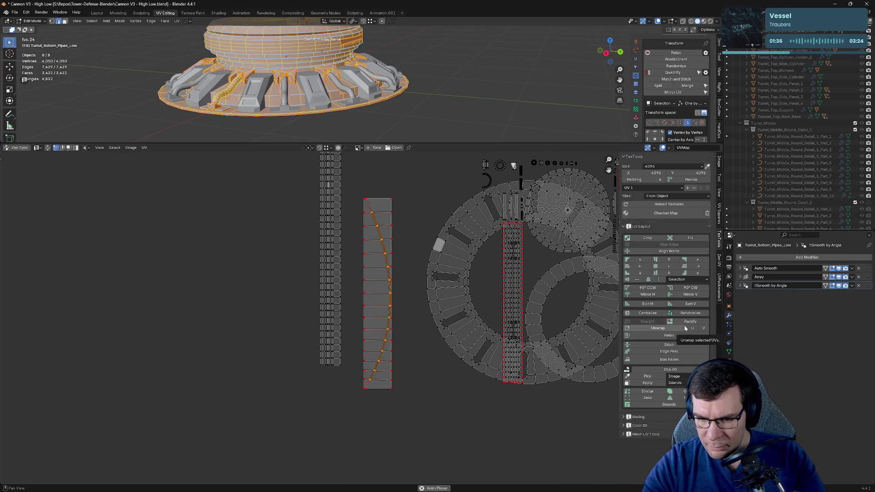
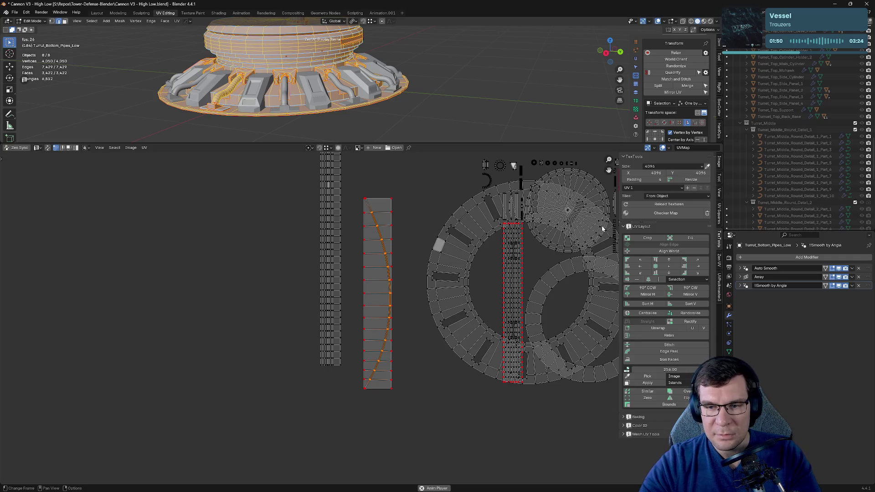
# Step: Lower the 3D/UV border to enlarge the 3D viewport, then try Zen UV Quadrify and undo it
pyautogui.moveTo(624, 145); pyautogui.dragTo(552, 220)
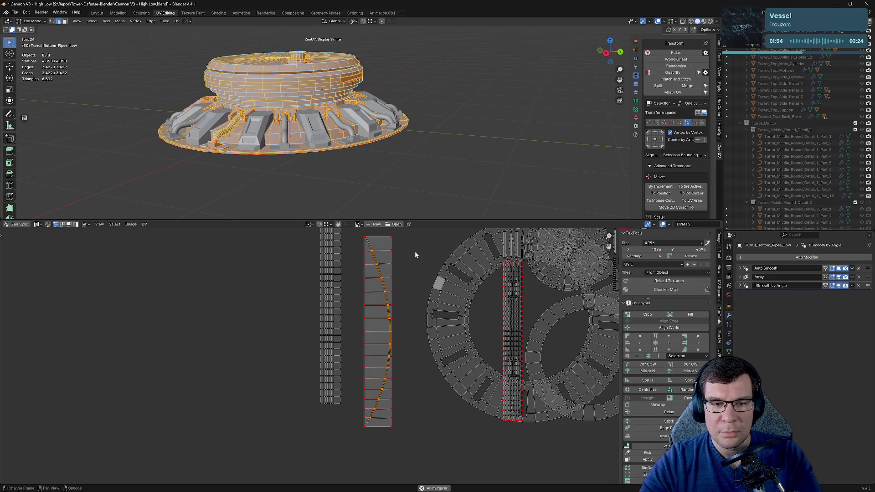
pyautogui.moveTo(416, 254); pyautogui.dragTo(425, 292, button='middle')
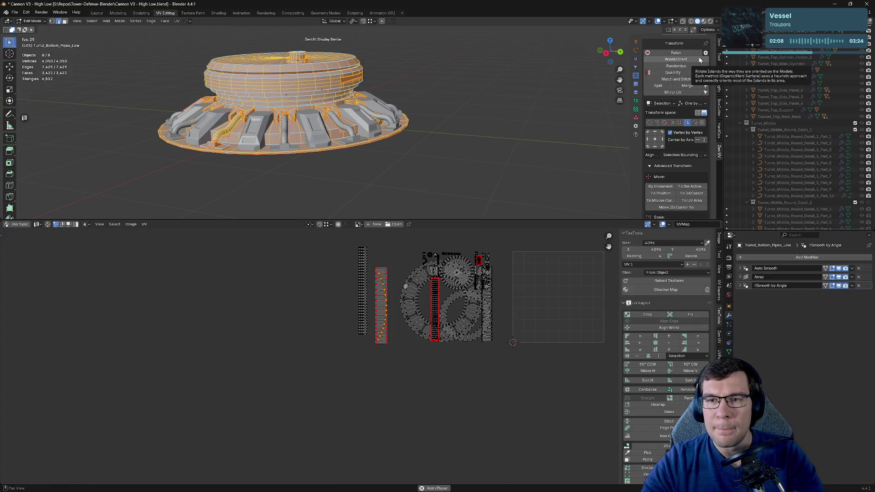
pyautogui.click(681, 73)
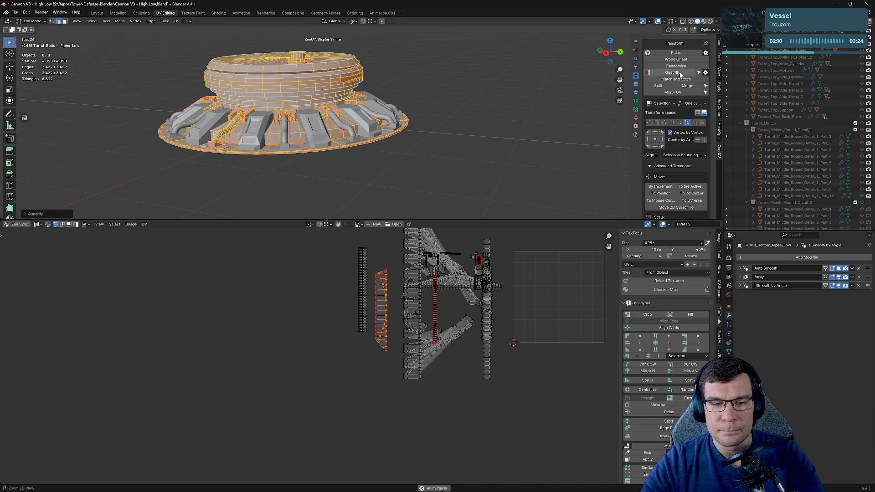
pyautogui.hotkey('ctrl', 'z')
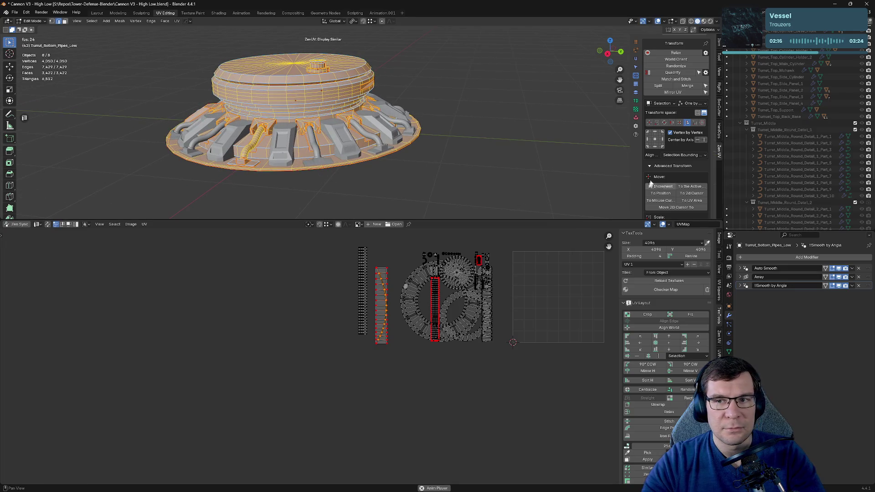
# Step: Switch the UV sidebar to Zen UV's Transform tools and try Relax, undoing it
pyautogui.click(719, 351)
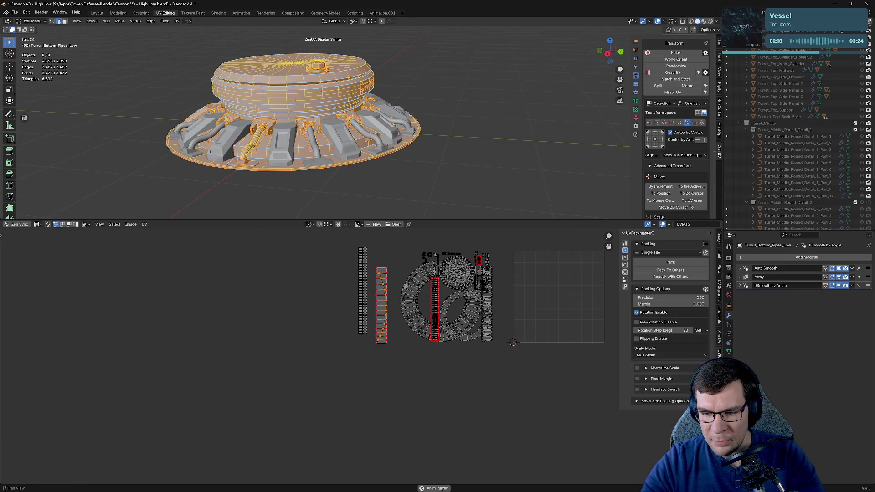
pyautogui.click(720, 338)
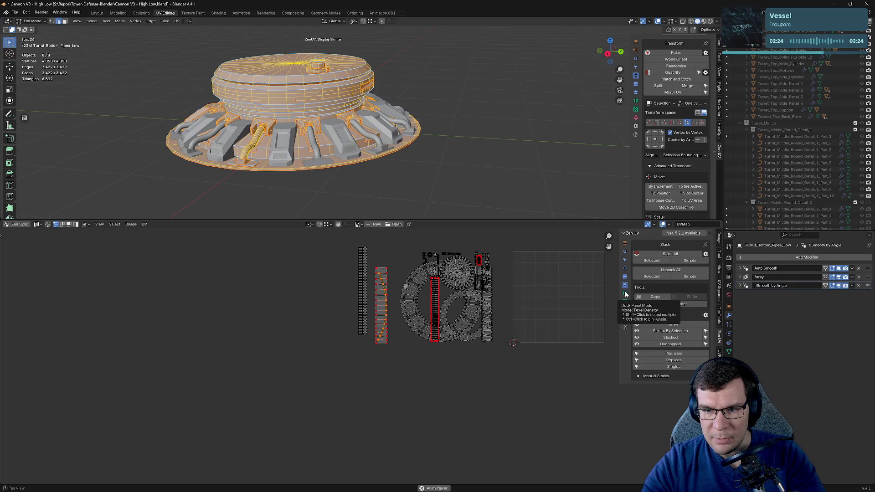
pyautogui.click(624, 268)
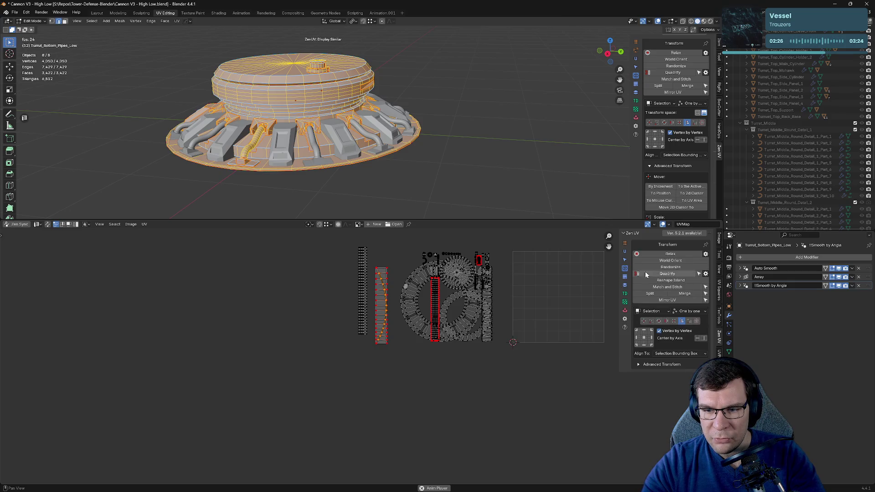
pyautogui.click(679, 257)
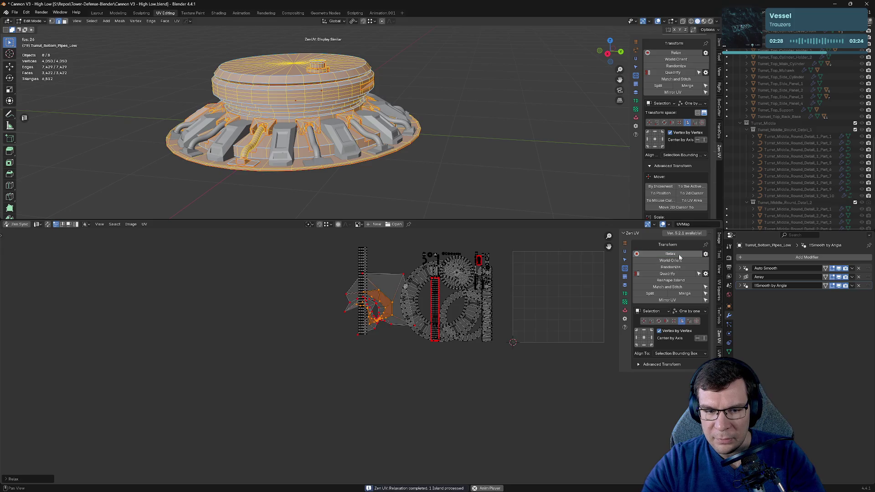
pyautogui.hotkey('ctrl', 'z')
# Step: Set Quadrify's Influence to Selection and rerun it on the pipe strip
pyautogui.click(681, 275)
pyautogui.click(681, 275)
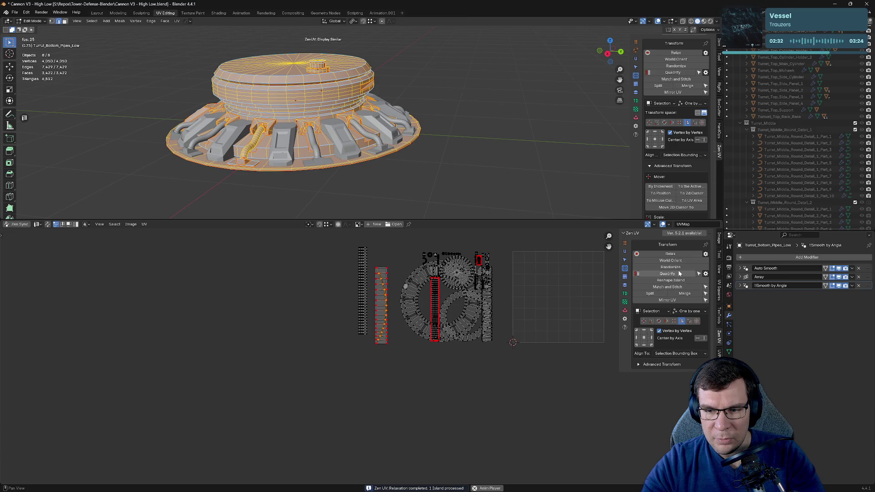
pyautogui.click(706, 275)
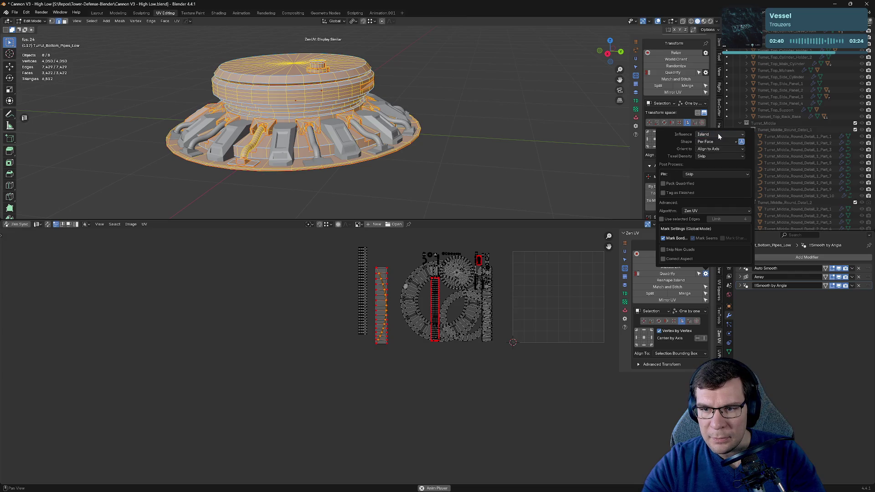
pyautogui.click(710, 149)
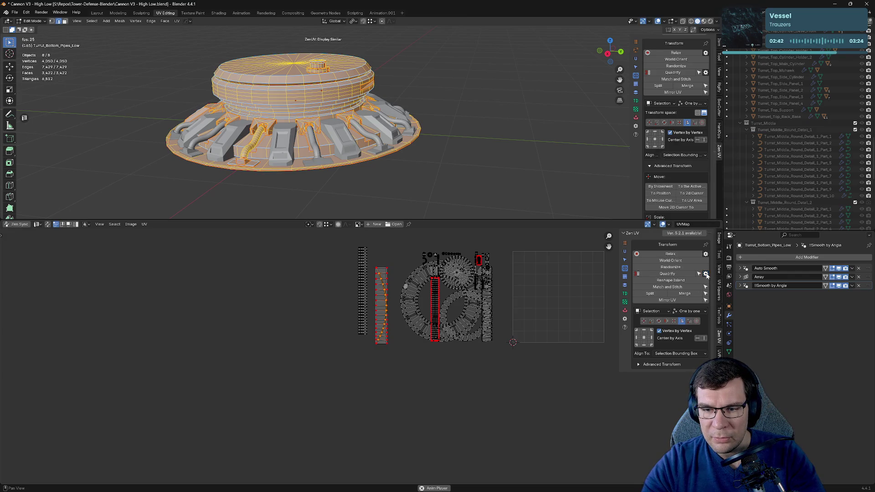
pyautogui.click(667, 274)
# Step: Zoom into the pipe strip and try moving its edge loop, undoing the move
pyautogui.scroll(5, 352, 281)
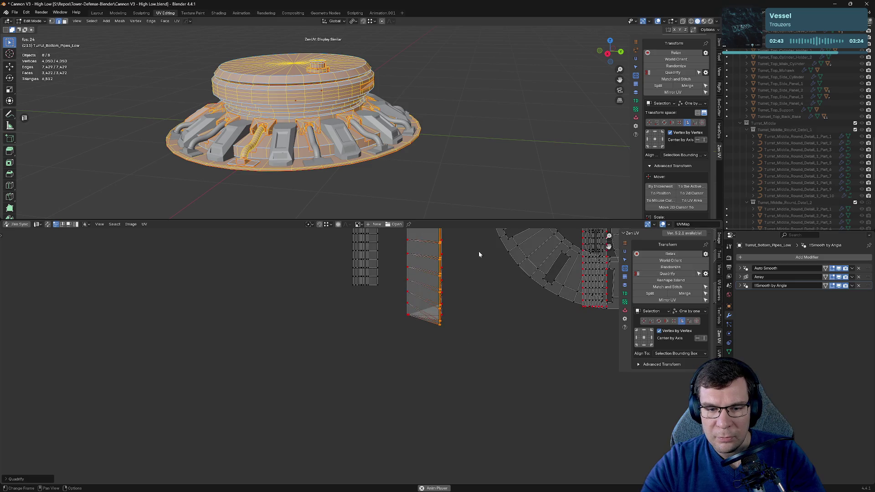
pyautogui.scroll(1, 481, 260)
pyautogui.scroll(1, 488, 277)
pyautogui.scroll(1, 501, 280)
pyautogui.scroll(2, 529, 290)
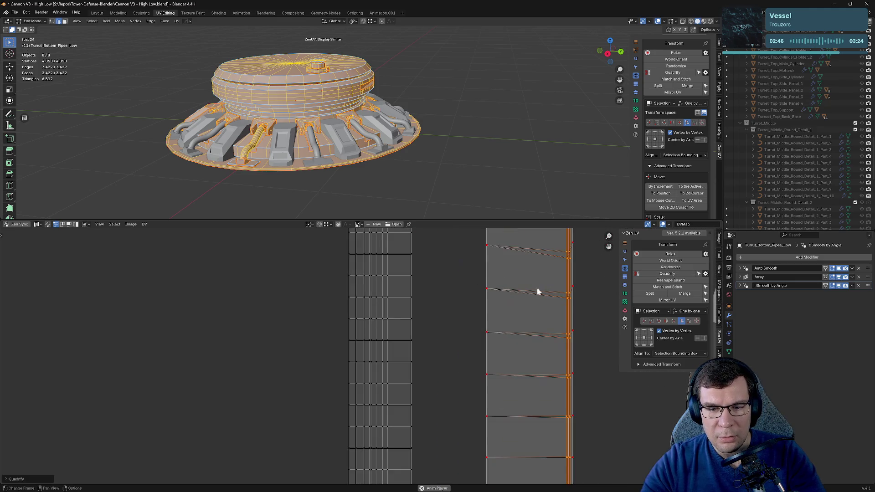
pyautogui.moveTo(529, 291); pyautogui.dragTo(474, 396, button='middle')
pyautogui.press('g')
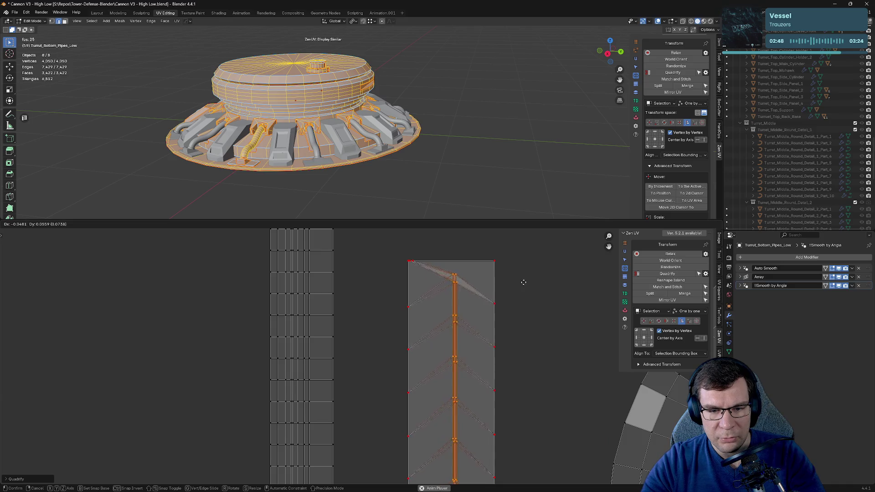
pyautogui.click(524, 328)
pyautogui.hotkey('ctrl', 'z')
# Step: Raise the 3D/UV border so the UV editor fills most of the window
pyautogui.moveTo(505, 348)
pyautogui.mouseDown(button='middle')
pyautogui.moveTo(499, 333)
pyautogui.moveTo(457, 307)
pyautogui.mouseUp(button='middle')
pyautogui.scroll(-2, 498, 330)
pyautogui.scroll(-1, 498, 329)
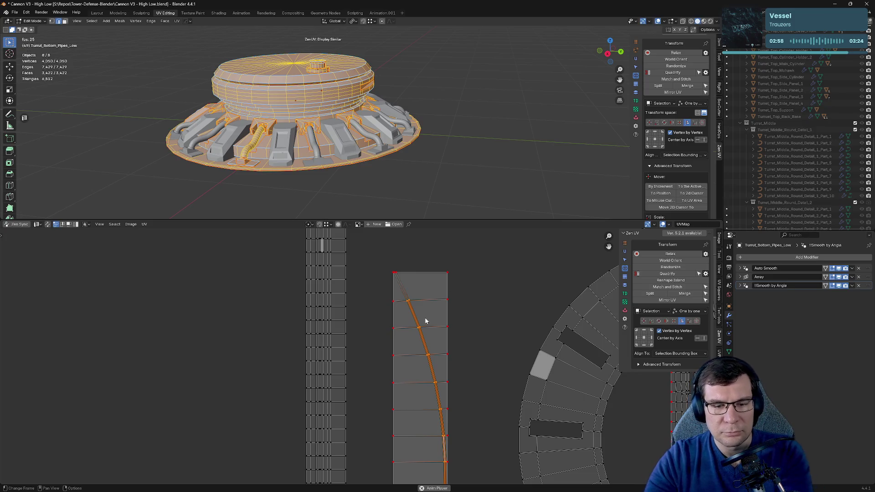
pyautogui.moveTo(499, 221); pyautogui.dragTo(499, 69)
pyautogui.moveTo(484, 338); pyautogui.dragTo(498, 237, button='middle')
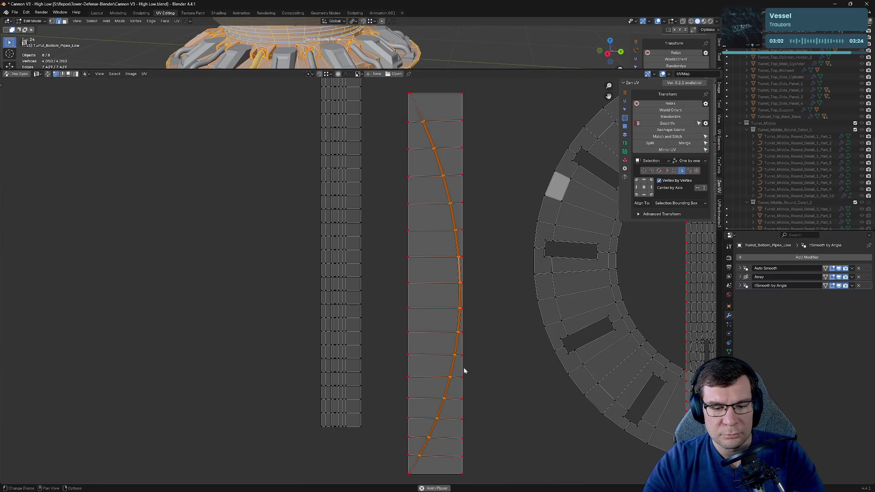
# Step: Select the strip's curved edge loop and return the sidebar to Zen UV Transform
pyautogui.hotkey('alt', 'a')
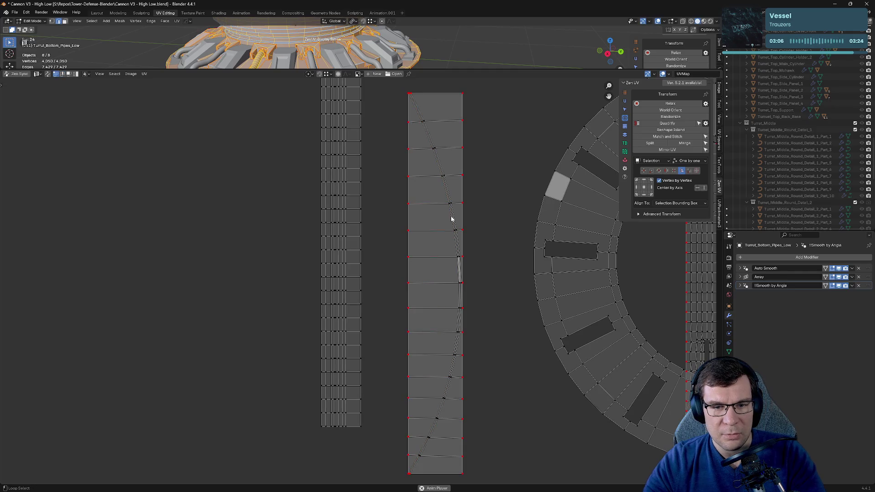
pyautogui.keyDown('alt'); pyautogui.click(451, 219); pyautogui.keyUp('alt')
pyautogui.scroll(-1, 457, 287)
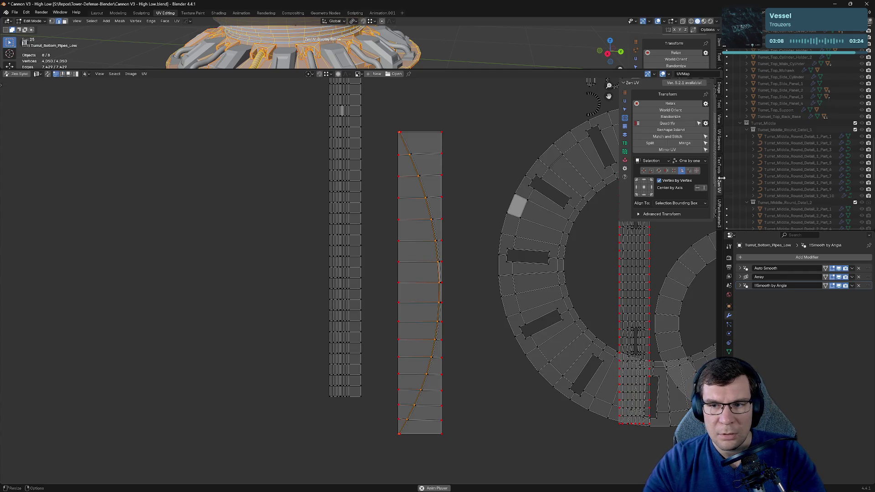
pyautogui.click(625, 126)
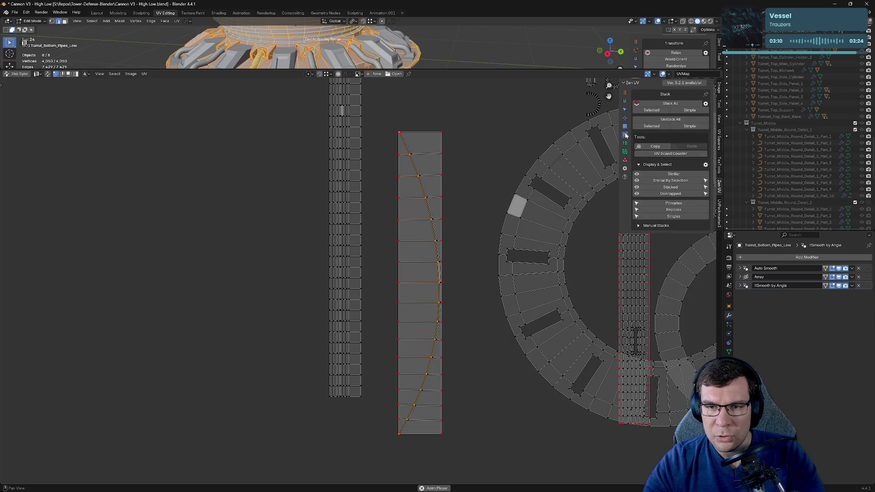
pyautogui.click(625, 160)
pyautogui.click(625, 169)
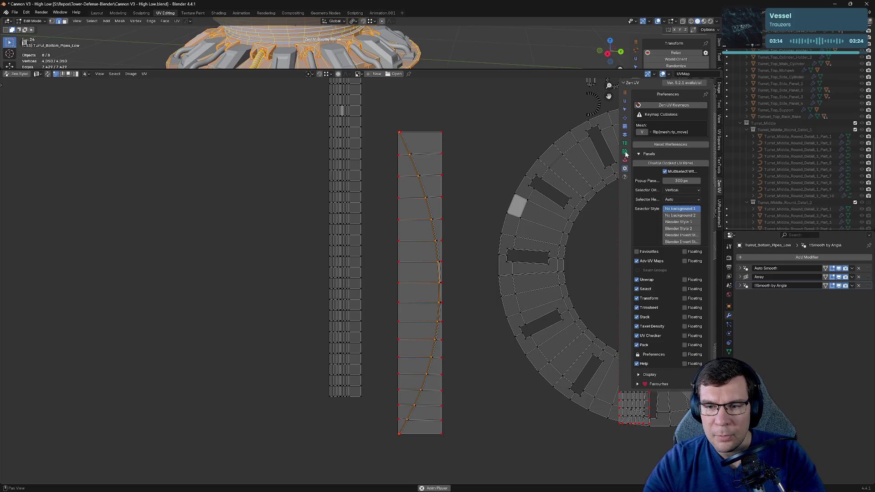
pyautogui.click(624, 119)
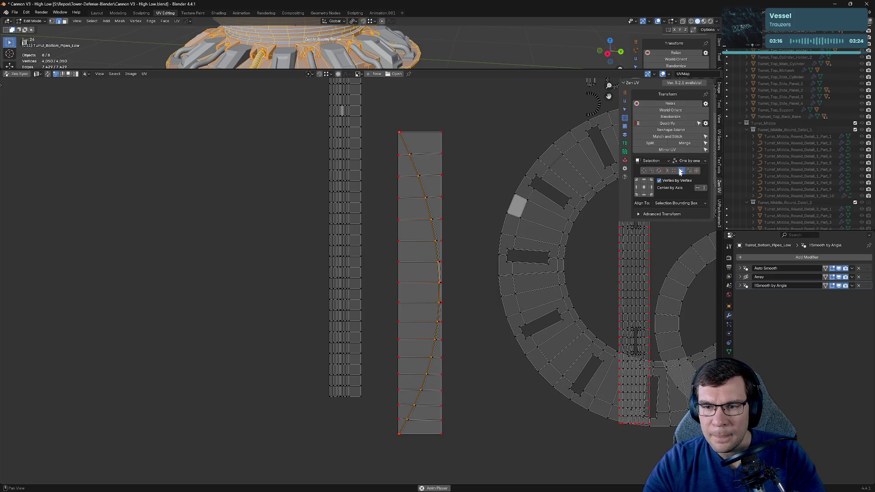
# Step: Align the selected loop vertically, undo, and apply the vertical align again
pyautogui.click(703, 188)
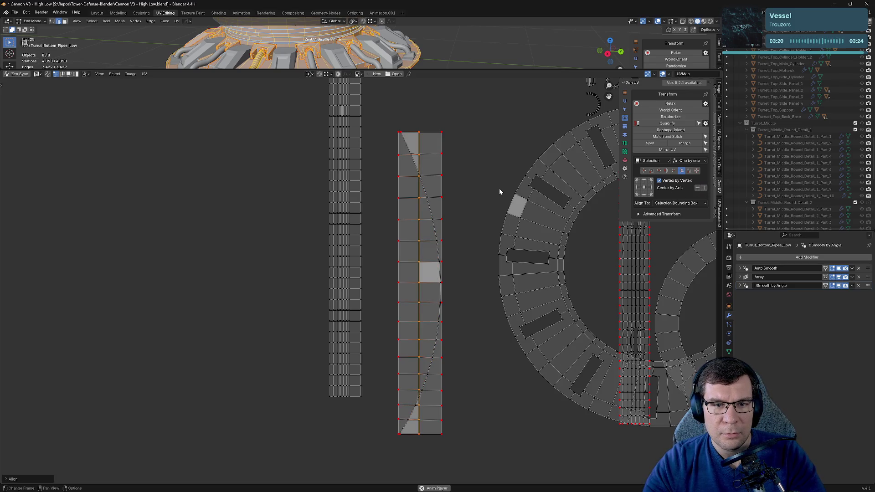
pyautogui.hotkey('ctrl', 'z')
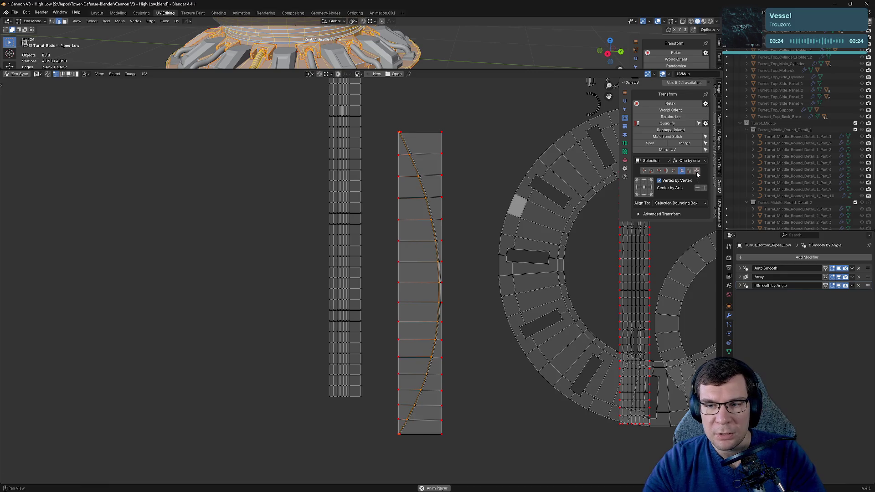
pyautogui.click(702, 188)
pyautogui.scroll(6, 501, 173)
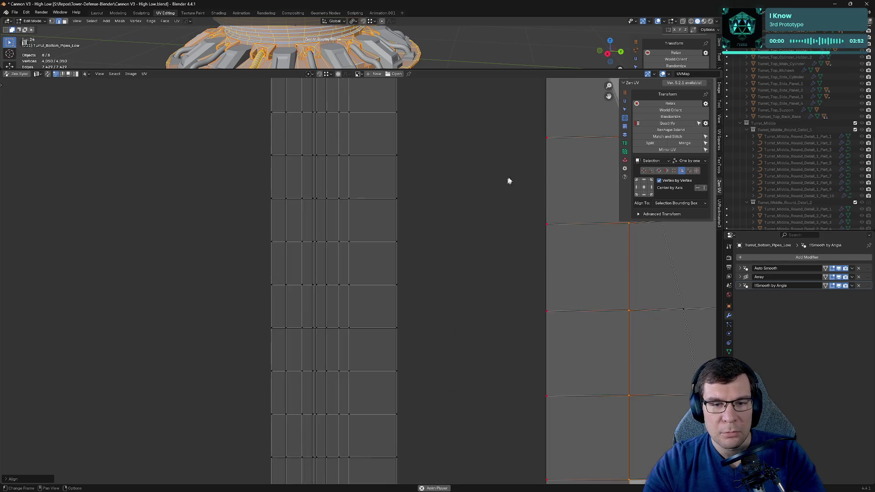
pyautogui.moveTo(504, 191); pyautogui.dragTo(380, 321, button='middle')
pyautogui.press('g')
pyautogui.press('x')
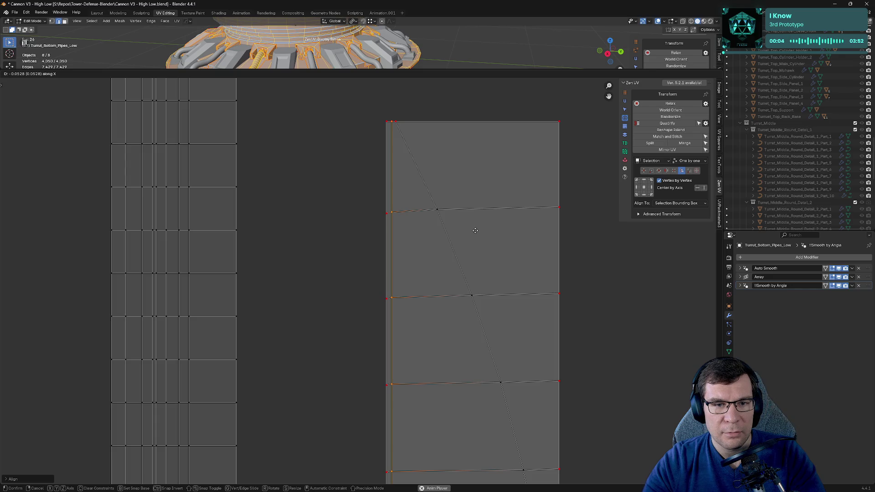
pyautogui.click(475, 231)
pyautogui.press('p')
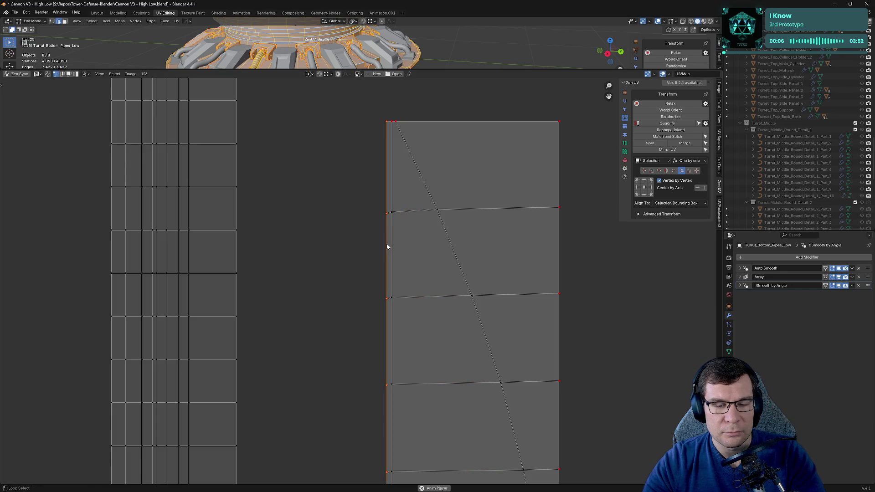
pyautogui.click(701, 191)
pyautogui.hotkey('ctrl', 'z')
pyautogui.click(703, 191)
pyautogui.click(445, 233)
pyautogui.press('2')
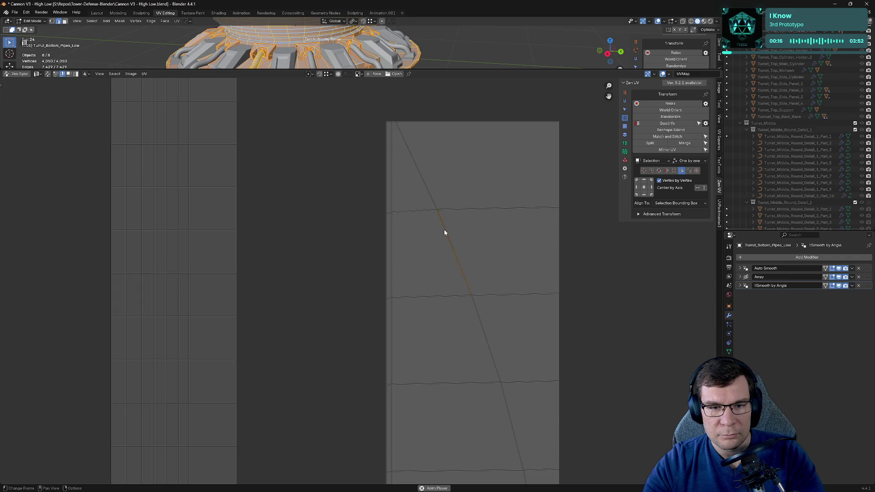
pyautogui.click(702, 190)
pyautogui.press('g')
pyautogui.press('x')
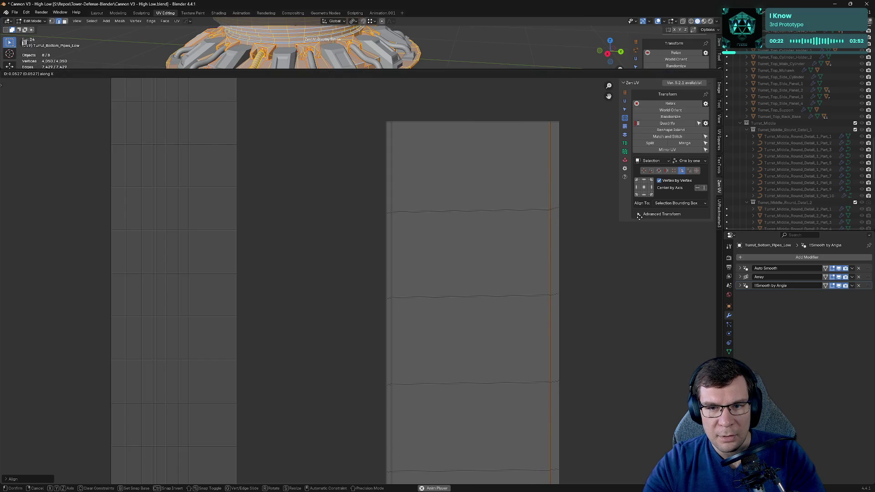
pyautogui.click(488, 221)
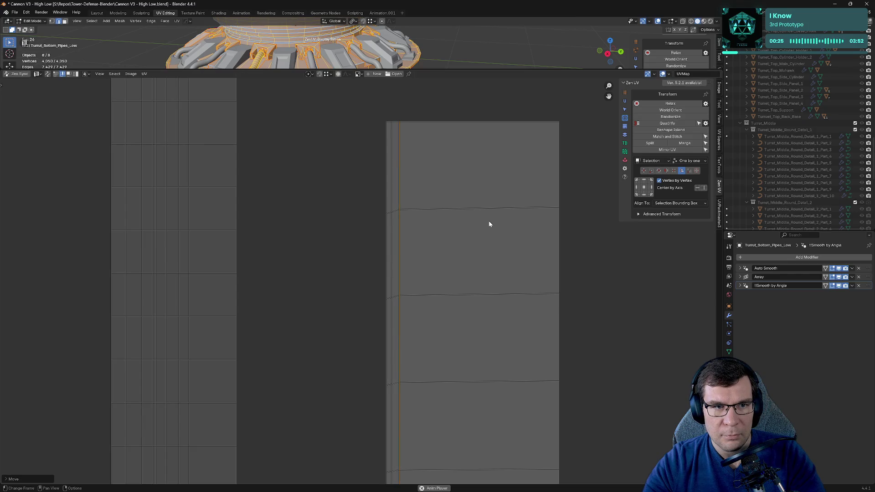
pyautogui.click(388, 222)
pyautogui.press('g')
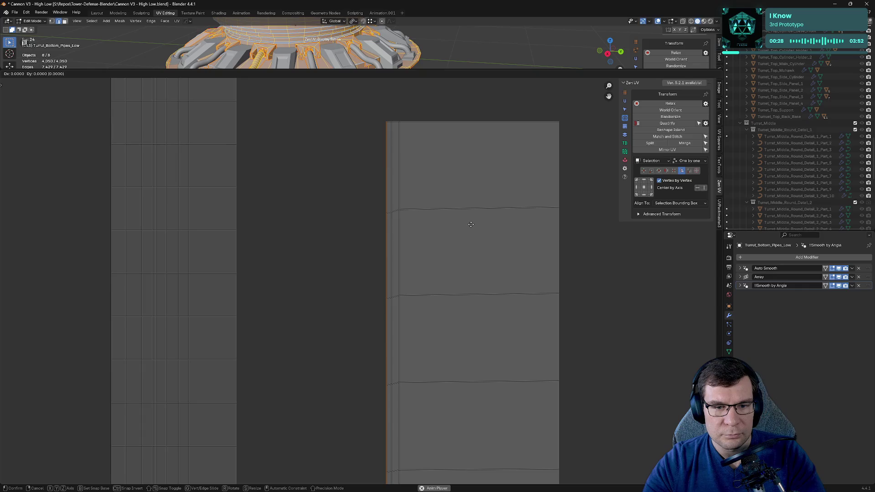
pyautogui.click(471, 224)
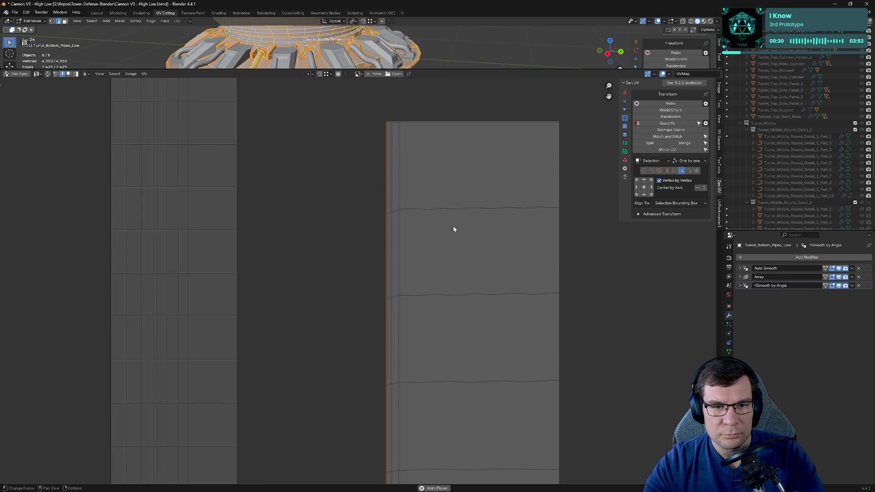
pyautogui.scroll(-2, 450, 206)
pyautogui.scroll(-3, 449, 205)
pyautogui.scroll(6, 510, 246)
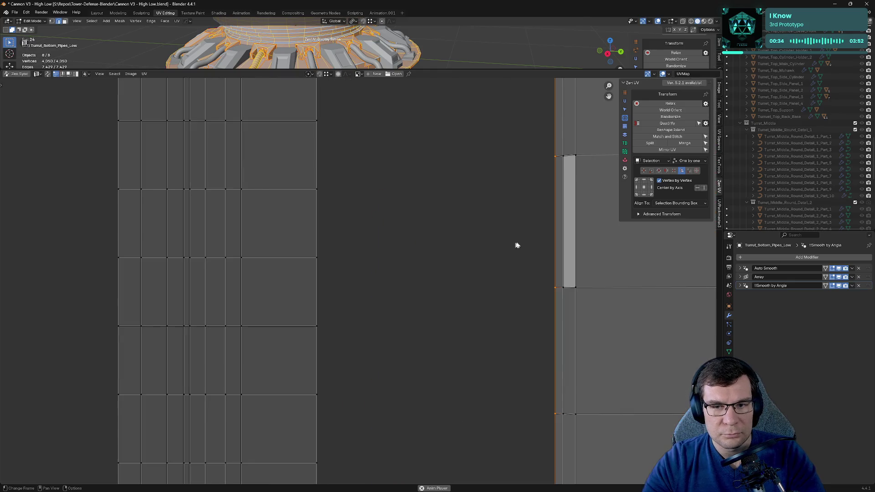
pyautogui.scroll(-2, 535, 239)
pyautogui.moveTo(533, 243); pyautogui.dragTo(438, 195, button='middle')
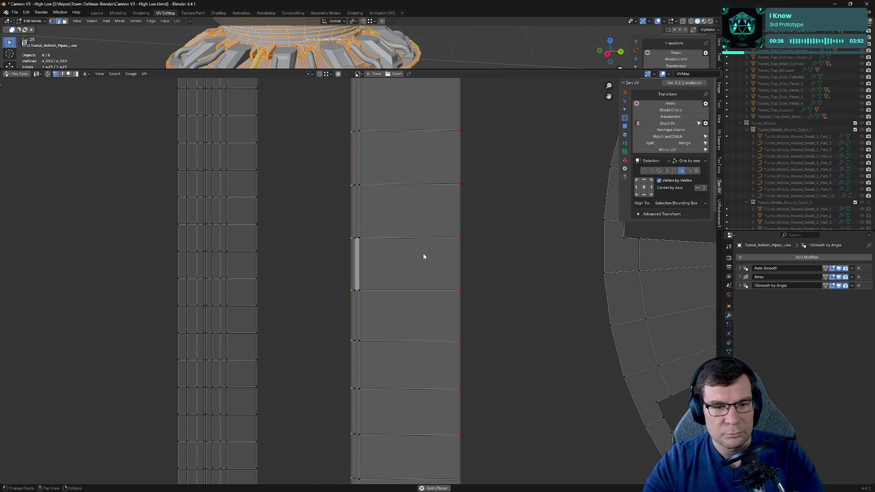
pyautogui.scroll(-3, 433, 243)
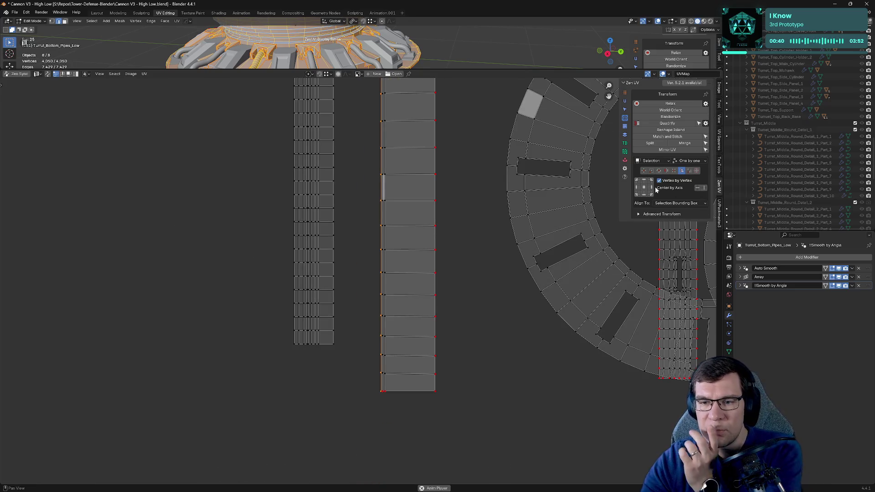
# Step: Distribute vertices evenly along each of the strip's three vertical edge loops
pyautogui.click(689, 170)
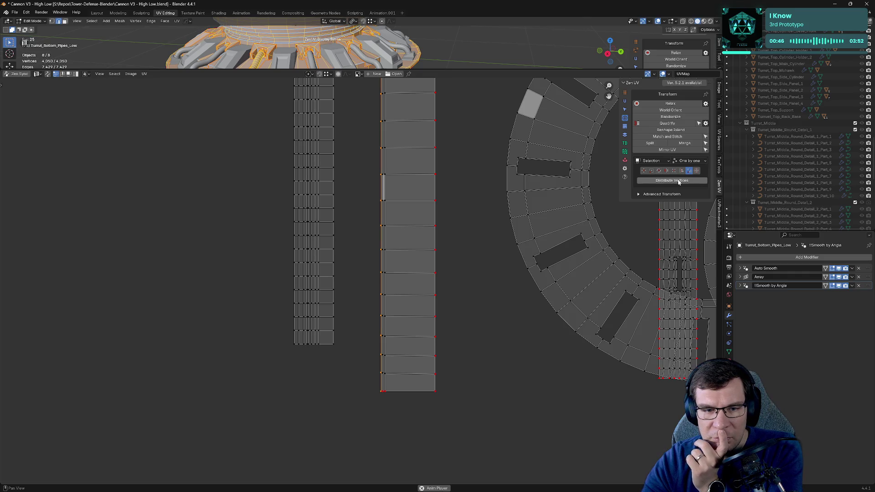
pyautogui.click(690, 182)
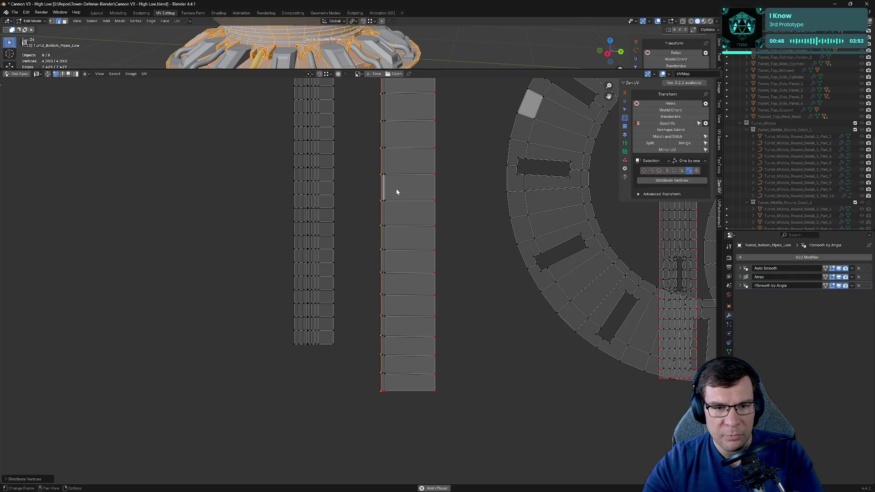
pyautogui.scroll(4, 445, 190)
pyautogui.hotkey('alt', 'a')
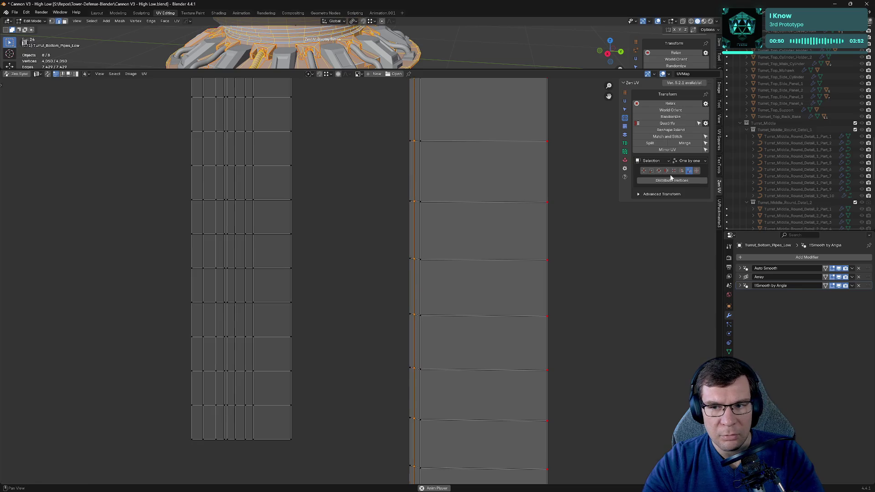
pyautogui.hotkey('alt', 'a')
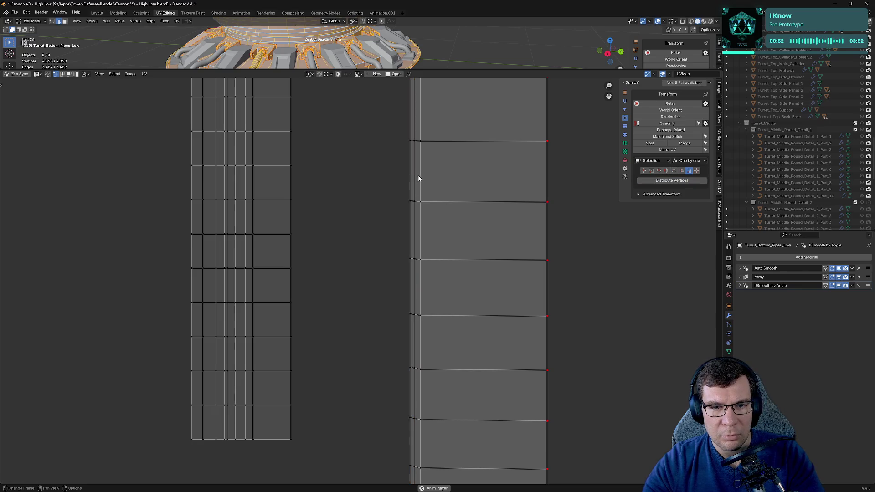
pyautogui.keyDown('alt'); pyautogui.click(420, 171); pyautogui.keyUp('alt')
pyautogui.click(672, 181)
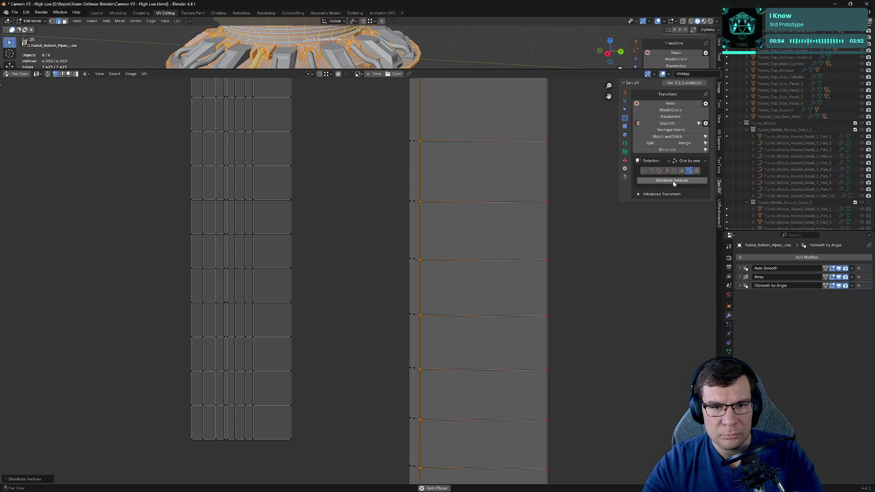
pyautogui.scroll(5, 433, 203)
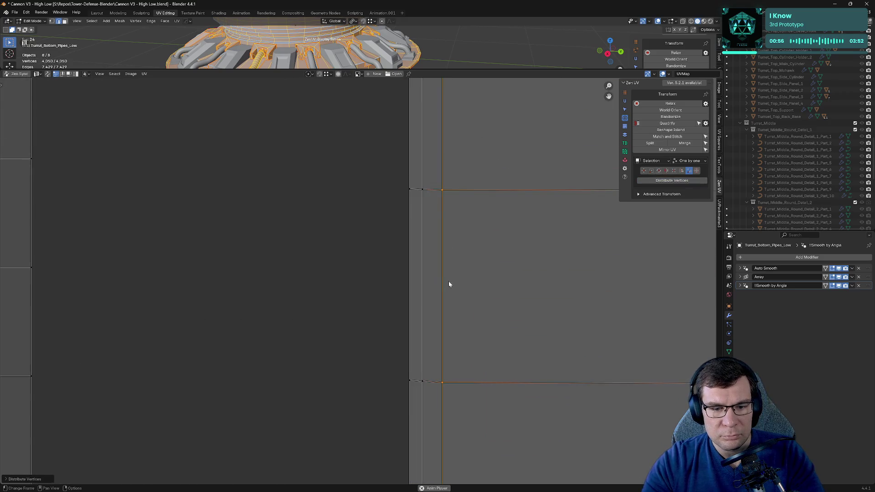
pyautogui.keyDown('alt'); pyautogui.click(410, 251); pyautogui.keyUp('alt')
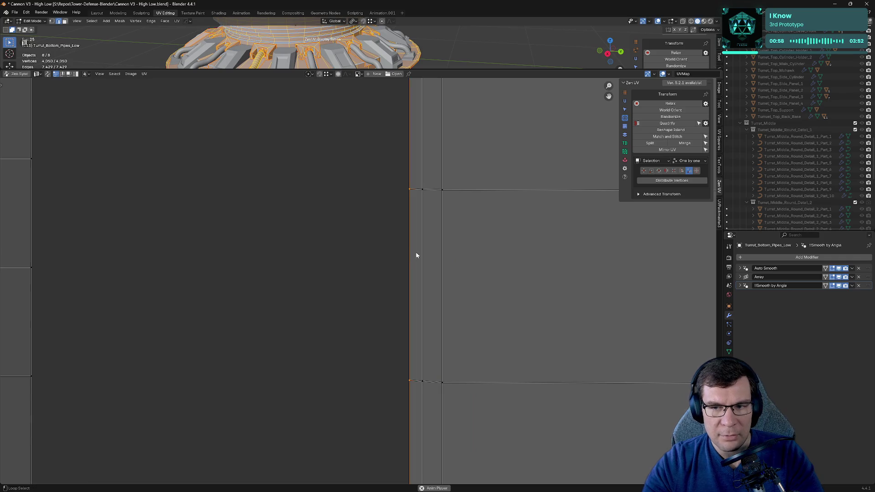
pyautogui.click(671, 180)
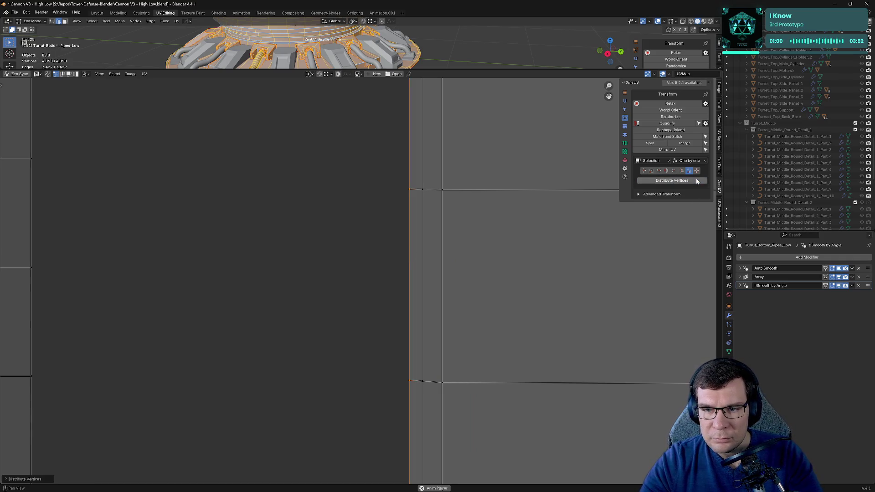
# Step: Enlarge the 3D viewport, enable UV Sync Selection, and view the turret from the side
pyautogui.click(682, 172)
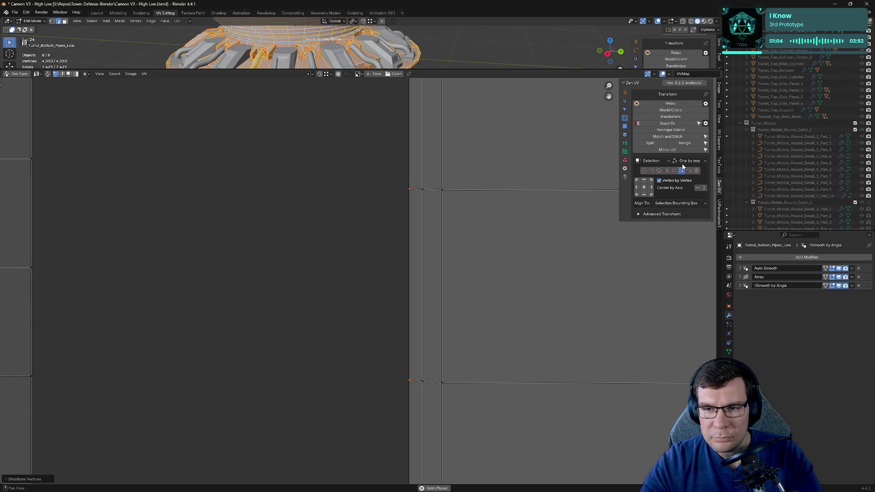
pyautogui.scroll(-5, 467, 231)
pyautogui.scroll(-5, 427, 233)
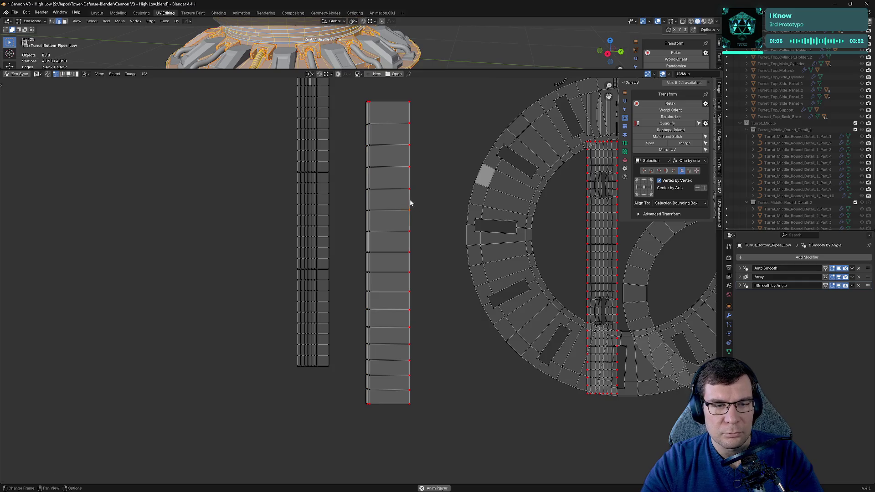
pyautogui.moveTo(459, 70); pyautogui.dragTo(459, 264)
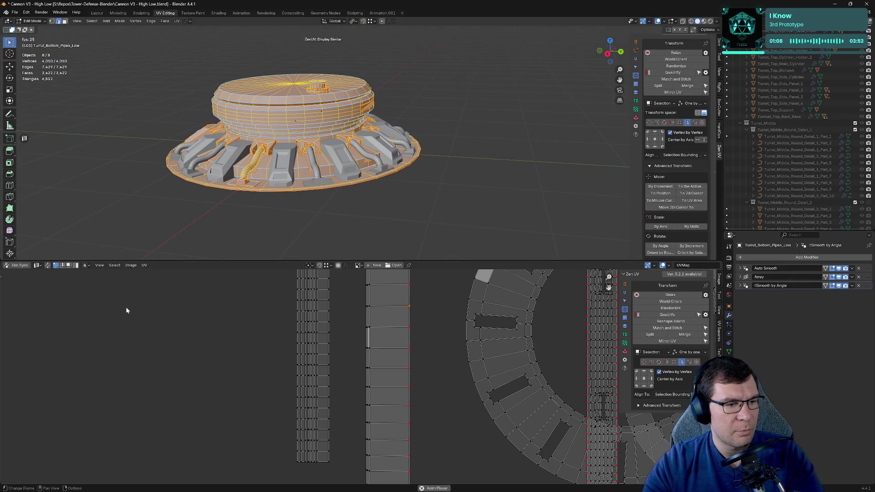
pyautogui.click(48, 267)
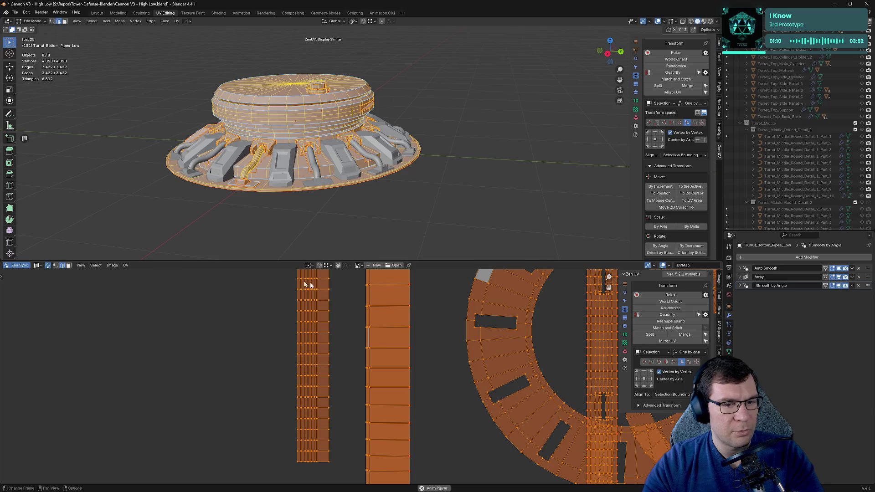
pyautogui.click(411, 313)
pyautogui.press('KP_3')
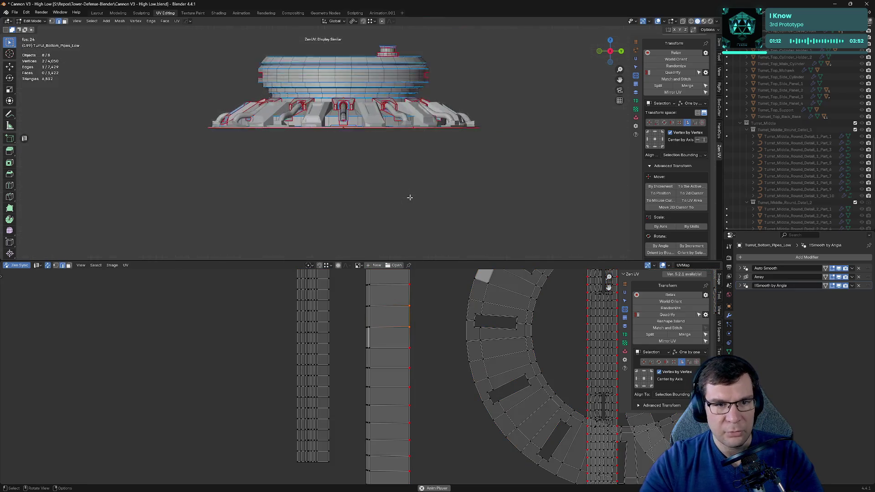
# Step: Leave the pipes and select Turret_Bottom_Base_Low in Edit Mode
pyautogui.press('KP_Decimal')
pyautogui.moveTo(400, 180); pyautogui.dragTo(440, 176, button='middle')
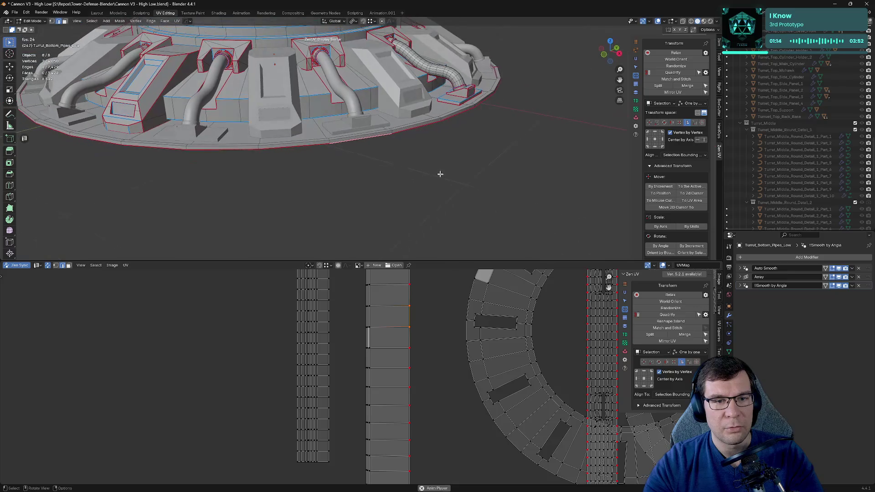
pyautogui.scroll(-10, 398, 169)
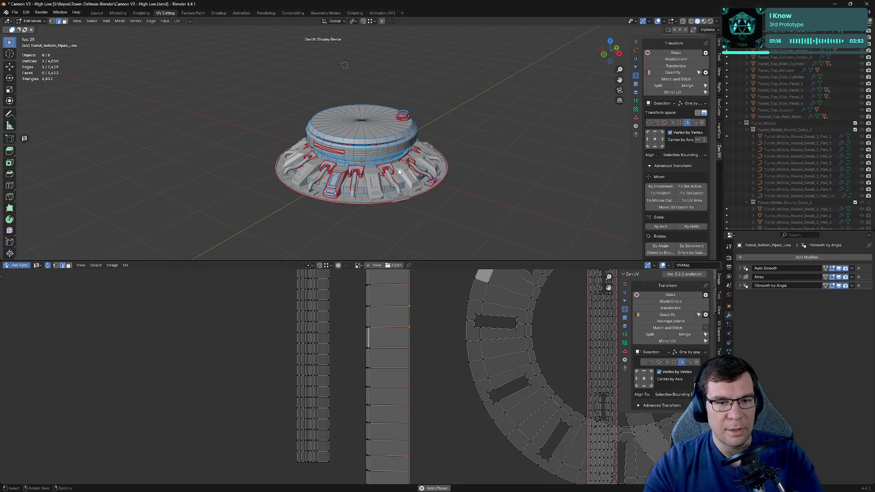
pyautogui.press('Tab')
pyautogui.click(425, 194)
pyautogui.scroll(5, 424, 194)
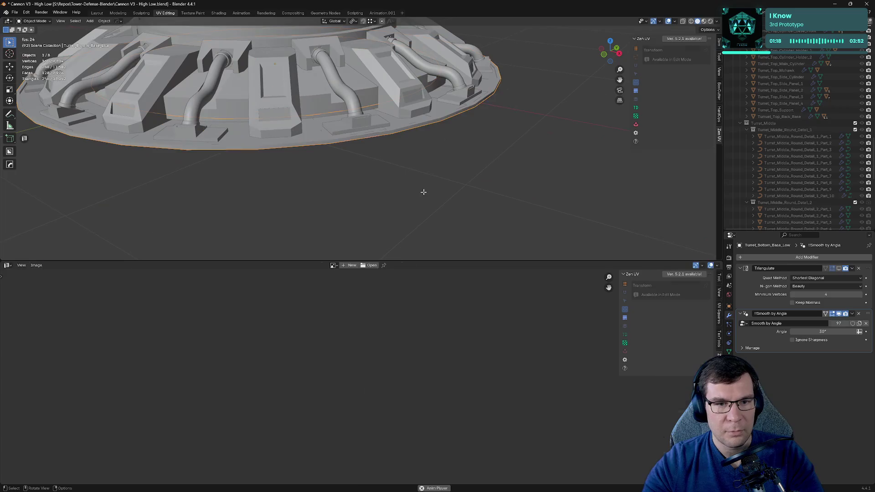
pyautogui.press('Tab')
# Step: Inspect the base ring's edges, then isolate it in Local View and re-enter Edit Mode
pyautogui.moveTo(425, 182); pyautogui.dragTo(401, 166, button='middle')
pyautogui.scroll(3, 401, 167)
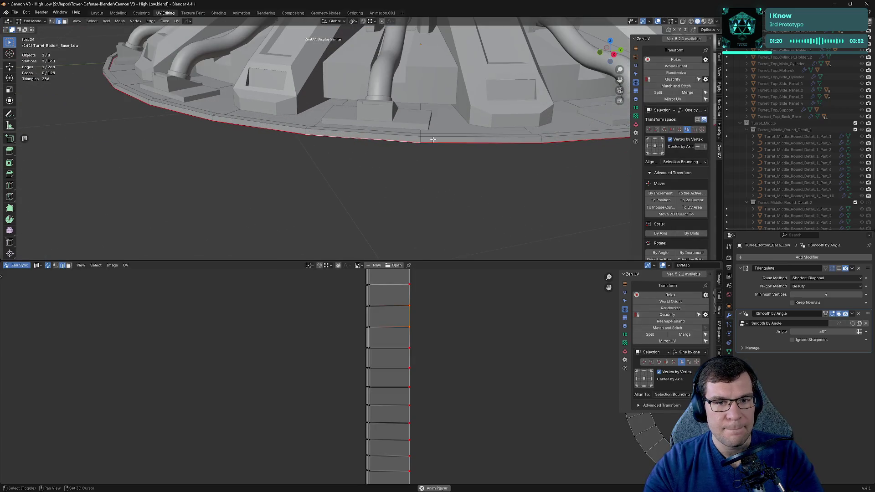
pyautogui.click(421, 292)
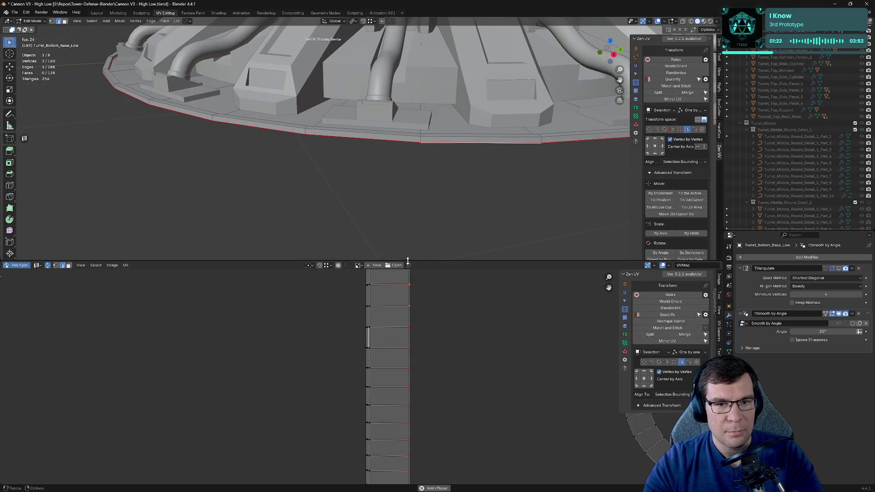
pyautogui.click(370, 296)
pyautogui.click(449, 133)
pyautogui.press('Tab')
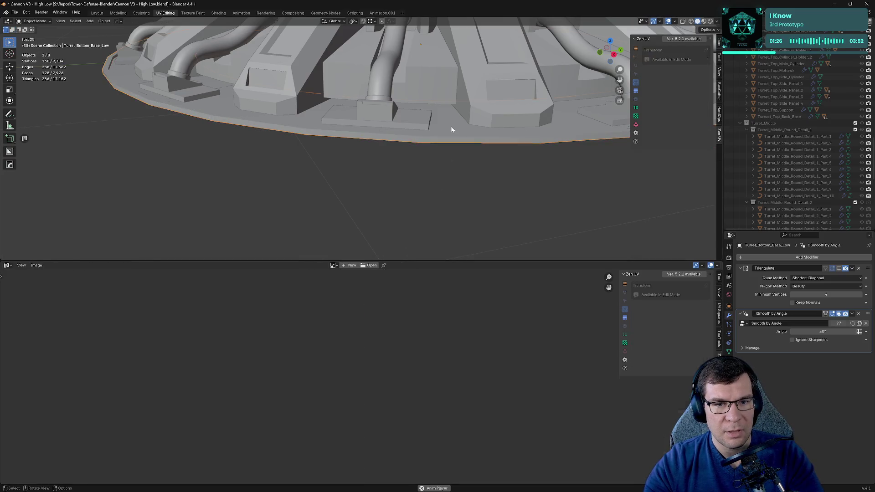
pyautogui.press('KP_Divide')
pyautogui.press('Tab')
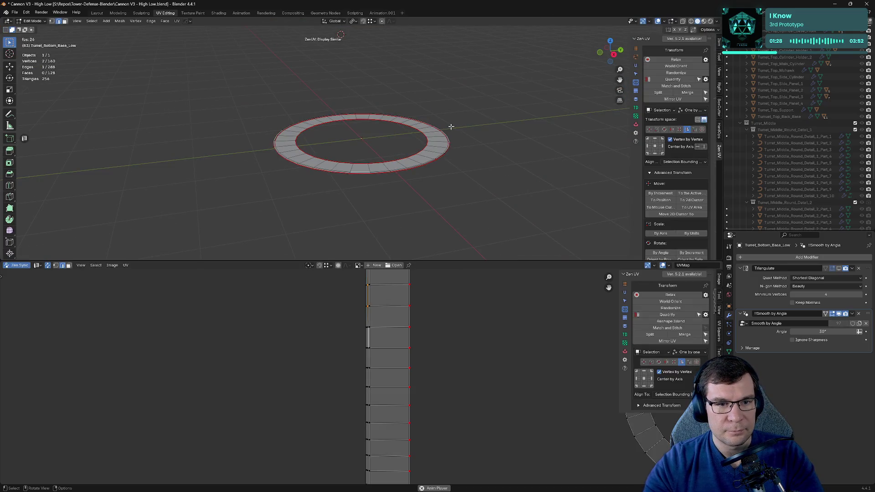
pyautogui.scroll(5, 451, 165)
pyautogui.scroll(2, 456, 178)
pyautogui.moveTo(473, 190); pyautogui.dragTo(537, 193, button='middle')
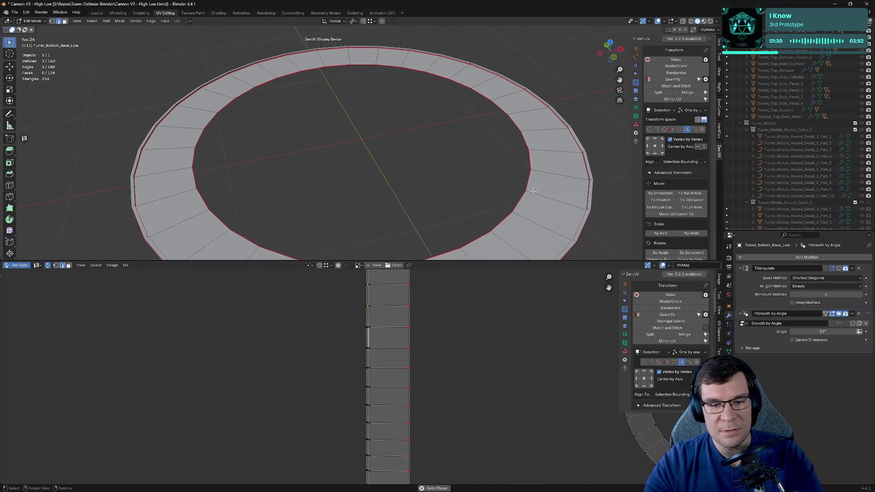
pyautogui.scroll(3, 484, 189)
pyautogui.moveTo(485, 188)
pyautogui.mouseDown(button='middle')
pyautogui.moveTo(553, 177)
pyautogui.moveTo(518, 185)
pyautogui.moveTo(434, 172)
pyautogui.moveTo(336, 101)
pyautogui.mouseUp(button='middle')
pyautogui.scroll(5, 436, 174)
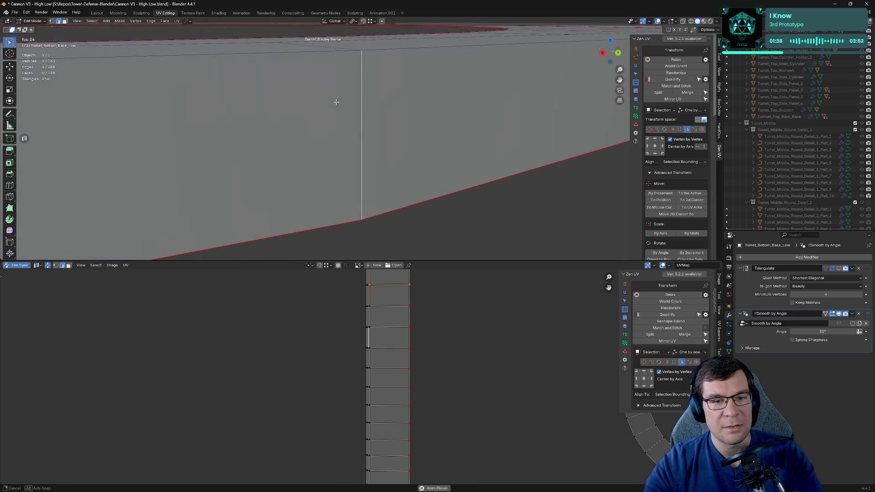
pyautogui.moveTo(385, 288); pyautogui.dragTo(400, 290, button='middle')
pyautogui.moveTo(410, 172)
pyautogui.mouseDown(button='middle')
pyautogui.moveTo(386, 131)
pyautogui.moveTo(400, 139)
pyautogui.mouseUp(button='middle')
pyautogui.press('3')
pyautogui.click(404, 325)
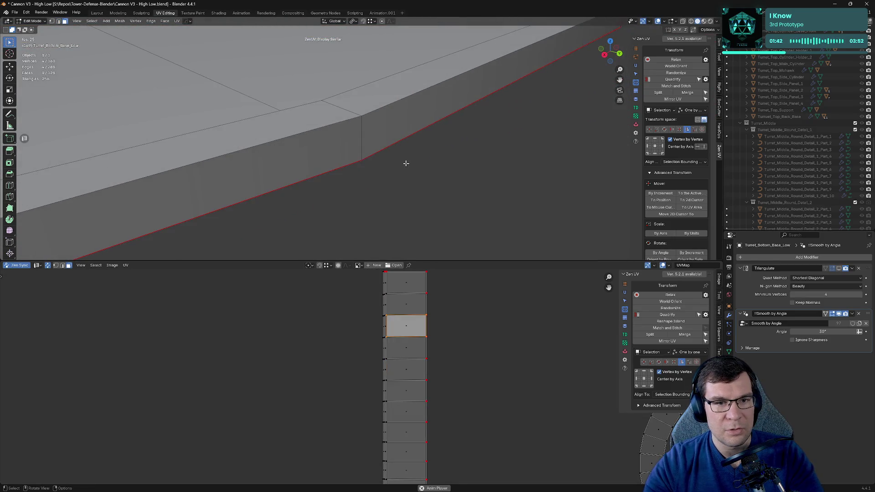
pyautogui.scroll(-4, 405, 167)
pyautogui.scroll(-3, 372, 159)
pyautogui.scroll(4, 372, 158)
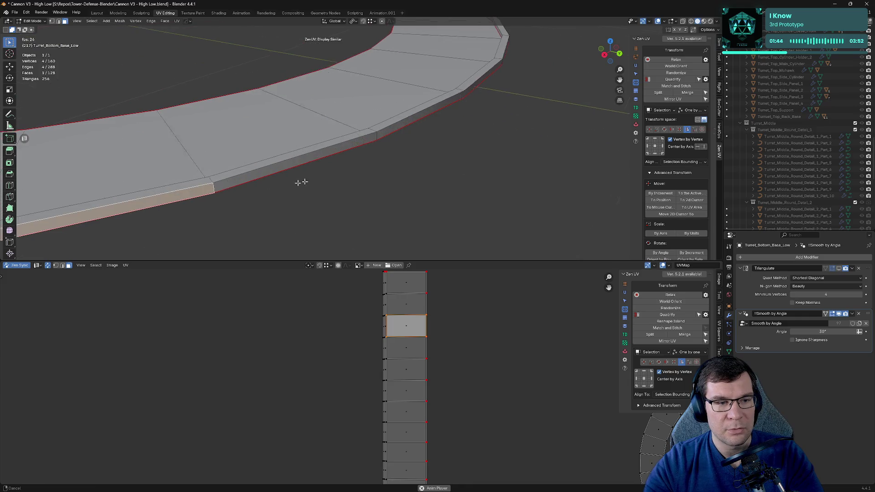
pyautogui.scroll(2, 291, 184)
pyautogui.click(389, 304)
pyautogui.moveTo(408, 191); pyautogui.dragTo(423, 185, button='middle')
pyautogui.scroll(3, 397, 306)
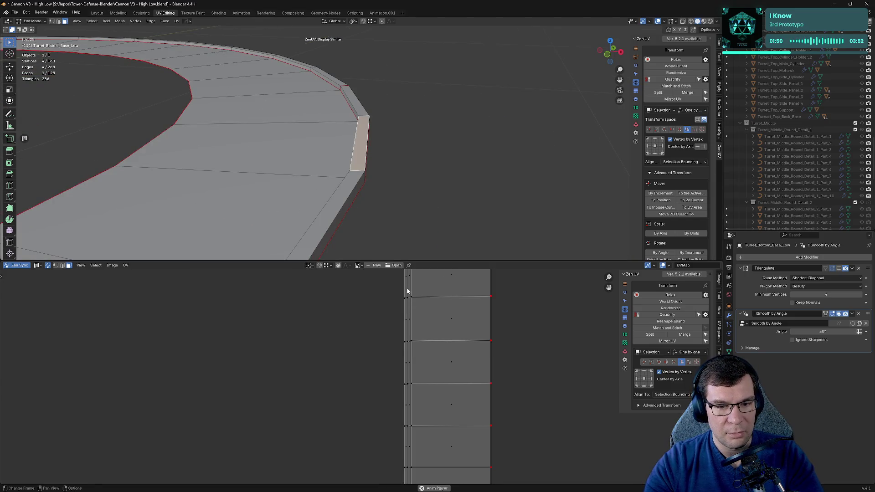
pyautogui.click(407, 288)
pyautogui.scroll(5, 407, 288)
pyautogui.moveTo(293, 156)
pyautogui.mouseDown(button='middle')
pyautogui.moveTo(230, 190)
pyautogui.moveTo(318, 248)
pyautogui.mouseUp(button='middle')
pyautogui.scroll(-5, 390, 334)
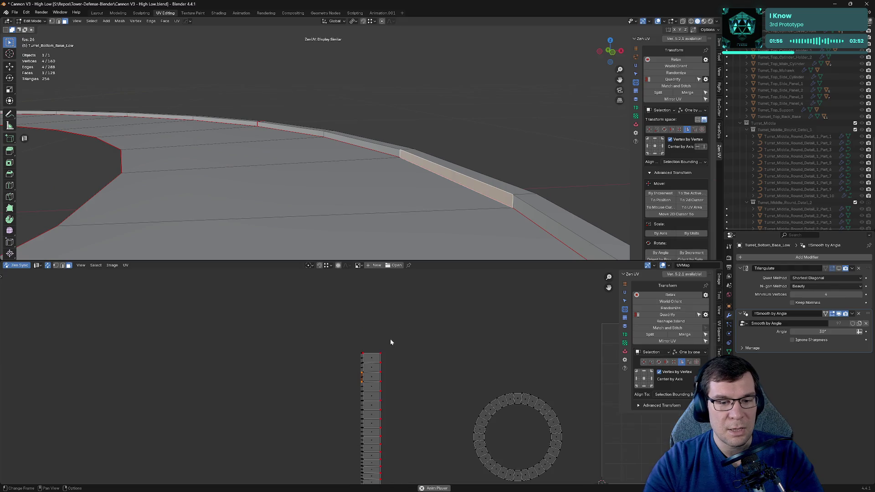
# Step: Mark a seam on a ring wall edge and re-unwrap the ring
pyautogui.press('2')
pyautogui.click(463, 186)
pyautogui.hotkey('alt', 'q')
pyautogui.click(395, 188)
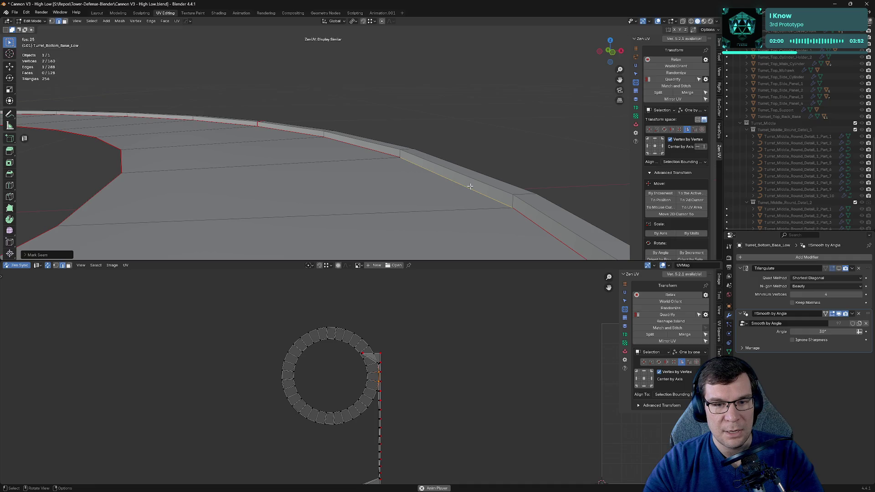
pyautogui.hotkey('alt', 'q')
pyautogui.click(536, 188)
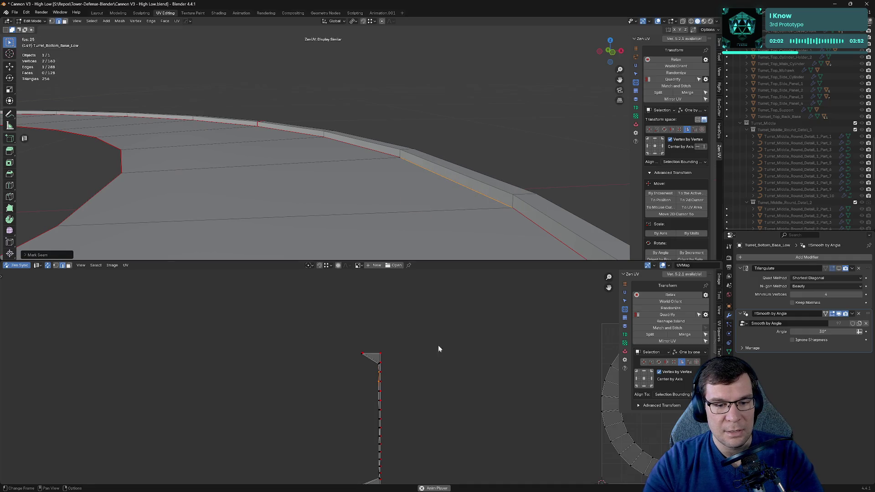
pyautogui.scroll(-3, 537, 191)
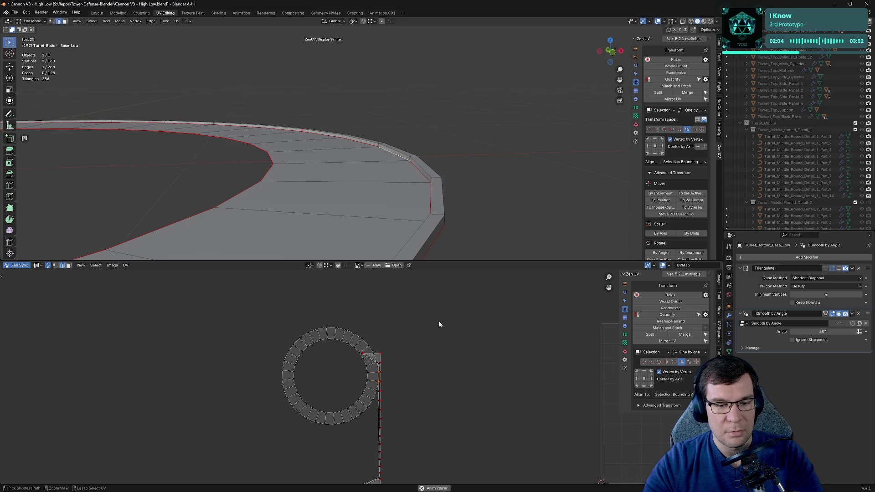
# Step: Seam the chosen outer band edge, select the connected islands, and turn off UV sync
pyautogui.moveTo(419, 366); pyautogui.dragTo(423, 297, button='middle')
pyautogui.moveTo(442, 397)
pyautogui.mouseDown()
pyautogui.moveTo(336, 328)
pyautogui.moveTo(440, 414)
pyautogui.mouseUp()
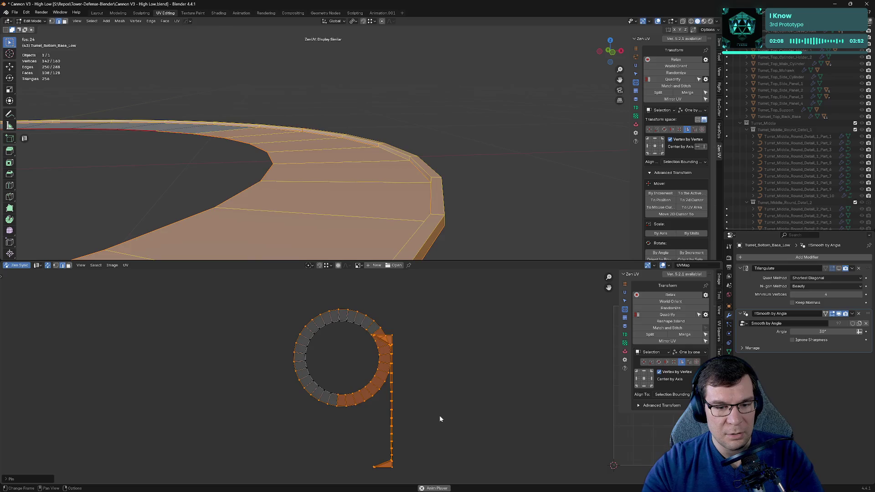
pyautogui.click(439, 414)
pyautogui.moveTo(446, 224); pyautogui.dragTo(496, 187, button='middle')
pyautogui.hotkey('alt', 'q')
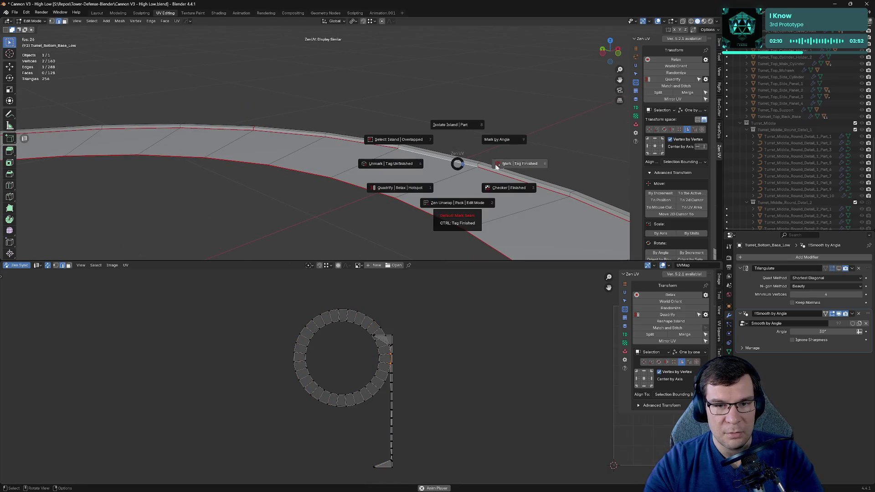
pyautogui.click(460, 217)
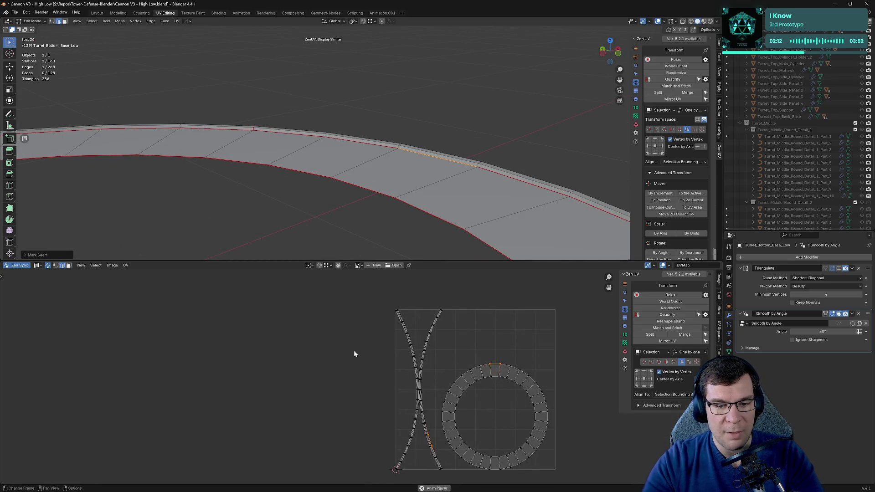
pyautogui.click(409, 334)
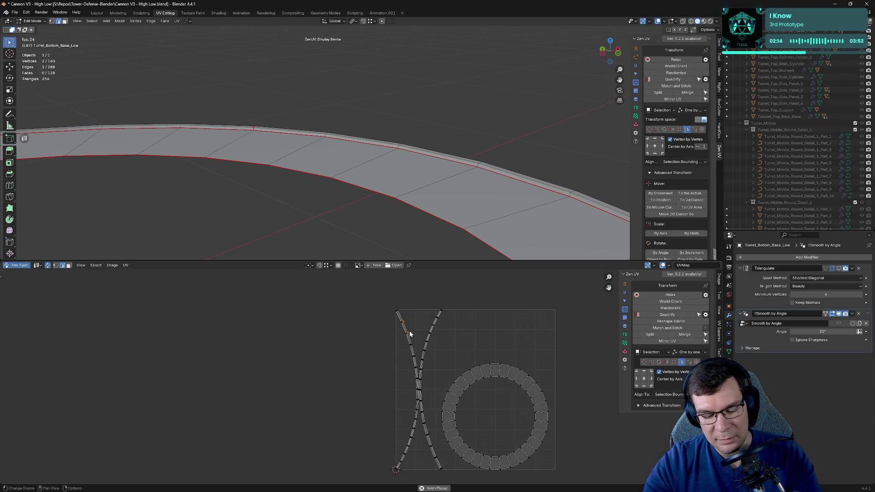
pyautogui.press('l')
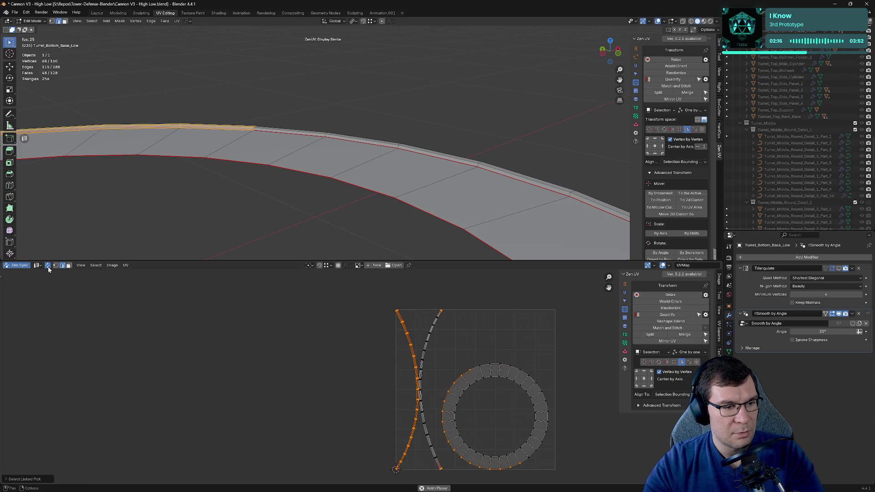
pyautogui.click(48, 266)
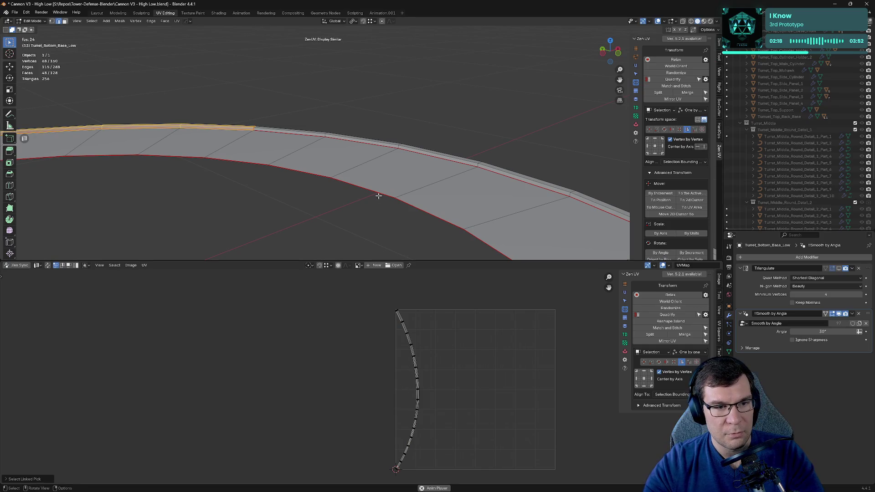
pyautogui.scroll(-5, 377, 194)
# Step: Move both curved strip islands to the left of the UV square
pyautogui.press('a')
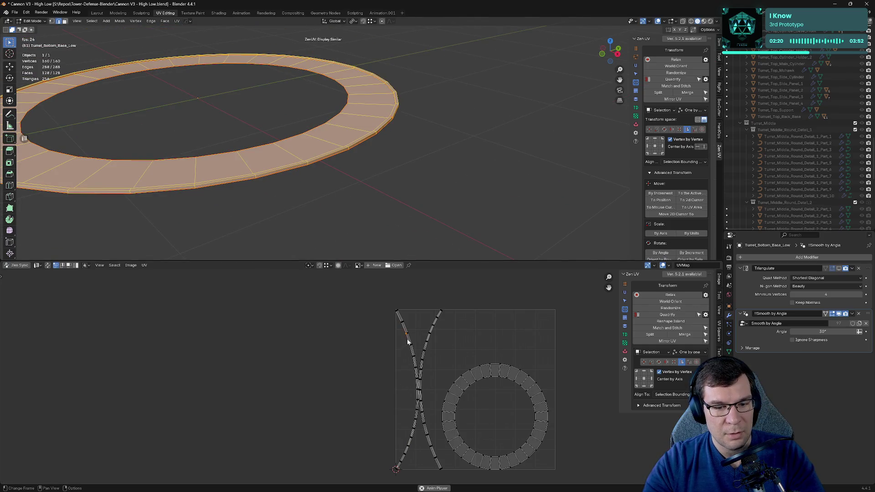
pyautogui.press('l')
pyautogui.press('g')
pyautogui.click(329, 346)
pyautogui.press('l')
pyautogui.press('g')
pyautogui.click(362, 327)
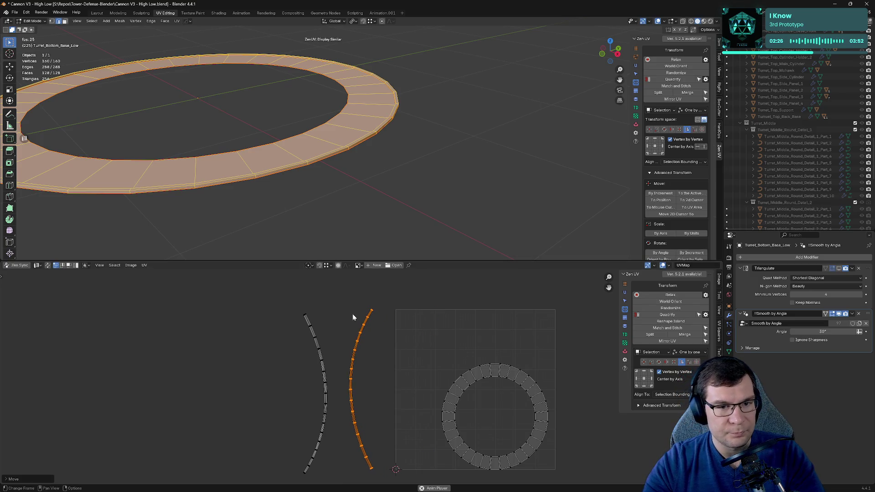
pyautogui.scroll(-3, 353, 319)
# Step: Re-enable UV sync, orbit the ring into view, and enlarge the UV editor
pyautogui.click(48, 265)
pyautogui.click(335, 348)
pyautogui.moveTo(293, 146); pyautogui.dragTo(387, 177, button='middle')
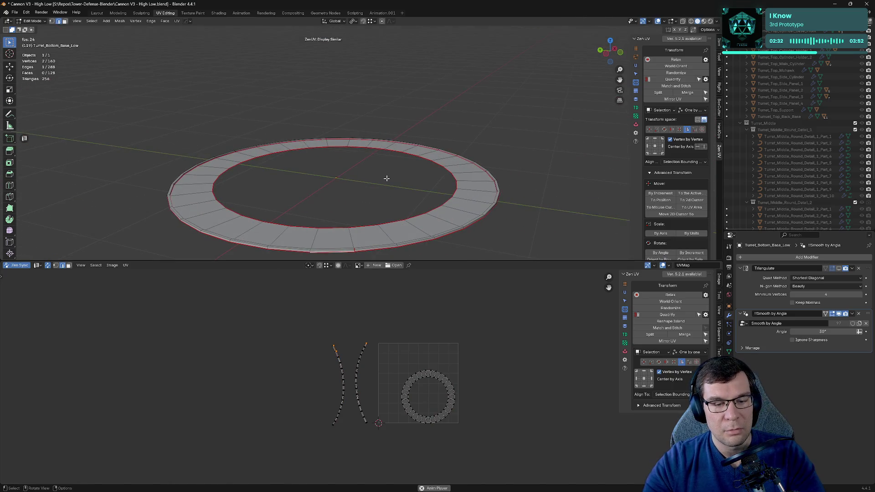
pyautogui.scroll(5, 387, 178)
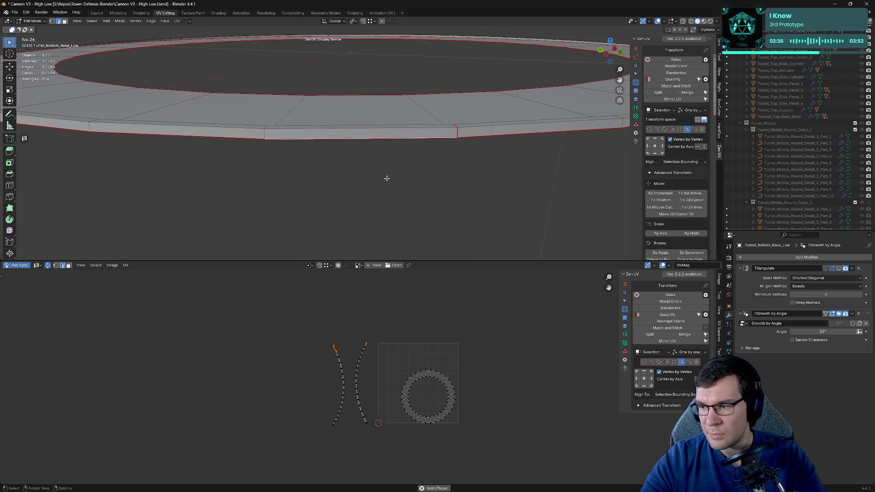
pyautogui.scroll(3, 314, 344)
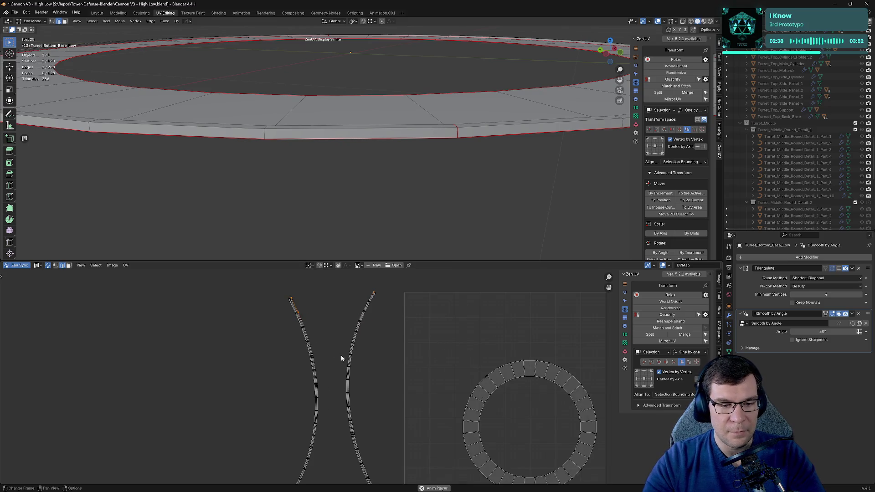
pyautogui.scroll(2, 340, 319)
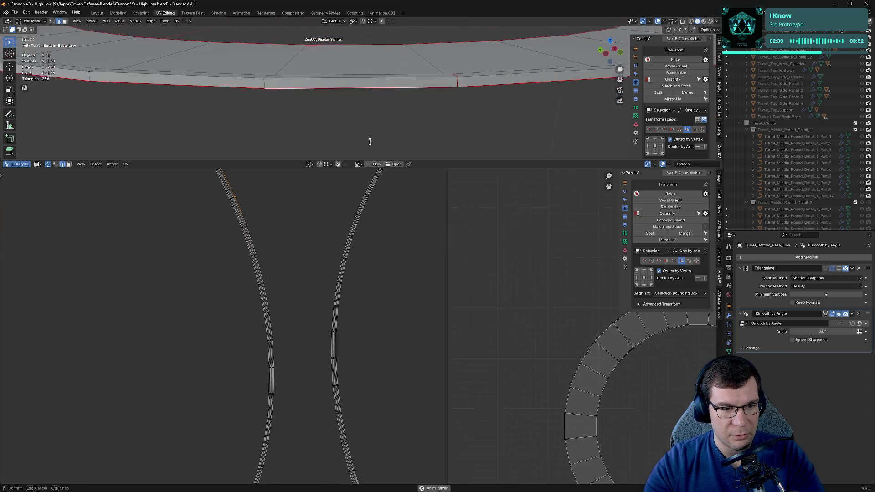
pyautogui.moveTo(344, 260); pyautogui.dragTo(343, 142)
pyautogui.scroll(3, 337, 246)
pyautogui.moveTo(324, 240); pyautogui.dragTo(471, 326, button='middle')
pyautogui.scroll(-4, 341, 285)
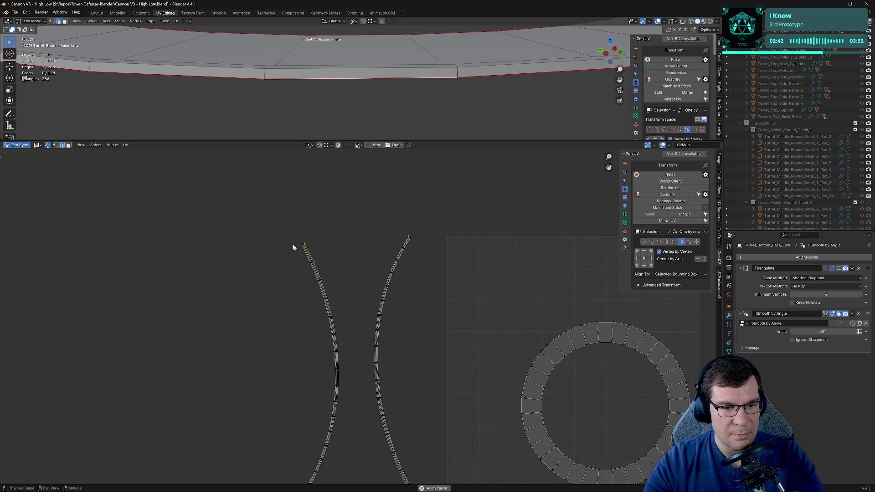
# Step: Box-select the left curved island and try straightening it, undoing the deformation
pyautogui.moveTo(294, 246); pyautogui.dragTo(335, 332)
pyautogui.scroll(2, 357, 333)
pyautogui.click(49, 145)
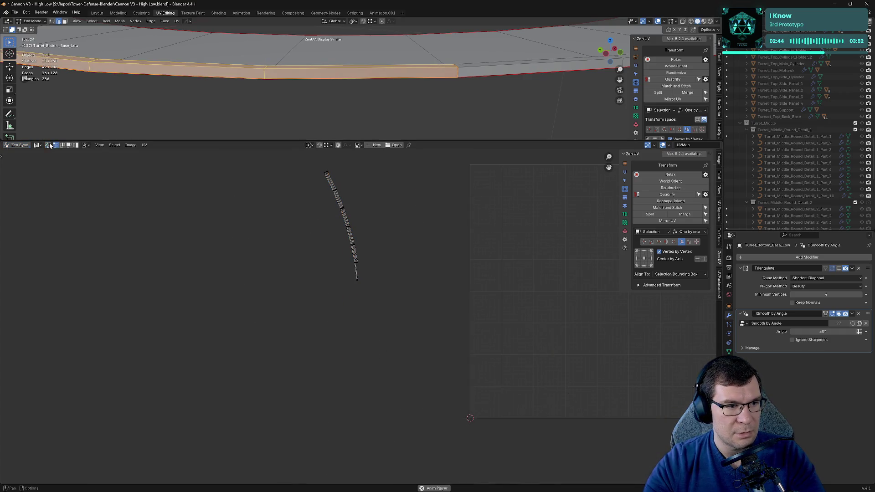
pyautogui.hotkey('alt', 'a')
pyautogui.press('a')
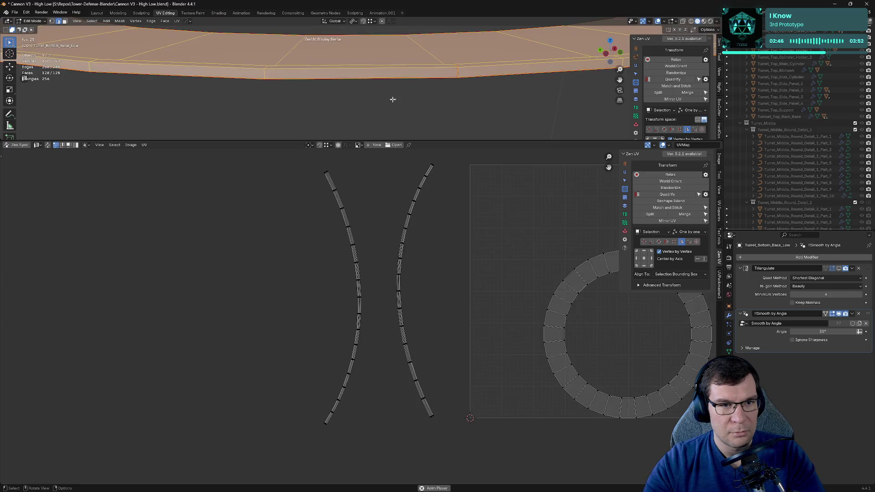
pyautogui.moveTo(278, 175); pyautogui.dragTo(371, 469)
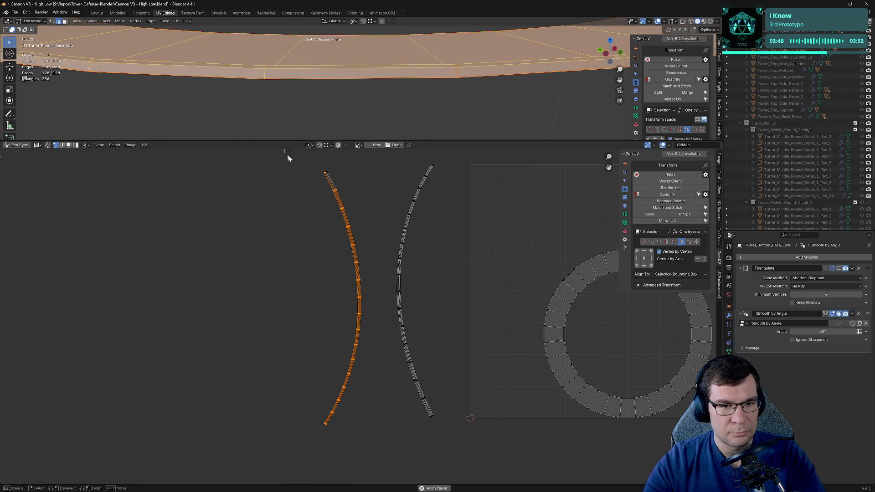
pyautogui.click(696, 243)
pyautogui.click(679, 253)
pyautogui.hotkey('ctrl', 'z')
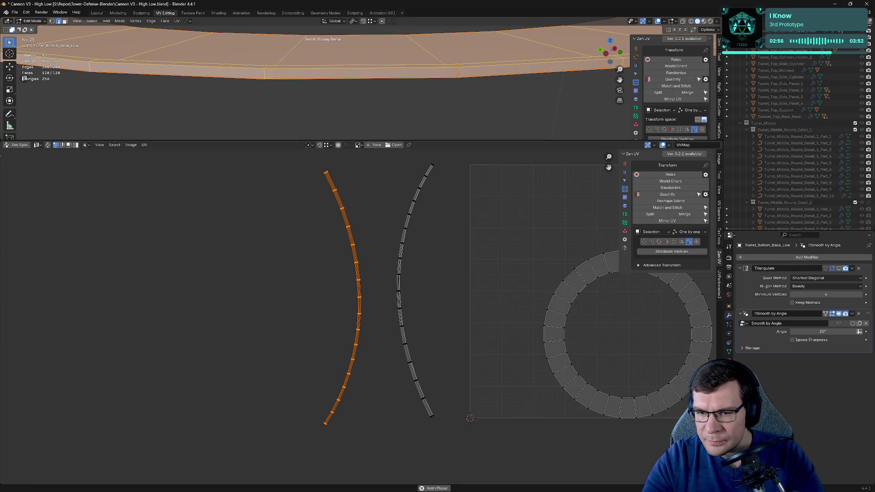
# Step: Quadrify both curved islands into straight vertical strips
pyautogui.click(667, 194)
pyautogui.moveTo(393, 163); pyautogui.dragTo(446, 406)
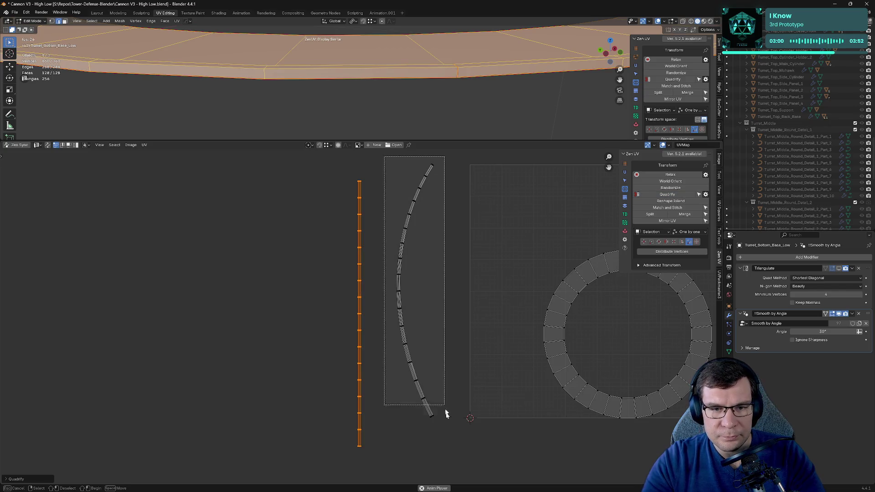
pyautogui.click(656, 194)
pyautogui.click(461, 218)
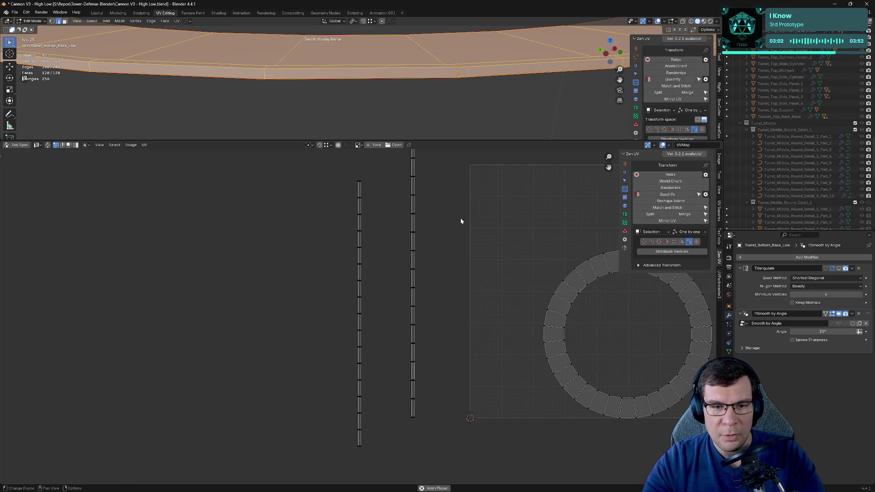
pyautogui.scroll(-3, 455, 211)
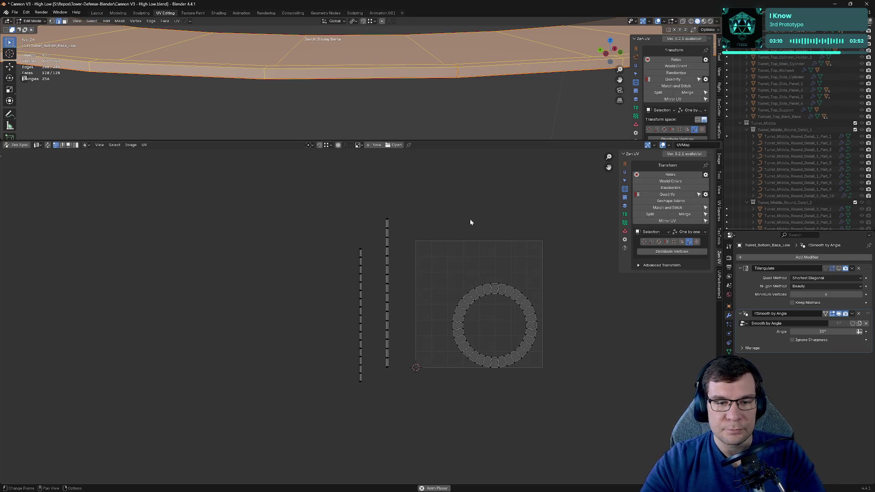
# Step: Save the blend file and enter Edit Mode on all eight turret objects together
pyautogui.hotkey('ctrl', 's')
pyautogui.click(422, 108)
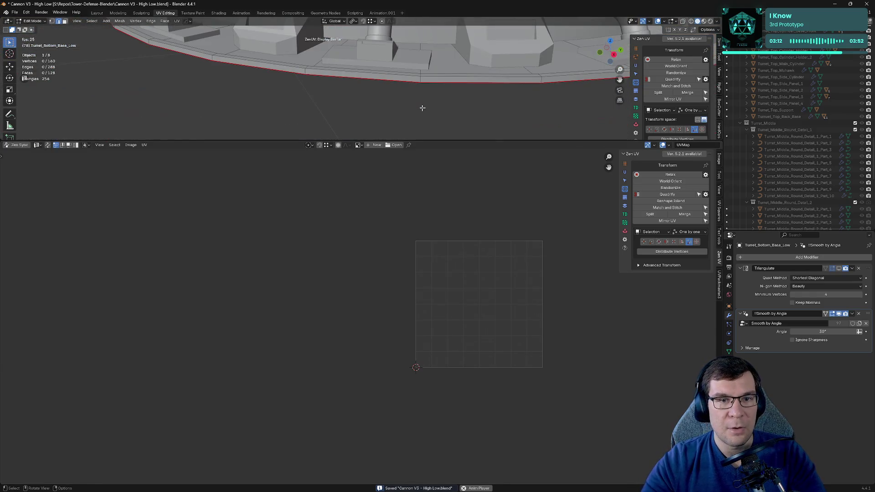
pyautogui.press('a')
pyautogui.scroll(-5, 456, 123)
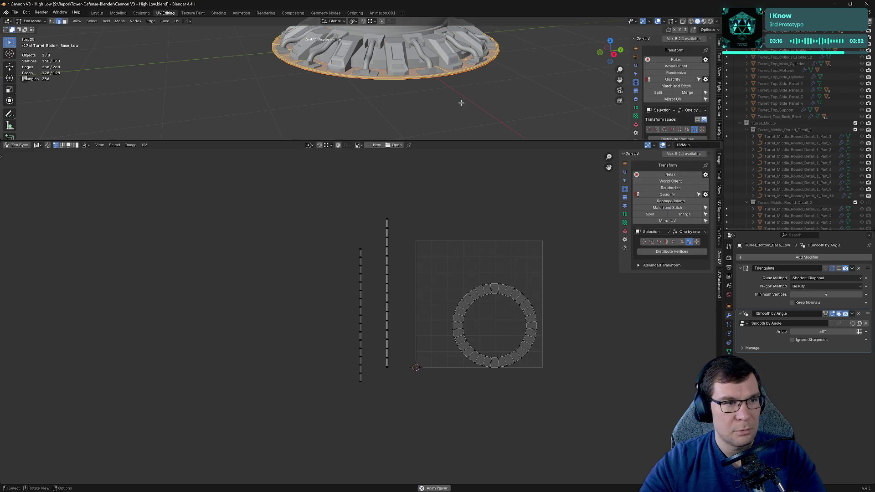
pyautogui.press('Tab')
pyautogui.press('a')
pyautogui.press('Tab')
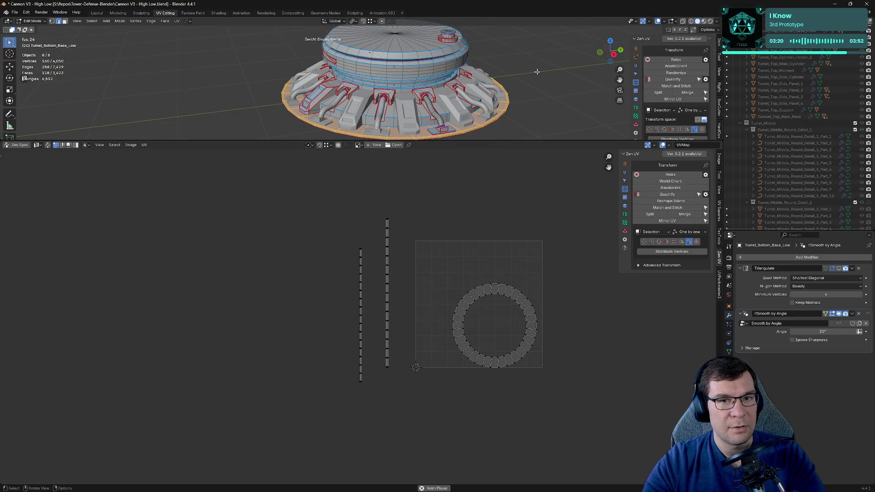
# Step: Select all the turret parts' UV islands and frame them beside the UV square
pyautogui.press('a')
pyautogui.scroll(4, 347, 298)
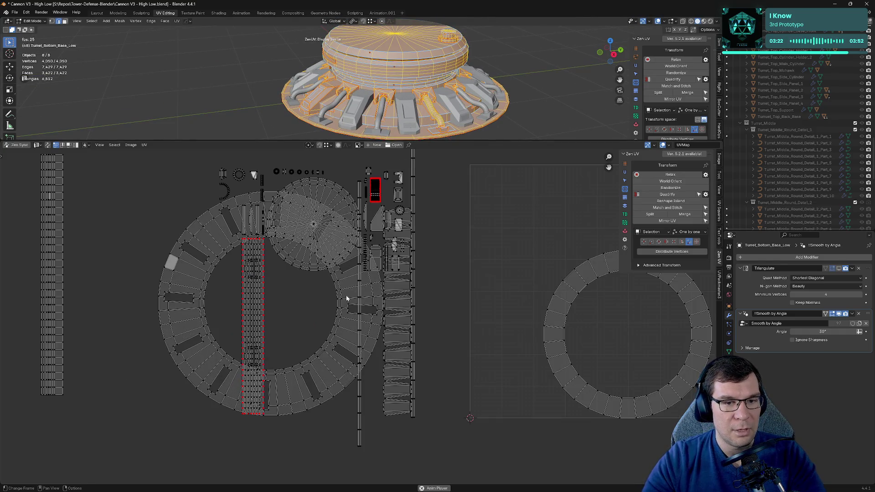
pyautogui.moveTo(328, 267); pyautogui.dragTo(466, 321, button='middle')
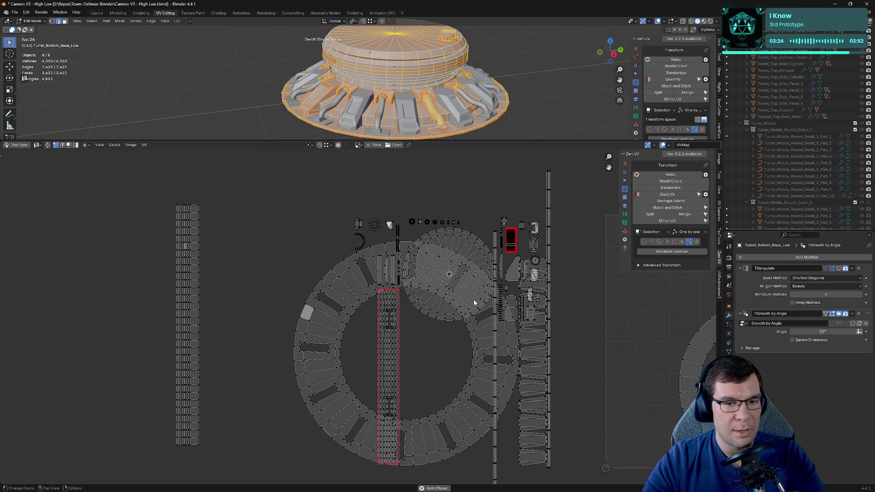
pyautogui.scroll(-2, 474, 302)
pyautogui.moveTo(498, 282); pyautogui.dragTo(329, 285, button='middle')
pyautogui.scroll(5, 329, 284)
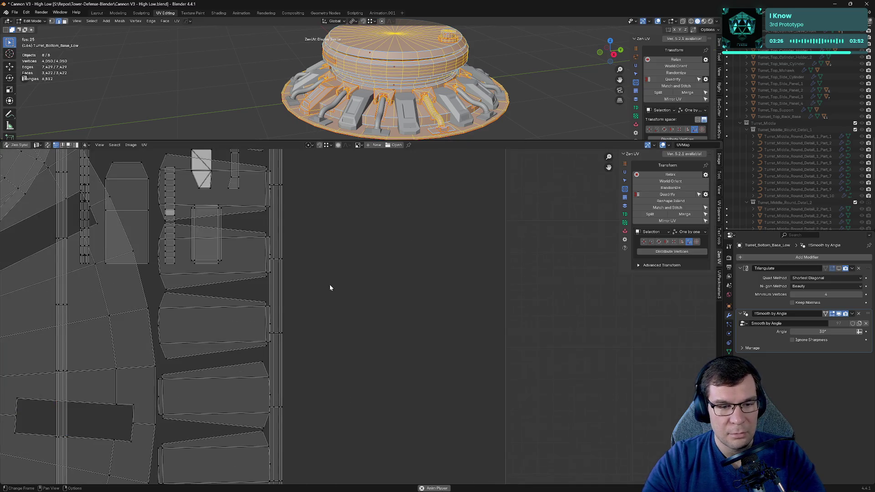
pyautogui.scroll(-6, 330, 285)
pyautogui.hotkey('alt', 'a')
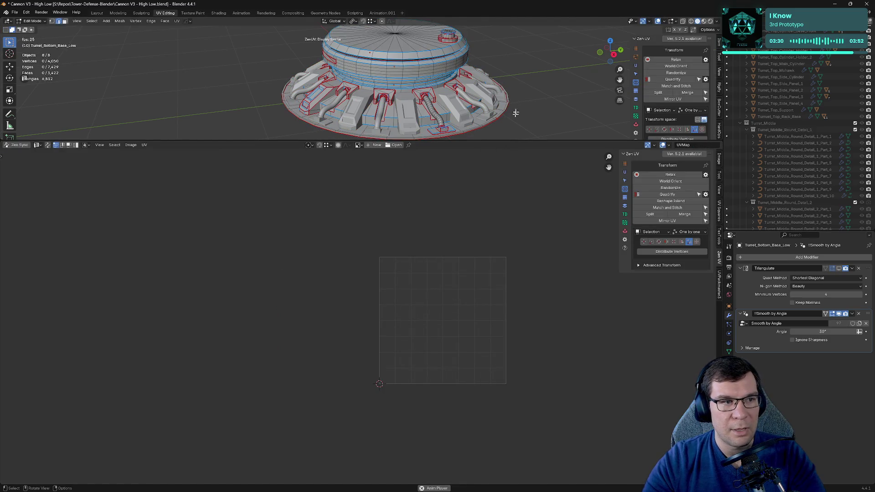
pyautogui.press('a')
pyautogui.scroll(-3, 454, 304)
pyautogui.hotkey('alt', 'a')
pyautogui.press('a')
pyautogui.press('a')
pyautogui.scroll(3, 473, 310)
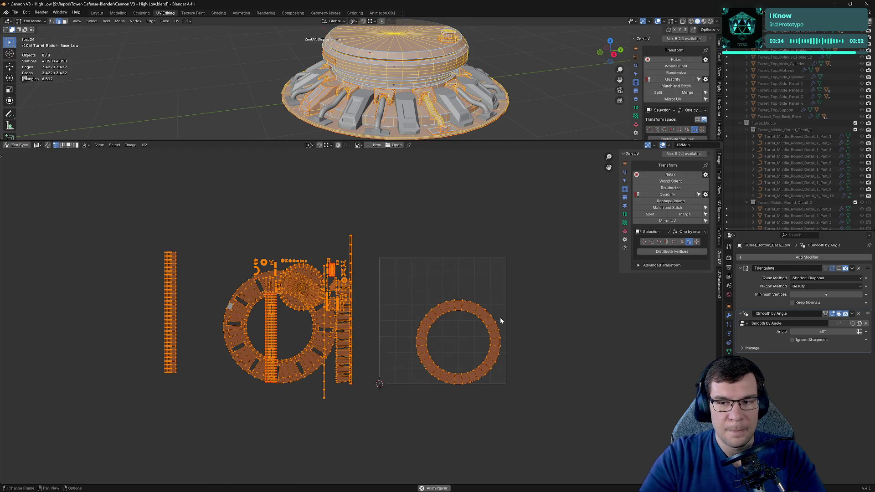
# Step: Move the UV islands left of the UV square and scale them down
pyautogui.press('g')
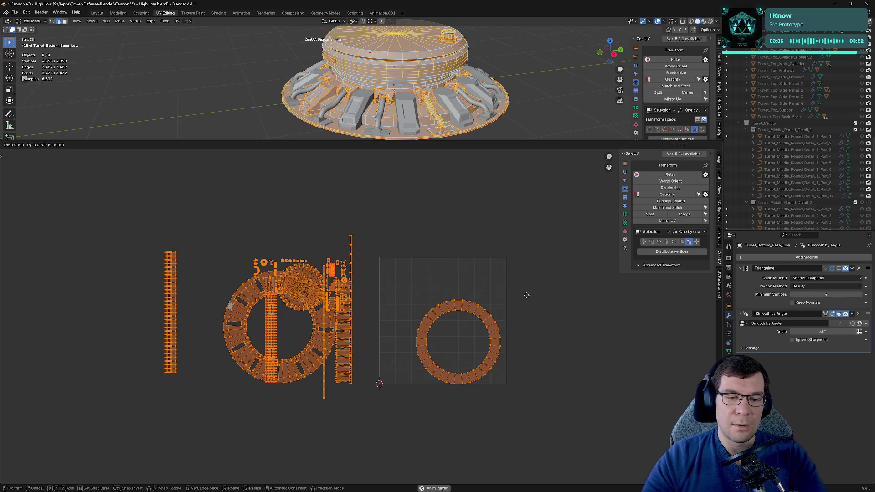
pyautogui.click(364, 297)
pyautogui.scroll(-4, 360, 319)
pyautogui.moveTo(358, 243); pyautogui.dragTo(442, 226, button='middle')
pyautogui.press('s')
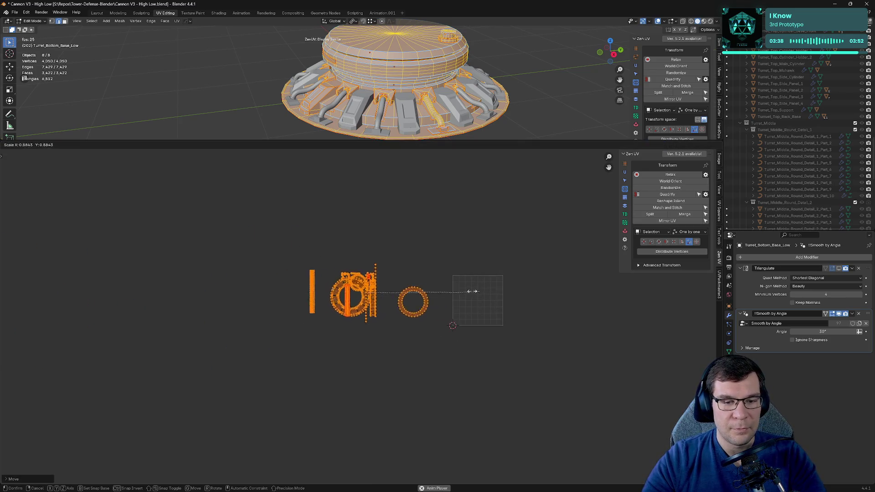
pyautogui.click(422, 291)
pyautogui.scroll(5, 433, 280)
pyautogui.click(406, 331)
pyautogui.moveTo(407, 332); pyautogui.dragTo(337, 335, button='middle')
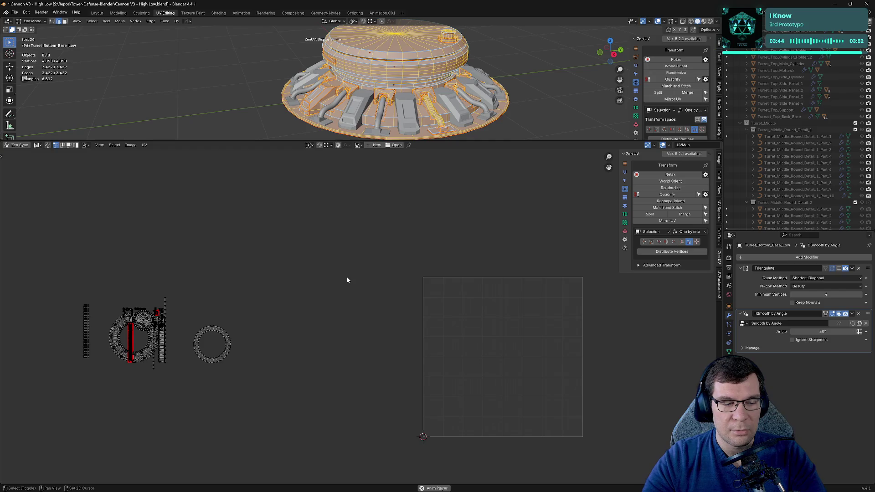
pyautogui.moveTo(346, 277); pyautogui.dragTo(419, 272, button='middle')
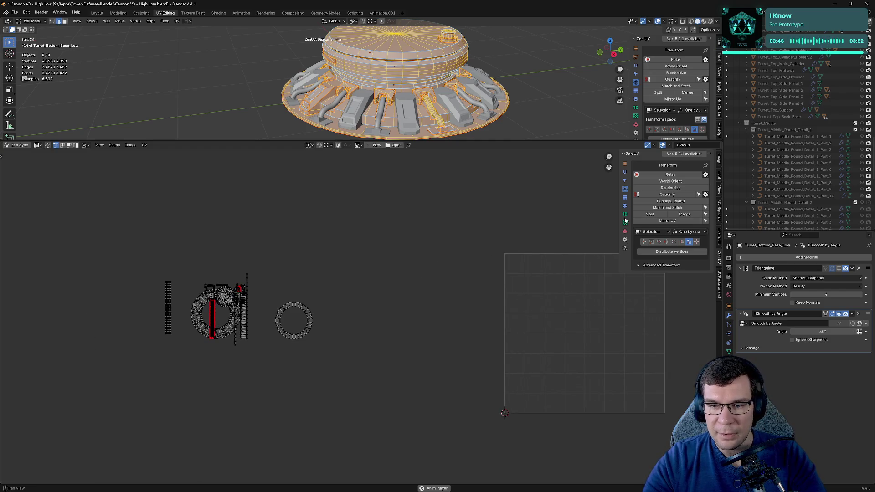
# Step: Select the stacked primary islands with Zen UV Primaries and move them above the UV square
pyautogui.click(624, 201)
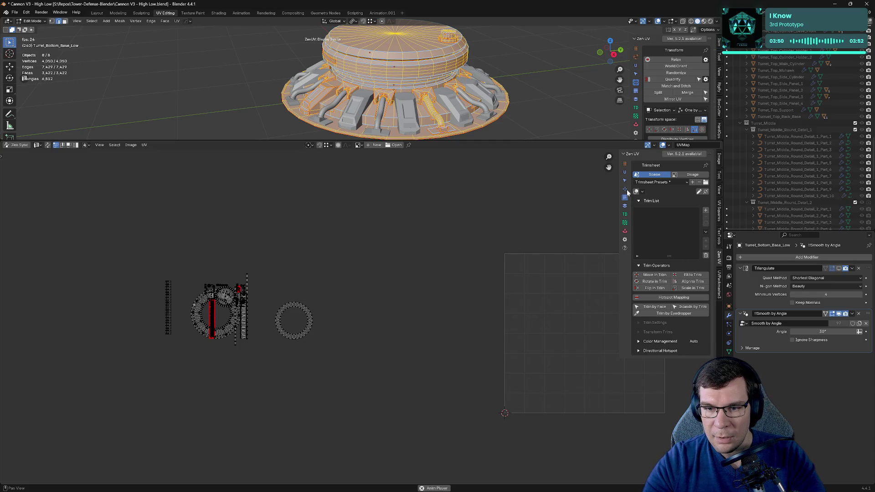
pyautogui.click(624, 205)
pyautogui.click(675, 273)
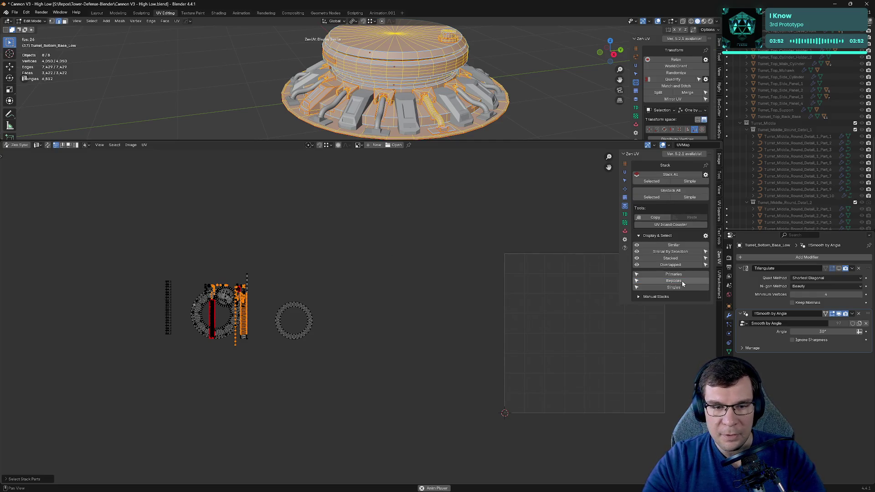
pyautogui.press('g')
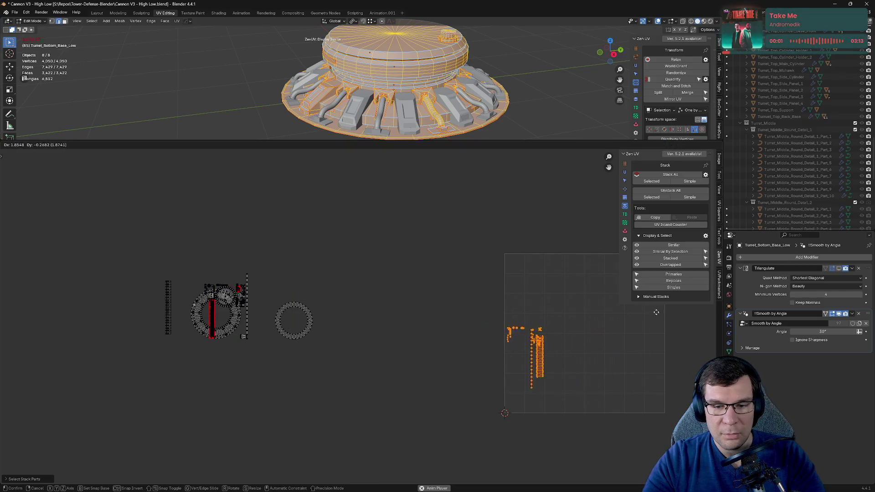
pyautogui.click(671, 310)
pyautogui.moveTo(672, 311); pyautogui.dragTo(615, 311, button='middle')
pyautogui.press('g')
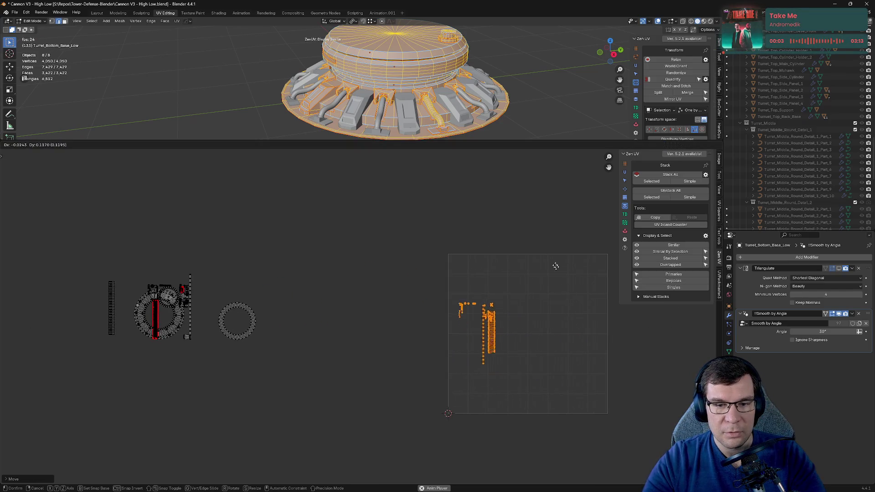
pyautogui.click(558, 208)
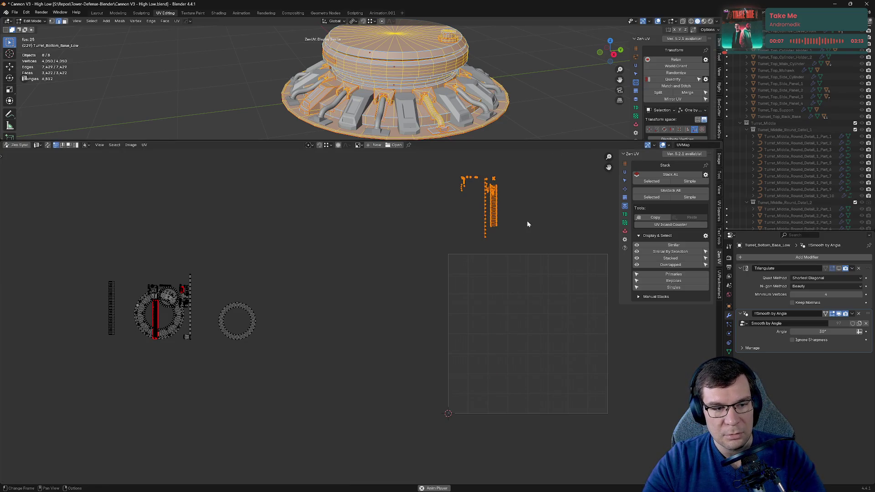
pyautogui.moveTo(528, 224); pyautogui.dragTo(553, 238, button='middle')
pyautogui.press('g')
pyautogui.click(551, 233)
pyautogui.press('g')
pyautogui.click(552, 232)
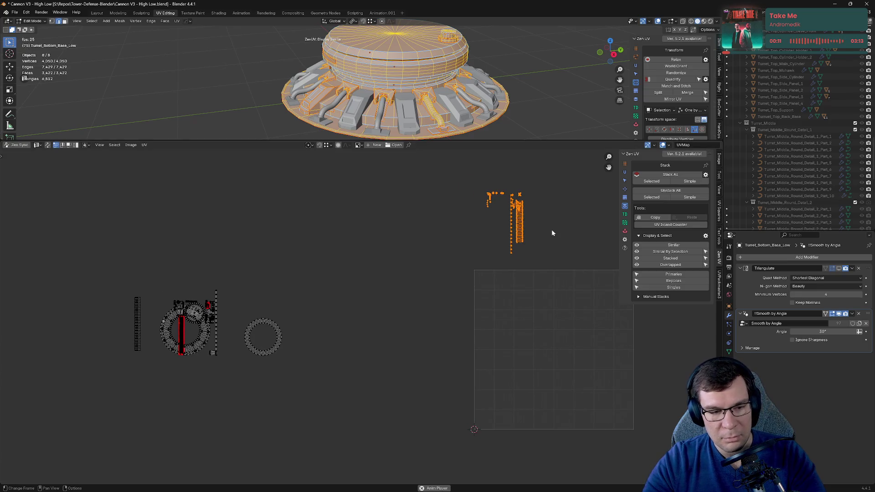
# Step: In face select mode, move the top-right UV island to the lower left, then save
pyautogui.moveTo(451, 176); pyautogui.dragTo(551, 254)
pyautogui.press('h')
pyautogui.hotkey('ctrl', 'z')
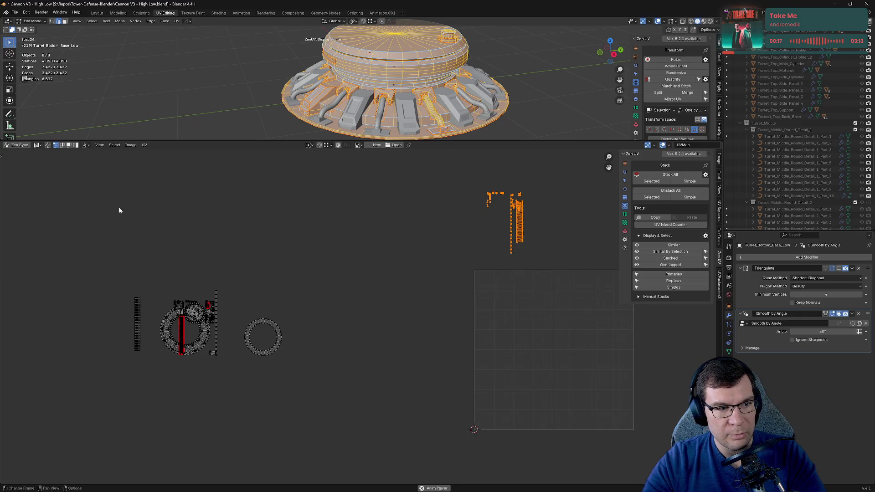
pyautogui.click(69, 147)
pyautogui.click(440, 203)
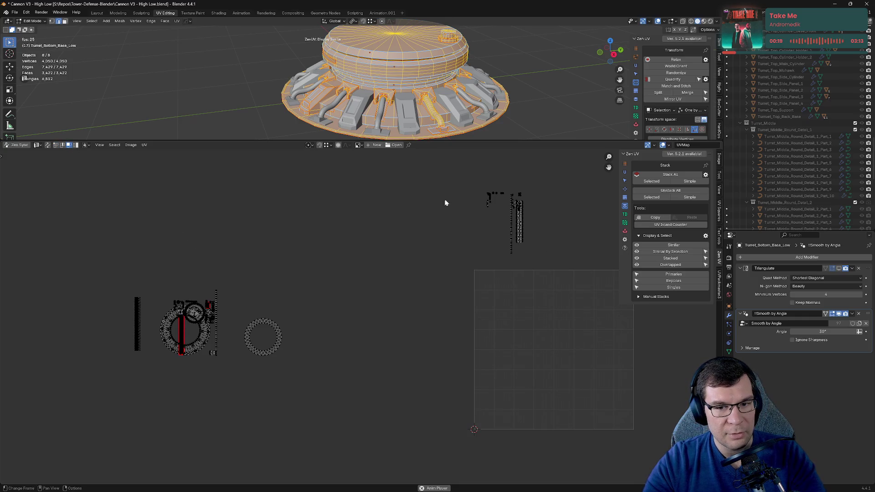
pyautogui.moveTo(439, 180); pyautogui.dragTo(555, 270)
pyautogui.hotkey('ctrl', 'z')
pyautogui.hotkey('ctrl', 'z')
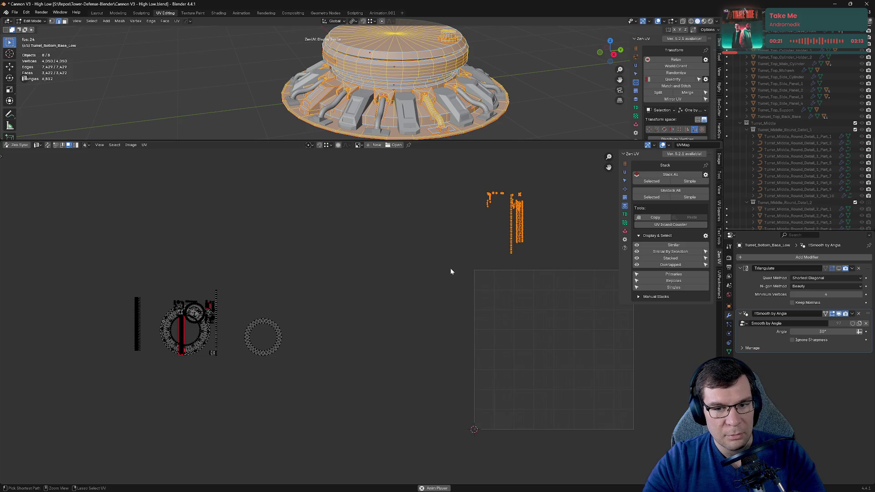
pyautogui.press('g')
pyautogui.click(267, 354)
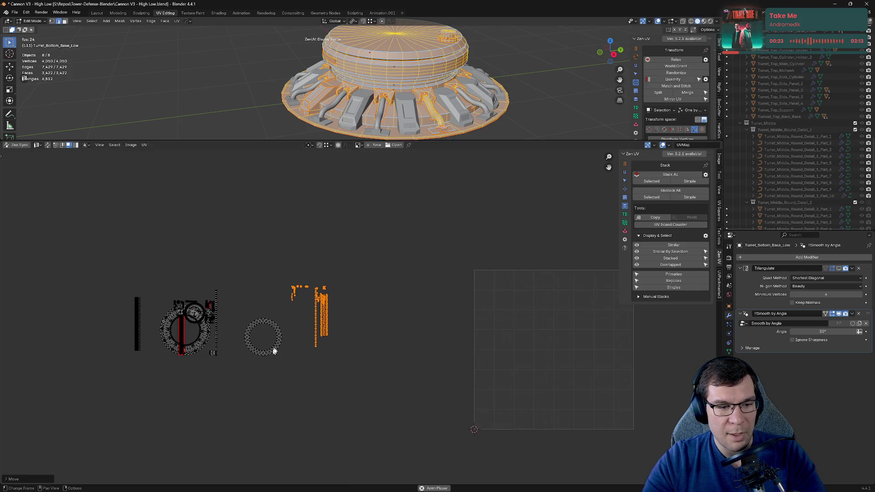
pyautogui.click(357, 269)
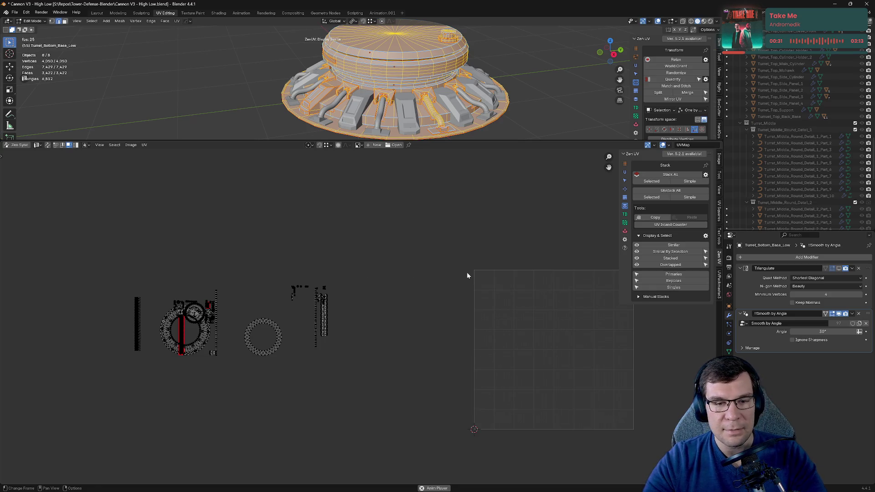
pyautogui.moveTo(408, 265); pyautogui.dragTo(463, 256, button='middle')
pyautogui.moveTo(419, 282); pyautogui.dragTo(426, 275, button='middle')
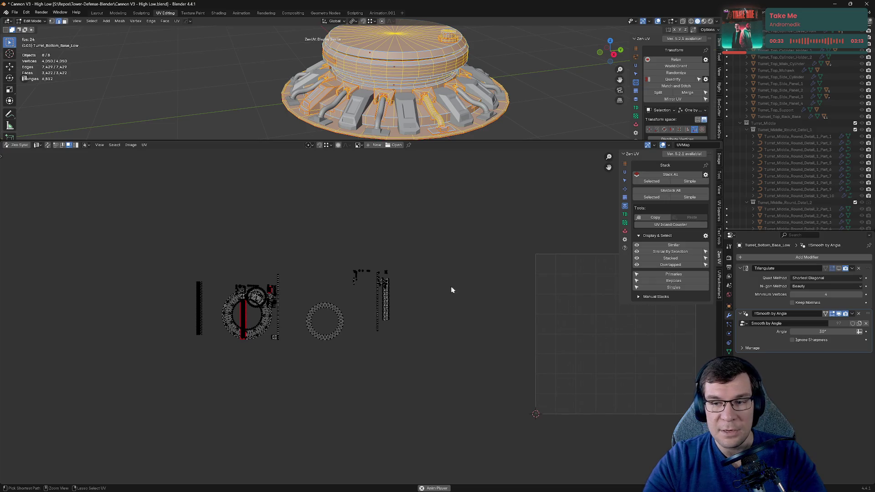
pyautogui.hotkey('ctrl', 's')
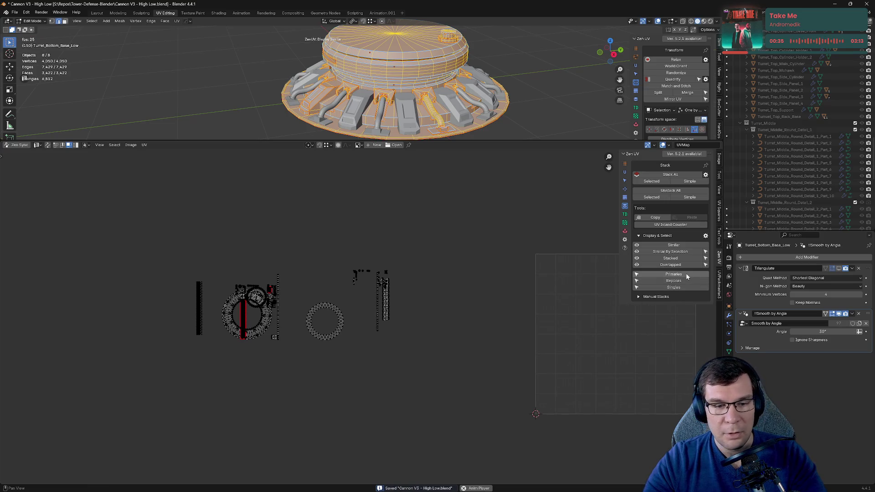
# Step: Select the replica islands with Zen UV Replicas and move them up and right
pyautogui.click(688, 282)
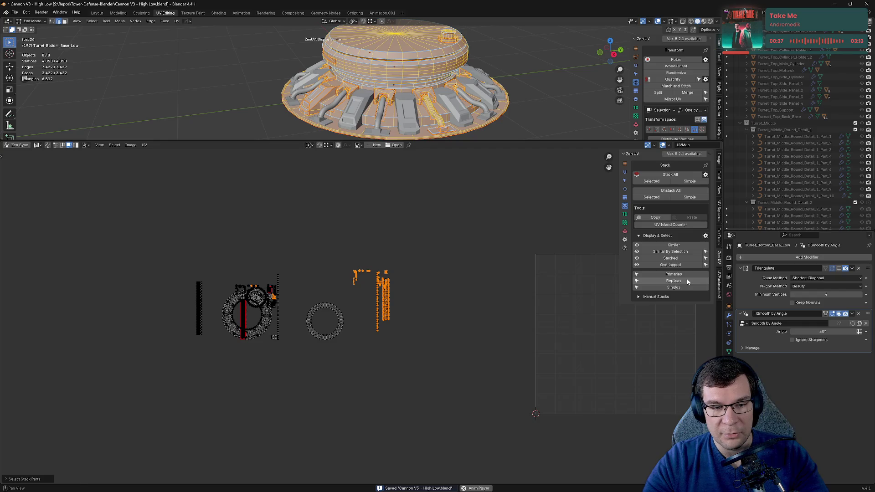
pyautogui.press('g')
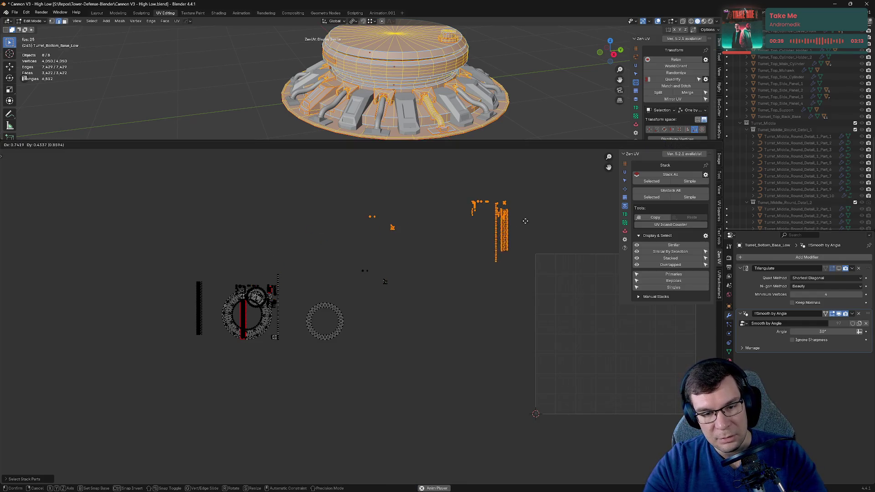
pyautogui.click(512, 188)
pyautogui.hotkey('ctrl', 'z')
pyautogui.hotkey('ctrl', 'shift', 'z')
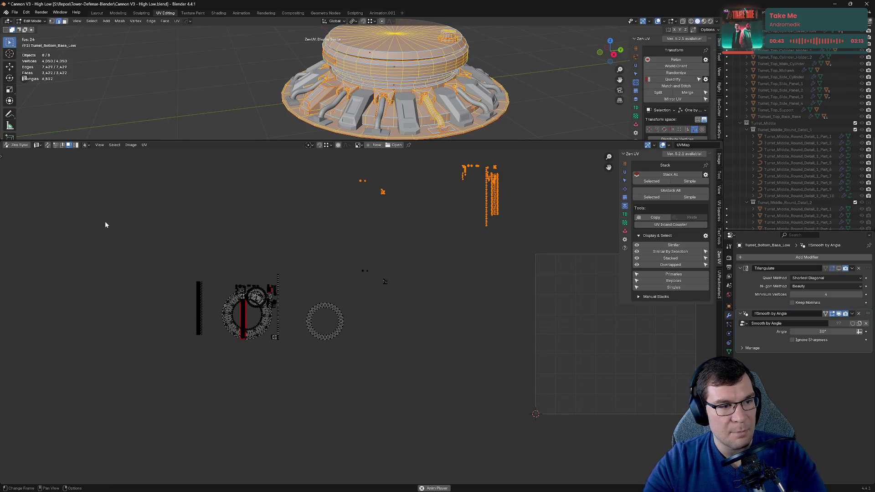
pyautogui.click(18, 146)
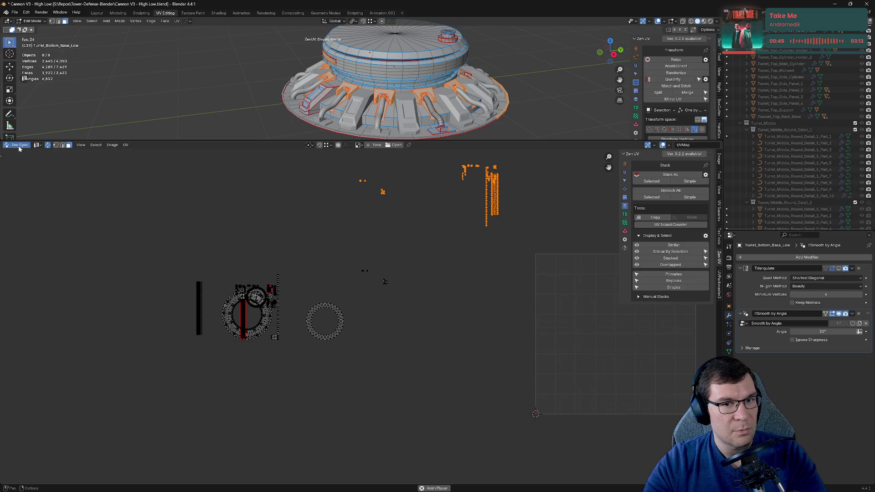
pyautogui.click(20, 145)
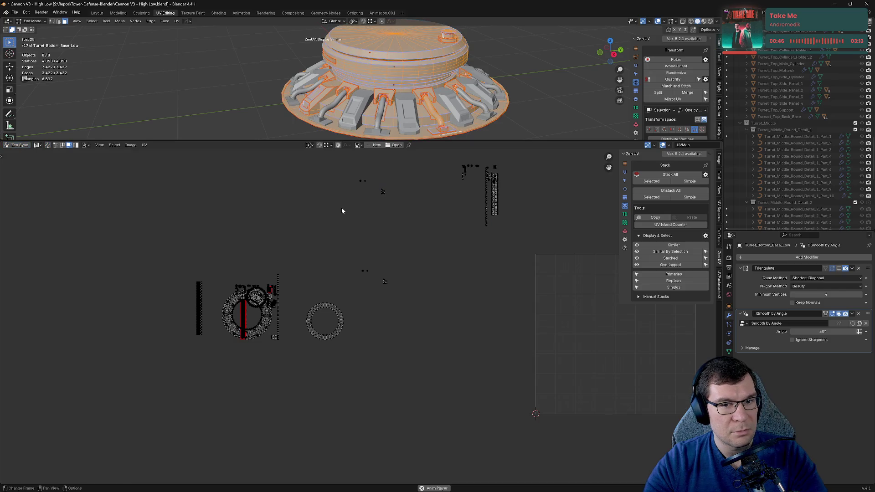
pyautogui.click(532, 118)
pyautogui.press('a')
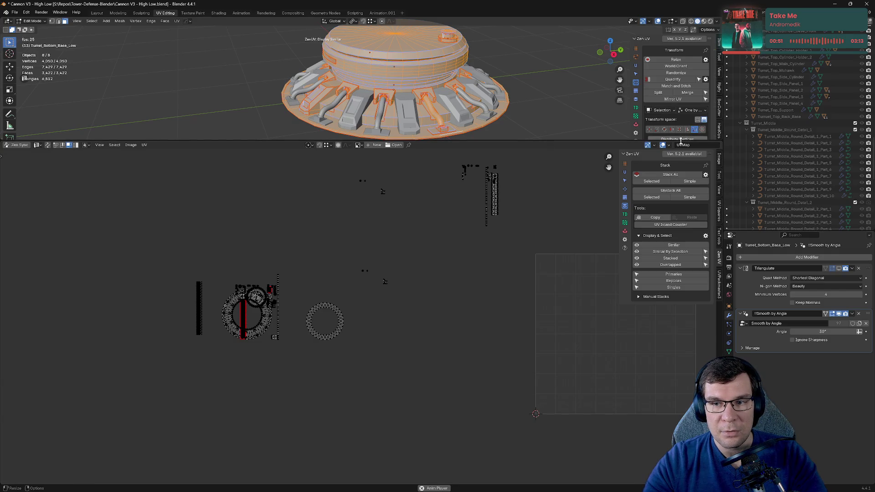
# Step: Enlarge the 3D viewport, reposition one remaining UV island, and deselect everything
pyautogui.moveTo(680, 141); pyautogui.dragTo(680, 195)
pyautogui.scroll(-4, 306, 267)
pyautogui.moveTo(305, 267); pyautogui.dragTo(445, 313)
pyautogui.press('g')
pyautogui.click(365, 322)
pyautogui.scroll(4, 368, 319)
pyautogui.scroll(-4, 368, 318)
pyautogui.hotkey('alt', 'a')
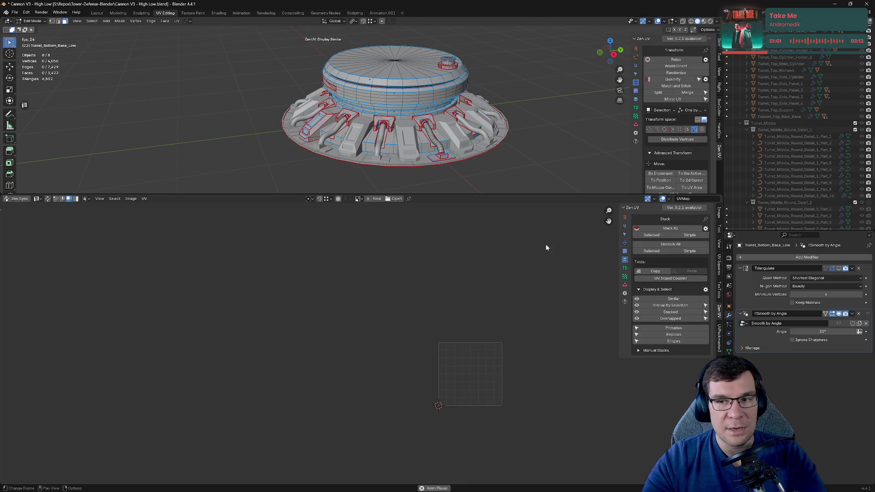
# Step: Select the Turret_Bottom_Base_Low replica islands via Zen UV Stack and move them aside
pyautogui.press('Tab')
pyautogui.press('Tab')
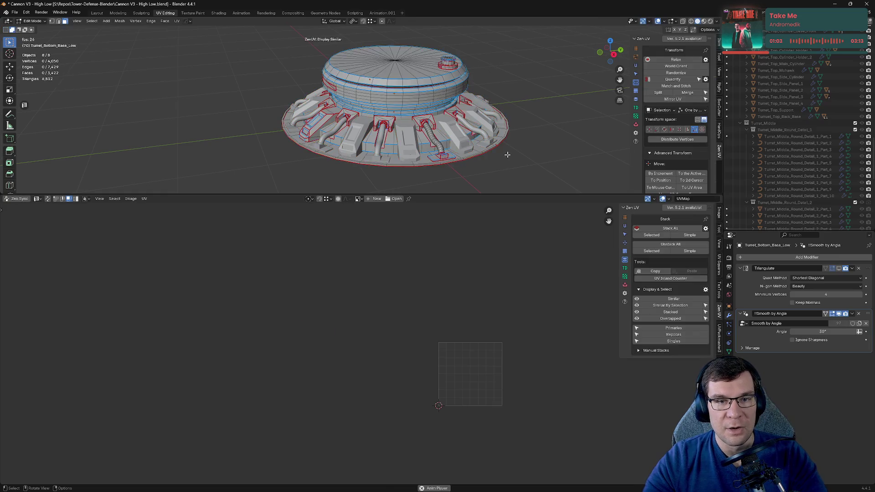
pyautogui.press('a')
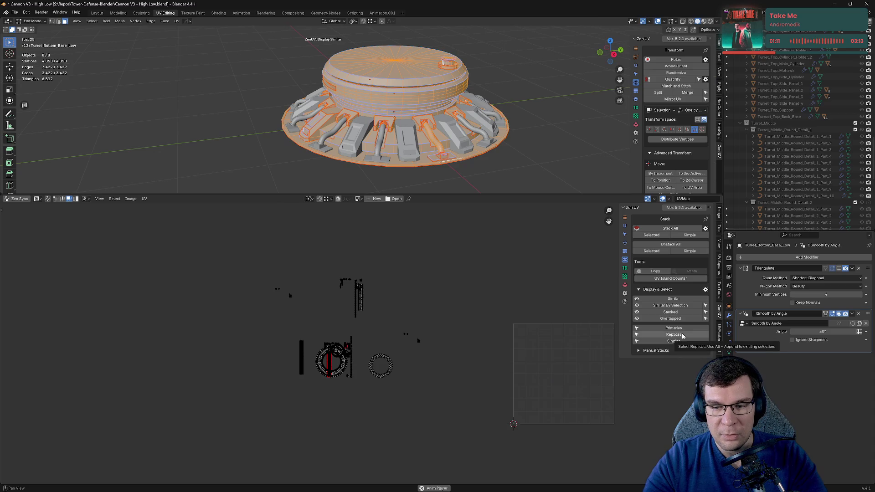
pyautogui.click(636, 91)
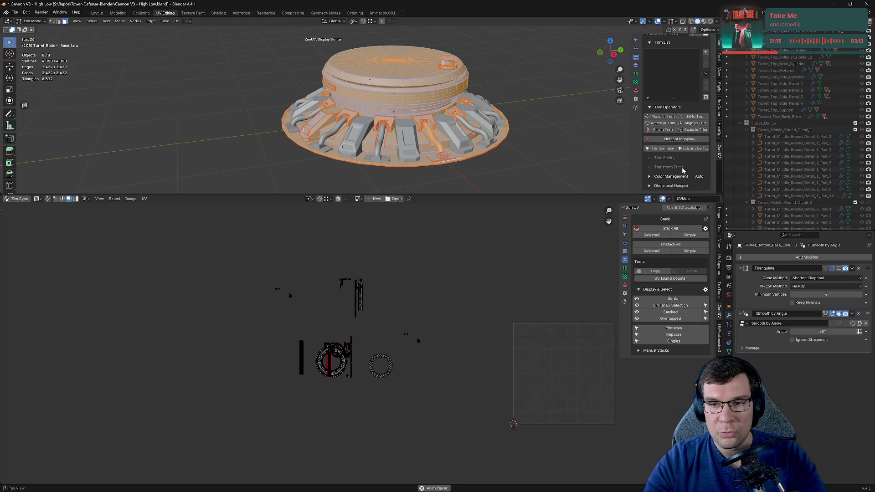
pyautogui.scroll(3, 683, 165)
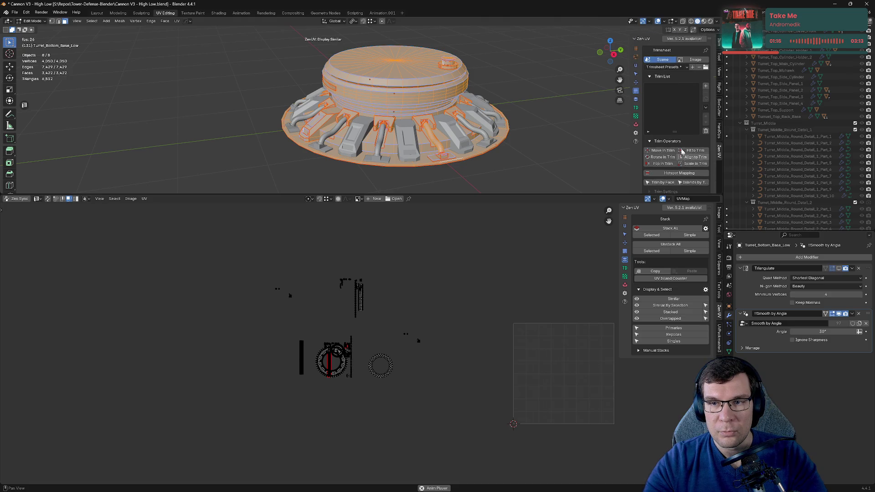
pyautogui.click(636, 101)
pyautogui.click(684, 167)
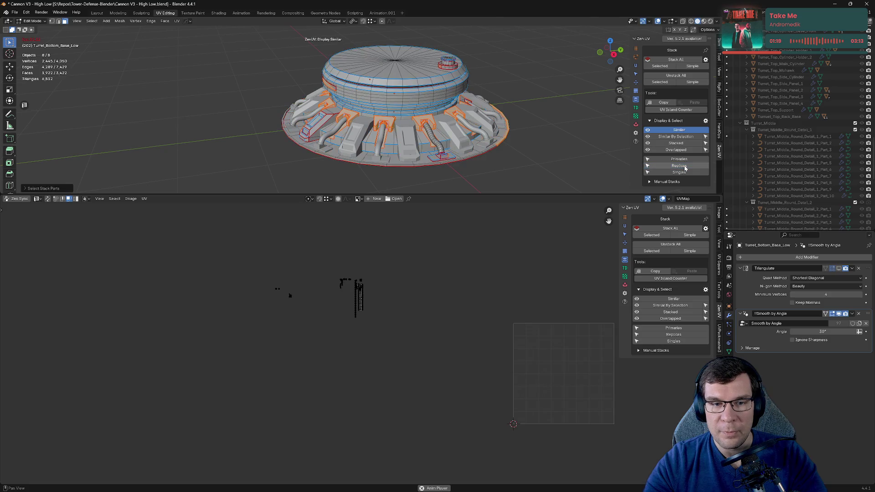
pyautogui.press('a')
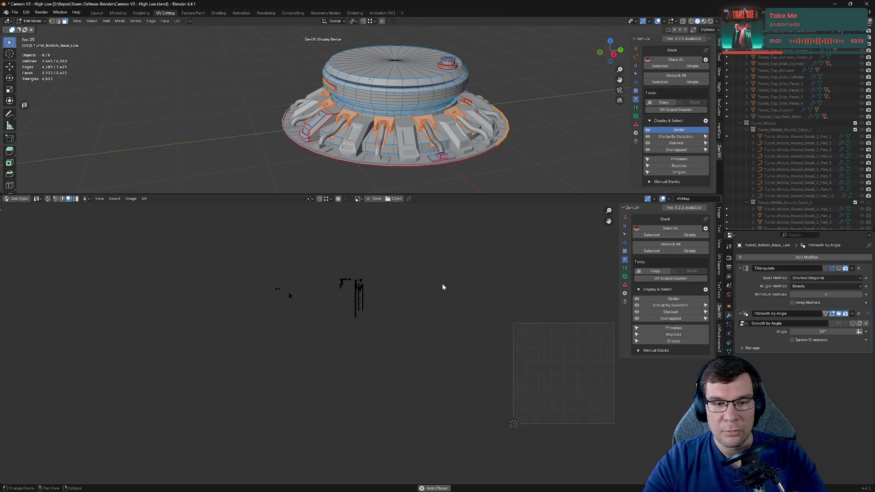
pyautogui.press('g')
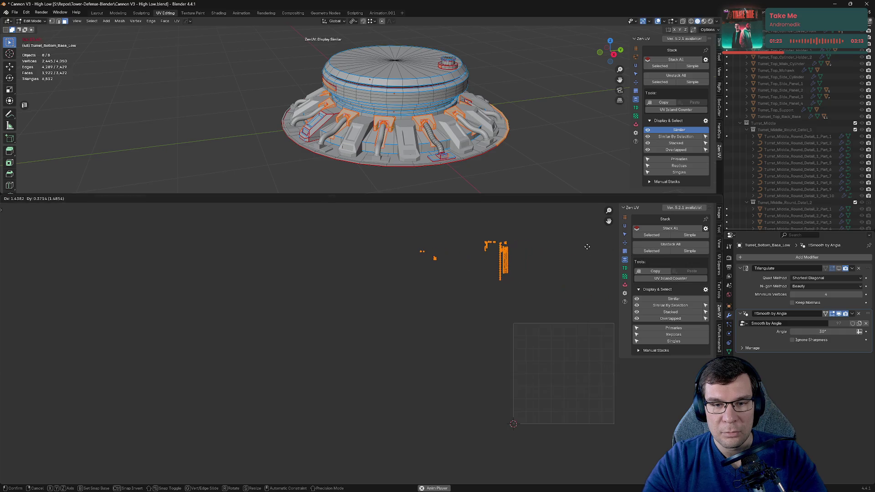
pyautogui.click(561, 257)
pyautogui.hotkey('alt', 'a')
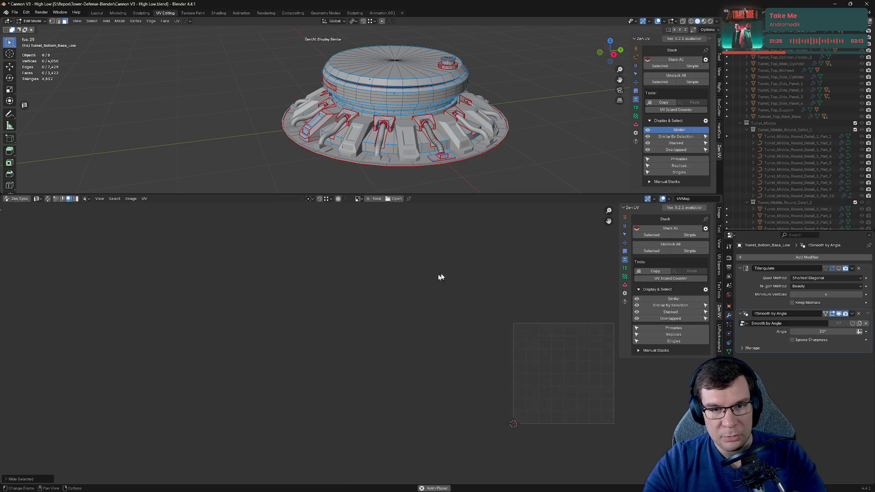
pyautogui.press('a')
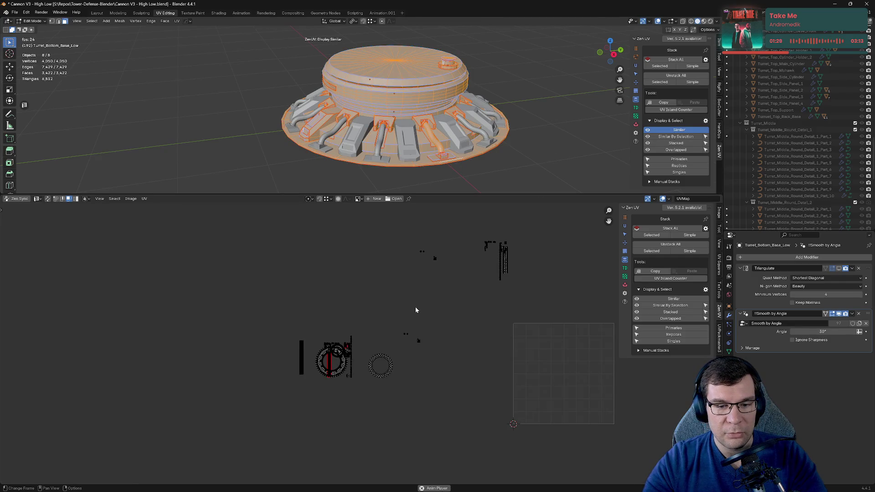
# Step: Hide the replica islands and box-select the remaining unique ring islands
pyautogui.press('a')
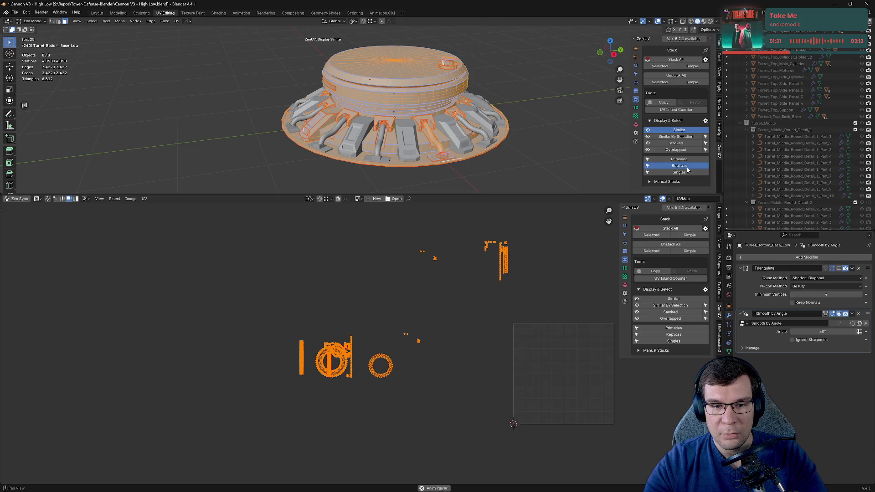
pyautogui.click(687, 167)
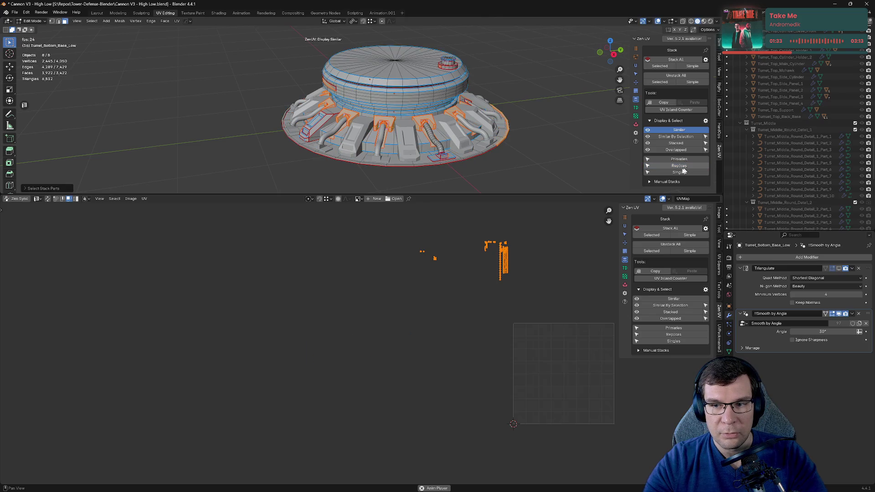
pyautogui.press('a')
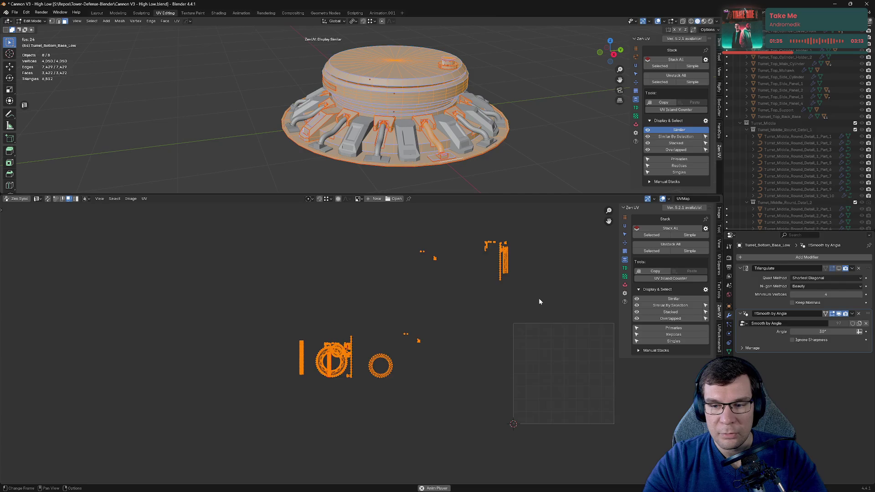
pyautogui.click(689, 335)
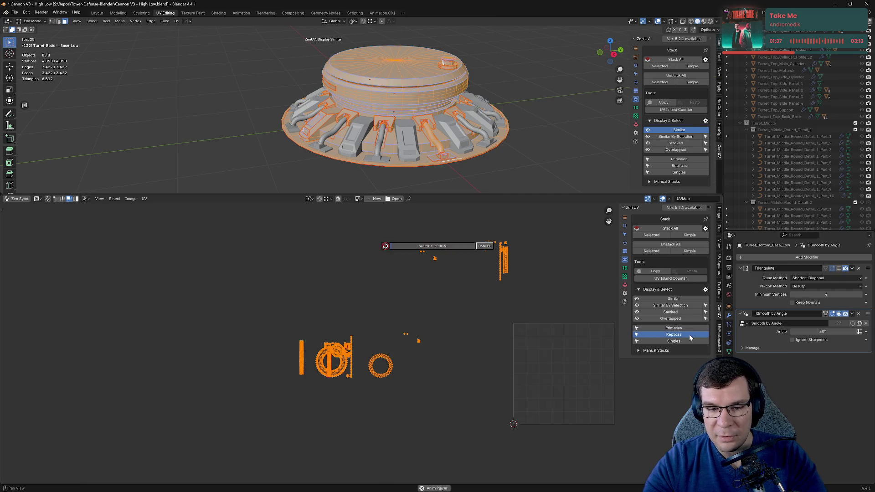
pyautogui.press('g')
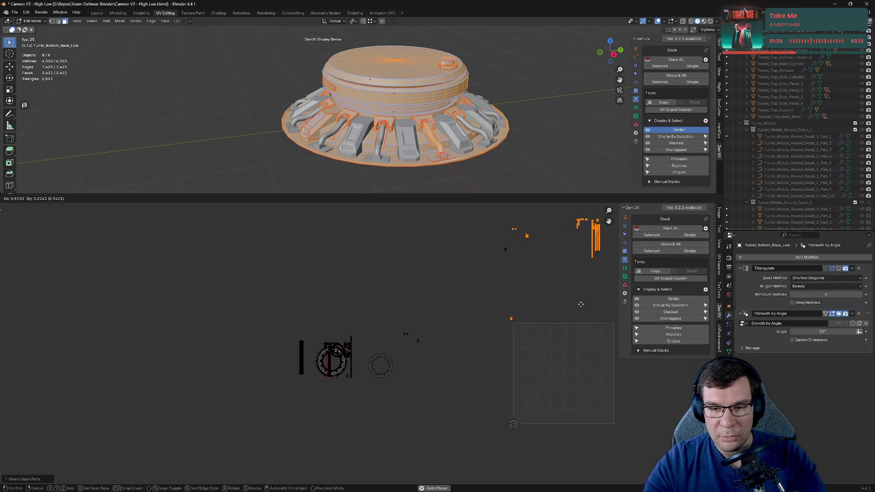
pyautogui.press('Escape')
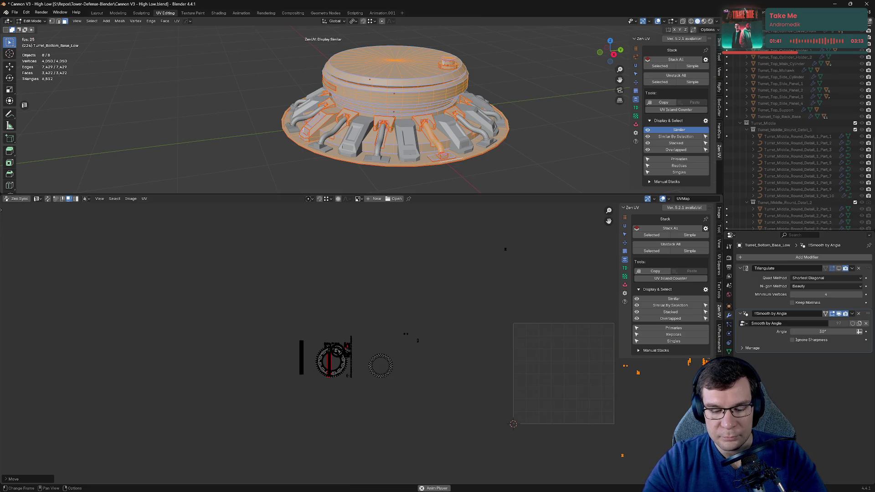
pyautogui.press('h')
pyautogui.scroll(-2, 518, 343)
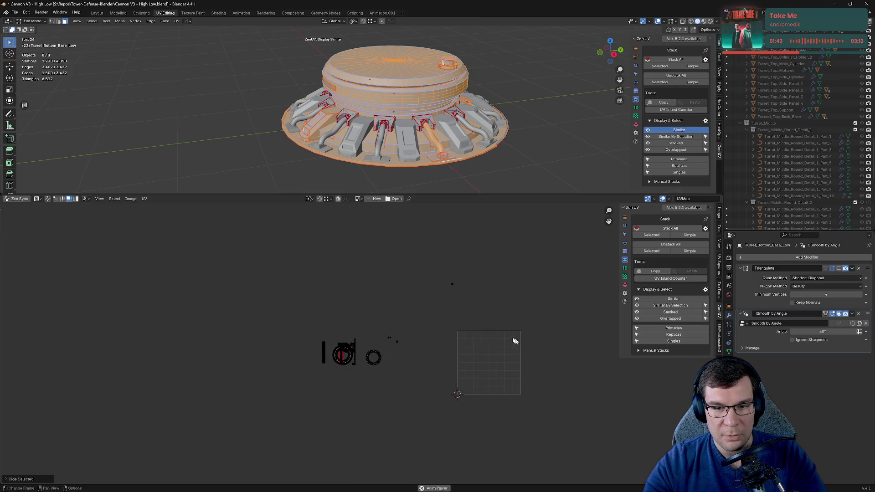
pyautogui.moveTo(263, 246); pyautogui.dragTo(479, 413)
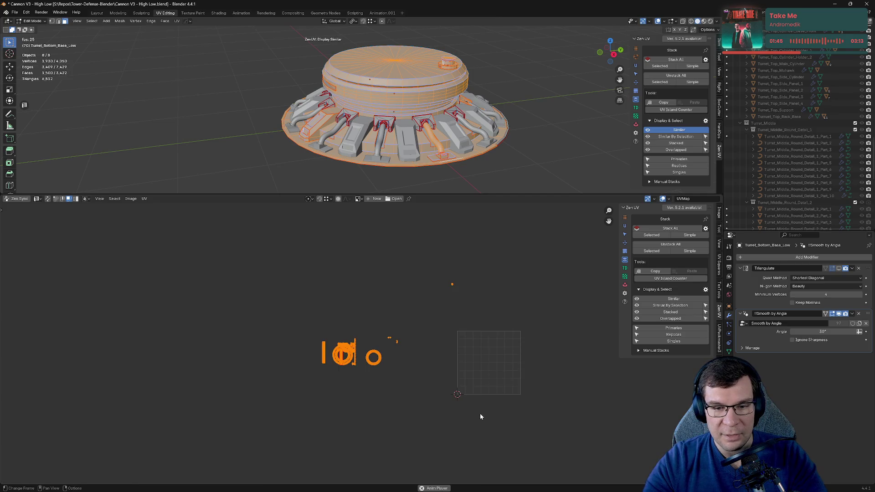
pyautogui.click(625, 285)
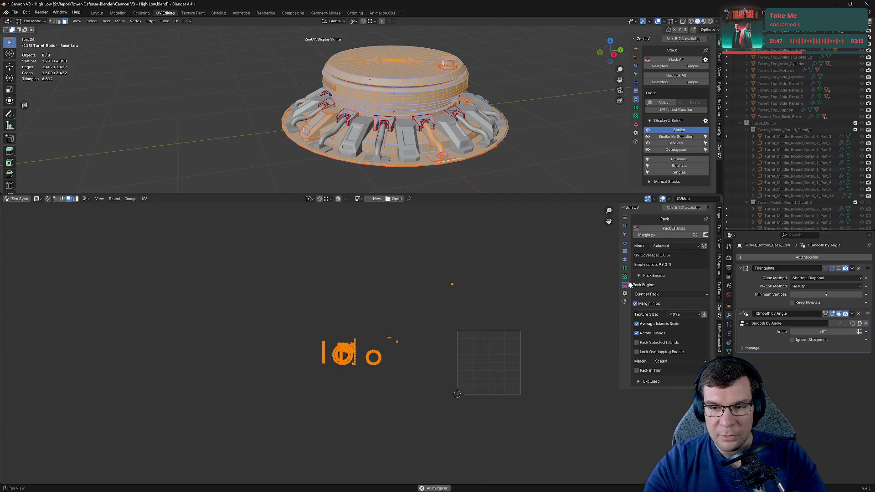
# Step: Pack the selected unique islands into the UV square
pyautogui.click(666, 229)
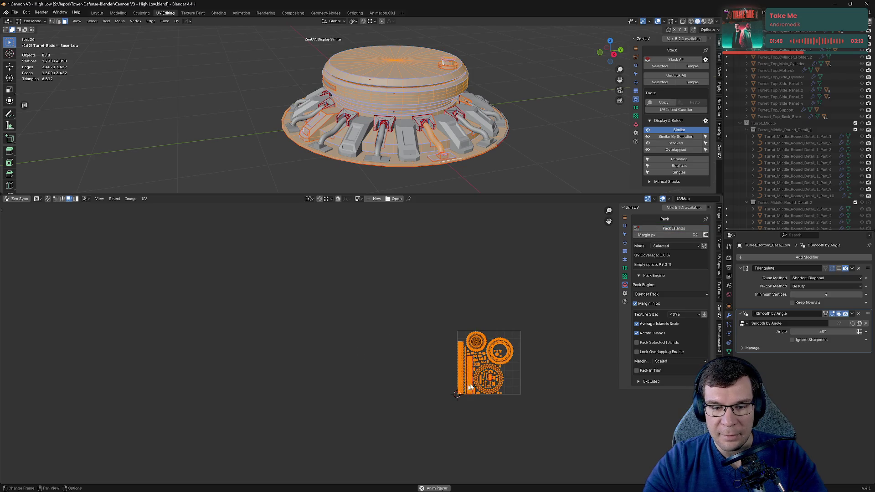
pyautogui.scroll(1, 553, 353)
pyautogui.scroll(2, 553, 353)
pyautogui.scroll(1, 551, 331)
pyautogui.moveTo(551, 331); pyautogui.dragTo(496, 329, button='middle')
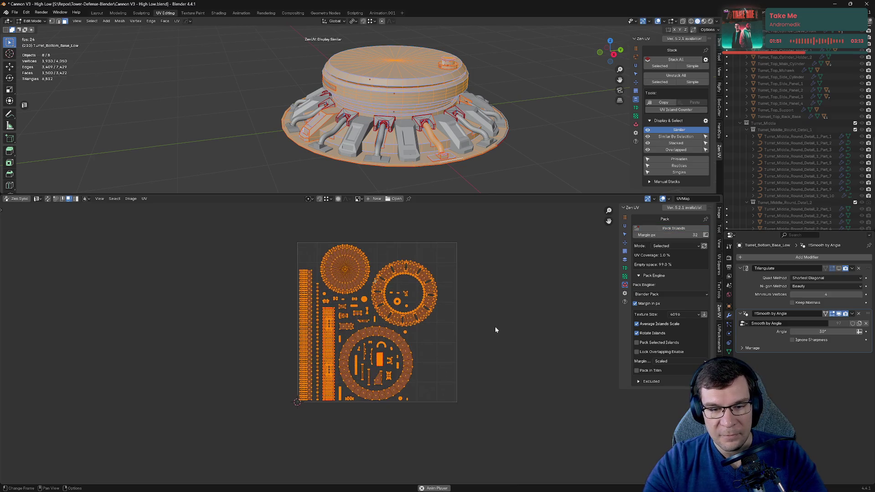
# Step: Reveal the hidden replicas and stack them onto their packed originals with Stack Selected
pyautogui.hotkey('alt', 'h')
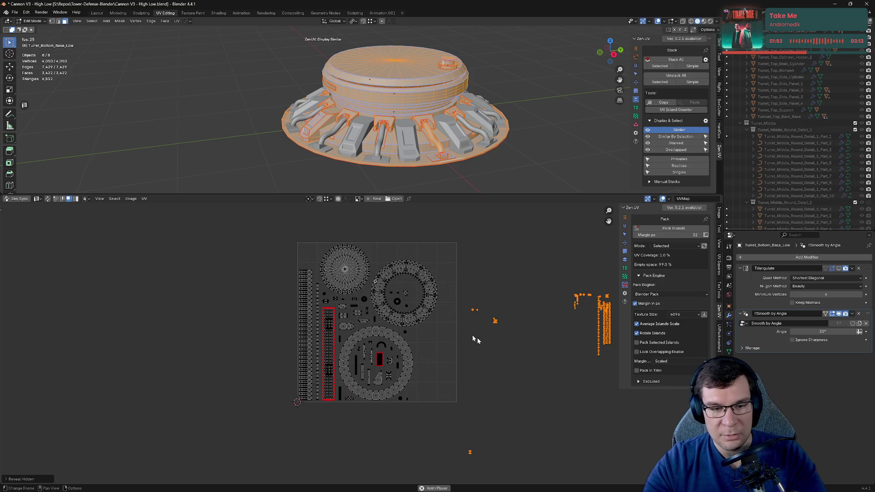
pyautogui.moveTo(262, 238); pyautogui.dragTo(446, 425)
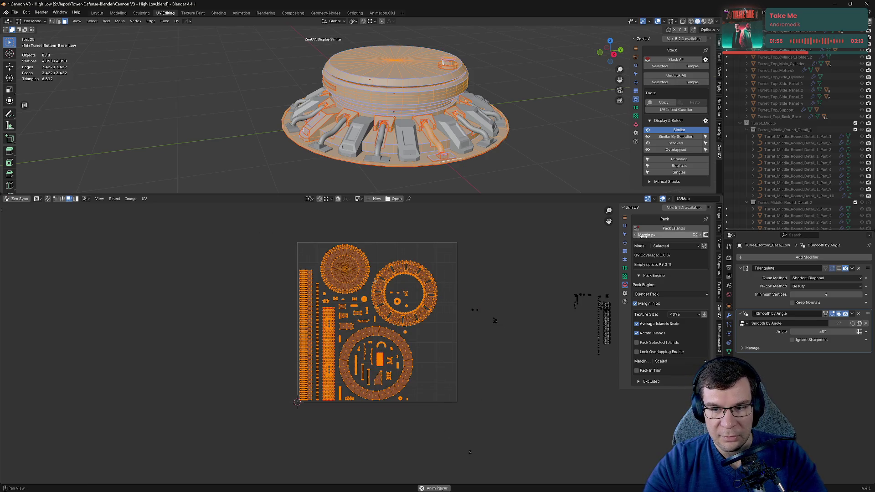
pyautogui.click(625, 259)
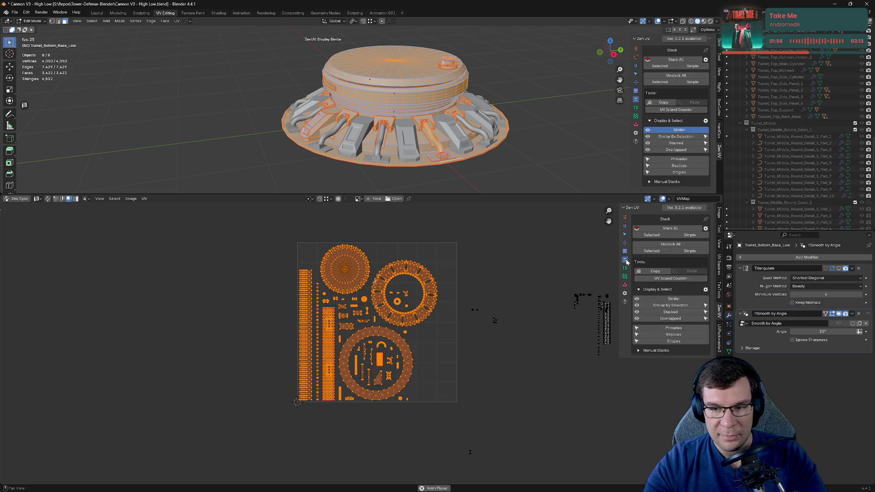
pyautogui.click(656, 236)
# Step: Frame the packed UV square and clear the island selection
pyautogui.scroll(1, 478, 334)
pyautogui.moveTo(531, 329); pyautogui.dragTo(305, 340, button='middle')
pyautogui.scroll(-3, 305, 340)
pyautogui.moveTo(319, 272); pyautogui.dragTo(559, 428)
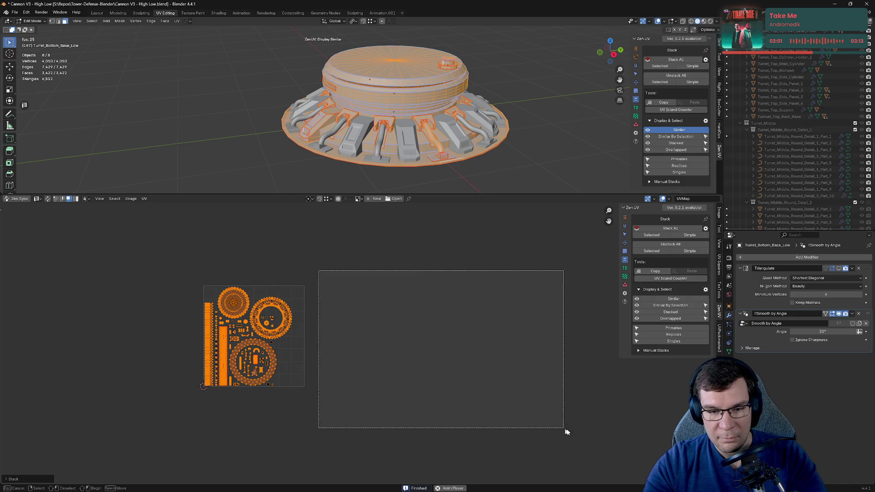
pyautogui.moveTo(334, 358); pyautogui.dragTo(503, 342, button='middle')
pyautogui.scroll(-5, 361, 344)
pyautogui.moveTo(198, 239); pyautogui.dragTo(349, 433)
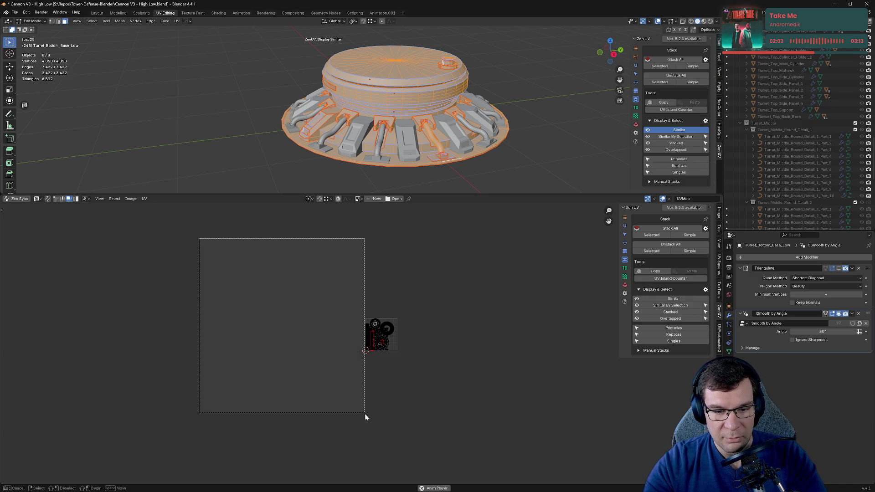
pyautogui.moveTo(176, 216); pyautogui.dragTo(525, 315)
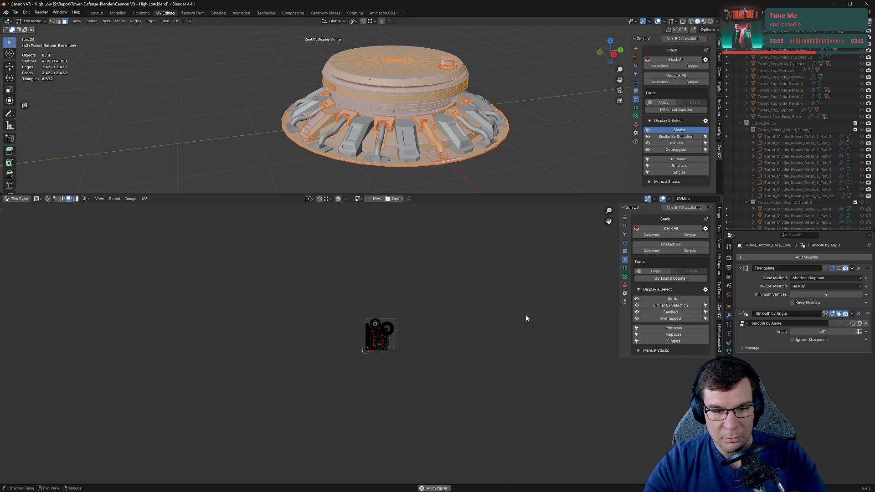
pyautogui.moveTo(404, 251)
pyautogui.mouseDown()
pyautogui.moveTo(574, 479)
pyautogui.moveTo(246, 367)
pyautogui.moveTo(244, 356)
pyautogui.mouseUp()
pyautogui.keyDown('ctrl'); pyautogui.moveTo(475, 385); pyautogui.dragTo(521, 348, button='middle'); pyautogui.keyUp('ctrl')
# Step: Save the blend file and return to Object Mode with the turret base framed
pyautogui.hotkey('ctrl', 's')
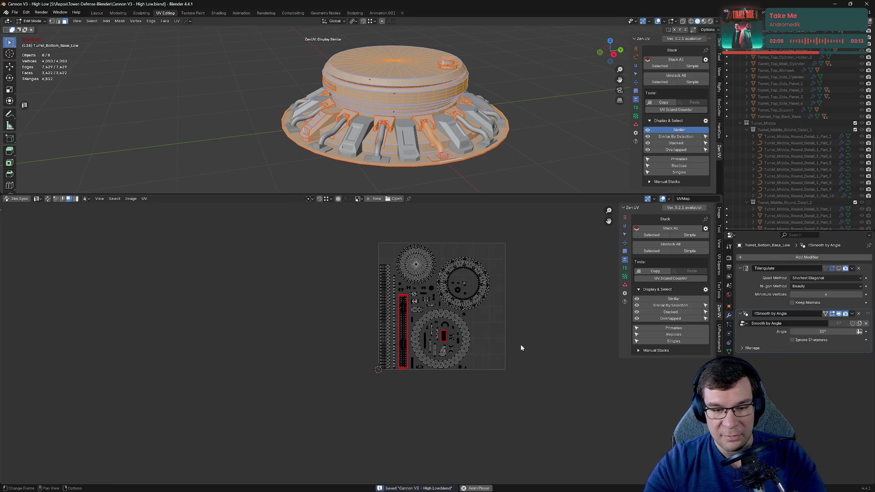
pyautogui.moveTo(512, 195)
pyautogui.mouseDown()
pyautogui.moveTo(529, 377)
pyautogui.moveTo(521, 383)
pyautogui.mouseUp()
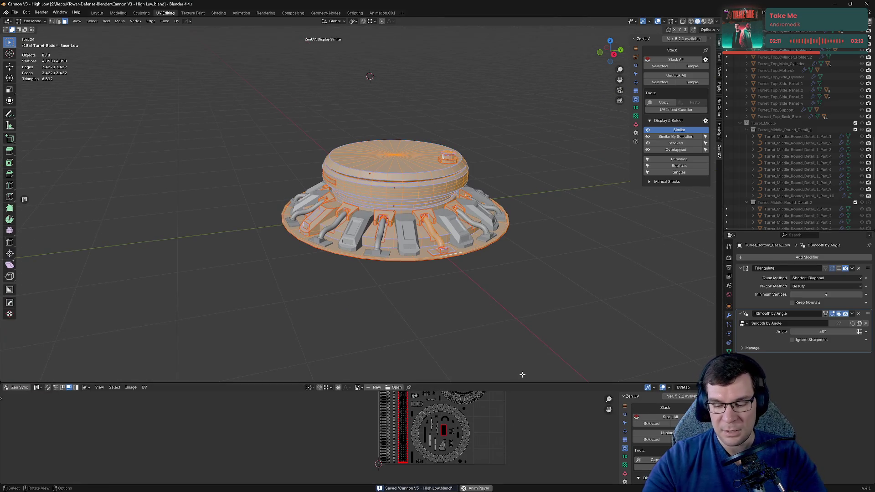
pyautogui.press('KP_Decimal')
pyautogui.press('Tab')
pyautogui.scroll(-5, 759, 218)
pyautogui.scroll(-8, 862, 94)
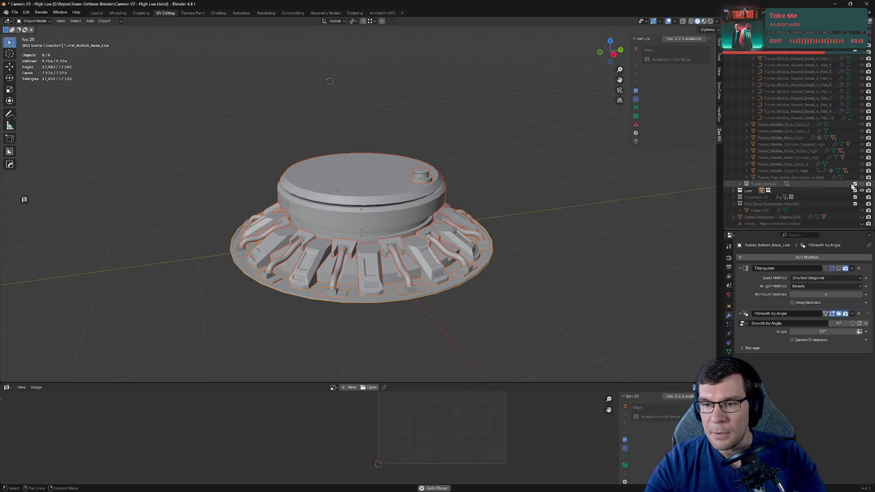
# Step: Hide Turret_Bottom_Low, show the top and middle low-poly parts, select all, and enter Edit Mode
pyautogui.click(734, 191)
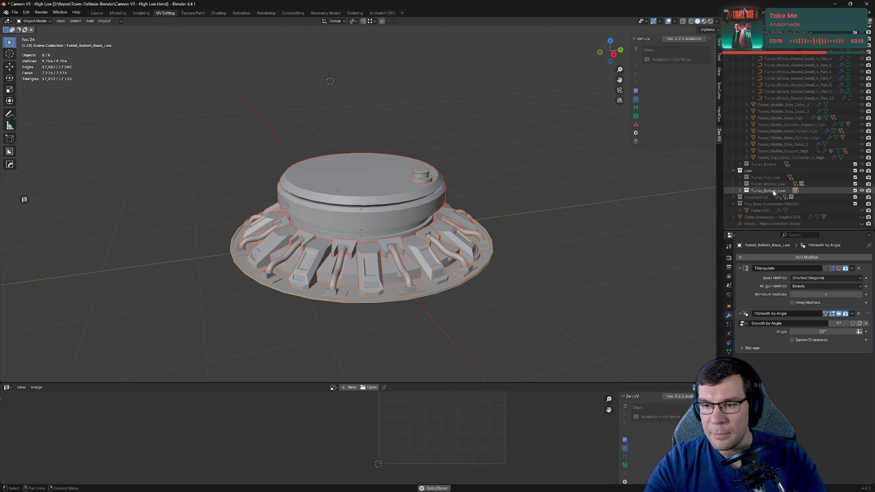
pyautogui.click(861, 190)
pyautogui.click(770, 184)
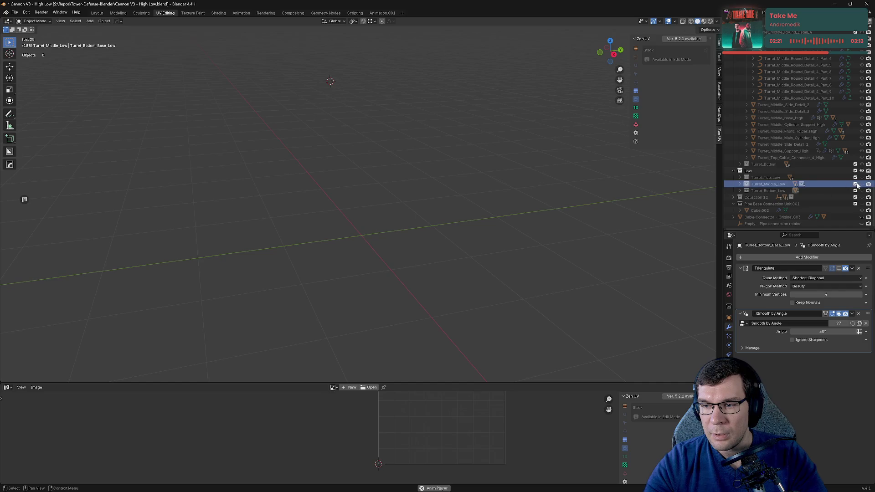
pyautogui.click(814, 178)
pyautogui.moveTo(380, 137)
pyautogui.mouseDown(button='middle')
pyautogui.moveTo(437, 121)
pyautogui.moveTo(537, 248)
pyautogui.mouseUp(button='middle')
pyautogui.press('a')
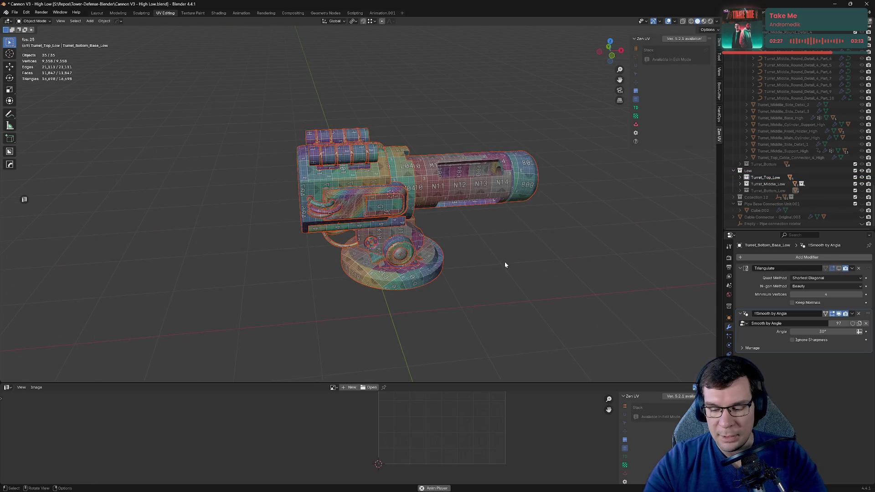
pyautogui.press('Tab')
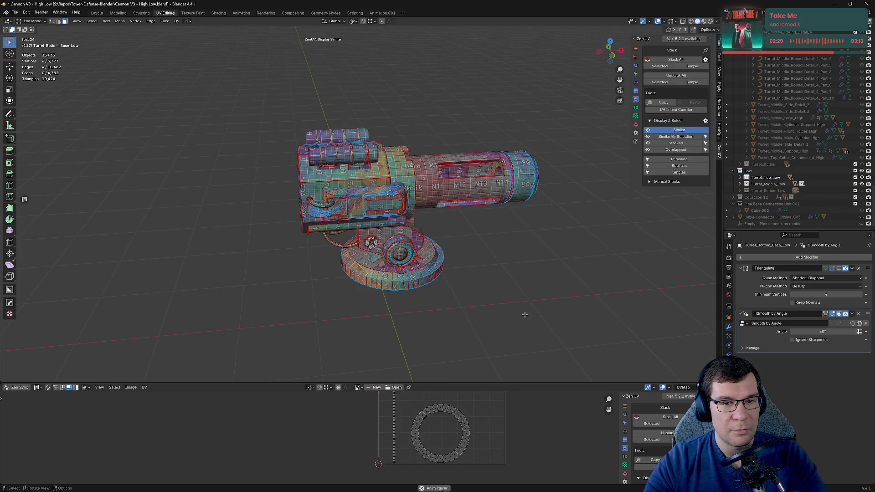
# Step: Enlarge the UV Editor panel and adjust its zoom
pyautogui.moveTo(528, 384); pyautogui.dragTo(528, 155)
pyautogui.scroll(2, 540, 258)
pyautogui.scroll(2, 540, 260)
pyautogui.scroll(-6, 309, 327)
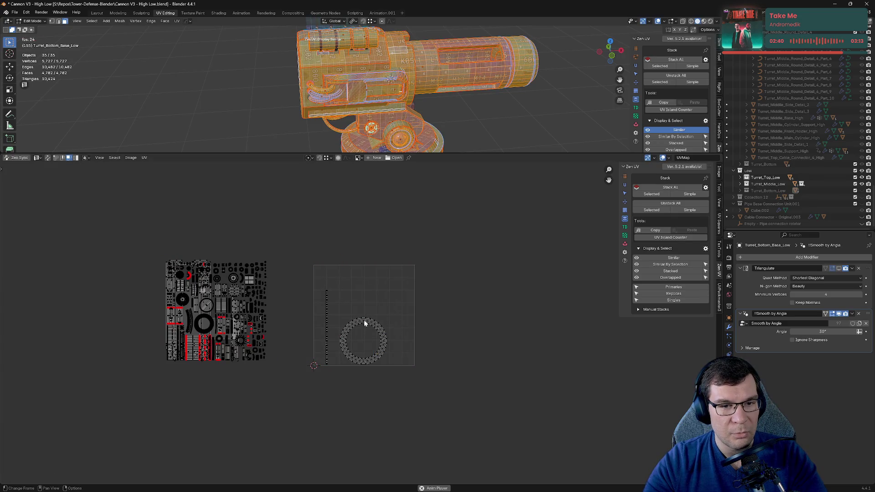
# Step: Orbit the 3D view to inspect the turret's underside and front side
pyautogui.moveTo(387, 128); pyautogui.dragTo(409, 68, button='middle')
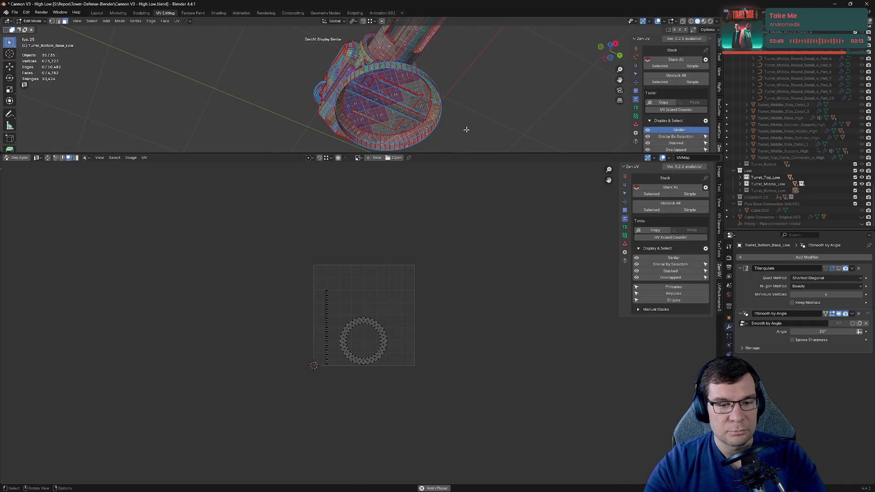
pyautogui.moveTo(474, 104); pyautogui.dragTo(502, 105, button='middle')
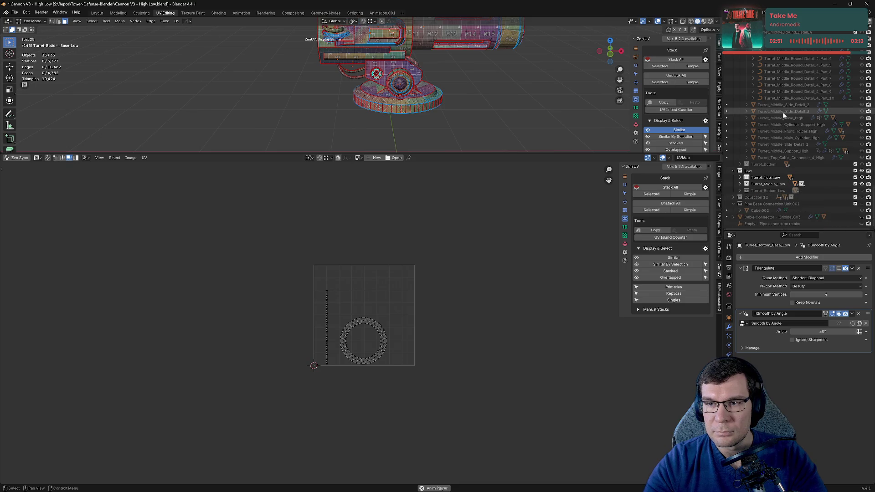
pyautogui.scroll(3, 783, 112)
pyautogui.scroll(4, 782, 112)
pyautogui.scroll(4, 786, 110)
pyautogui.scroll(5, 788, 109)
pyautogui.scroll(5, 780, 110)
# Step: Collapse Collection 7, Collection 5.001, Pipe Base Connection Unit and Empties in the Outliner
pyautogui.click(733, 128)
pyautogui.click(733, 55)
pyautogui.click(733, 74)
pyautogui.click(733, 81)
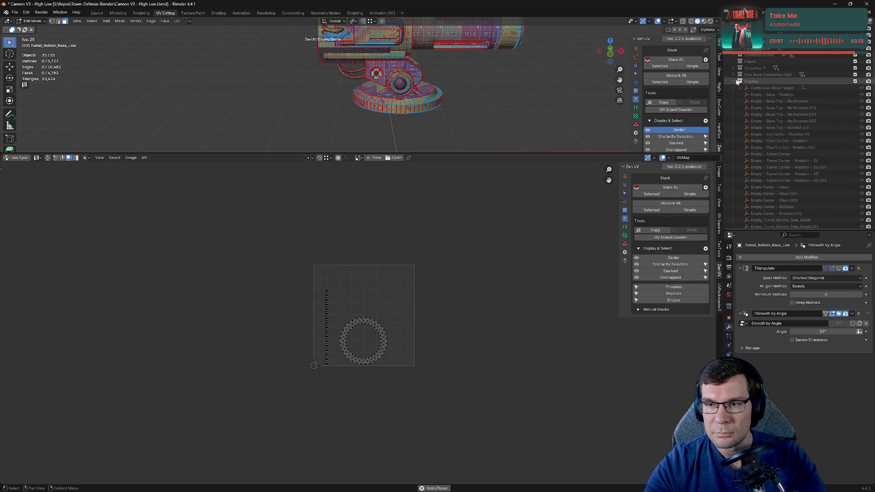
# Step: Turn on UV sync selection and zoom out to show the base ring, strip and atlas
pyautogui.click(47, 158)
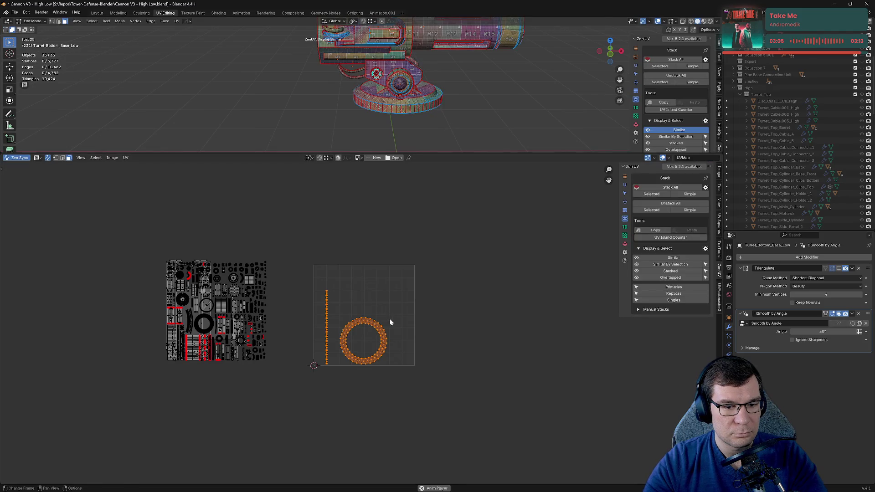
pyautogui.click(358, 158)
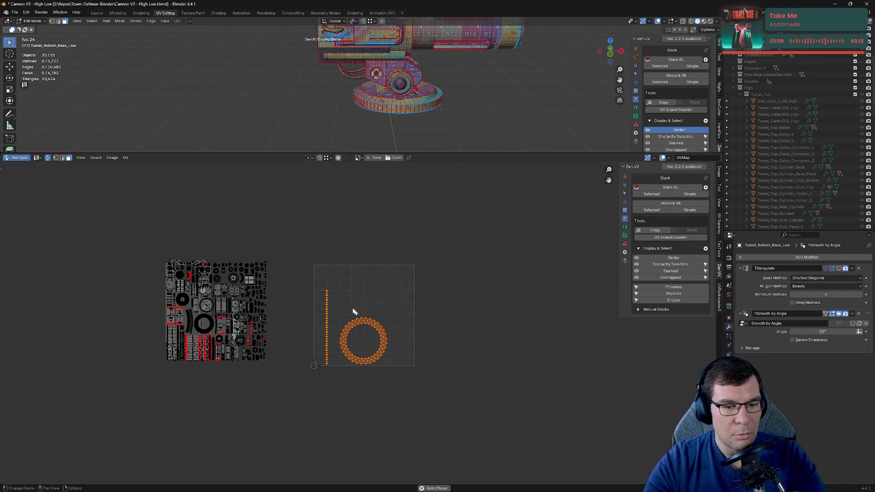
pyautogui.scroll(7, 369, 330)
pyautogui.scroll(5, 371, 327)
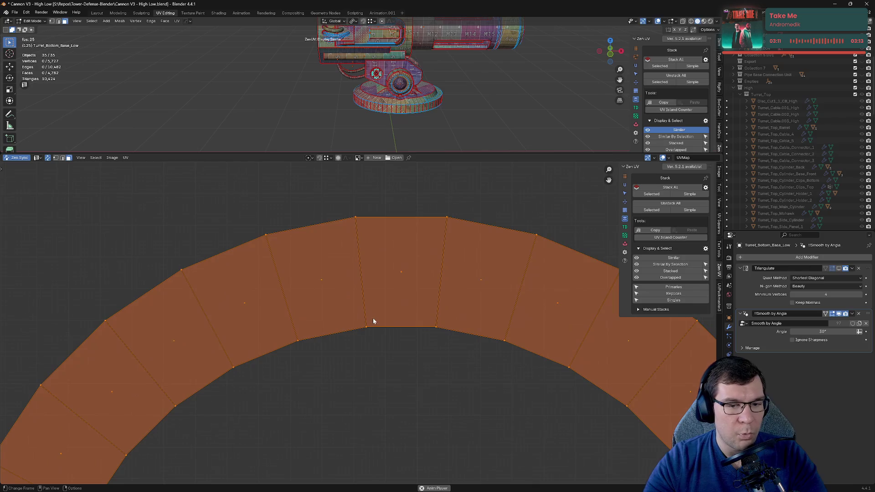
pyautogui.scroll(-9, 374, 320)
pyautogui.scroll(-5, 383, 327)
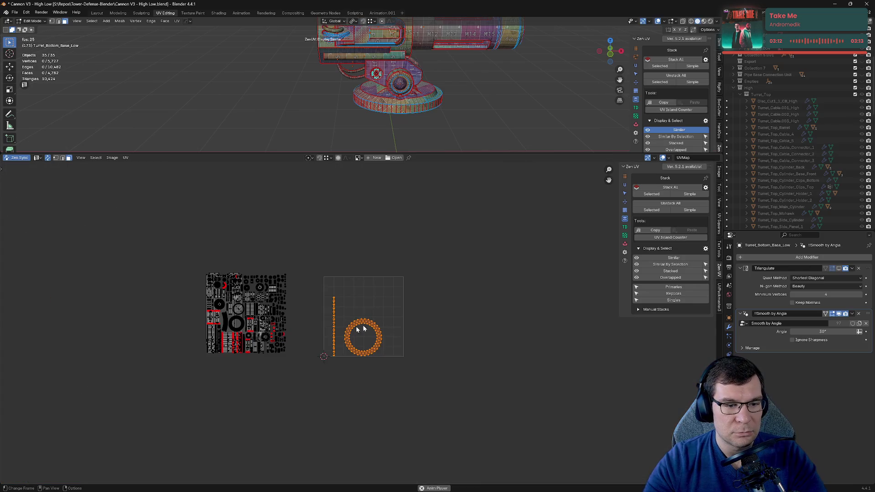
pyautogui.scroll(8, 221, 330)
pyautogui.scroll(-5, 220, 329)
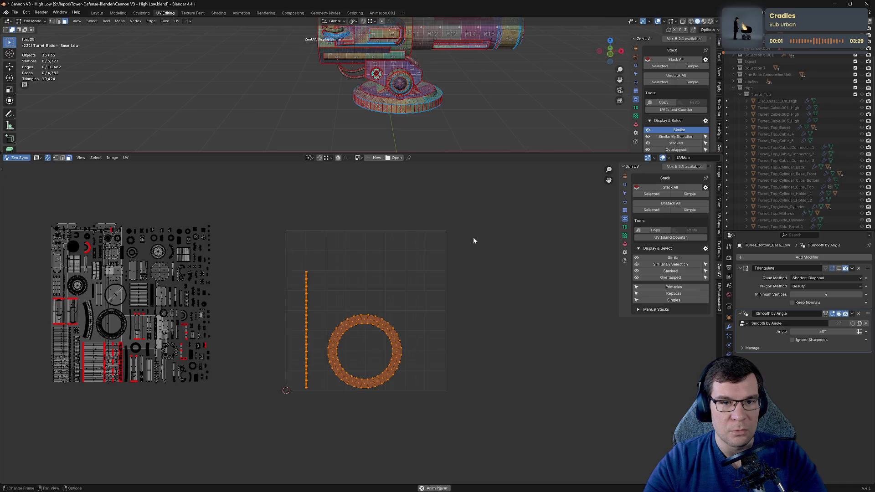
# Step: Briefly compare the high-poly meshes, hide them again and collapse the High collection
pyautogui.moveTo(450, 125); pyautogui.dragTo(501, 126, button='middle')
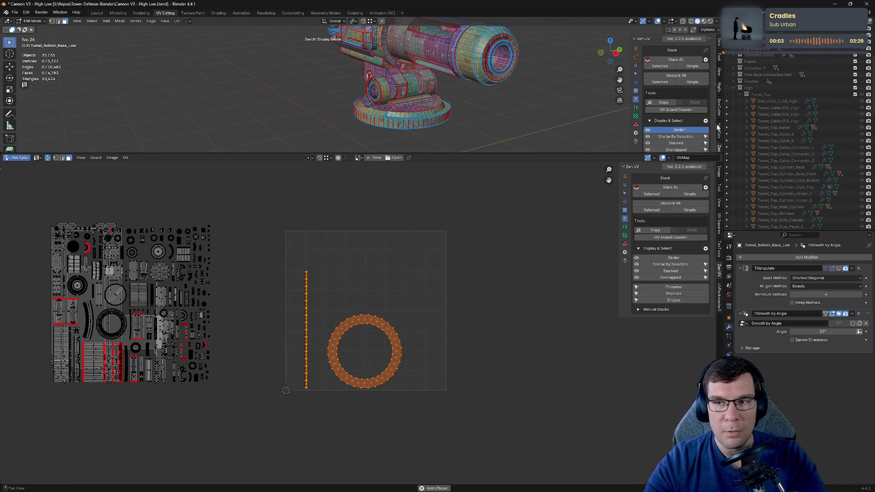
pyautogui.click(864, 88)
pyautogui.click(862, 88)
pyautogui.click(733, 87)
pyautogui.scroll(3, 732, 89)
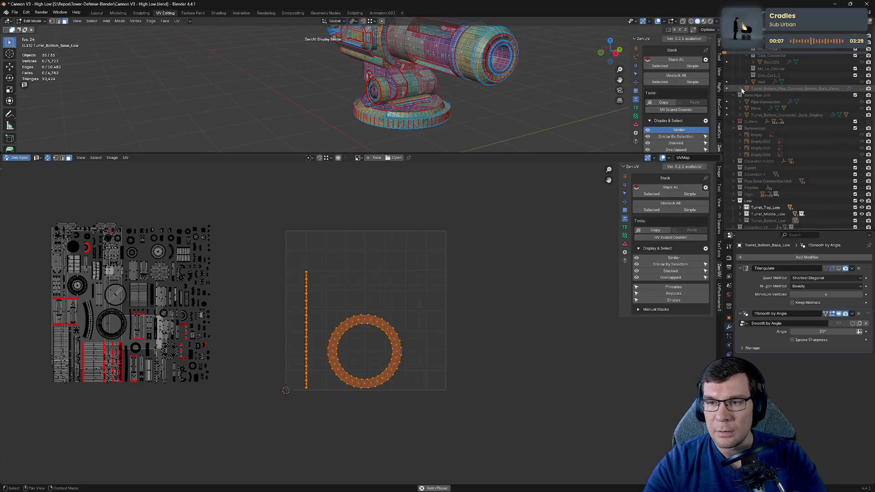
# Step: Expand Low and Turret_Bottom_Low, pick Turret_Bottom_Base_Low and make the collection visible
pyautogui.click(734, 148)
pyautogui.scroll(-2, 735, 55)
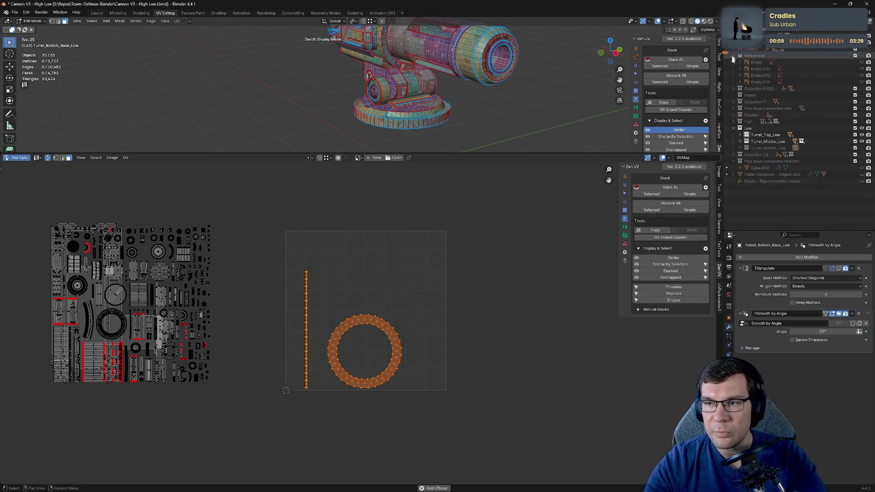
pyautogui.scroll(-2, 734, 55)
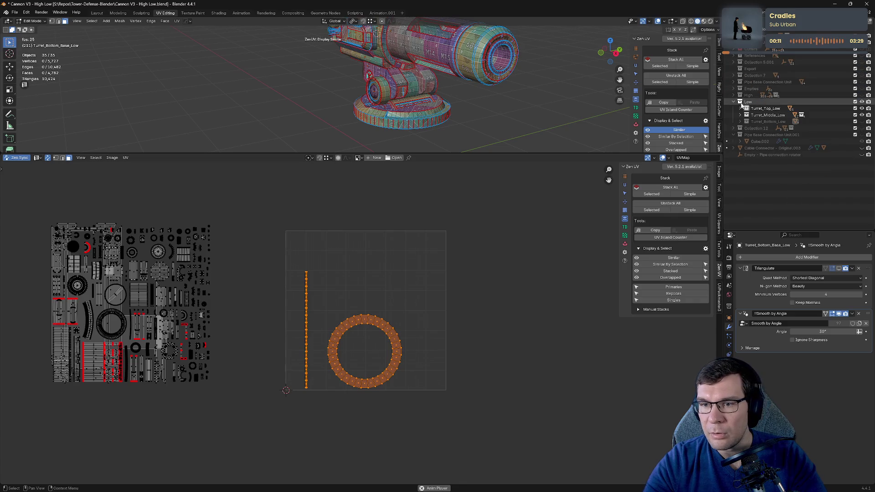
pyautogui.click(741, 122)
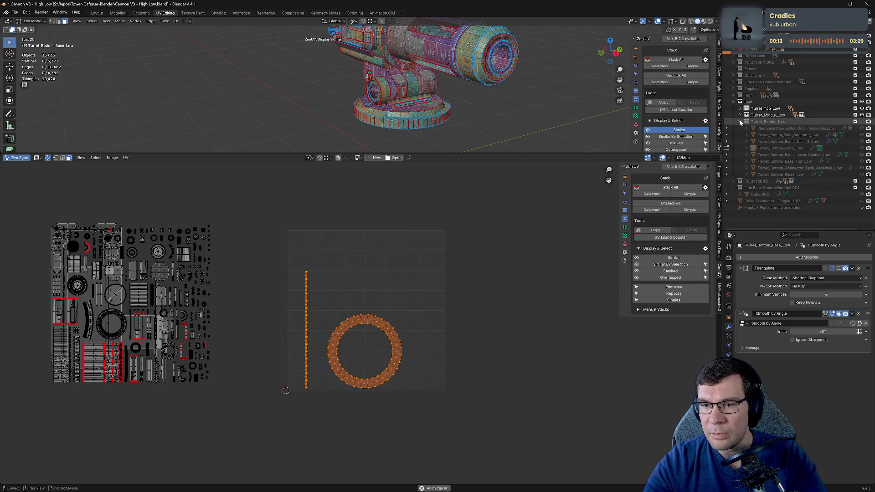
pyautogui.click(754, 148)
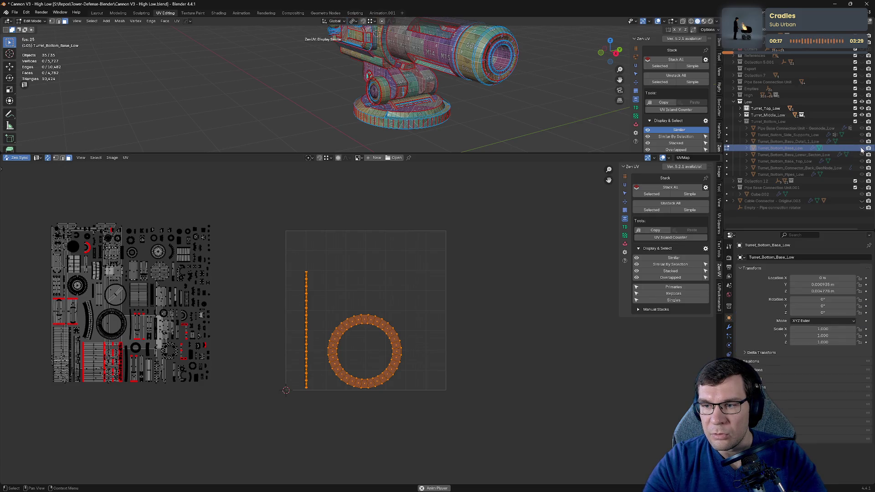
pyautogui.click(861, 122)
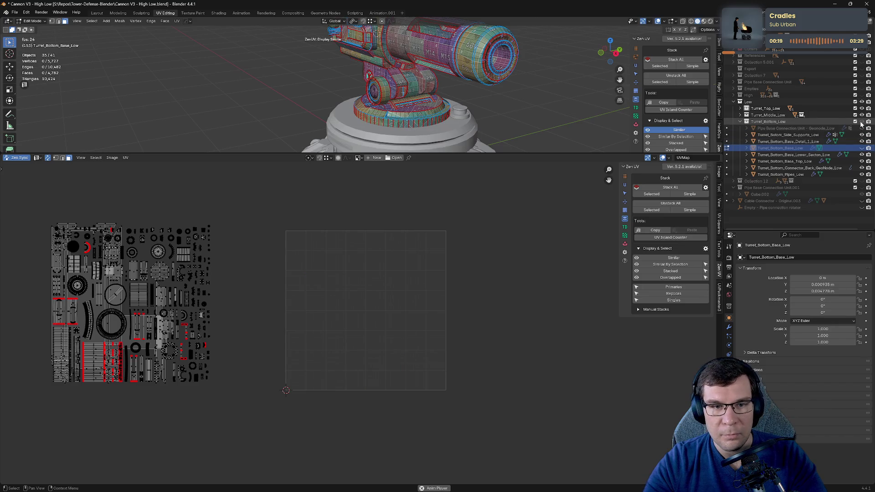
# Step: Select the whole mesh, return to Object Mode and select Turret_Bottom_Base_Low
pyautogui.press('a')
pyautogui.press('Tab')
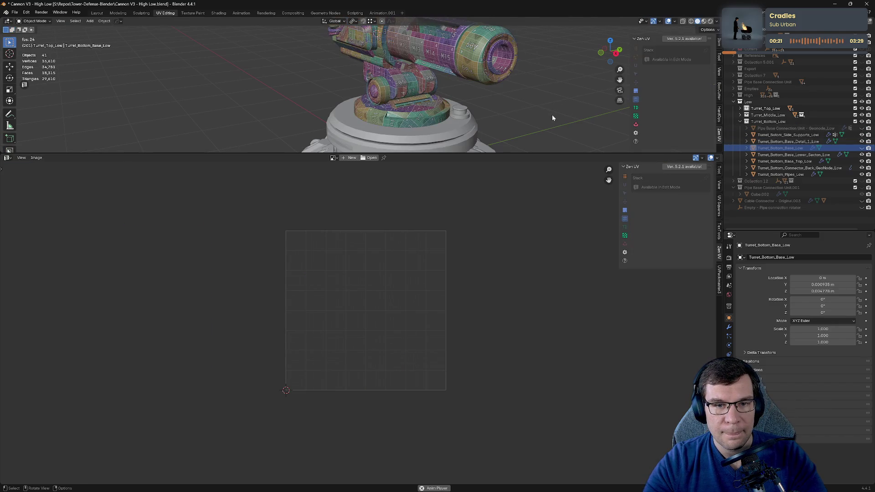
pyautogui.scroll(-5, 555, 117)
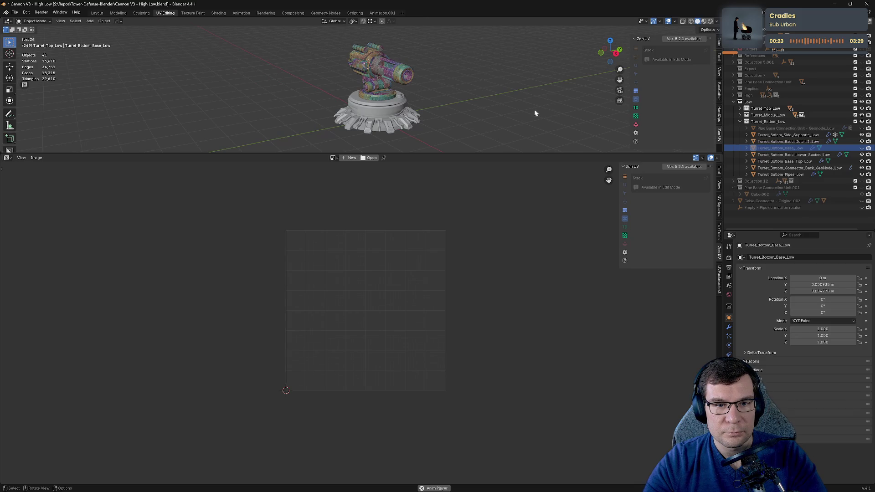
pyautogui.click(860, 148)
# Step: Check the base's UVs in Edit Mode with sync off, then select Turret_Middle_Support_Low in Object Mode
pyautogui.press('Tab')
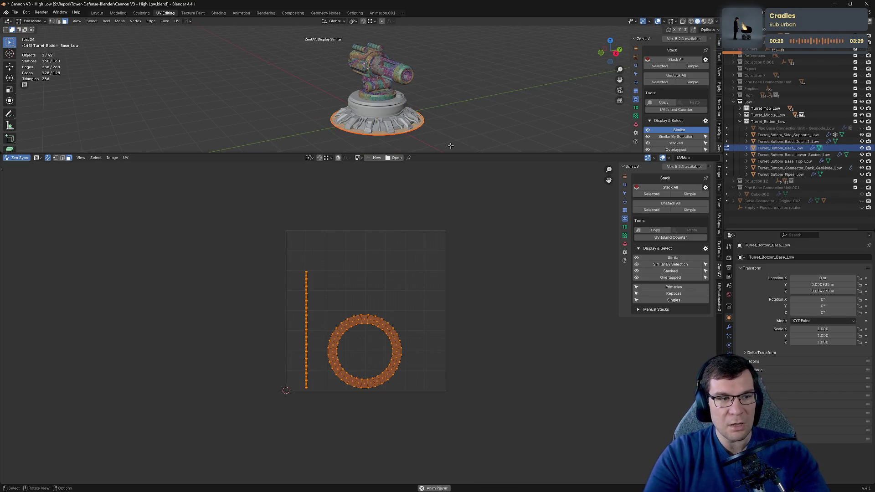
pyautogui.click(17, 157)
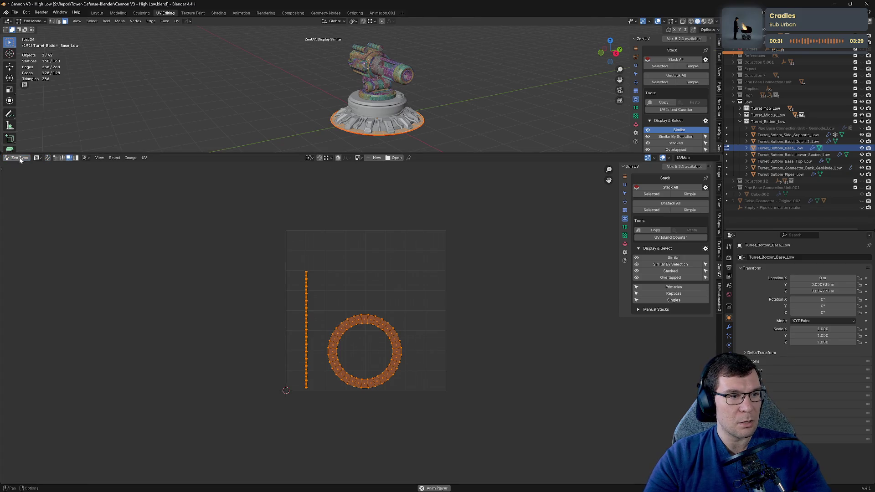
pyautogui.click(426, 115)
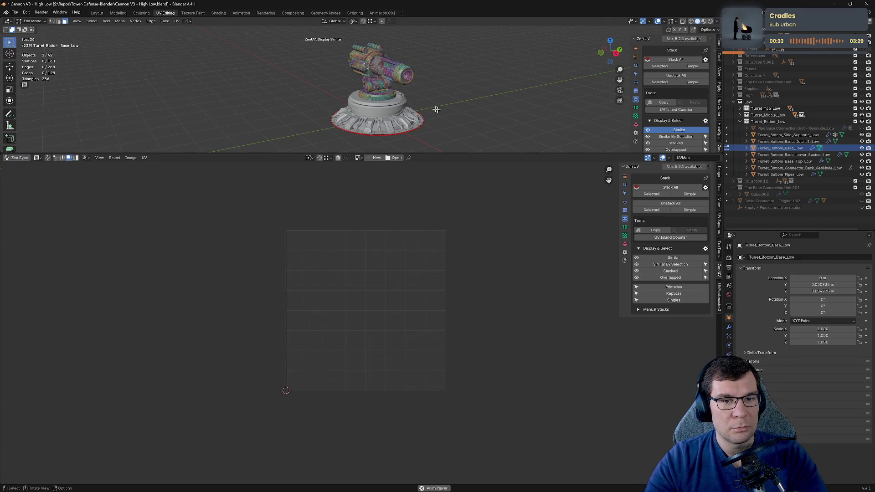
pyautogui.press('Tab')
pyautogui.click(385, 89)
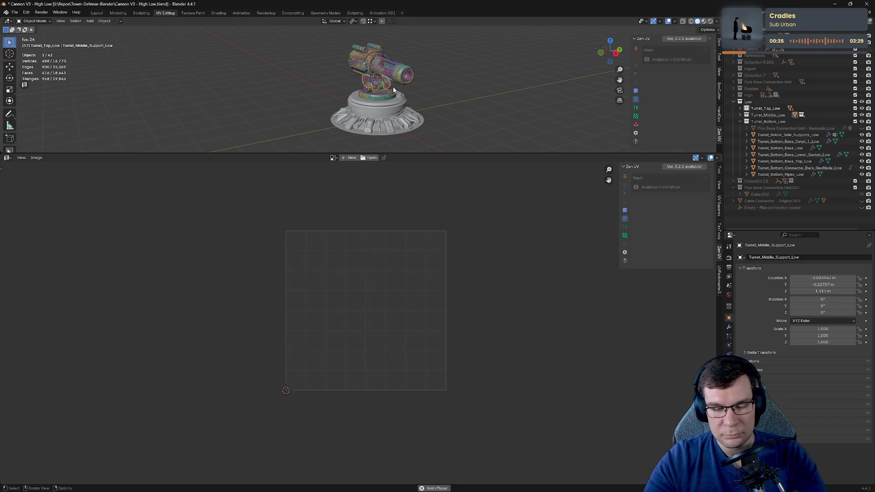
# Step: Inspect the middle support piece in Edit Mode, then return to Object Mode
pyautogui.press('Tab')
pyautogui.scroll(-4, 410, 264)
pyautogui.scroll(-9, 458, 263)
pyautogui.scroll(-2, 369, 267)
pyautogui.scroll(2, 369, 267)
pyautogui.press('Tab')
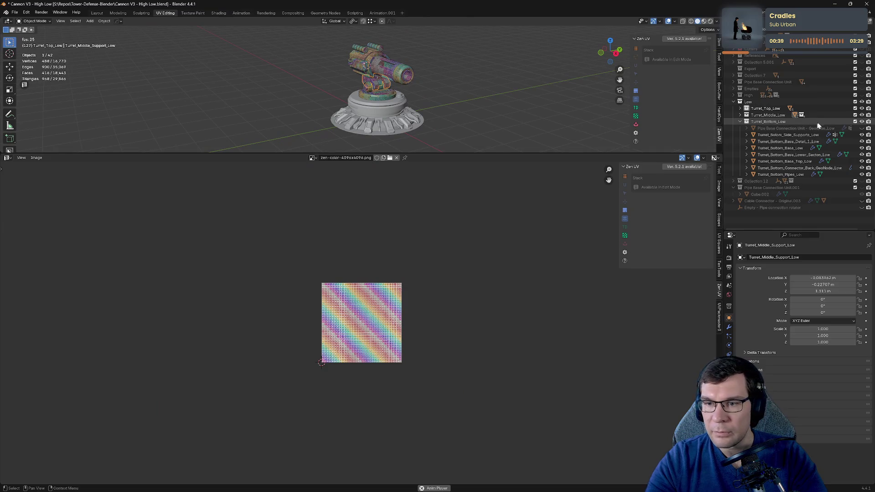
# Step: Exclude Turret_Bottom_Low, expand Turret_Middle_Low and Turret_Top_Low, and edit all objects together
pyautogui.click(855, 121)
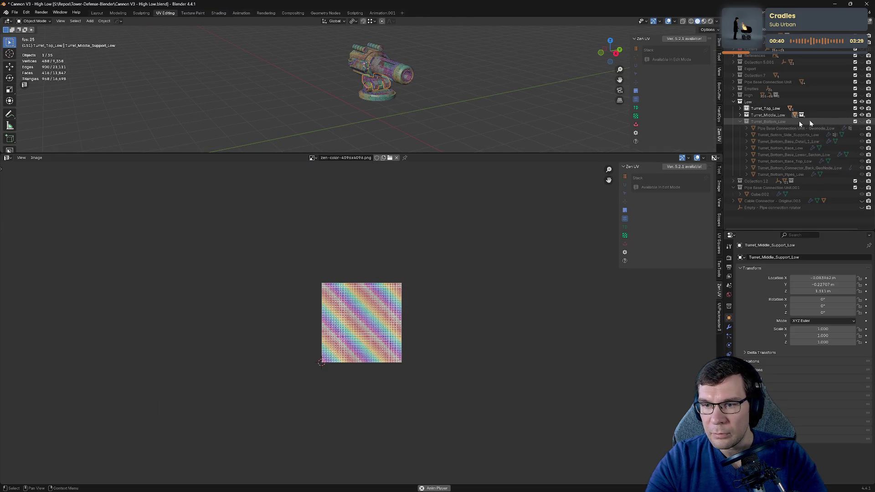
pyautogui.click(740, 115)
pyautogui.click(740, 108)
pyautogui.press('a')
pyautogui.press('Tab')
pyautogui.scroll(2, 500, 217)
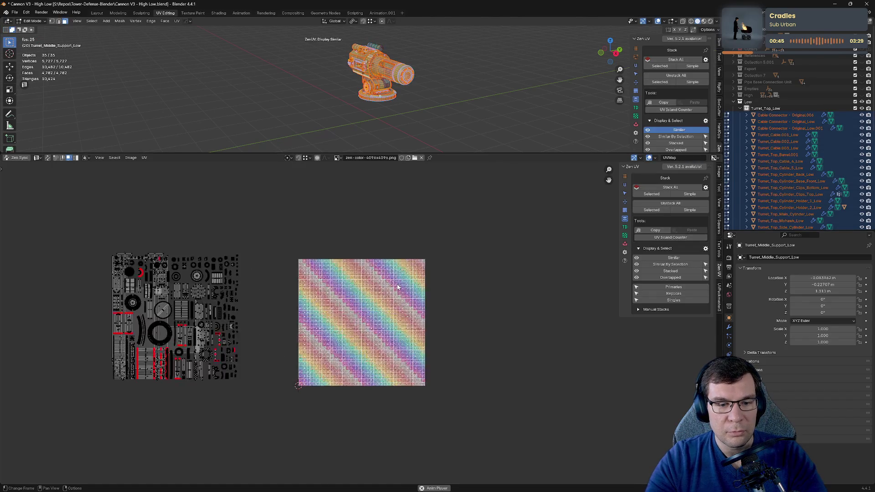
# Step: Select the single UV islands, move them right of the checker tile and hide them
pyautogui.scroll(2, 394, 289)
pyautogui.scroll(5, 394, 289)
pyautogui.scroll(-10, 362, 322)
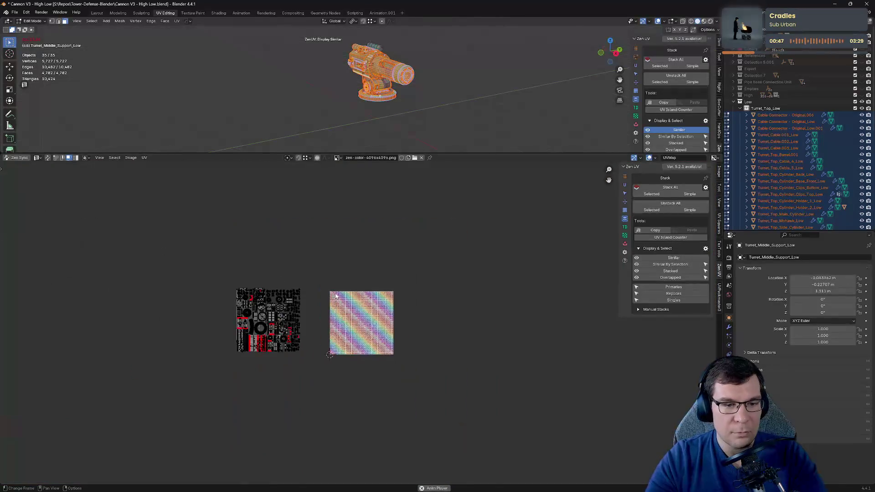
pyautogui.scroll(2, 340, 233)
pyautogui.scroll(2, 302, 241)
pyautogui.scroll(2, 386, 244)
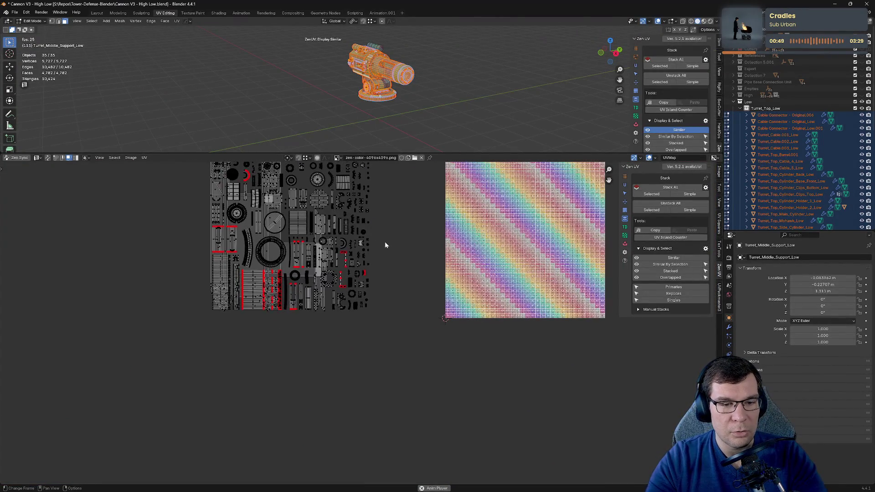
pyautogui.scroll(-4, 389, 249)
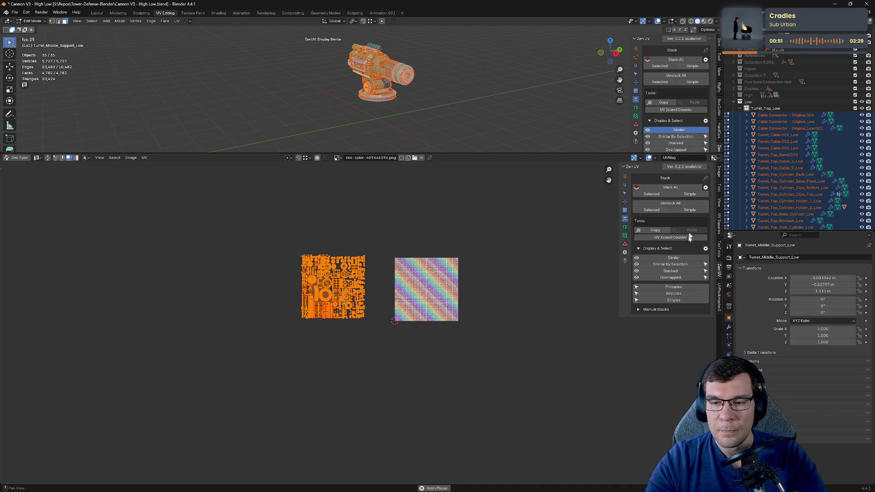
pyautogui.click(656, 299)
pyautogui.press('g')
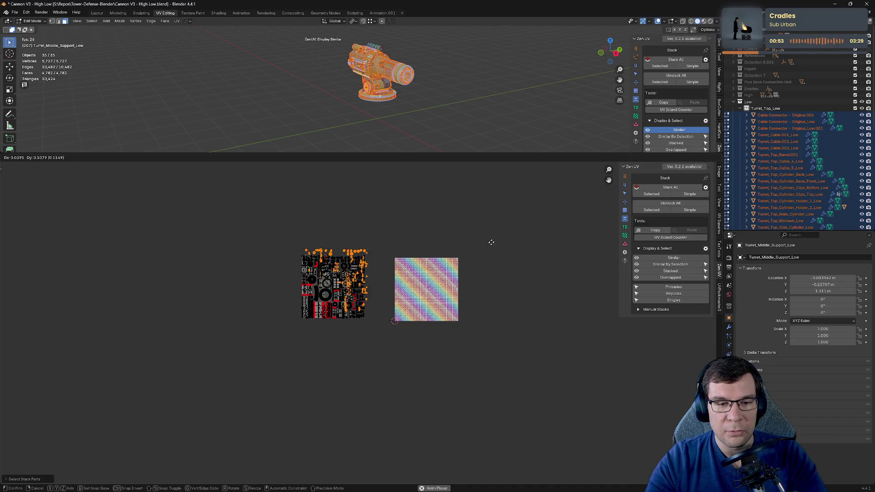
pyautogui.click(572, 191)
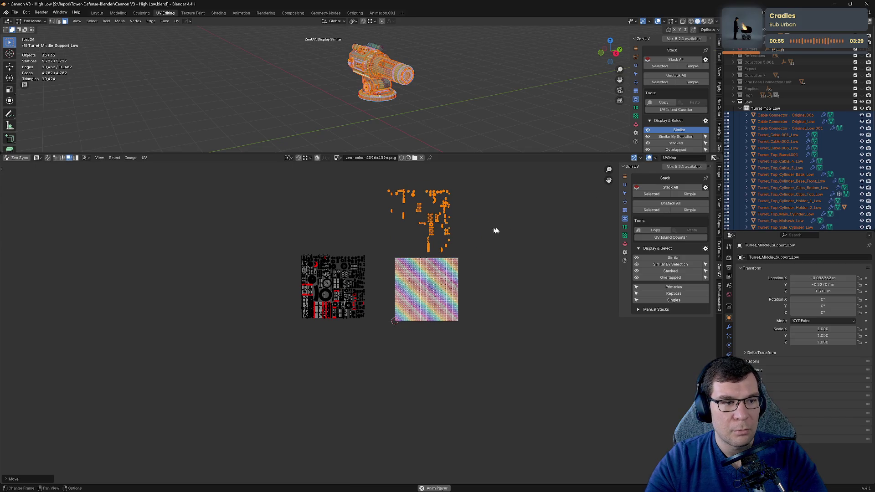
pyautogui.press('g')
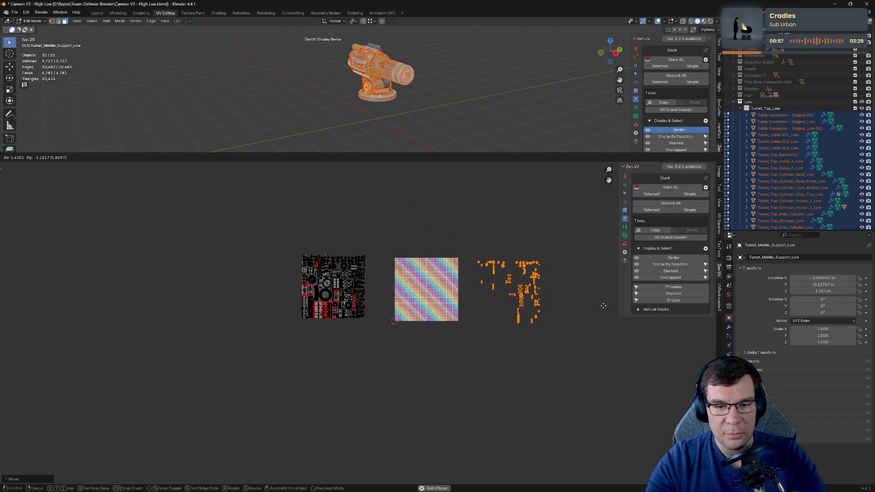
pyautogui.click(601, 306)
pyautogui.press('h')
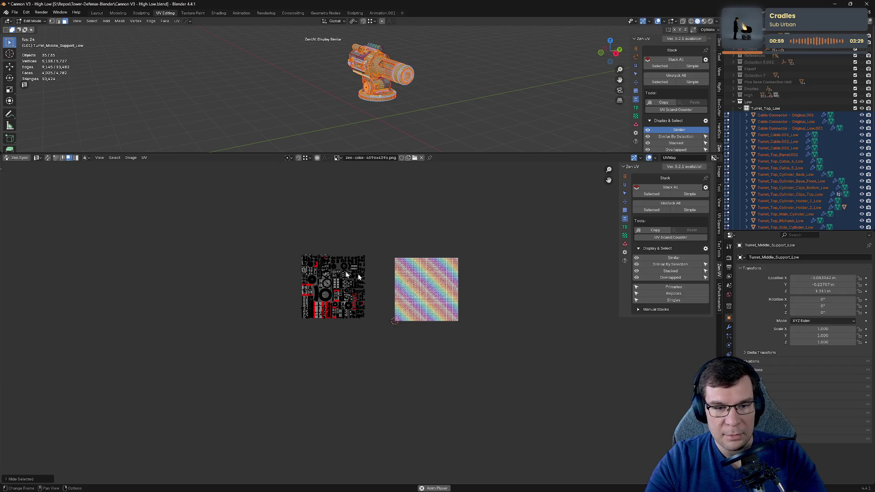
# Step: Box-select the left UV atlas and stack all matching islands onto each other
pyautogui.moveTo(274, 225); pyautogui.dragTo(371, 369)
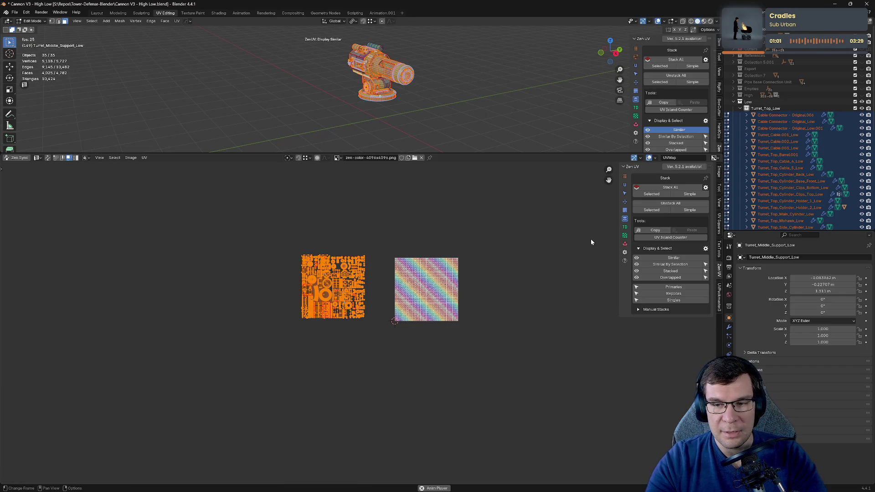
pyautogui.click(670, 187)
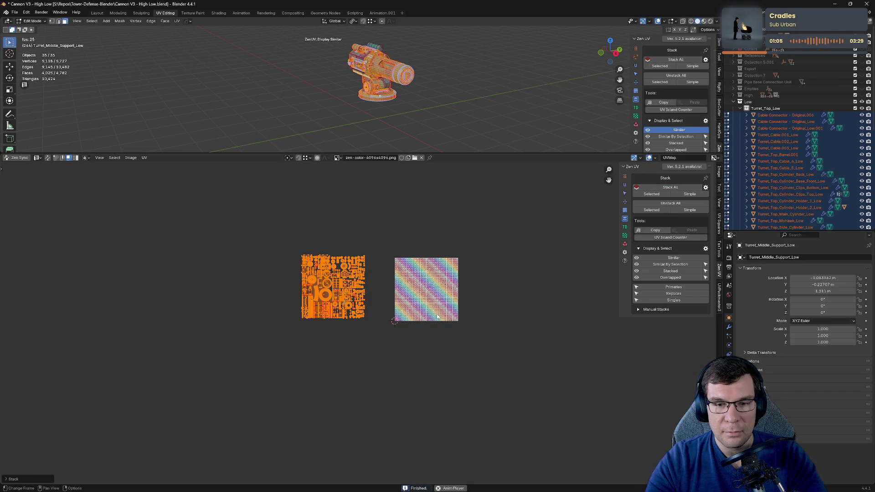
pyautogui.click(624, 245)
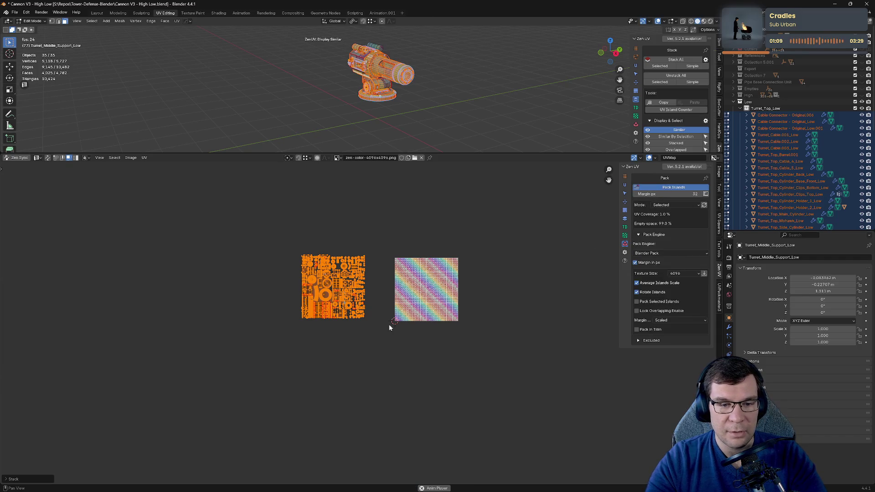
# Step: Reveal the hidden single islands and stack them onto their packed matches
pyautogui.scroll(3, 492, 287)
pyautogui.scroll(5, 472, 306)
pyautogui.scroll(5, 472, 305)
pyautogui.scroll(2, 472, 305)
pyautogui.scroll(-5, 473, 305)
pyautogui.scroll(-8, 474, 305)
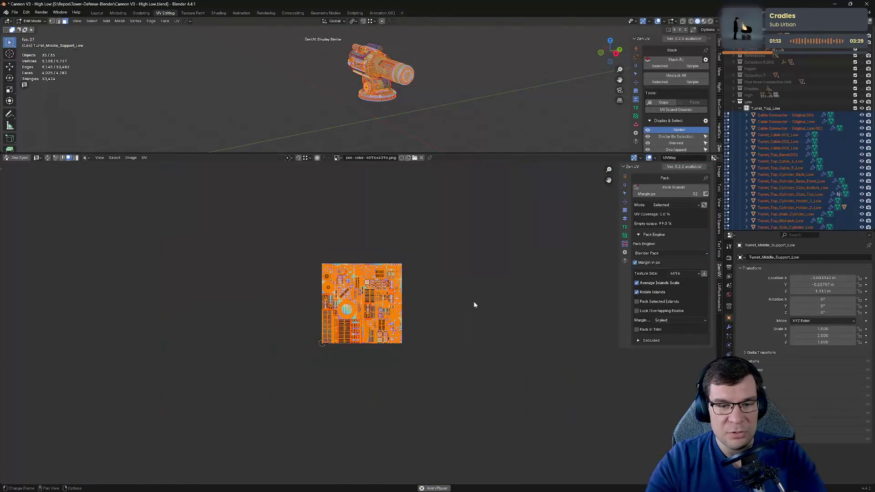
pyautogui.moveTo(445, 291); pyautogui.dragTo(390, 298, button='middle')
pyautogui.hotkey('alt', 'h')
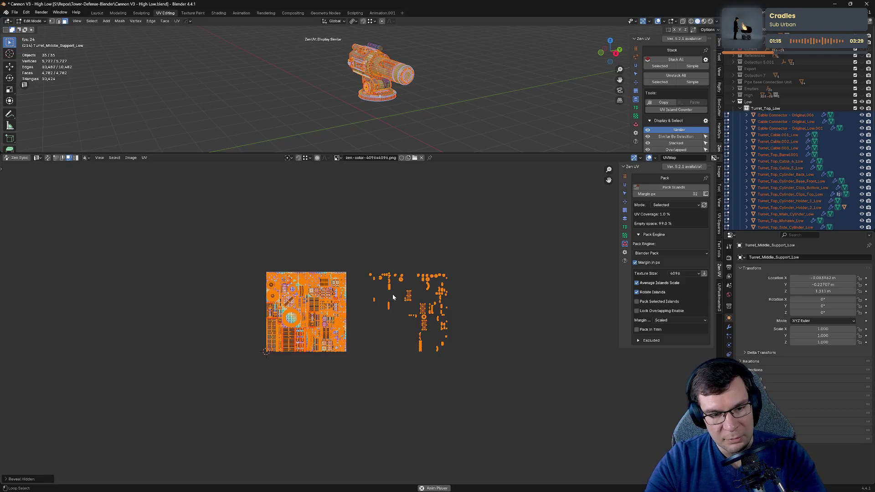
pyautogui.hotkey('alt', 'a')
pyautogui.moveTo(260, 267); pyautogui.dragTo(352, 377)
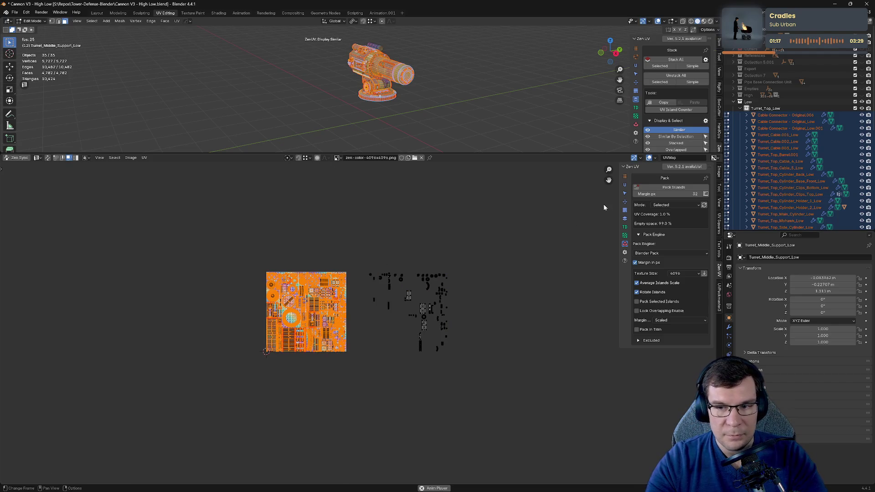
pyautogui.click(625, 219)
pyautogui.click(665, 191)
# Step: Move the stray UV island beside the texture into the texture square
pyautogui.scroll(4, 458, 327)
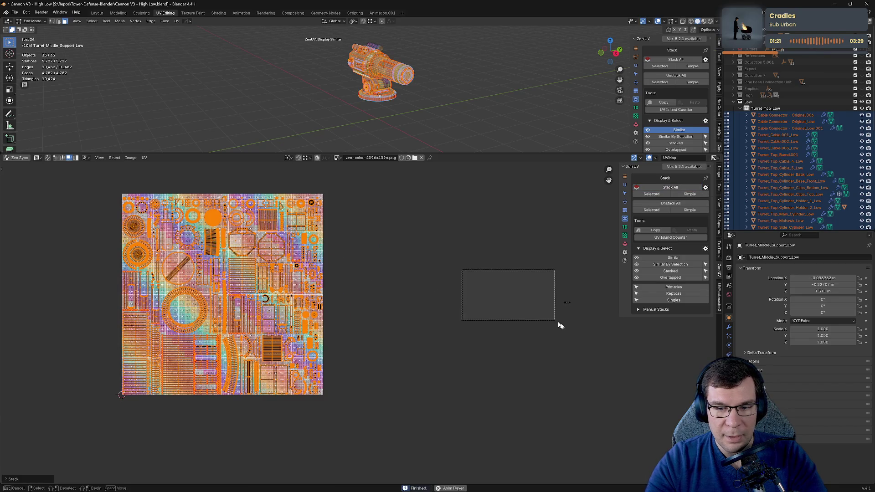
pyautogui.moveTo(461, 269); pyautogui.dragTo(575, 321)
pyautogui.press('g')
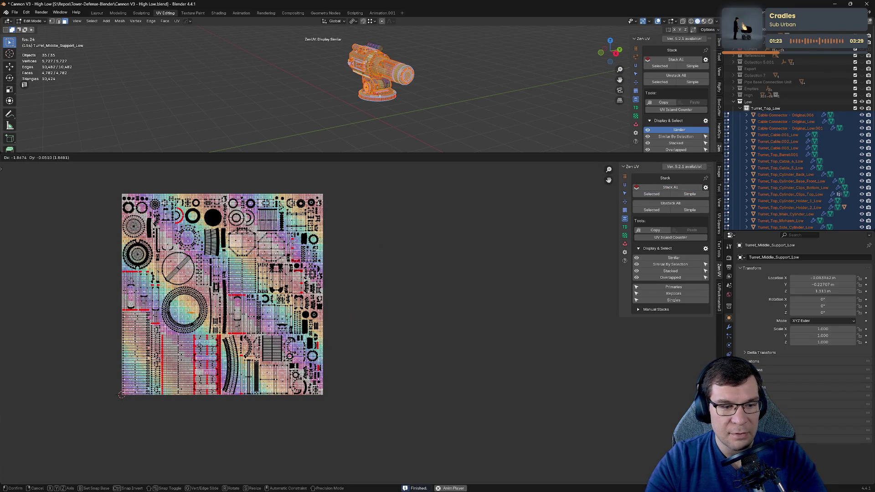
pyautogui.click(193, 343)
# Step: Inspect the packed layout around tiles D11 and C10 and the texture's top edge
pyautogui.scroll(6, 136, 274)
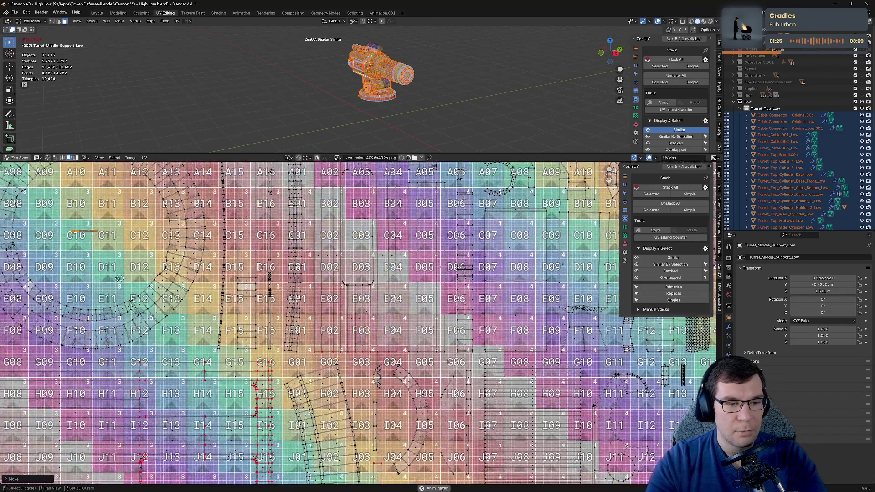
pyautogui.moveTo(118, 278); pyautogui.dragTo(338, 246, button='middle')
pyautogui.scroll(2, 326, 240)
pyautogui.scroll(2, 326, 239)
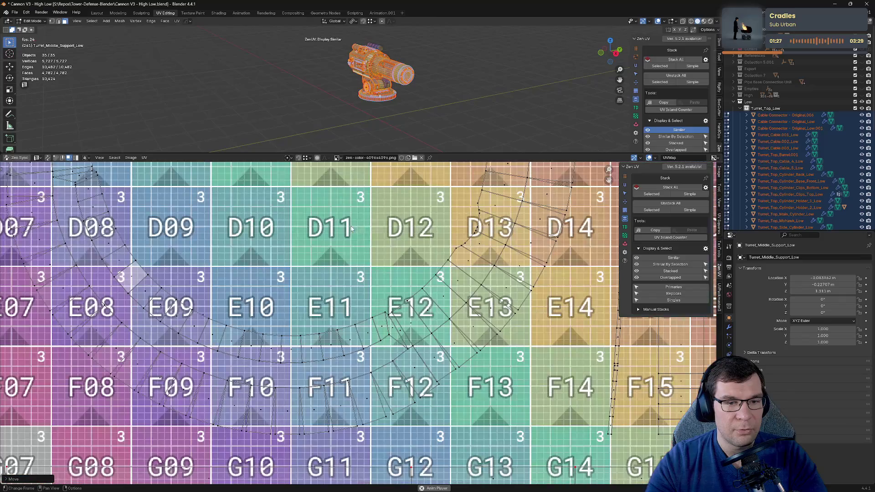
pyautogui.moveTo(336, 187); pyautogui.dragTo(389, 305, button='middle')
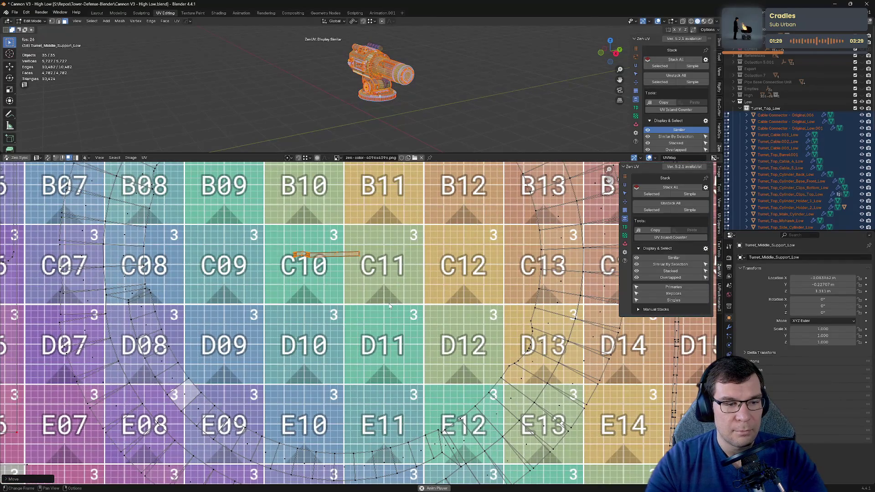
pyautogui.scroll(-4, 361, 323)
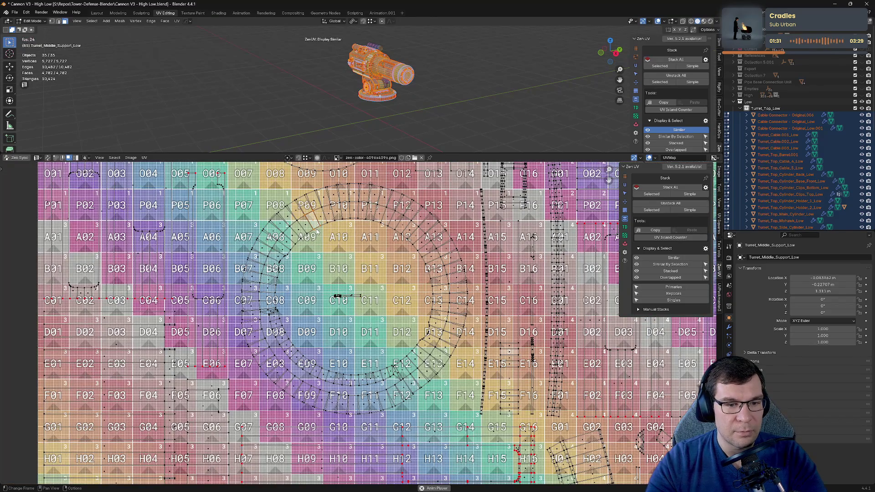
pyautogui.scroll(-3, 343, 266)
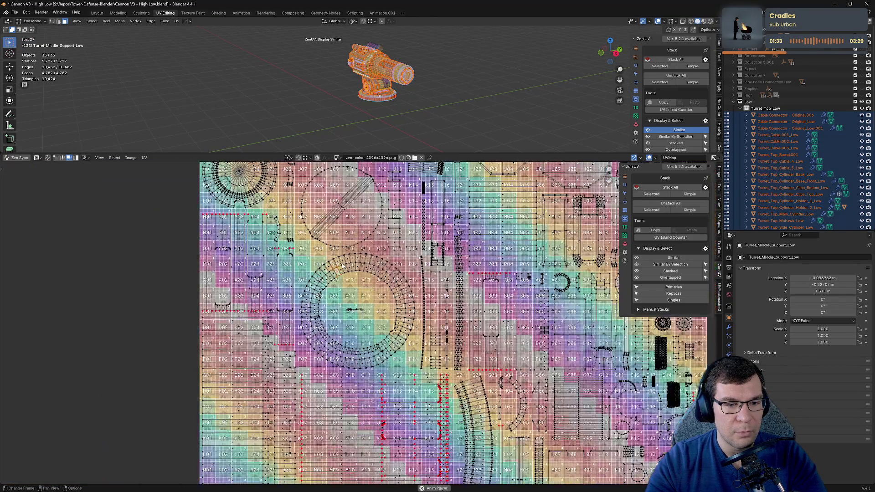
pyautogui.scroll(-1, 343, 266)
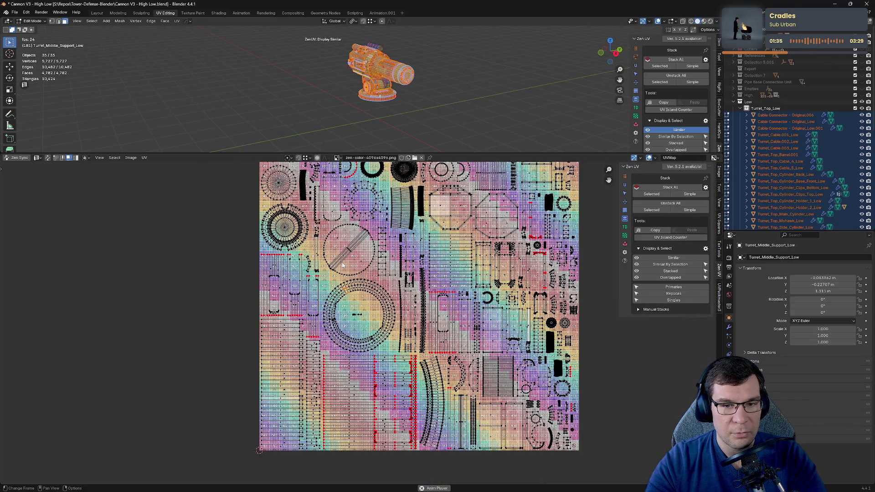
pyautogui.moveTo(354, 251); pyautogui.dragTo(364, 277, button='middle')
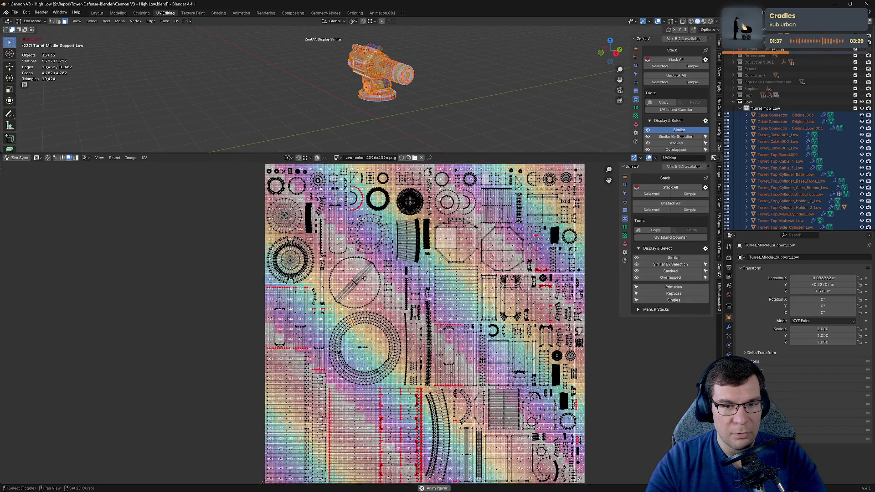
pyautogui.scroll(3, 427, 205)
pyautogui.scroll(-4, 394, 260)
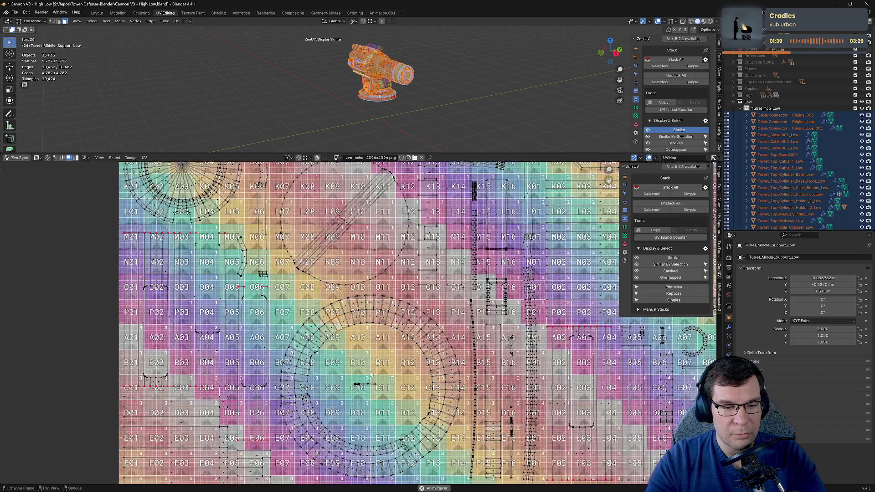
pyautogui.scroll(8, 387, 296)
pyautogui.scroll(-10, 381, 328)
pyautogui.scroll(-3, 382, 328)
pyautogui.moveTo(518, 271); pyautogui.dragTo(469, 256, button='middle')
pyautogui.scroll(6, 473, 273)
# Step: Save the blend file, review the layout and deselect the mesh
pyautogui.hotkey('ctrl', 's')
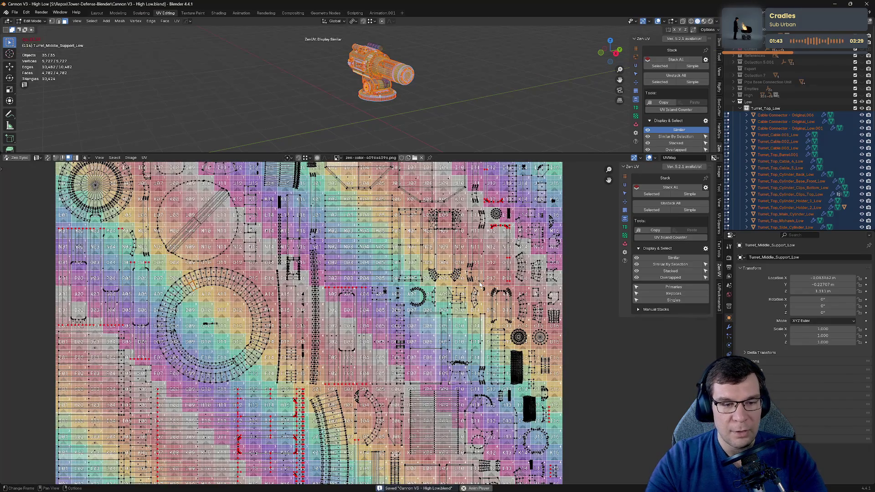
pyautogui.scroll(-5, 278, 308)
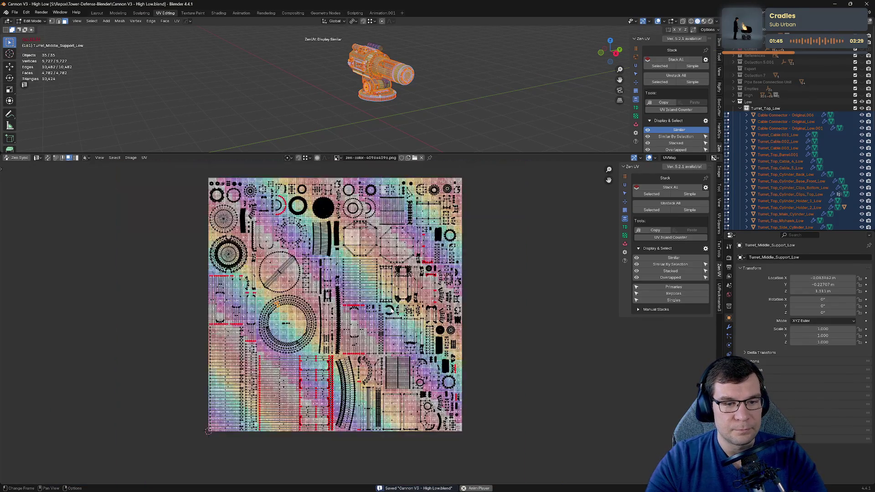
pyautogui.scroll(-1, 386, 304)
pyautogui.scroll(6, 359, 379)
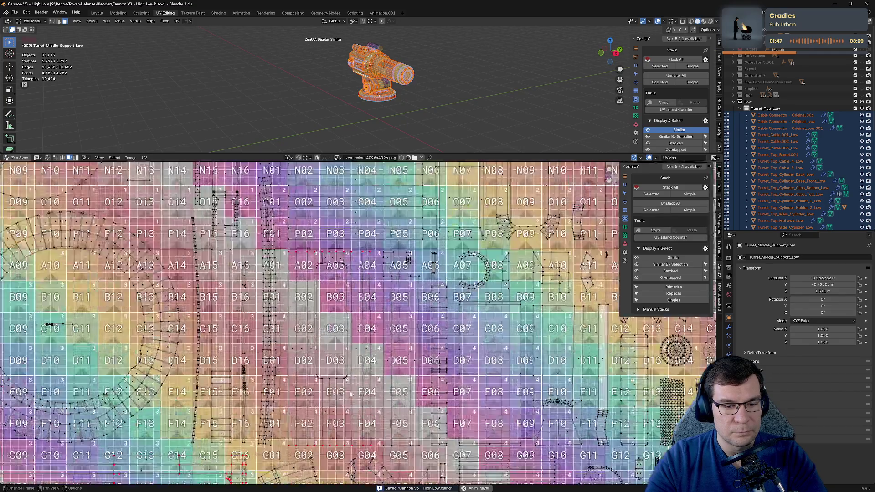
pyautogui.scroll(-3, 343, 276)
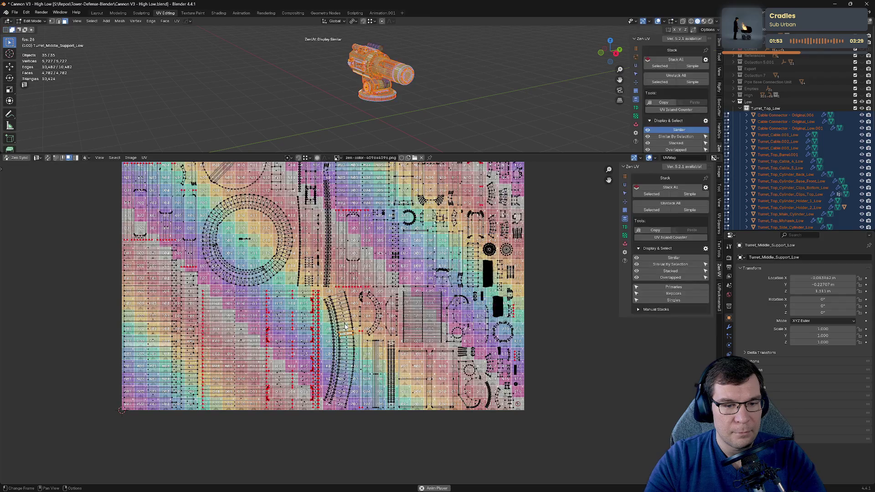
pyautogui.scroll(-1, 346, 331)
pyautogui.scroll(-2, 346, 328)
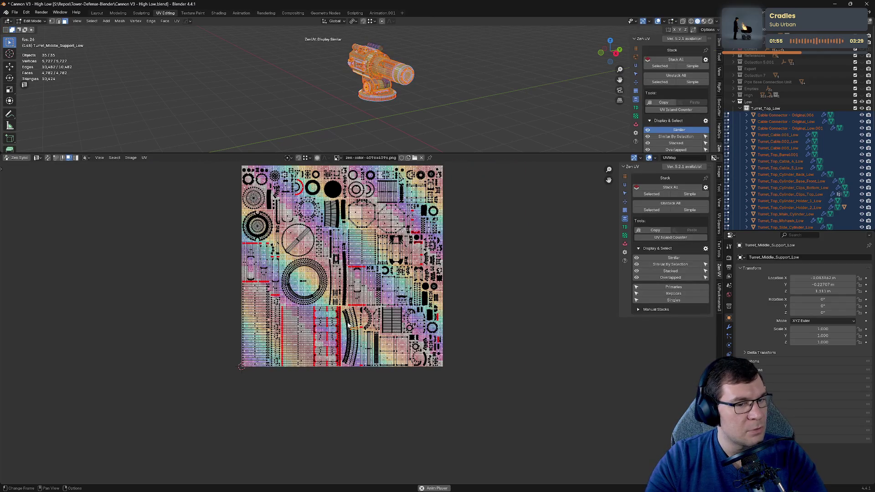
pyautogui.scroll(3, 344, 327)
pyautogui.scroll(-1, 342, 328)
pyautogui.scroll(-1, 339, 329)
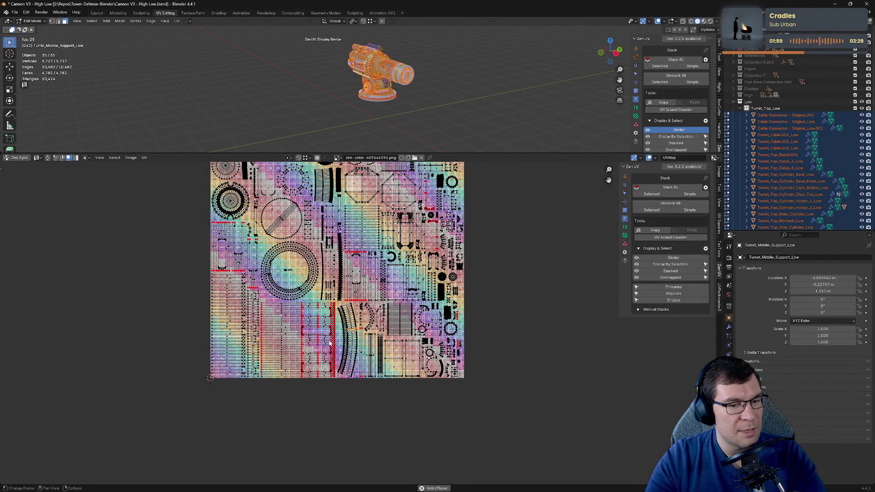
pyautogui.click(418, 118)
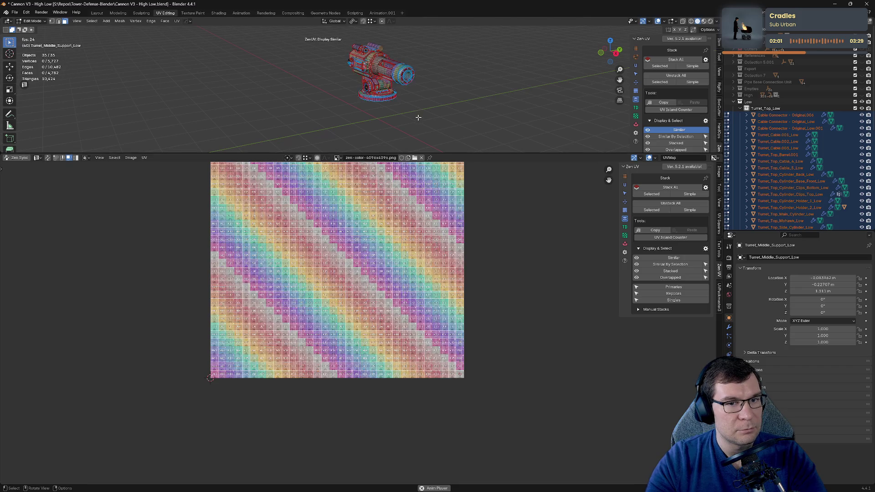
# Step: Link UV and mesh selection, nudge a single face and recentre the UV image
pyautogui.press('a')
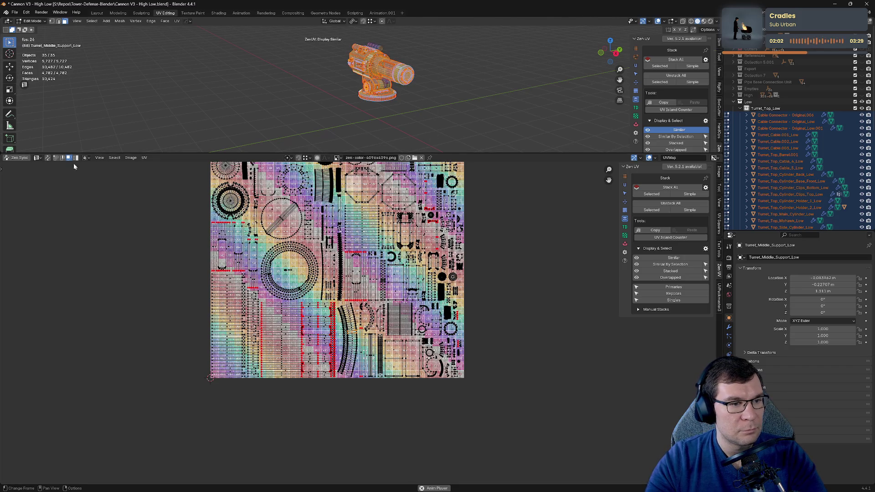
pyautogui.click(42, 160)
pyautogui.click(400, 125)
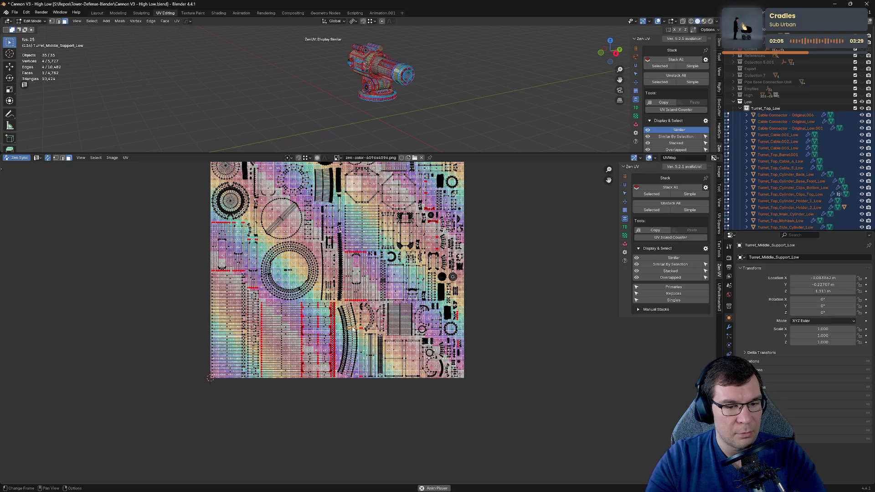
pyautogui.press('g')
pyautogui.click(428, 108)
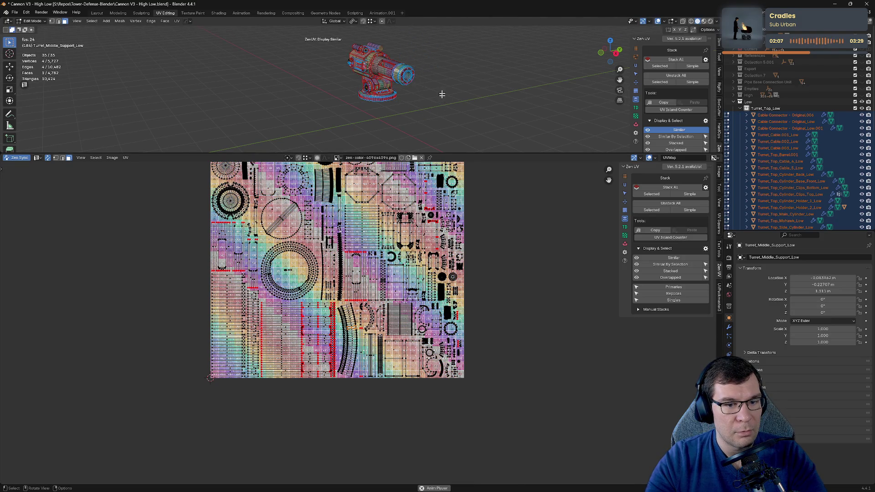
pyautogui.scroll(7, 364, 301)
pyautogui.scroll(-7, 348, 350)
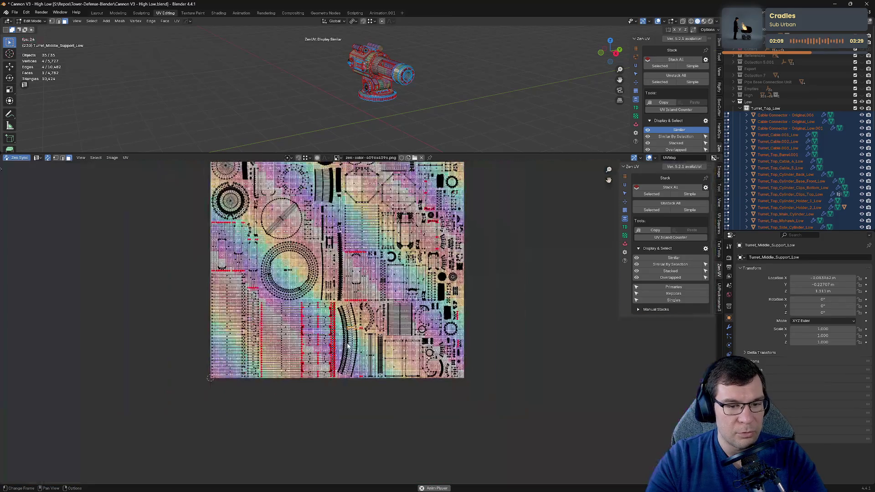
pyautogui.moveTo(349, 351); pyautogui.dragTo(385, 272, button='middle')
pyautogui.press('space')
pyautogui.scroll(-3, 385, 272)
pyautogui.scroll(-1, 386, 272)
# Step: Move all UV islands left of the texture square and deselect everything
pyautogui.press('a')
pyautogui.press('g')
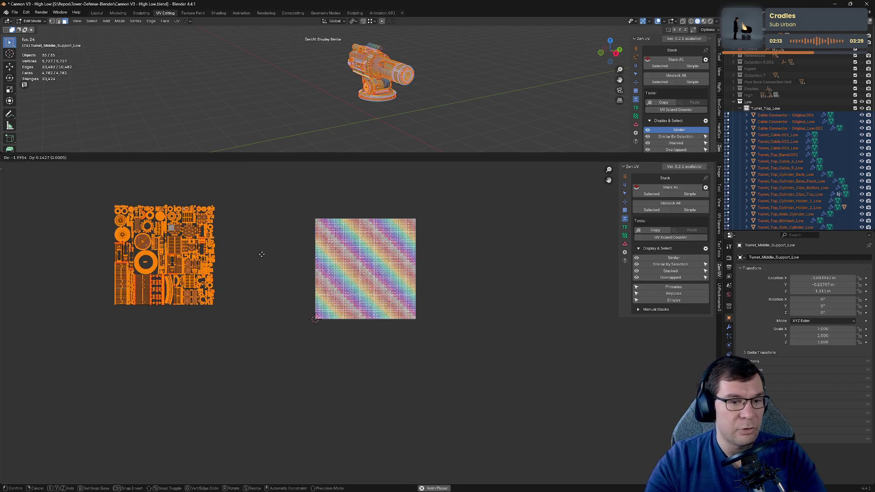
pyautogui.click(267, 260)
pyautogui.hotkey('alt', 'a')
# Step: Isolate Turret_Top_Barrel.001 in local view and enter Edit Mode on it
pyautogui.press('Tab')
pyautogui.click(394, 72)
pyautogui.press('KP_Divide')
pyautogui.press('Tab')
pyautogui.scroll(3, 160, 286)
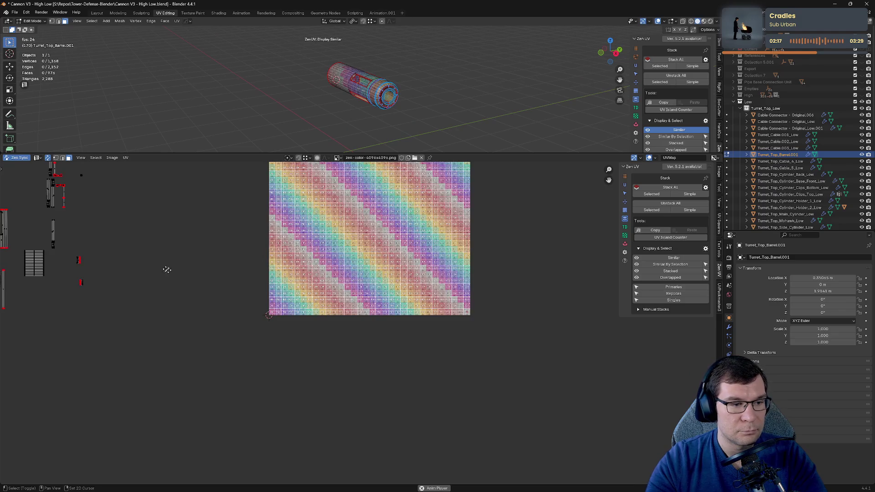
# Step: Select the curved barrel UV island and move it down-right, apart from the straight islands
pyautogui.moveTo(154, 264); pyautogui.dragTo(442, 315, button='middle')
pyautogui.scroll(6, 442, 314)
pyautogui.scroll(4, 399, 368)
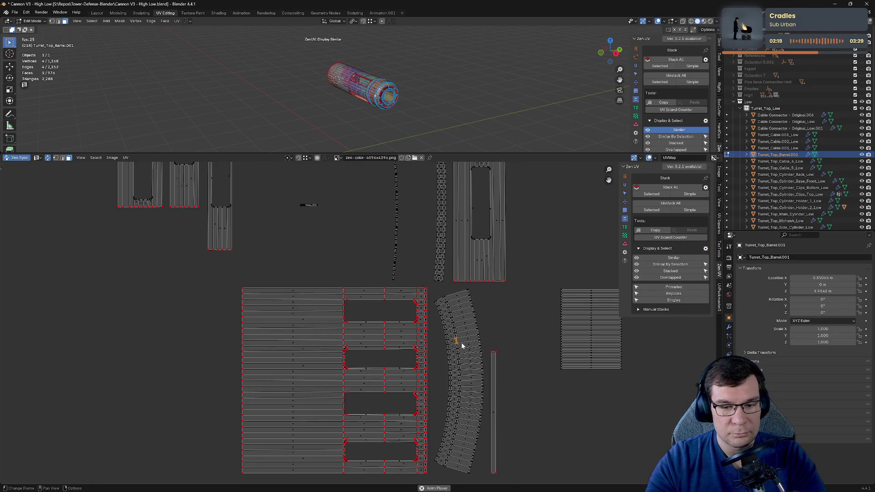
pyautogui.moveTo(503, 369); pyautogui.dragTo(463, 288, button='middle')
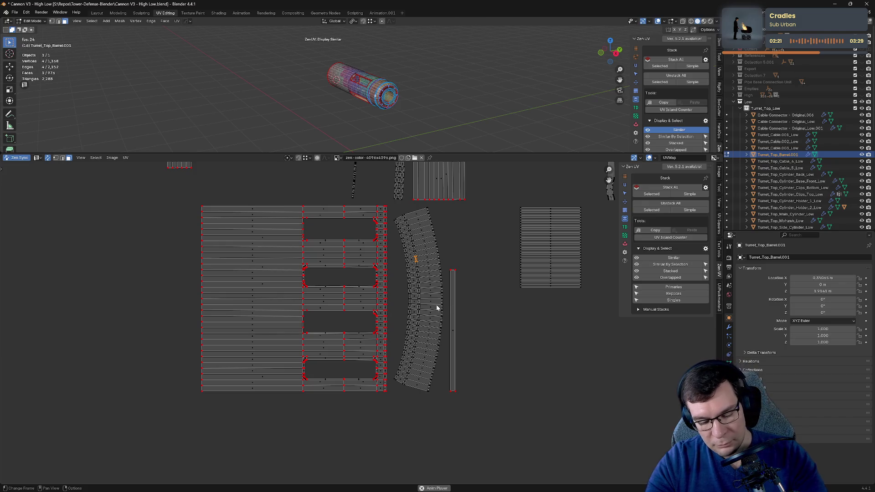
pyautogui.press('l')
pyautogui.press('g')
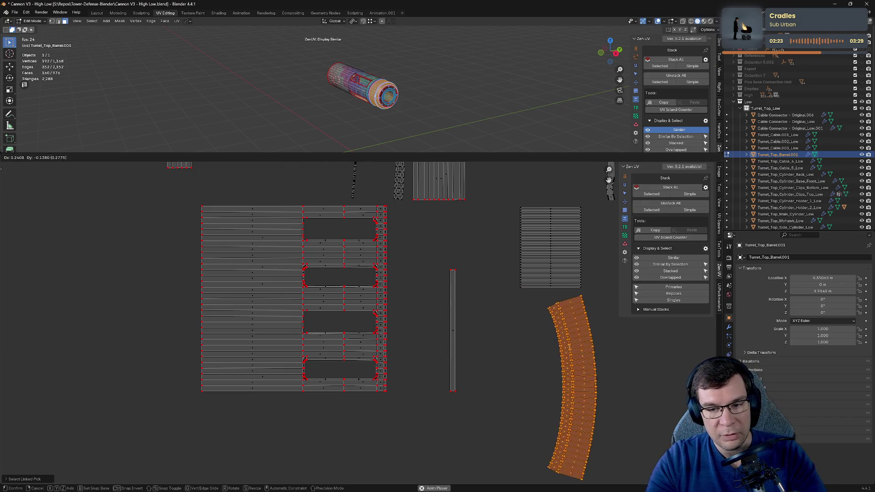
pyautogui.click(626, 392)
pyautogui.moveTo(626, 393); pyautogui.dragTo(381, 267, button='middle')
# Step: Bring up Zen UV's Transform panel in the sidebar
pyautogui.scroll(3, 454, 254)
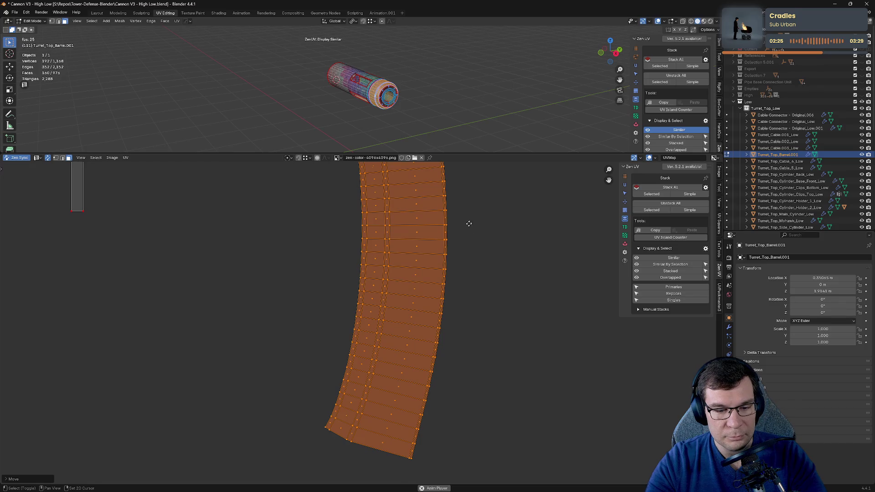
pyautogui.scroll(-1, 471, 218)
pyautogui.click(624, 227)
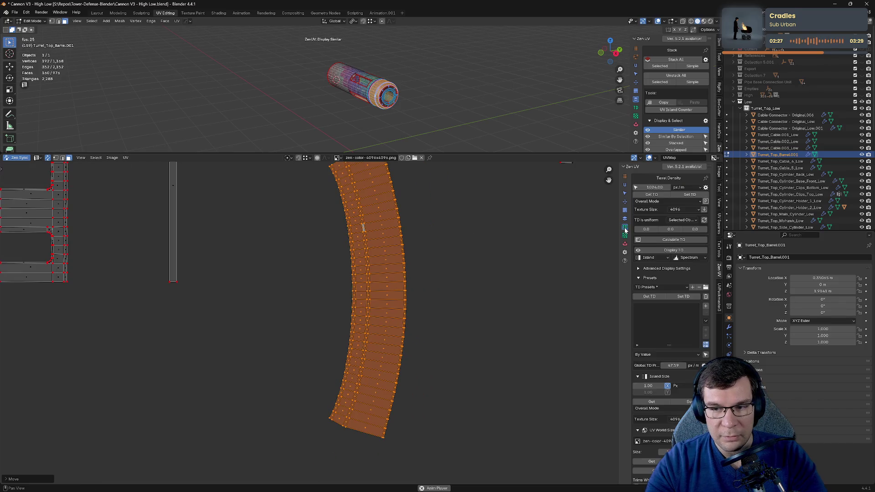
pyautogui.click(624, 220)
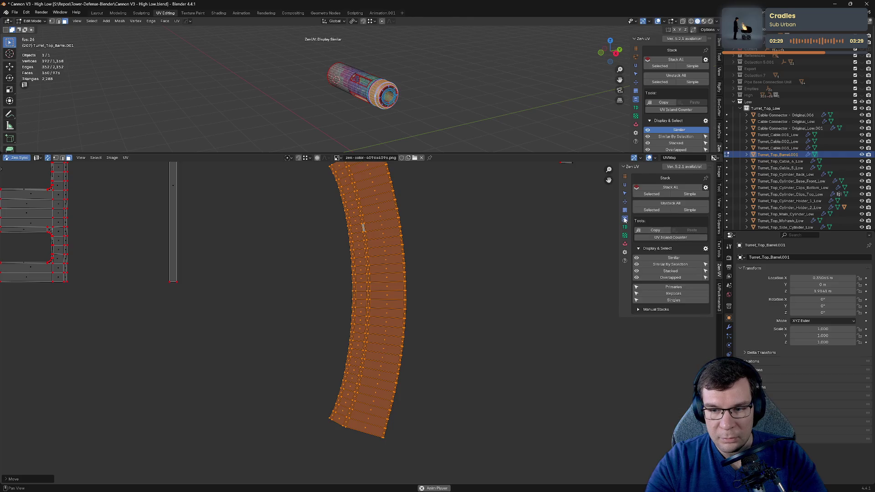
pyautogui.click(623, 212)
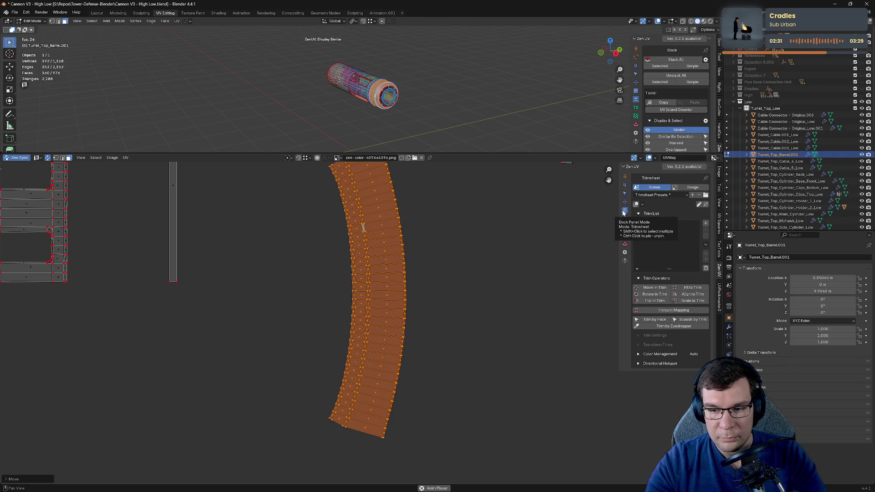
pyautogui.click(626, 201)
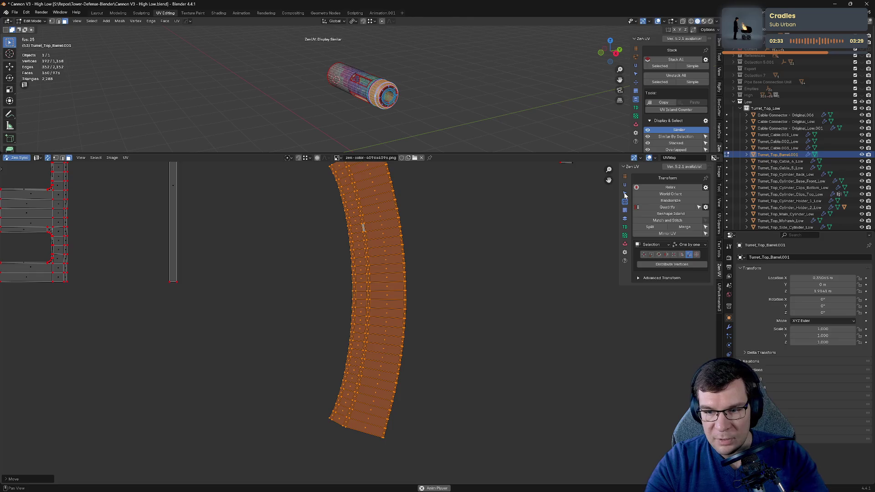
# Step: Quadrify the curved strip island into a straight rectangular grid
pyautogui.click(671, 207)
pyautogui.scroll(-3, 472, 253)
pyautogui.moveTo(472, 252)
pyautogui.mouseDown(button='middle')
pyautogui.moveTo(504, 304)
pyautogui.moveTo(357, 270)
pyautogui.moveTo(412, 258)
pyautogui.mouseUp(button='middle')
pyautogui.scroll(-2, 504, 305)
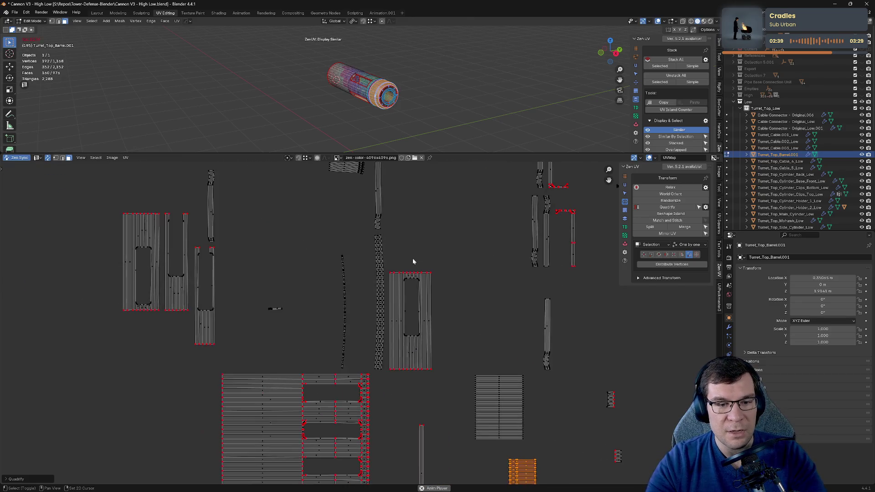
pyautogui.scroll(5, 392, 325)
# Step: Select the middle strip island with L and quadrify it into a grid
pyautogui.click(409, 292)
pyautogui.press('a')
pyautogui.hotkey('ctrl', 'z')
pyautogui.click(319, 263)
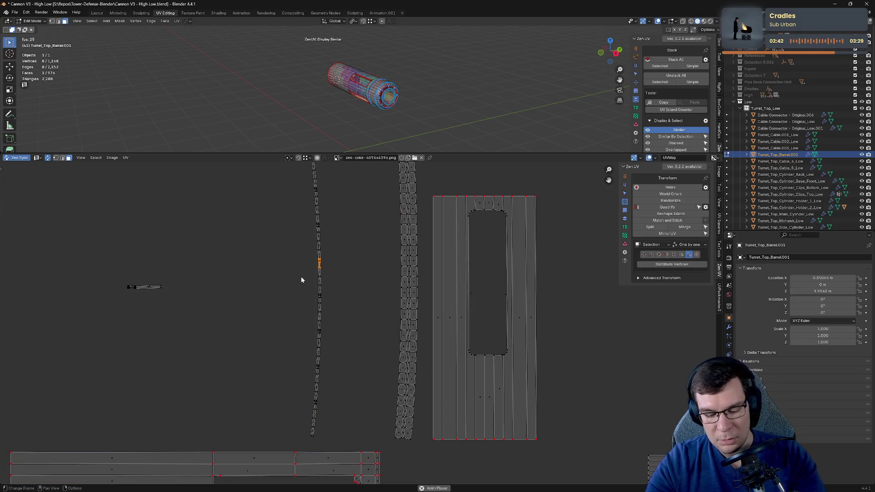
pyautogui.press('l')
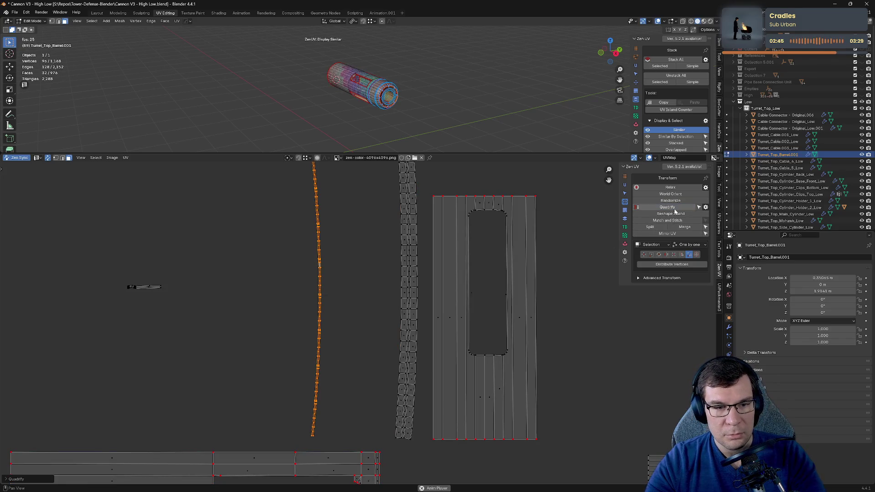
pyautogui.click(408, 260)
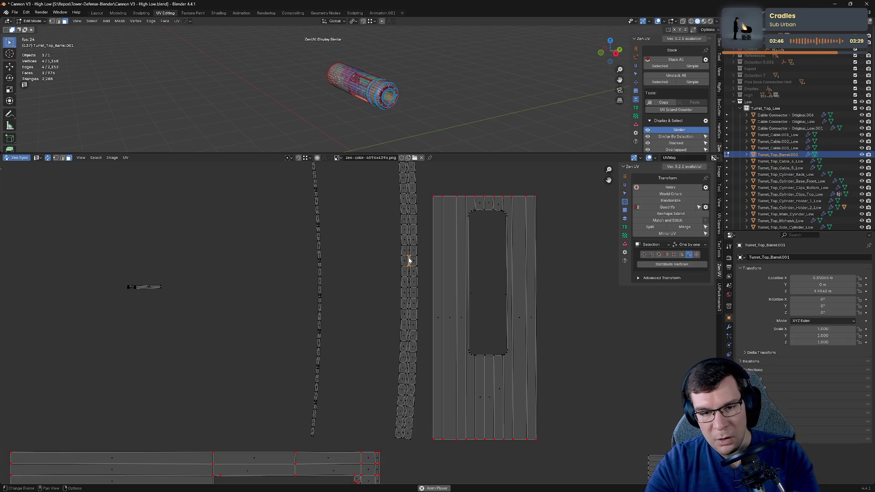
pyautogui.press('l')
pyautogui.click(667, 207)
# Step: Select the whole barrel island and quadrify it into an even grid
pyautogui.scroll(-2, 463, 244)
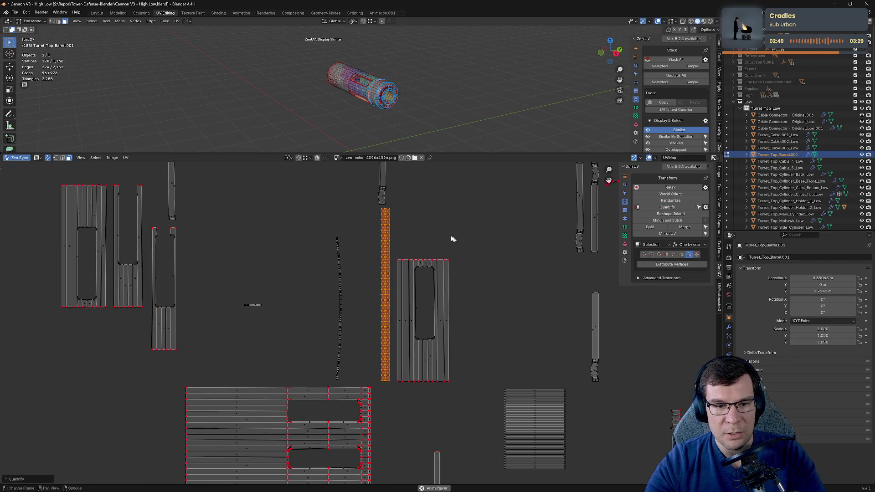
pyautogui.scroll(-1, 437, 312)
pyautogui.moveTo(323, 340); pyautogui.dragTo(324, 383, button='middle')
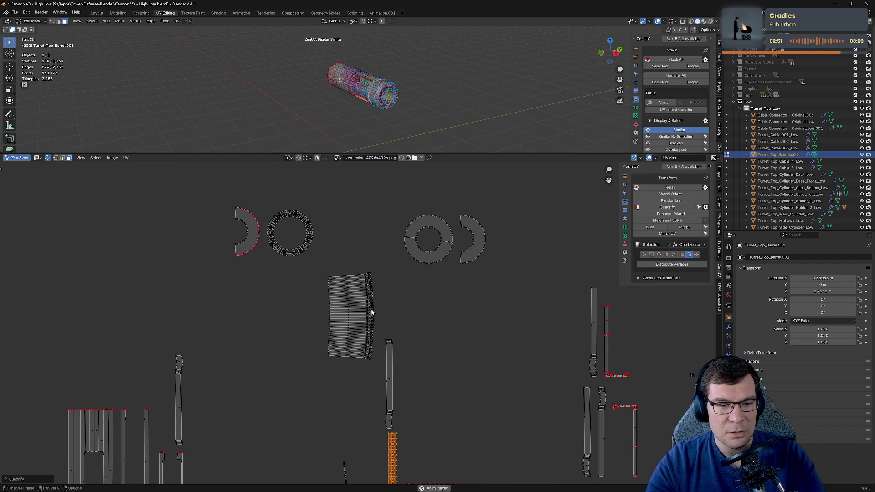
pyautogui.hotkey('ctrl', 'z')
pyautogui.hotkey('ctrl', 'z')
pyautogui.scroll(5, 350, 319)
pyautogui.press('l')
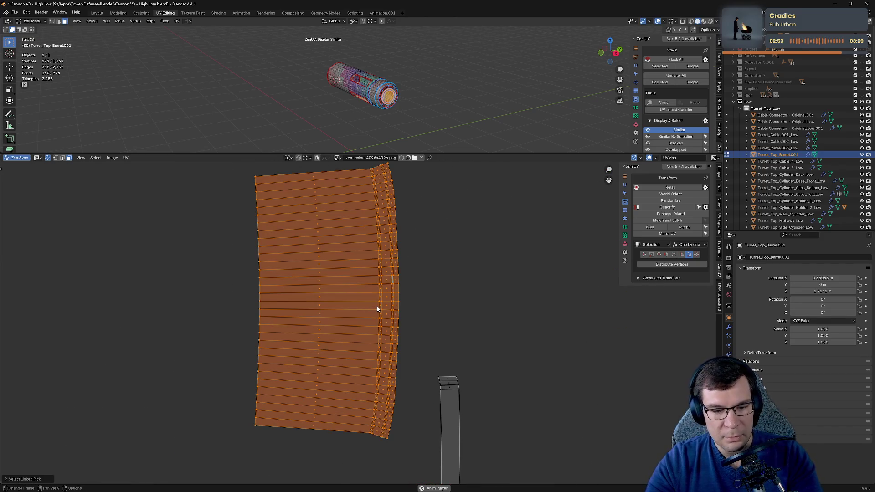
pyautogui.click(678, 208)
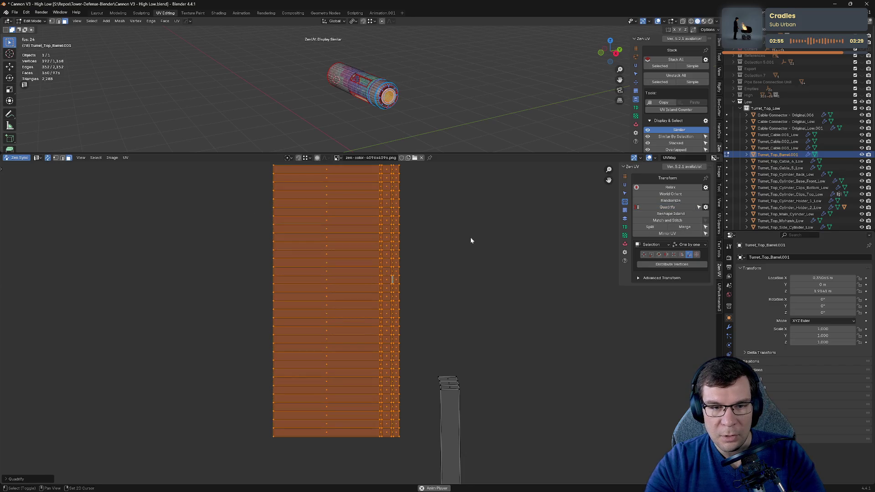
# Step: Inspect the ring islands by selecting their upper and lower halves
pyautogui.moveTo(471, 241); pyautogui.dragTo(496, 332, button='middle')
pyautogui.scroll(-3, 424, 262)
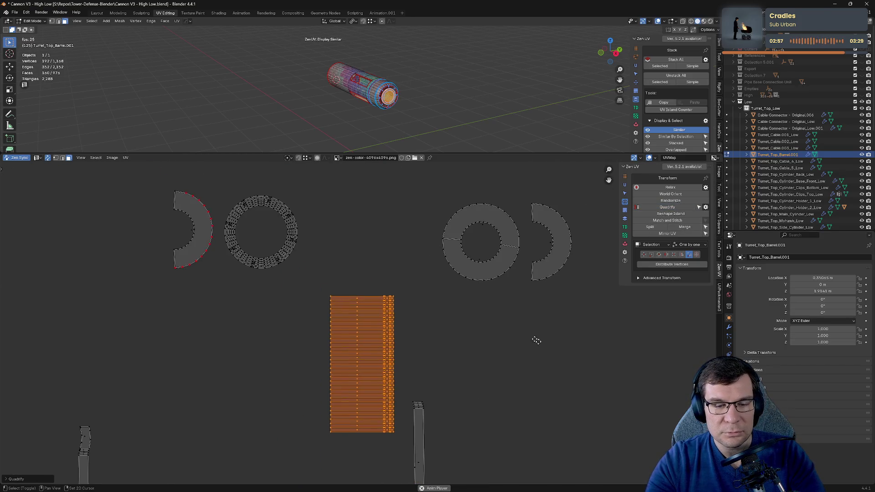
pyautogui.moveTo(551, 348); pyautogui.dragTo(394, 354, button='middle')
pyautogui.scroll(7, 365, 314)
pyautogui.scroll(3, 365, 314)
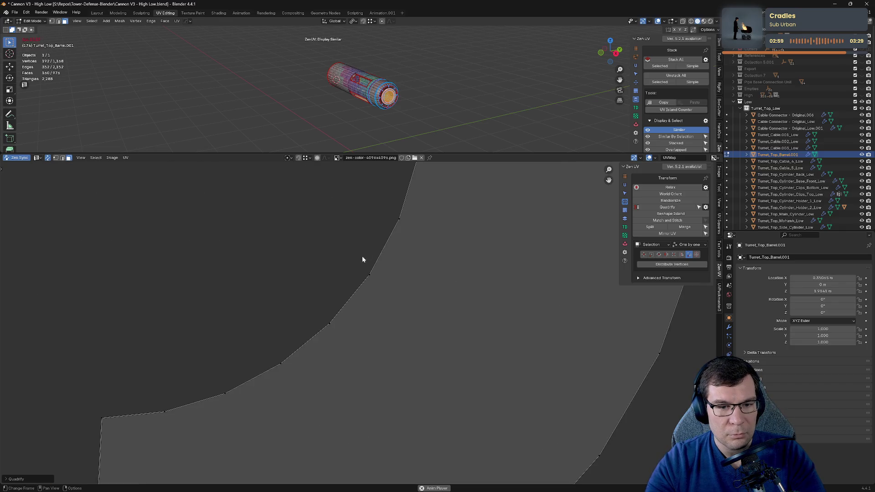
pyautogui.scroll(3, 362, 259)
pyautogui.click(417, 235)
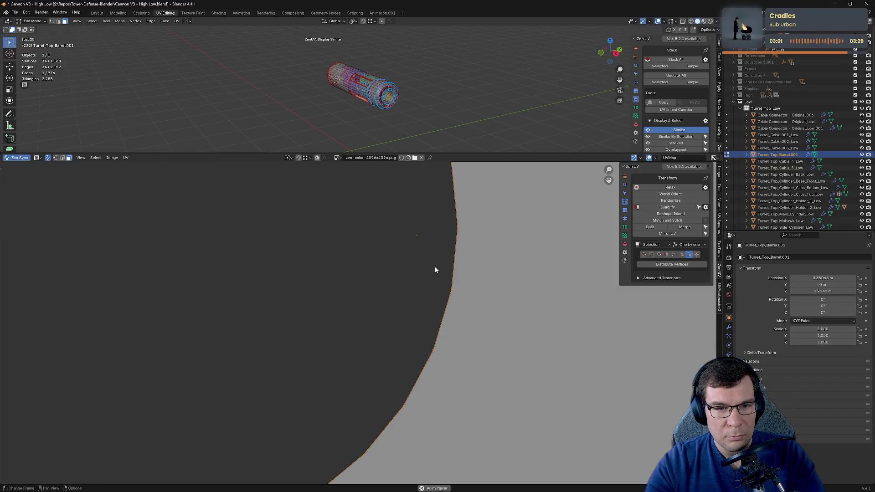
pyautogui.scroll(-10, 435, 267)
pyautogui.click(291, 317)
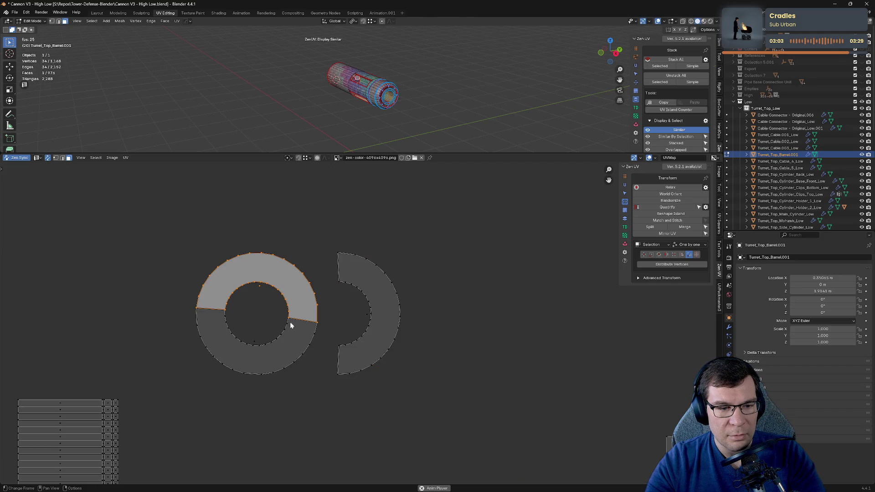
pyautogui.click(286, 335)
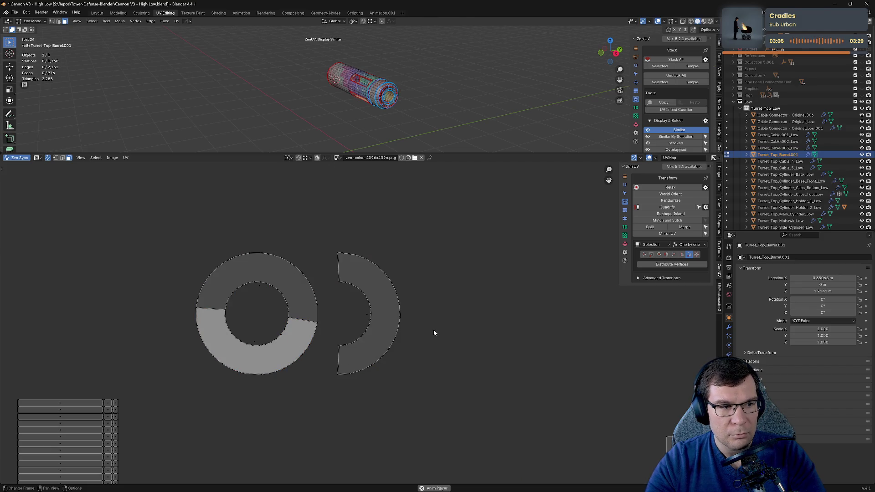
# Step: Review the strip and grid islands against the checker, then exit Edit Mode and local view
pyautogui.moveTo(495, 382); pyautogui.dragTo(294, 254, button='middle')
pyautogui.click(472, 349)
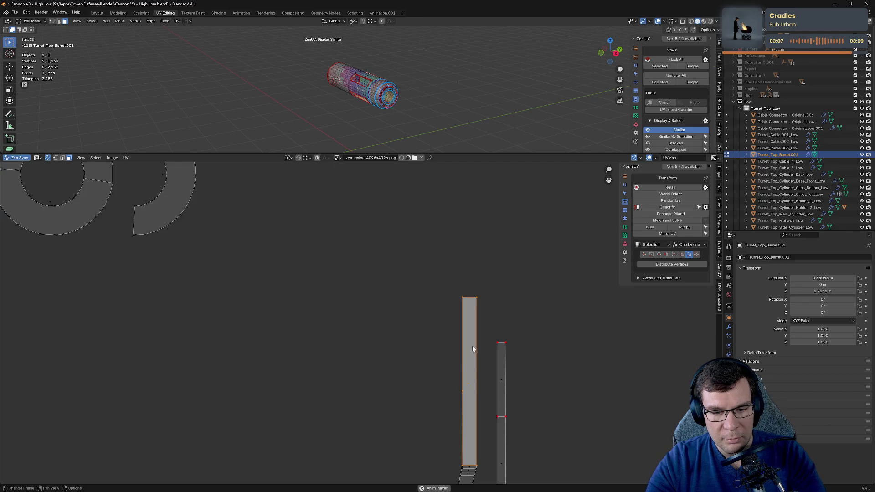
pyautogui.scroll(-3, 414, 331)
pyautogui.moveTo(494, 401); pyautogui.dragTo(398, 236, button='middle')
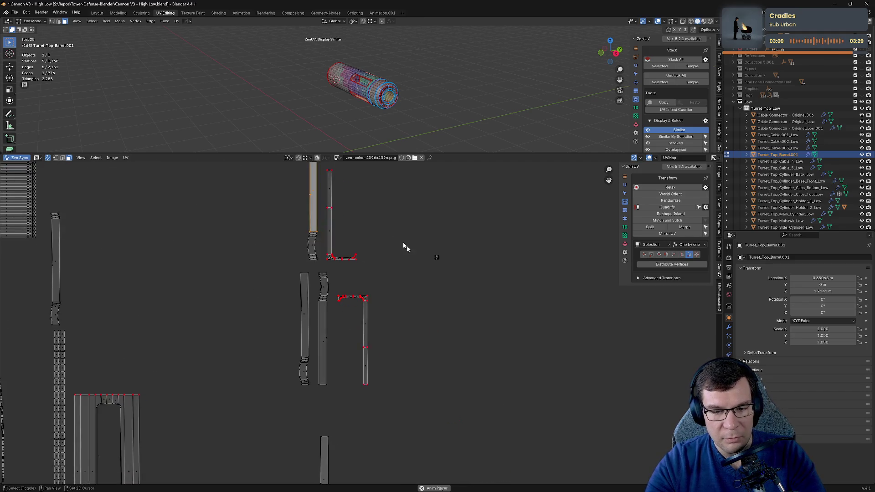
pyautogui.scroll(3, 477, 291)
pyautogui.scroll(-3, 325, 383)
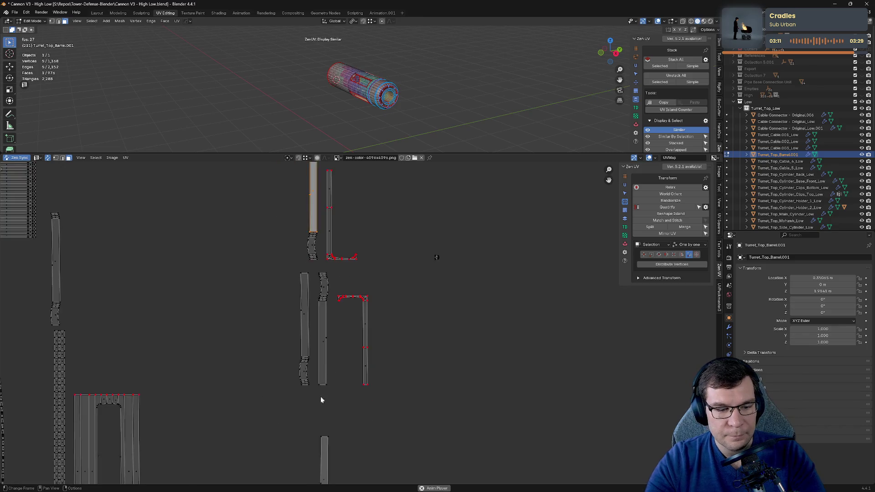
pyautogui.moveTo(321, 393); pyautogui.dragTo(355, 319, button='middle')
pyautogui.scroll(2, 361, 300)
pyautogui.moveTo(376, 414); pyautogui.dragTo(391, 254, button='middle')
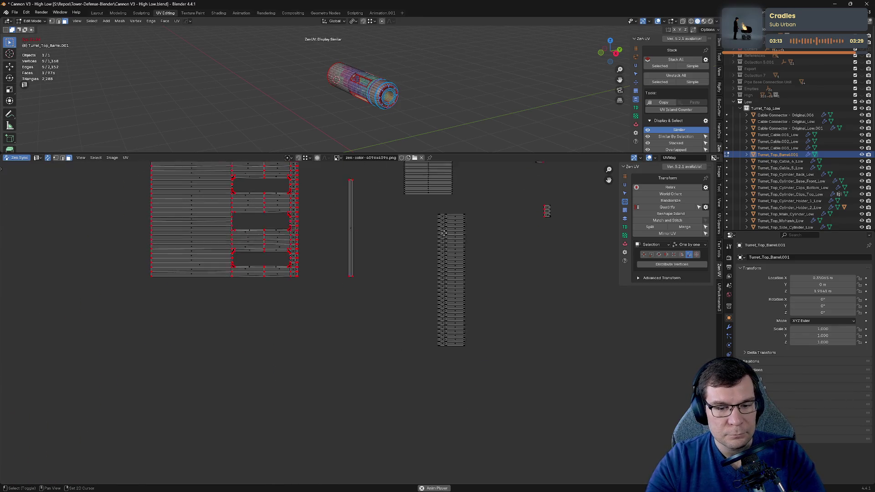
pyautogui.scroll(-5, 377, 247)
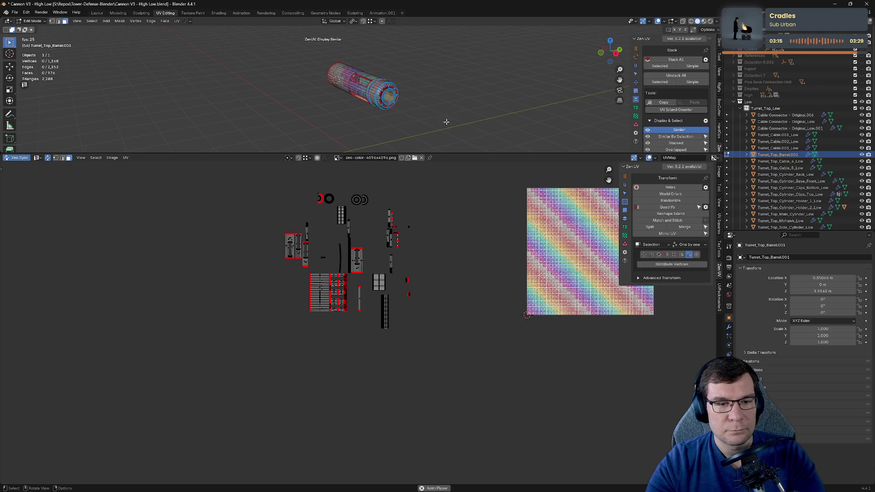
pyautogui.press('Tab')
pyautogui.press('KP_Divide')
# Step: Select all cannon objects and all their UVs in Edit Mode
pyautogui.press('a')
pyautogui.press('Tab')
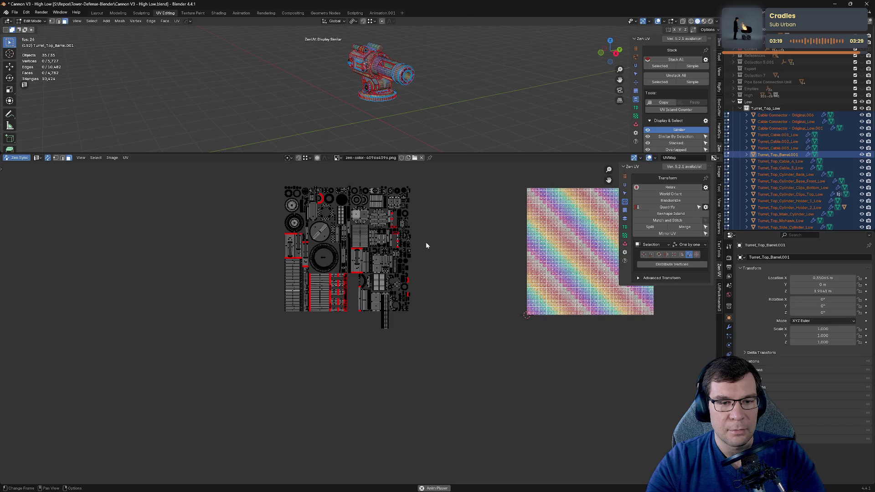
pyautogui.press('a')
pyautogui.moveTo(463, 227); pyautogui.dragTo(392, 288, button='middle')
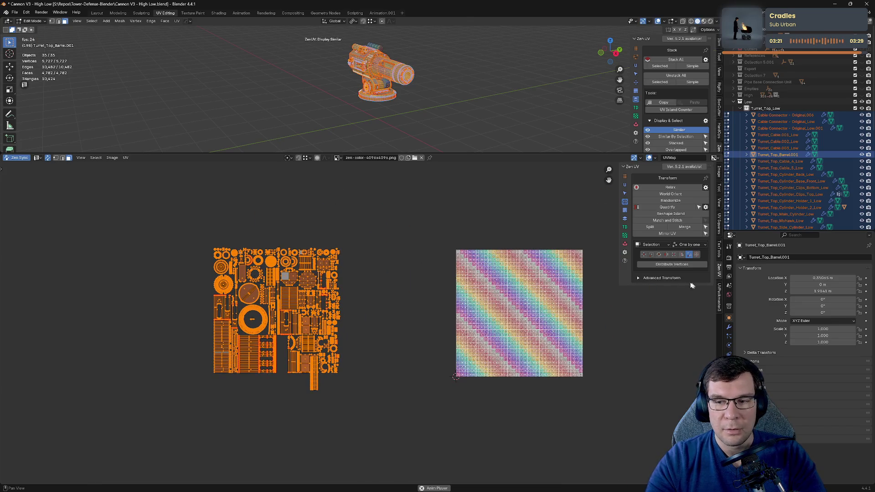
# Step: Select the duplicate stack-part islands with Zen UV Stack, with UV sync selection off
pyautogui.click(625, 235)
pyautogui.click(626, 227)
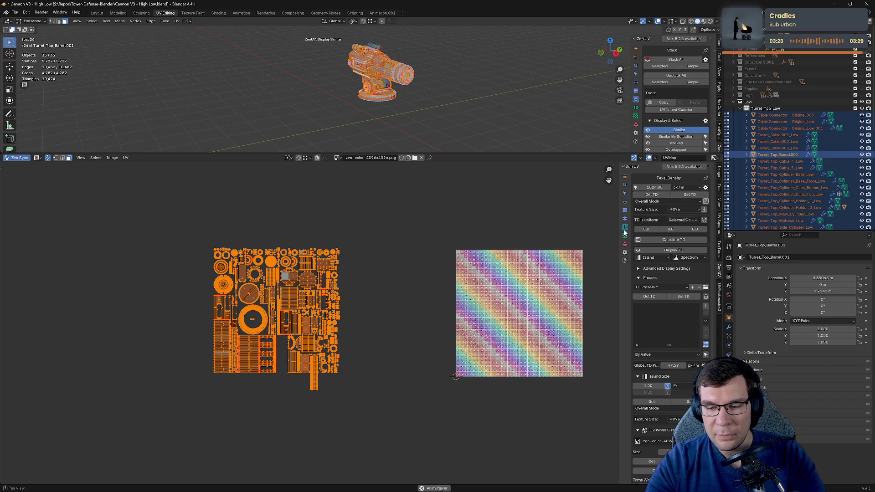
pyautogui.scroll(-3, 625, 227)
pyautogui.click(625, 172)
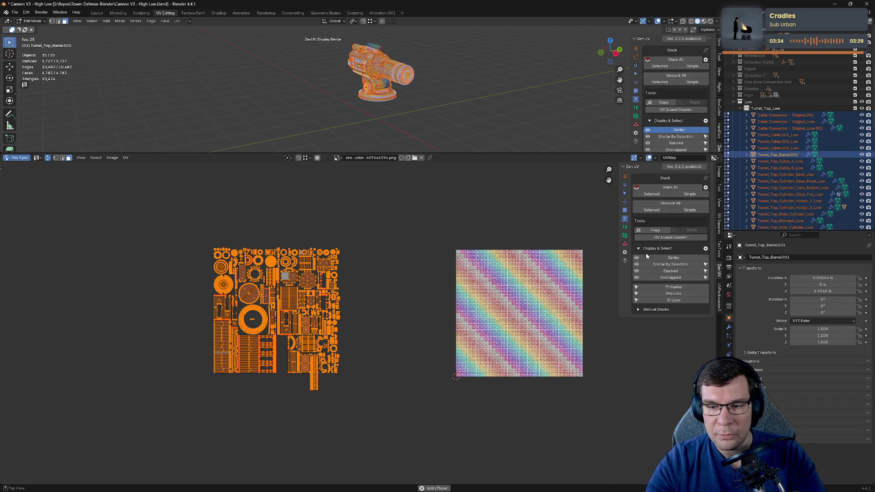
pyautogui.click(673, 293)
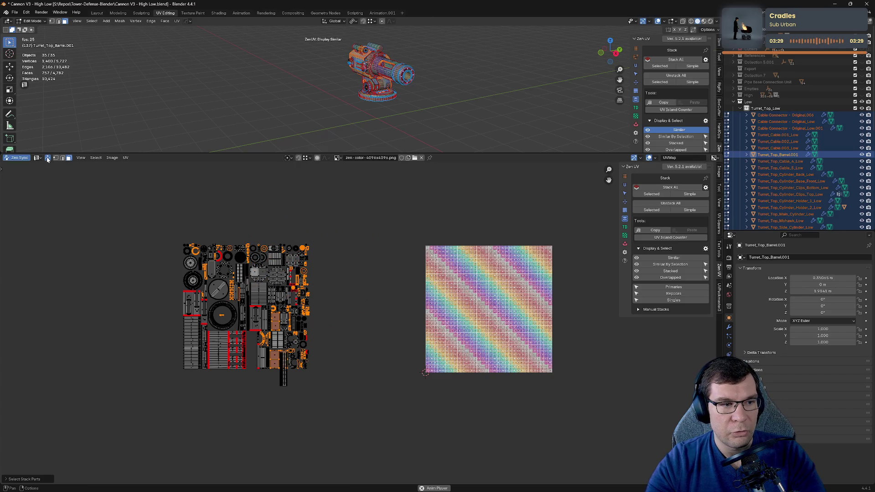
pyautogui.click(47, 158)
pyautogui.scroll(-3, 356, 283)
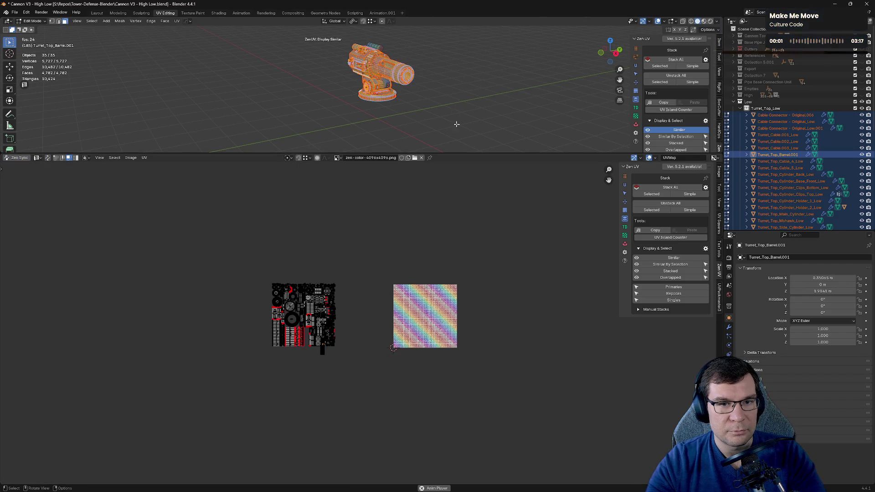
pyautogui.click(674, 293)
# Step: Move the replica islands beside the square, hide them, and select the remaining islands for packing
pyautogui.press('g')
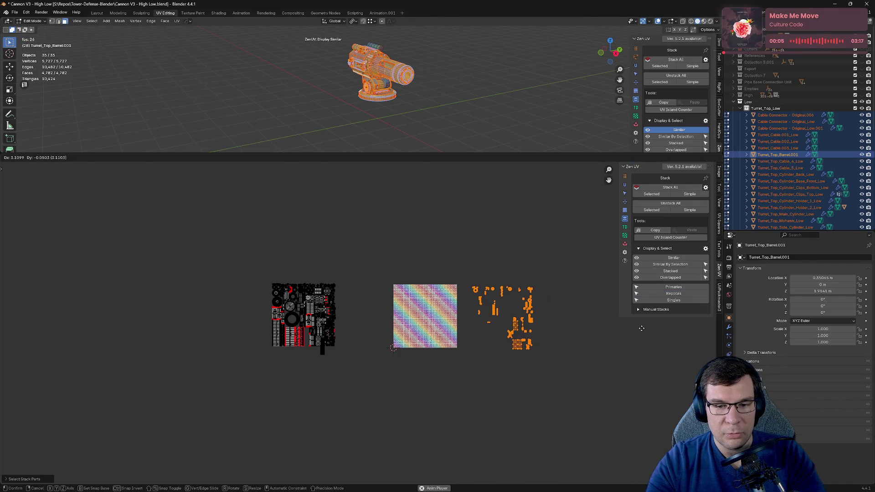
pyautogui.click(647, 336)
pyautogui.press('h')
pyautogui.moveTo(220, 242); pyautogui.dragTo(346, 393)
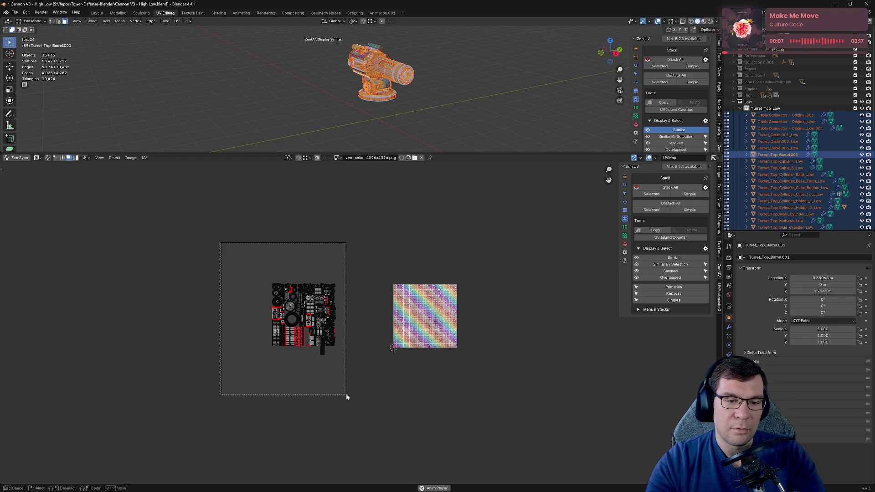
pyautogui.click(625, 244)
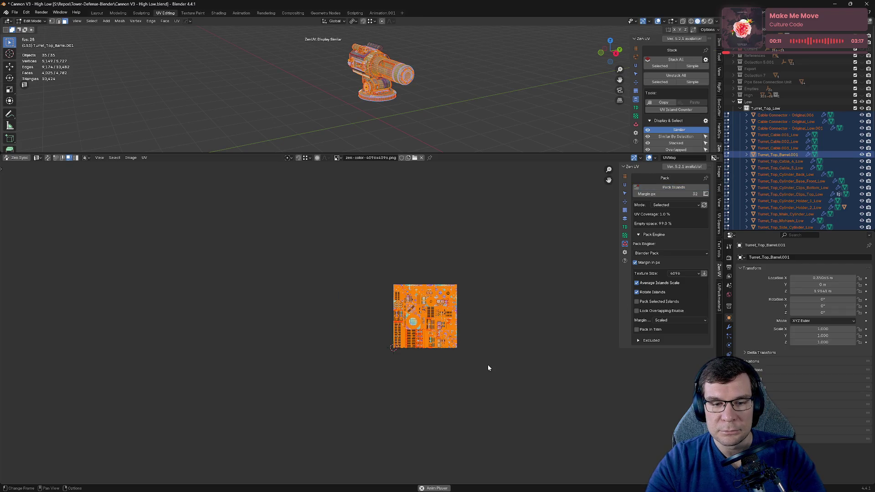
# Step: Reveal the hidden replicas and stack them onto their packed originals with Zen UV Stack
pyautogui.scroll(4, 362, 318)
pyautogui.moveTo(563, 303); pyautogui.dragTo(323, 324, button='middle')
pyautogui.hotkey('alt', 'h')
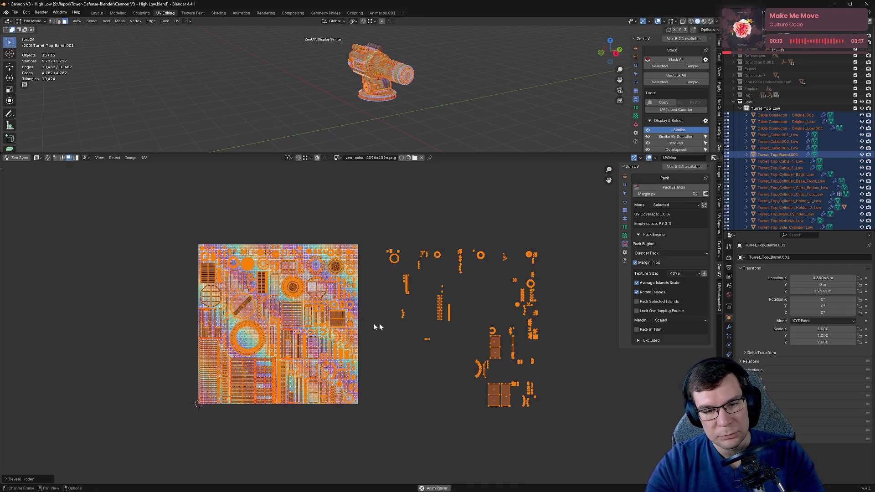
pyautogui.hotkey('alt', 'a')
pyautogui.moveTo(116, 215); pyautogui.dragTo(372, 438)
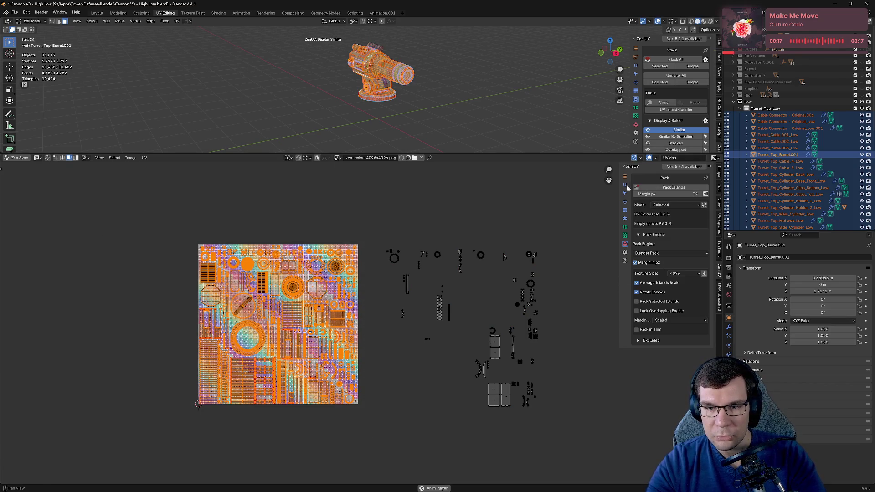
pyautogui.click(624, 218)
pyautogui.click(670, 187)
# Step: Move the stacked islands onto the texture square and save the blend file
pyautogui.moveTo(406, 328); pyautogui.dragTo(457, 371)
pyautogui.press('g')
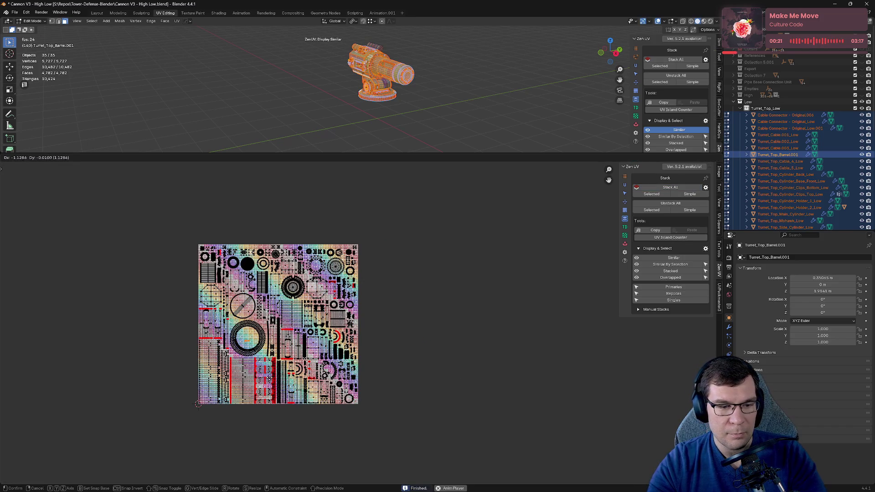
pyautogui.click(272, 377)
pyautogui.hotkey('ctrl', 's')
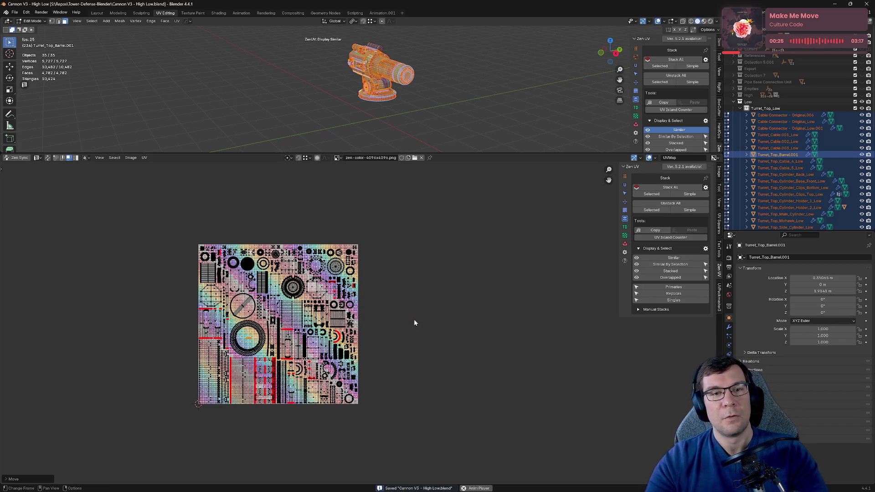
pyautogui.moveTo(444, 154); pyautogui.dragTo(444, 393)
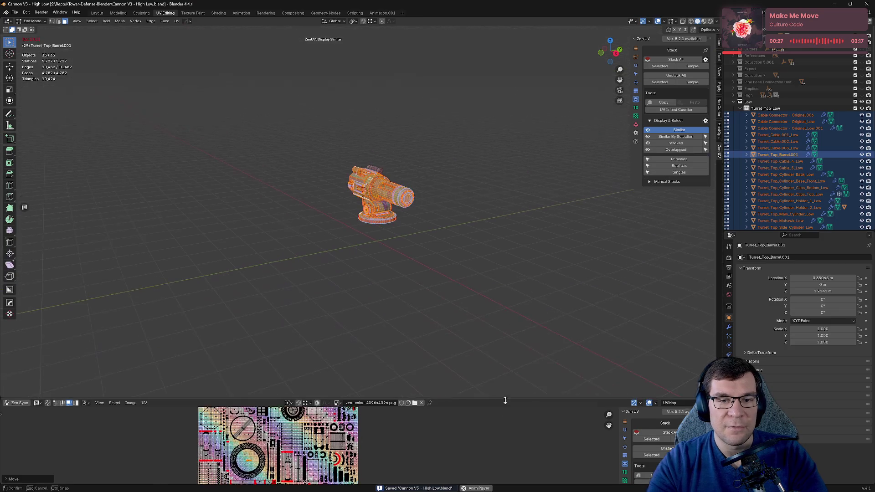
# Step: Return to Object Mode and unhide the Turret_Bottom_Low collection
pyautogui.press('Tab')
pyautogui.scroll(4, 451, 287)
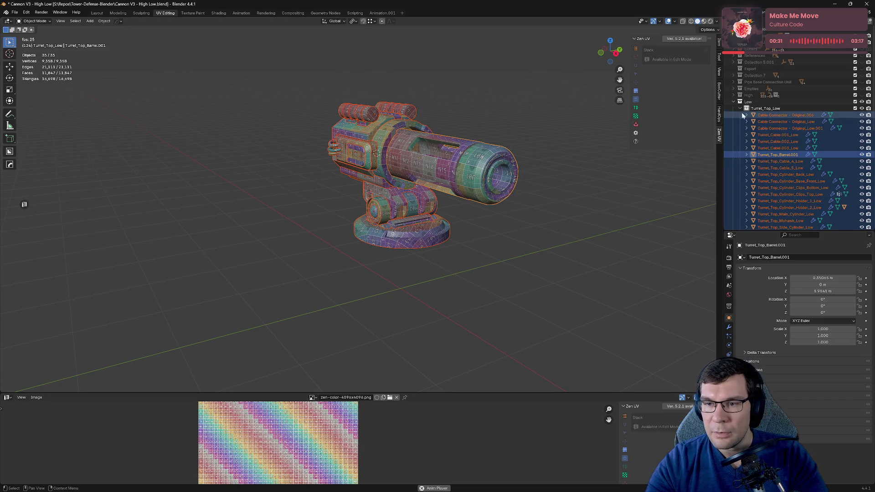
pyautogui.scroll(-3, 769, 180)
pyautogui.scroll(-3, 775, 181)
pyautogui.scroll(-1, 787, 184)
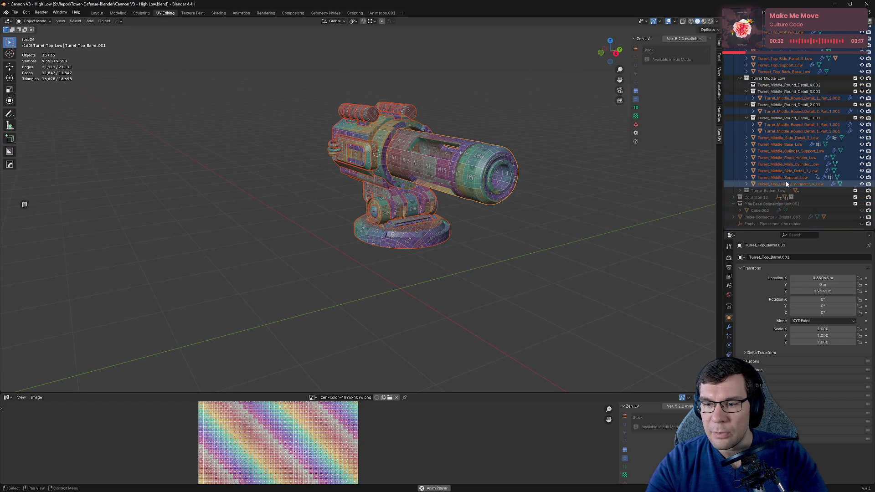
pyautogui.click(862, 191)
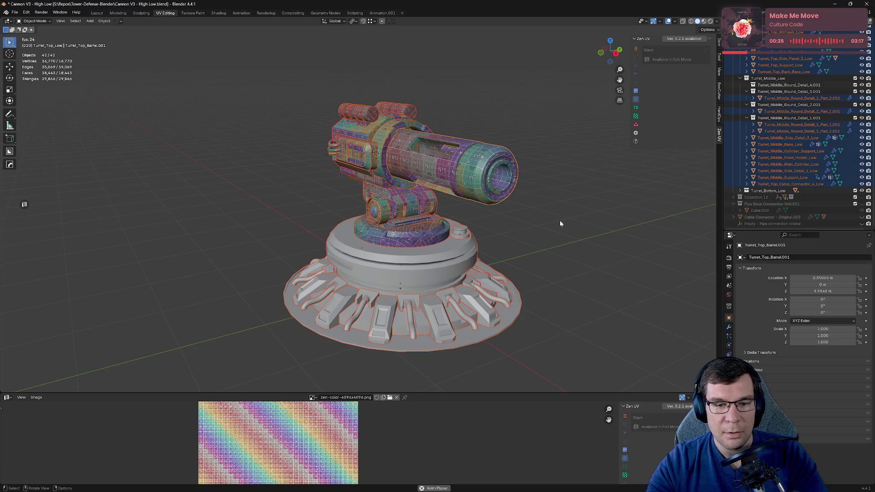
# Step: Export the low-poly cannon to Cannon Tower_low.fbx and save the blend file
pyautogui.click(15, 13)
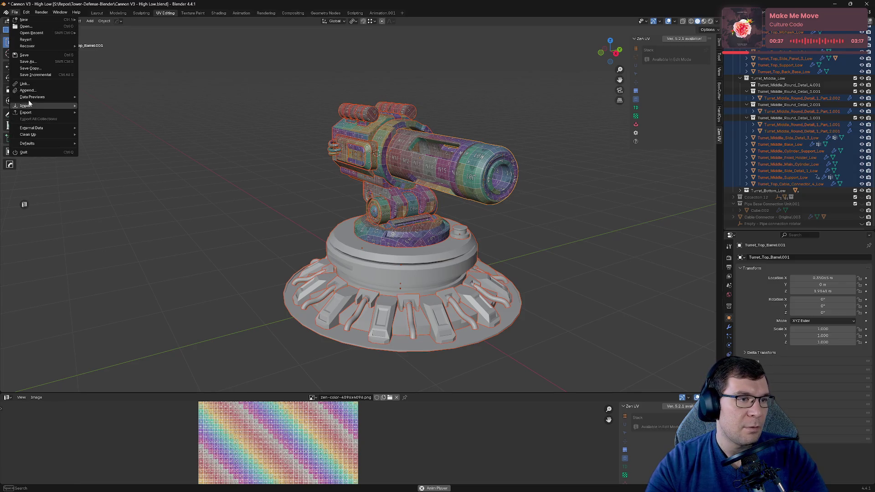
pyautogui.moveTo(32, 112)
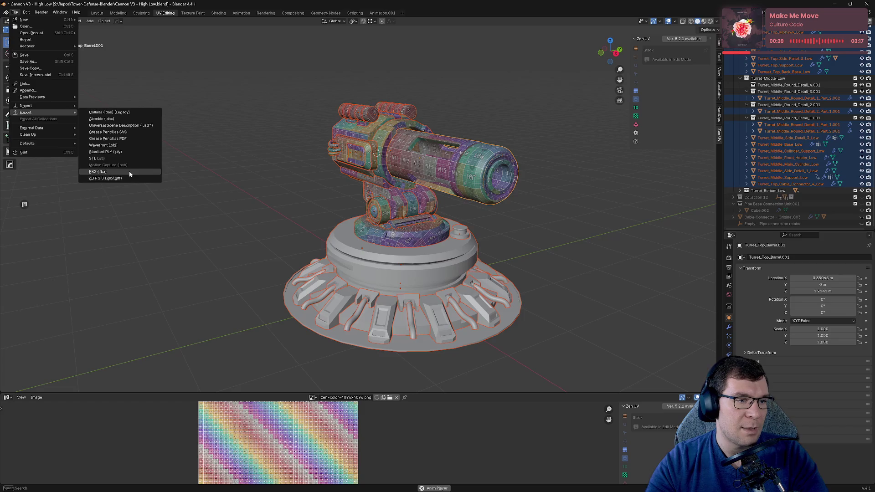
pyautogui.click(129, 171)
pyautogui.click(344, 161)
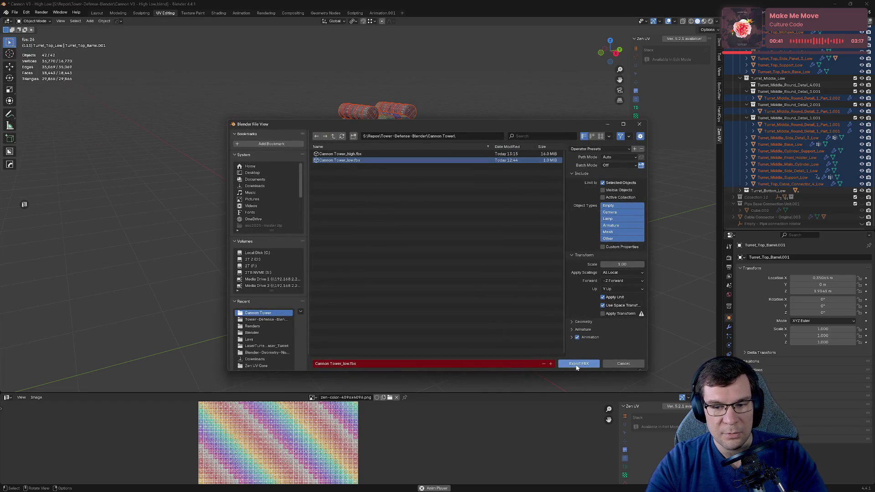
pyautogui.scroll(5, 757, 137)
pyautogui.scroll(5, 757, 137)
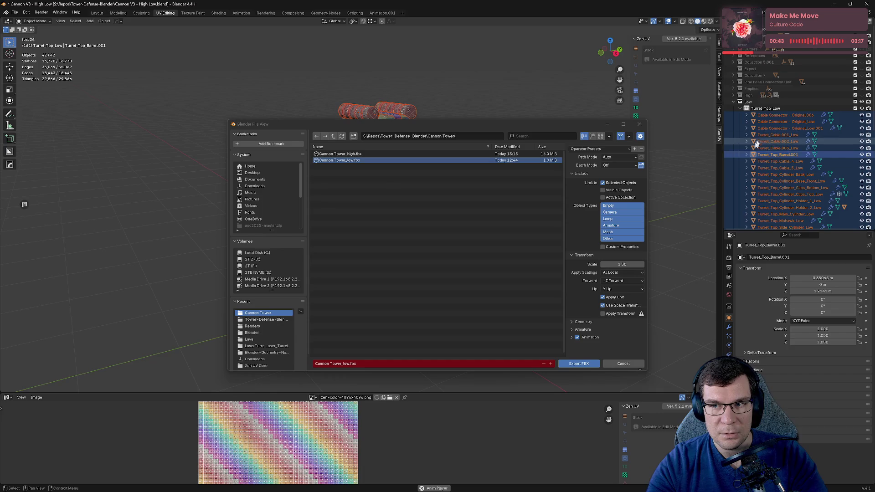
pyautogui.click(578, 363)
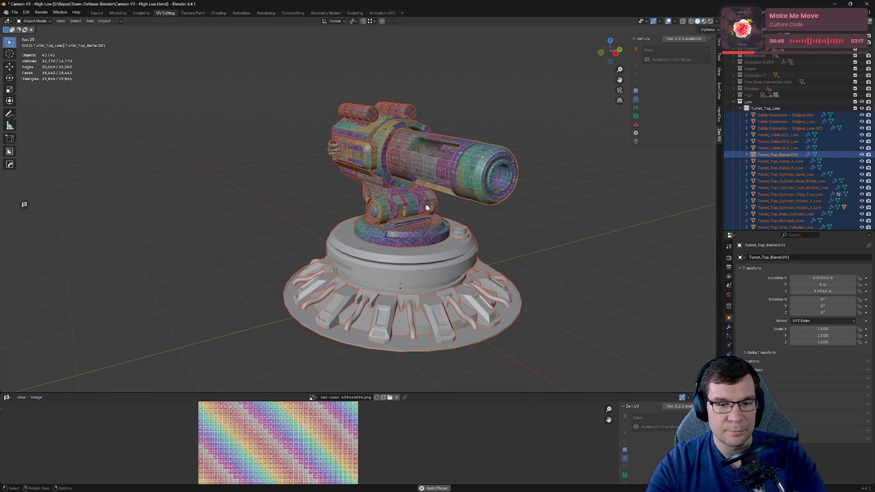
pyautogui.moveTo(425, 208); pyautogui.dragTo(500, 218, button='middle')
pyautogui.hotkey('ctrl', 's')
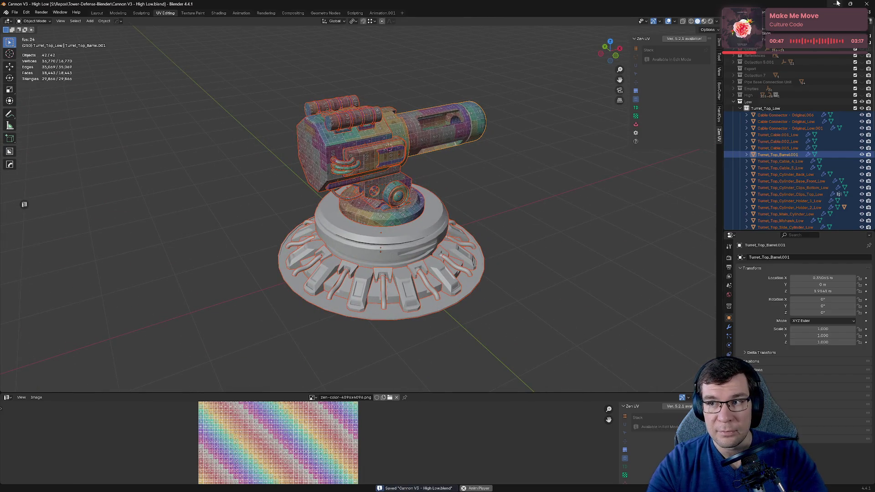
pyautogui.click(837, 4)
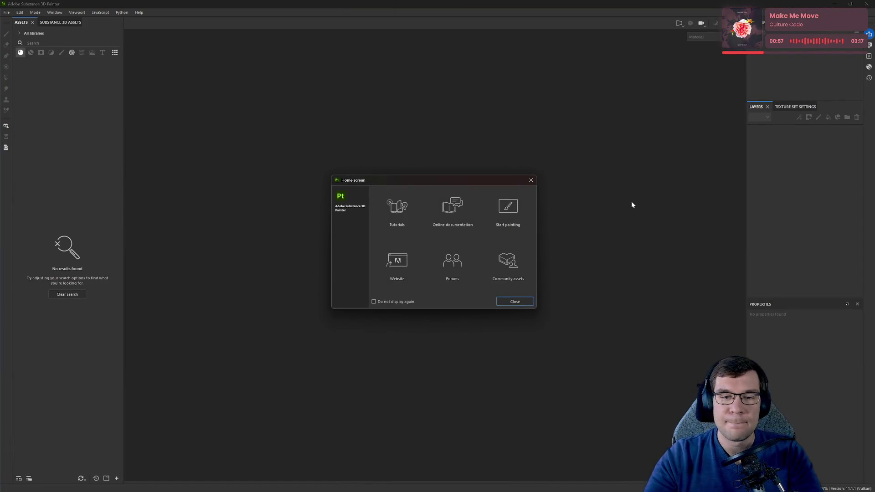
# Step: Open the Canon Tower project from Recent Files
pyautogui.click(530, 183)
pyautogui.click(7, 12)
pyautogui.click(21, 29)
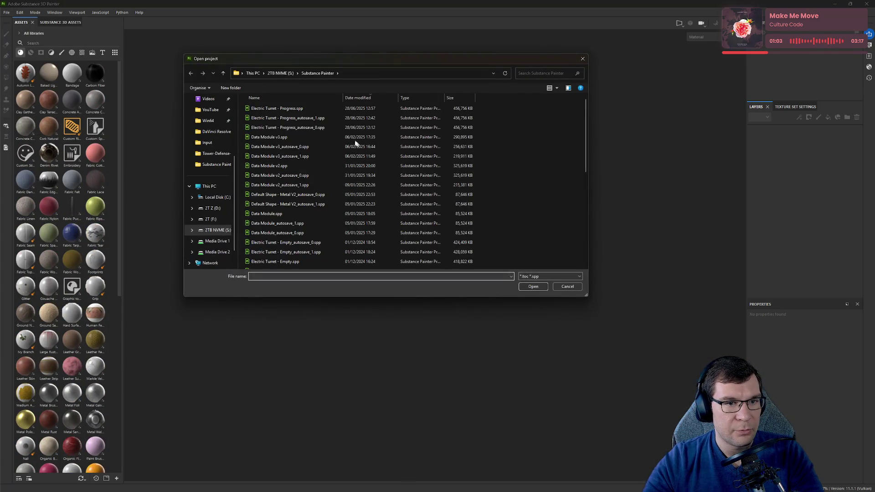
pyautogui.click(585, 57)
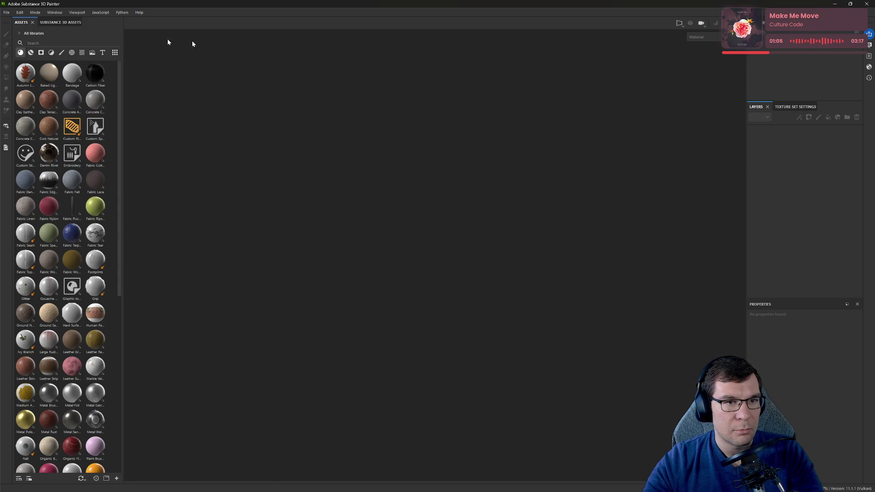
pyautogui.click(7, 13)
pyautogui.moveTo(36, 37)
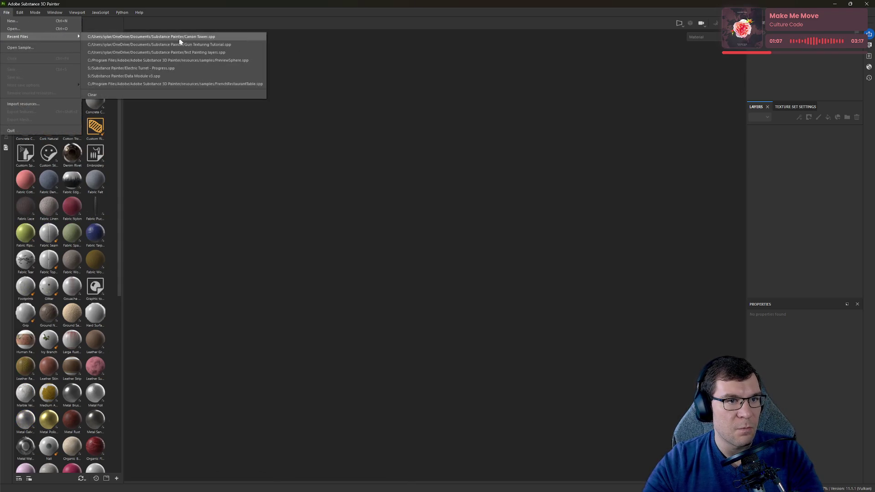
pyautogui.click(218, 39)
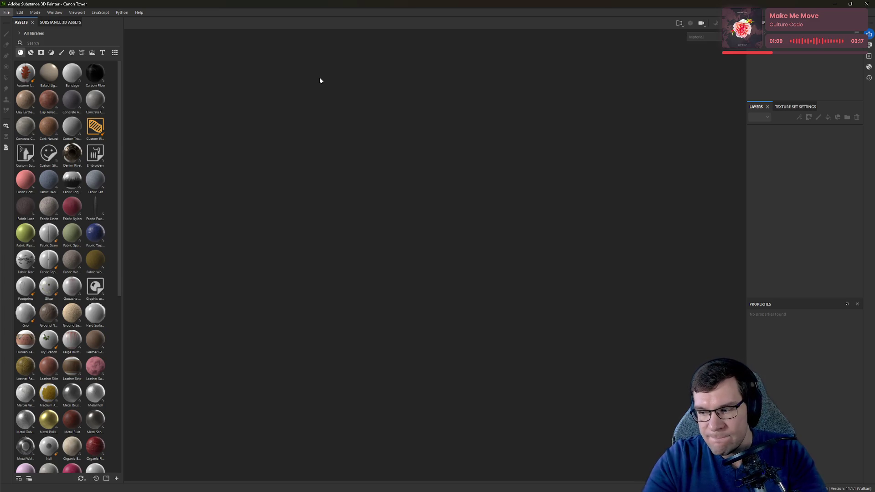
pyautogui.scroll(-5, 320, 80)
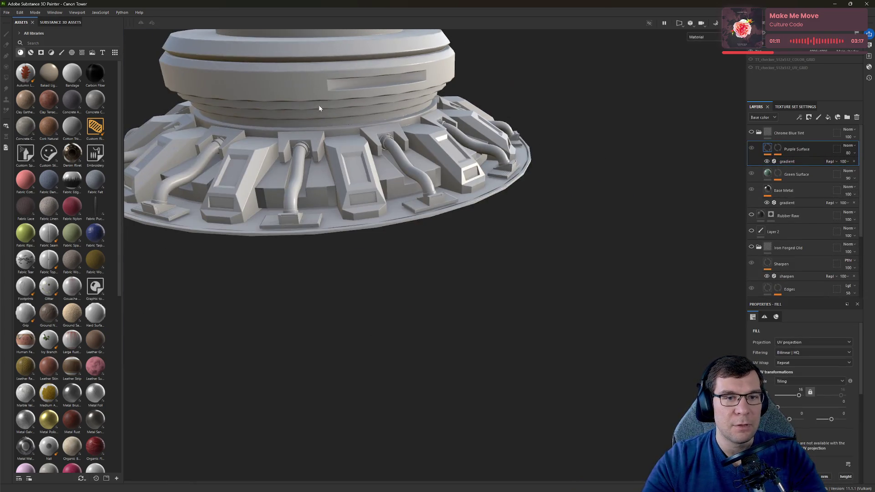
pyautogui.keyDown('alt'); pyautogui.moveTo(322, 109); pyautogui.dragTo(363, 153); pyautogui.keyUp('alt')
# Step: Reimport the updated low-poly mesh and inspect the barrel, scope and base
pyautogui.click(4, 12)
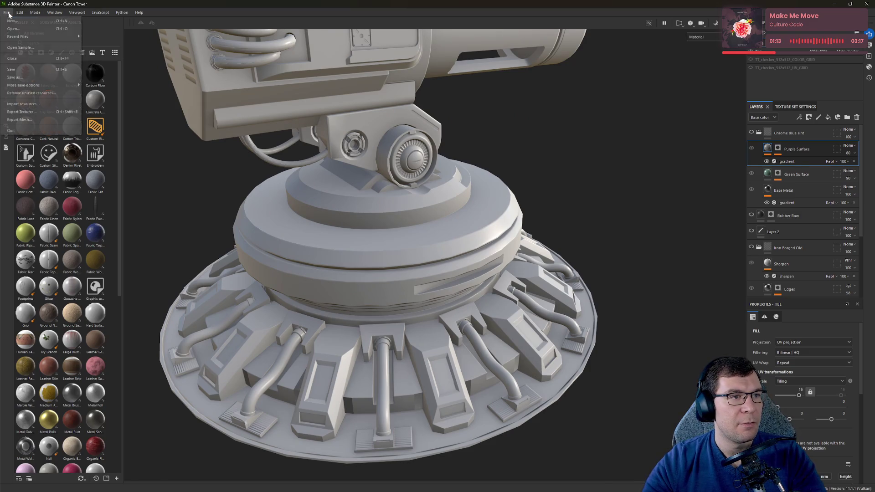
pyautogui.click(13, 12)
pyautogui.click(20, 12)
pyautogui.click(43, 46)
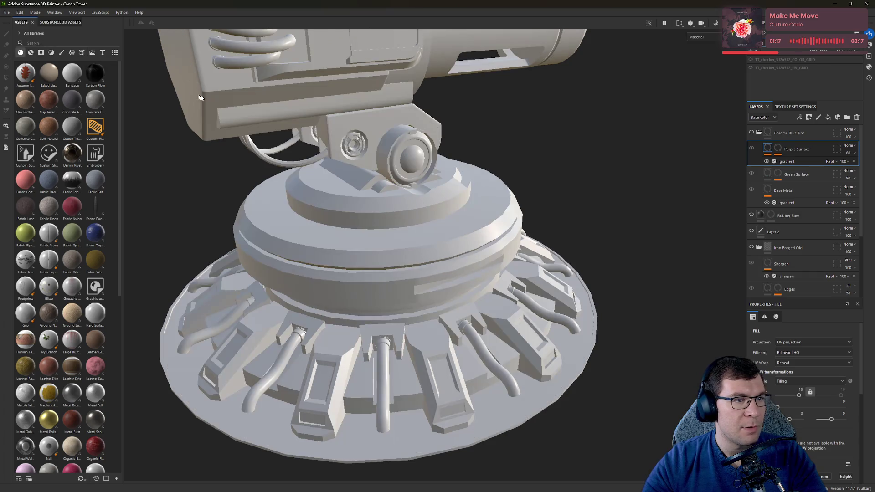
pyautogui.keyDown('alt'); pyautogui.moveTo(540, 133); pyautogui.dragTo(506, 301); pyautogui.keyUp('alt')
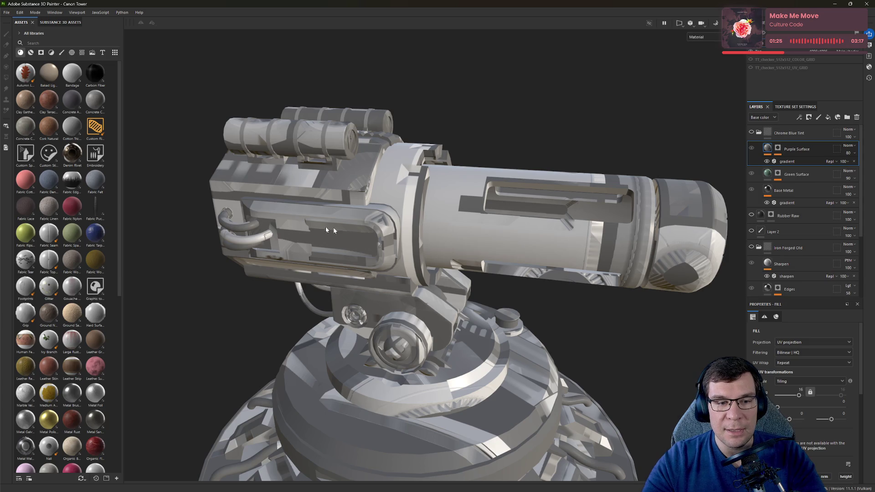
pyautogui.keyDown('alt'); pyautogui.moveTo(345, 228); pyautogui.dragTo(301, 233); pyautogui.keyUp('alt')
pyautogui.keyDown('alt'); pyautogui.moveTo(301, 233); pyautogui.dragTo(347, 255, button='right'); pyautogui.keyUp('alt')
pyautogui.moveTo(346, 255)
pyautogui.keyDown('alt'); pyautogui.mouseDown()
pyautogui.moveTo(426, 277)
pyautogui.moveTo(472, 385)
pyautogui.mouseUp(); pyautogui.keyUp('alt')
pyautogui.keyDown('alt'); pyautogui.moveTo(473, 385); pyautogui.dragTo(396, 127, button='right'); pyautogui.keyUp('alt')
pyautogui.scroll(2, 530, 246)
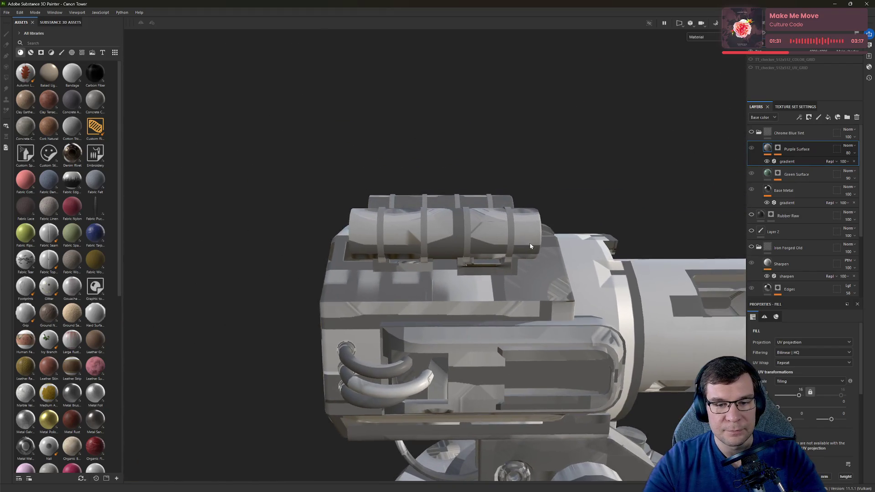
pyautogui.moveTo(529, 246)
pyautogui.keyDown('alt'); pyautogui.mouseDown()
pyautogui.moveTo(507, 198)
pyautogui.moveTo(519, 279)
pyautogui.mouseUp(); pyautogui.keyUp('alt')
pyautogui.scroll(-3, 507, 197)
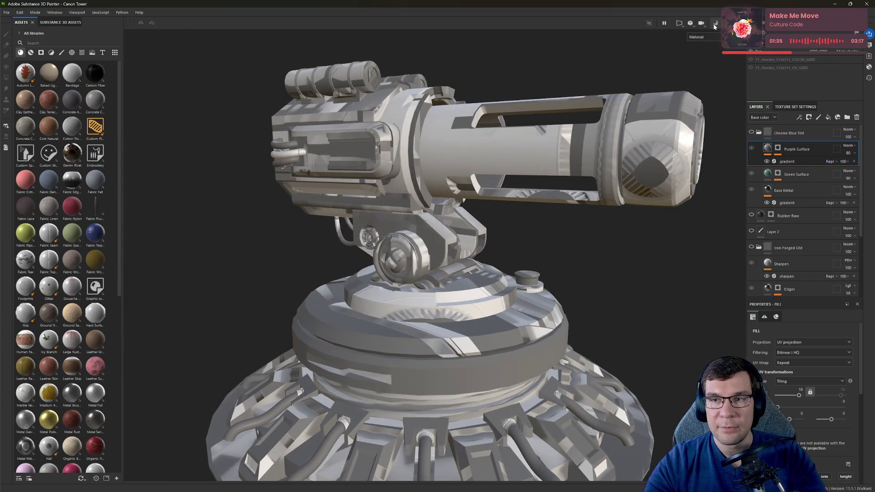
pyautogui.click(715, 23)
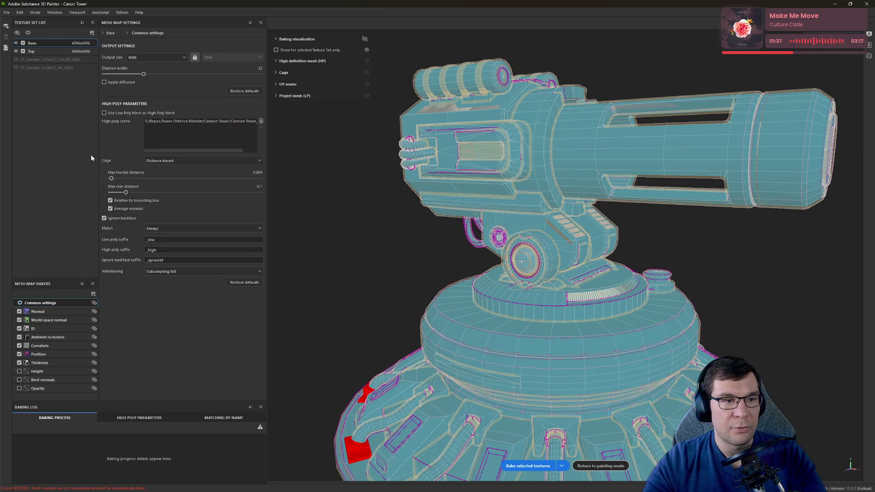
# Step: Frame the tower base and set the bake cage's max frontal distance to 0.002
pyautogui.moveTo(446, 266); pyautogui.dragTo(532, 171, button='middle')
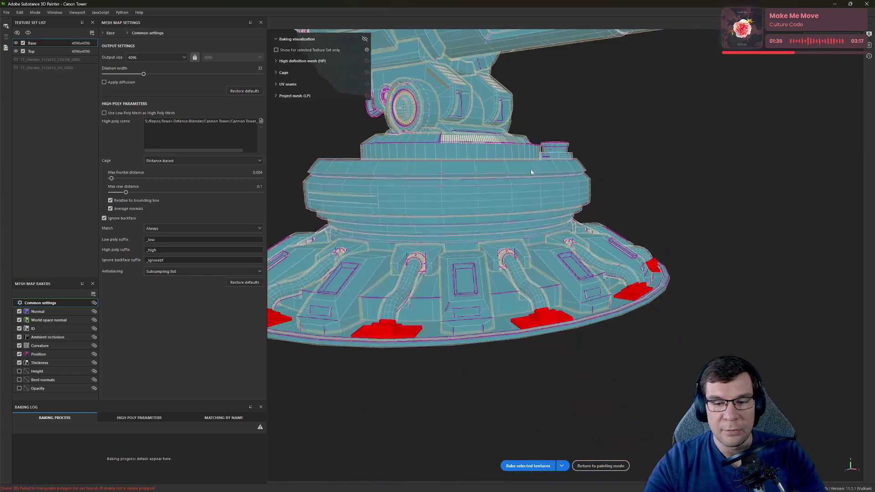
pyautogui.moveTo(620, 193)
pyautogui.keyDown('alt'); pyautogui.mouseDown()
pyautogui.moveTo(436, 210)
pyautogui.moveTo(302, 175)
pyautogui.mouseUp(); pyautogui.keyUp('alt')
pyautogui.scroll(3, 424, 148)
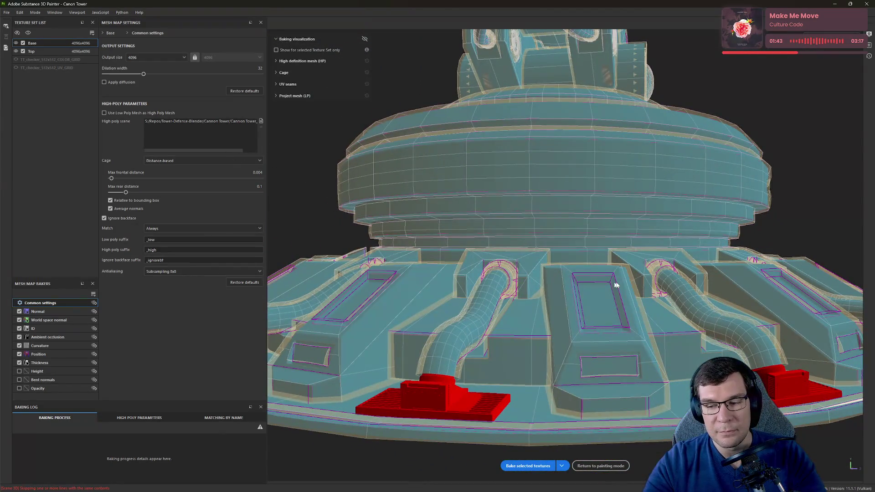
pyautogui.moveTo(111, 179); pyautogui.dragTo(111, 179)
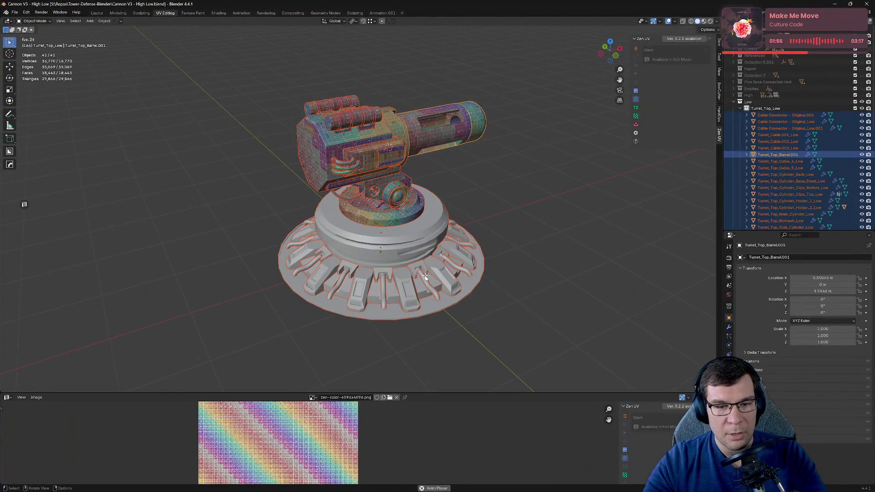
pyautogui.press('Tab')
pyautogui.press('Tab')
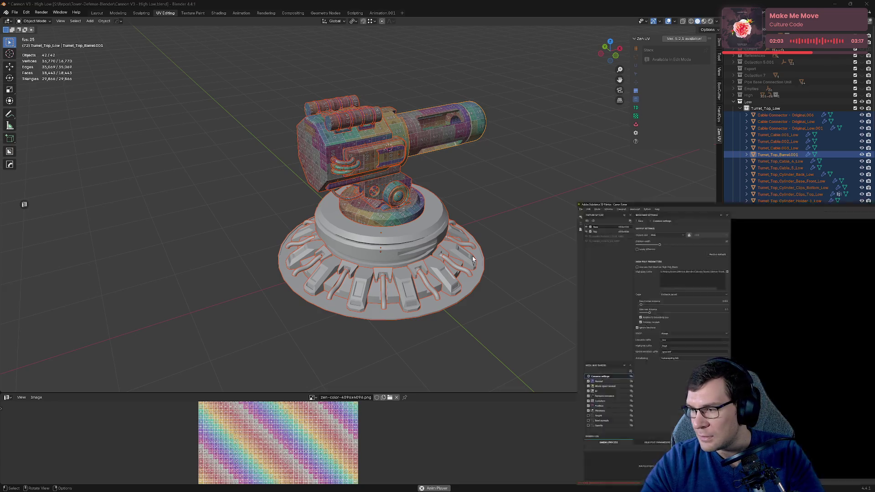
# Step: Switch back to Substance 3D Painter's bake view of the tower
pyautogui.hotkey('alt', 'Tab')
pyautogui.scroll(-2, 543, 184)
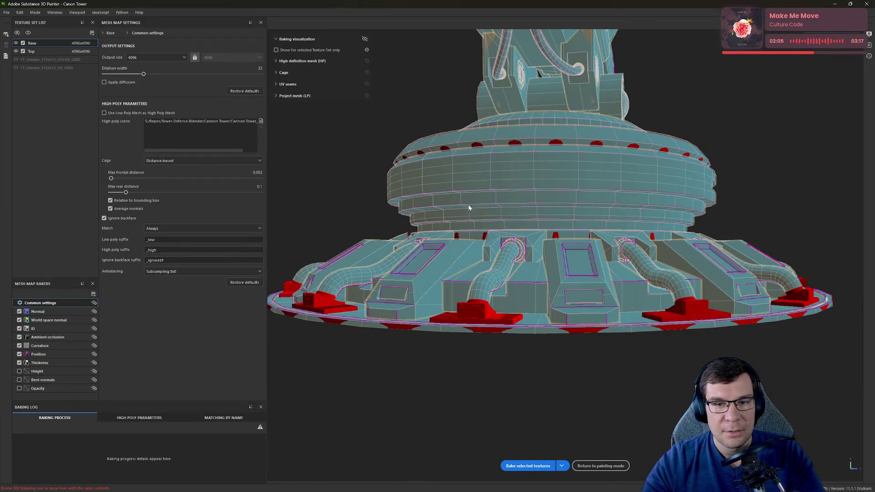
# Step: Enter 0.004 as the max frontal distance, then orbit to check the turret and barrel
pyautogui.moveTo(109, 178); pyautogui.dragTo(111, 180)
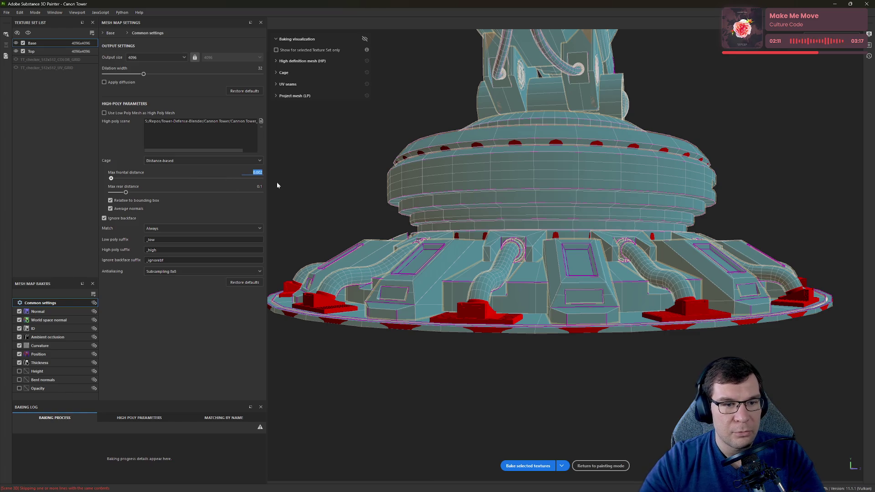
pyautogui.write('0.004')
pyautogui.press('Return')
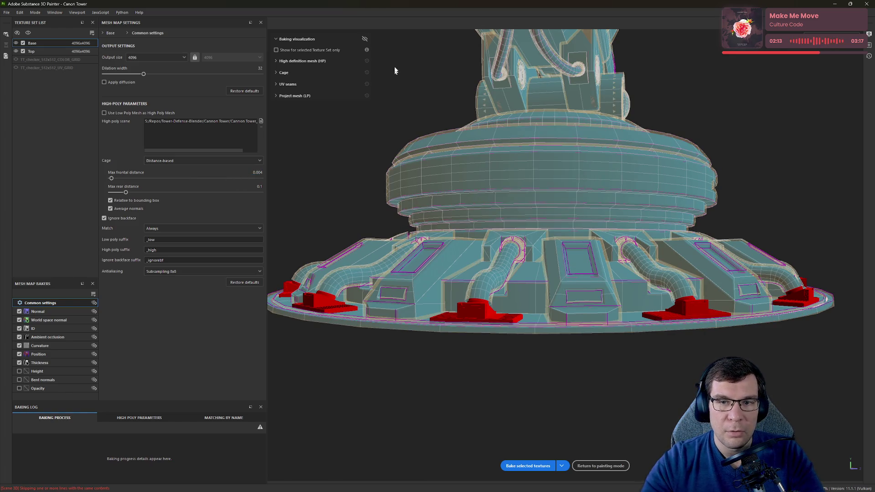
pyautogui.moveTo(395, 76)
pyautogui.keyDown('alt'); pyautogui.mouseDown()
pyautogui.moveTo(696, 279)
pyautogui.moveTo(558, 225)
pyautogui.mouseUp(); pyautogui.keyUp('alt')
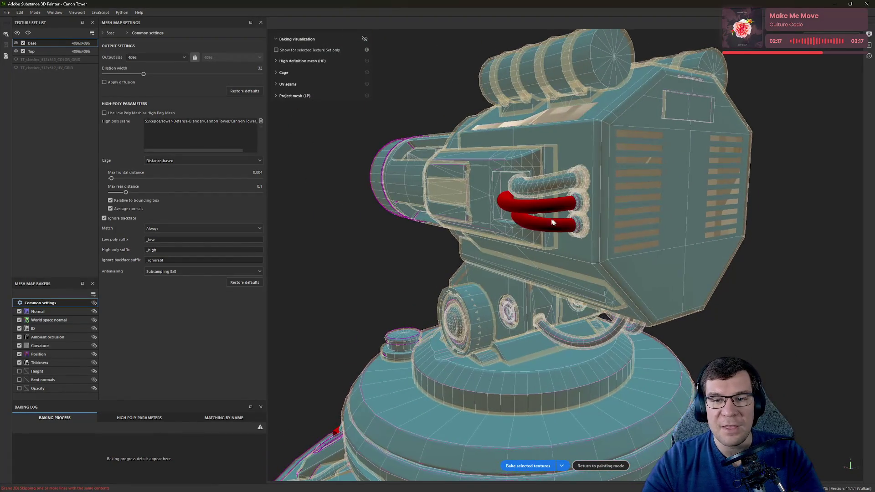
pyautogui.moveTo(673, 179)
pyautogui.keyDown('alt'); pyautogui.mouseDown()
pyautogui.moveTo(502, 189)
pyautogui.moveTo(401, 165)
pyautogui.mouseUp(); pyautogui.keyUp('alt')
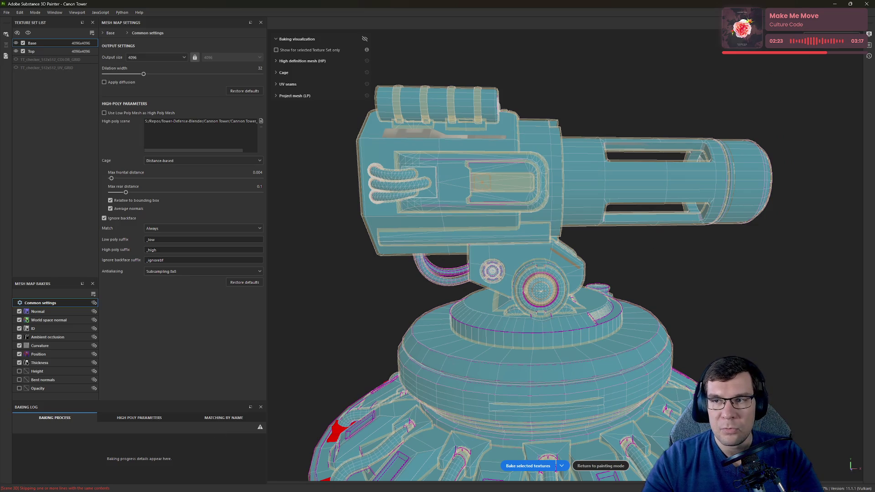
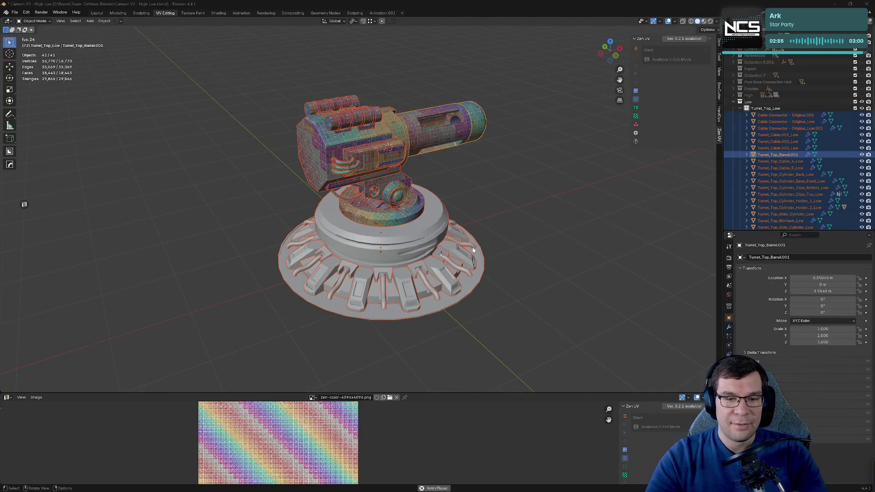
# Step: Clear the selection, save the cannon blend file and look down on the turret
pyautogui.click(506, 233)
pyautogui.moveTo(505, 228)
pyautogui.mouseDown(button='middle')
pyautogui.moveTo(510, 207)
pyautogui.moveTo(518, 254)
pyautogui.mouseUp(button='middle')
pyautogui.hotkey('ctrl', 's')
pyautogui.scroll(-8, 778, 180)
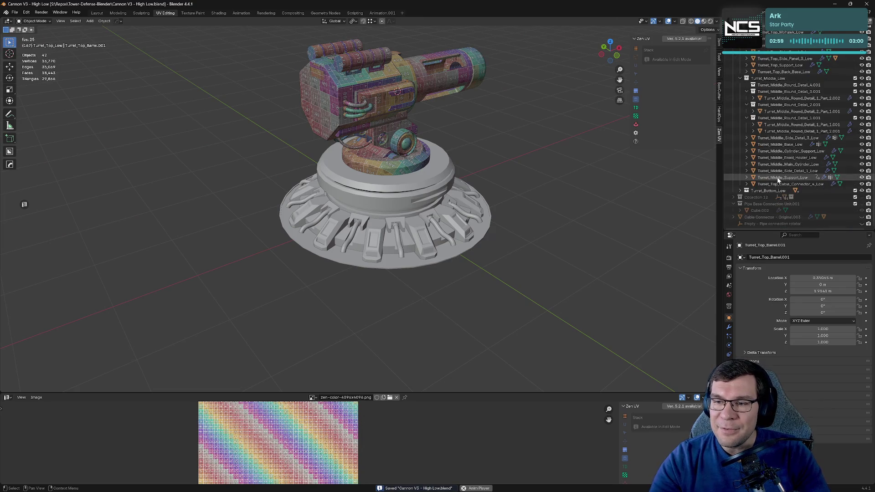
pyautogui.moveTo(448, 156); pyautogui.dragTo(625, 133, button='middle')
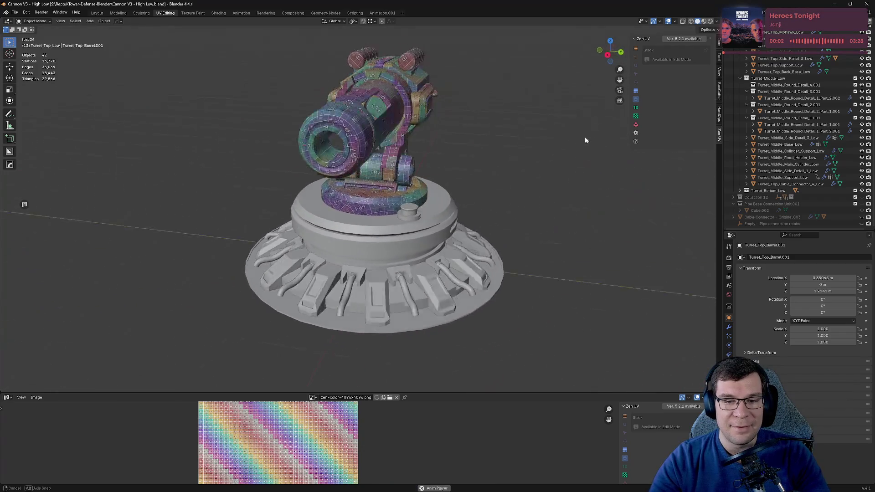
pyautogui.moveTo(625, 133)
pyautogui.mouseDown(button='middle')
pyautogui.moveTo(498, 219)
pyautogui.moveTo(591, 171)
pyautogui.mouseUp(button='middle')
pyautogui.scroll(3, 591, 172)
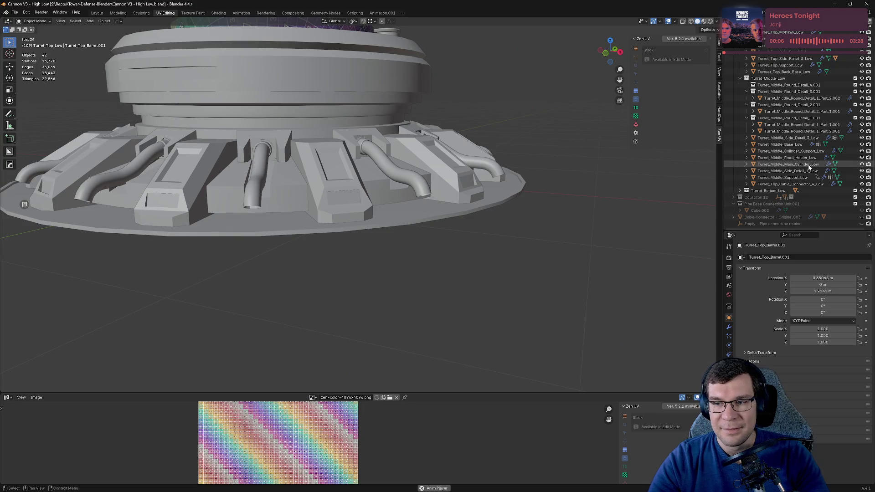
pyautogui.scroll(1, 792, 154)
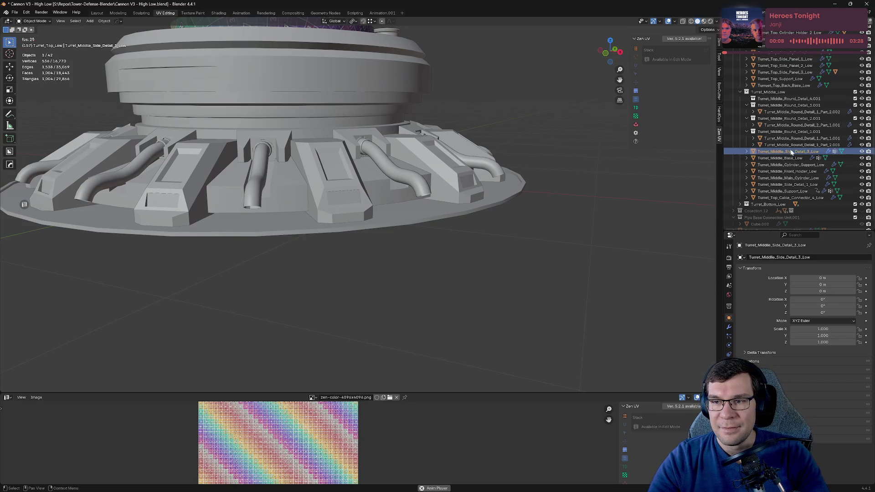
# Step: Step through the Turret_Middle_Low objects, ending on Turret_Middle_Support_Low
pyautogui.click(798, 165)
pyautogui.click(795, 171)
pyautogui.click(793, 177)
pyautogui.click(790, 184)
pyautogui.click(788, 191)
pyautogui.click(785, 197)
pyautogui.click(785, 191)
pyautogui.press('KP_Divide')
# Step: Collapse Turret_Middle_Low, expand Turret_Bottom_Low and frame Pipe Base Connection Unit - Geonode_Low
pyautogui.click(732, 94)
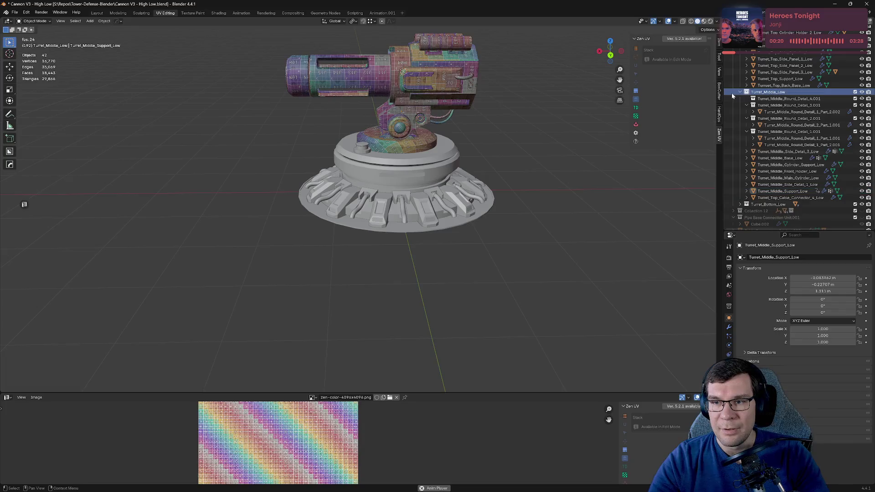
pyautogui.click(740, 93)
pyautogui.click(740, 192)
pyautogui.scroll(-3, 801, 160)
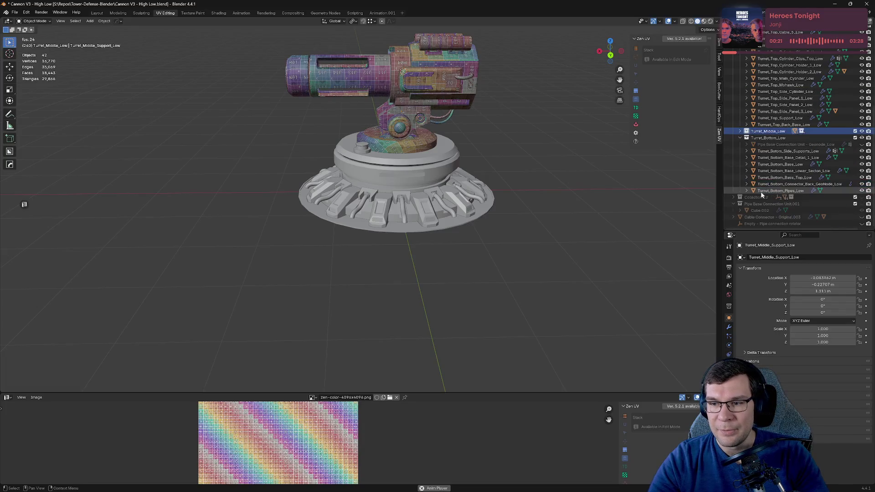
pyautogui.click(811, 144)
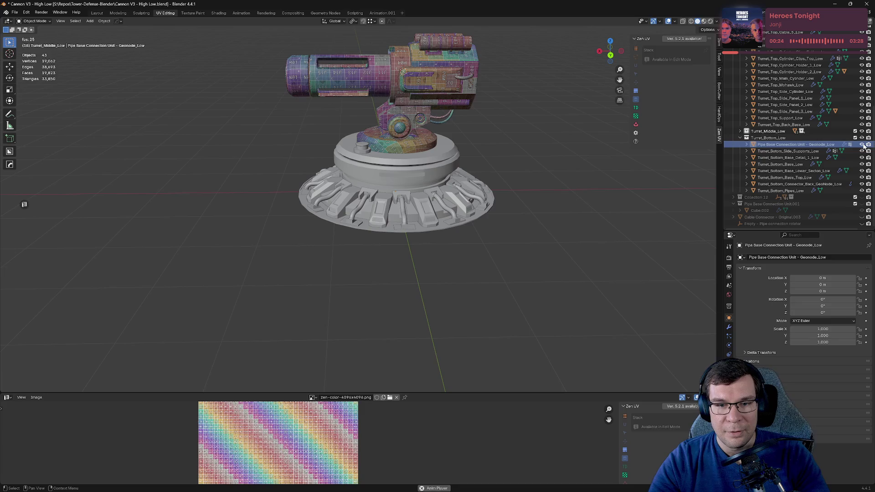
pyautogui.press('KP_Decimal')
pyautogui.moveTo(558, 248); pyautogui.dragTo(417, 198, button='middle')
# Step: Inspect the pipe connections around the cannon base and save the blend file
pyautogui.scroll(2, 425, 174)
pyautogui.scroll(-3, 425, 174)
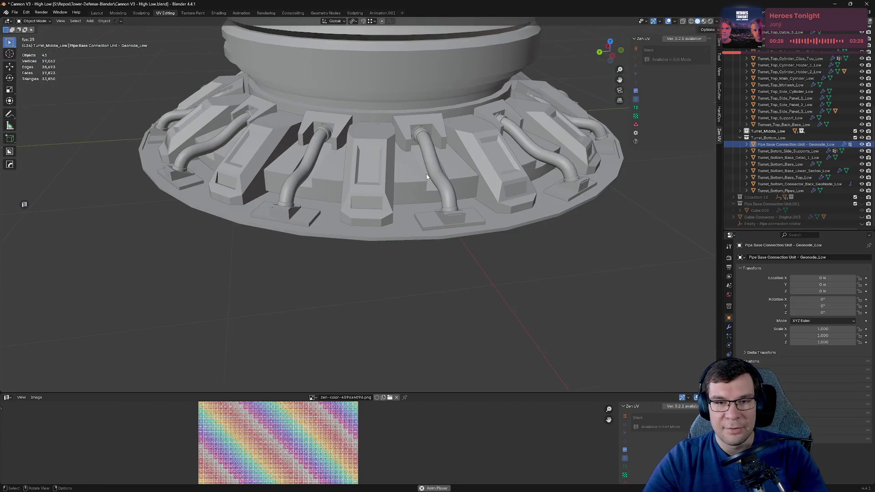
pyautogui.hotkey('ctrl', 's')
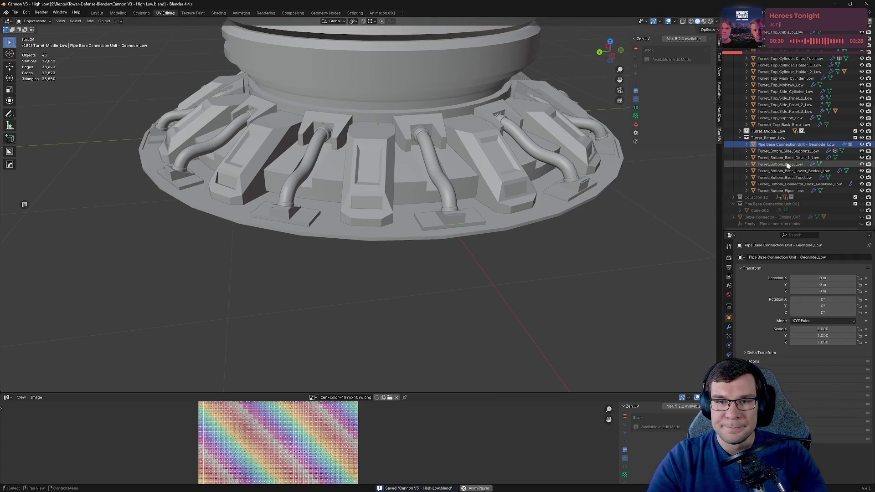
pyautogui.moveTo(427, 176); pyautogui.dragTo(611, 137, button='middle')
pyautogui.scroll(3, 644, 140)
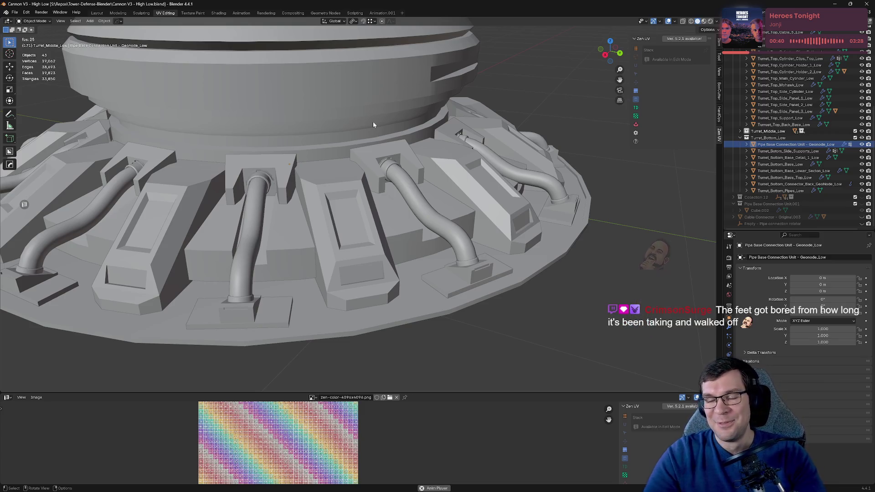
pyautogui.scroll(-5, 645, 197)
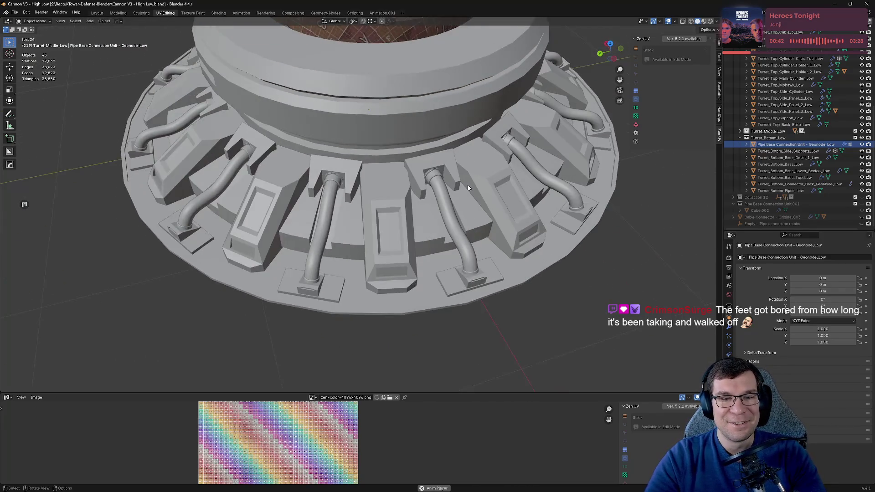
pyautogui.moveTo(467, 185)
pyautogui.mouseDown(button='middle')
pyautogui.moveTo(451, 188)
pyautogui.moveTo(397, 165)
pyautogui.moveTo(493, 181)
pyautogui.moveTo(525, 199)
pyautogui.moveTo(436, 155)
pyautogui.mouseUp(button='middle')
pyautogui.hotkey('ctrl', 's')
# Step: Select the cable pipe Turret_Cable.002_Low on the cannon head
pyautogui.scroll(-2, 463, 181)
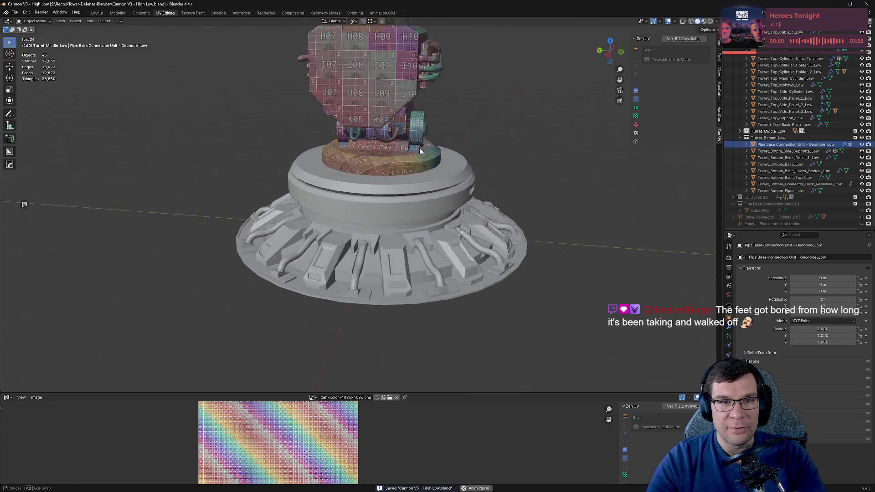
pyautogui.scroll(4, 491, 185)
pyautogui.moveTo(491, 185); pyautogui.dragTo(343, 181, button='middle')
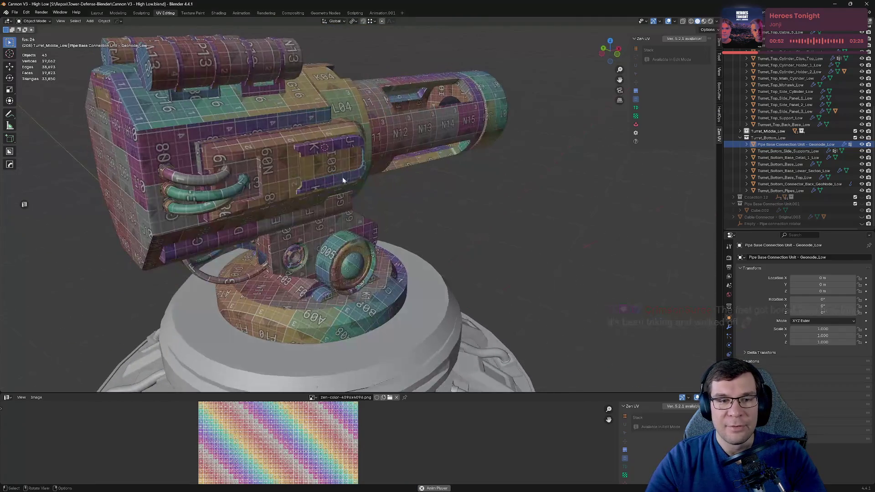
pyautogui.click(238, 188)
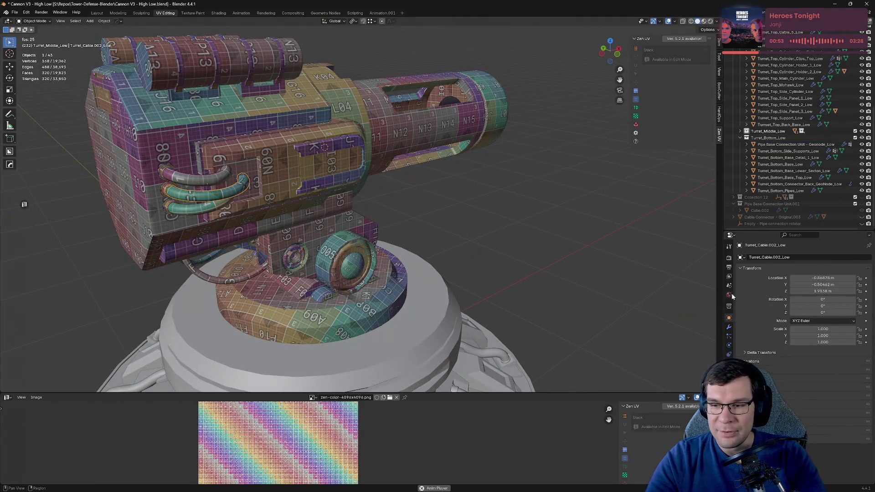
# Step: Review the cable's modifiers, collapse Smooth by Angle, select Turret_Cable.001_Low and save
pyautogui.click(728, 328)
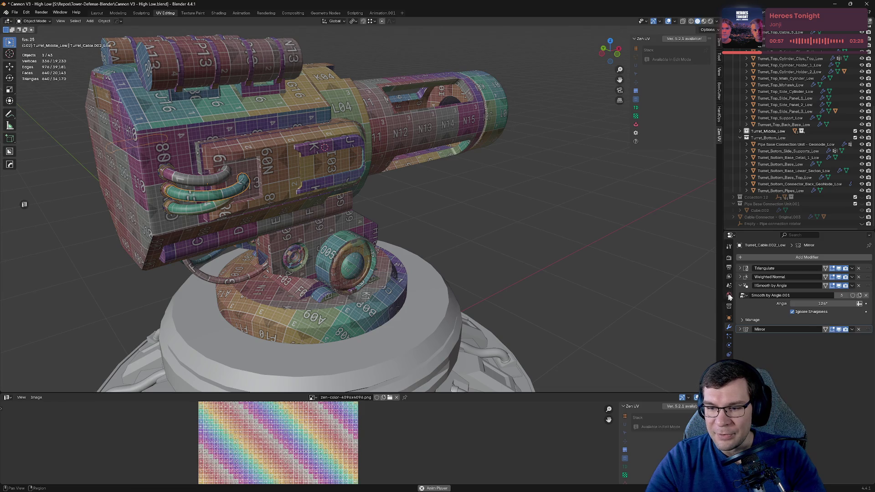
pyautogui.click(739, 286)
pyautogui.click(202, 210)
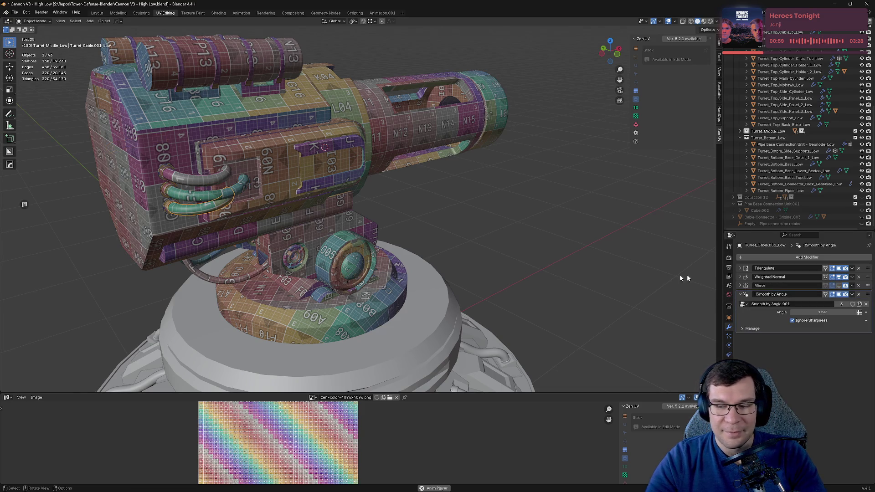
pyautogui.moveTo(390, 250)
pyautogui.mouseDown(button='middle')
pyautogui.moveTo(528, 220)
pyautogui.moveTo(513, 242)
pyautogui.mouseUp(button='middle')
pyautogui.scroll(-2, 528, 220)
pyautogui.hotkey('ctrl', 's')
# Step: Select Turret_Bottom_Base_Top_Low and hide the Turret_Middle_Low and Turret_Top_Low collections
pyautogui.scroll(-2, 529, 225)
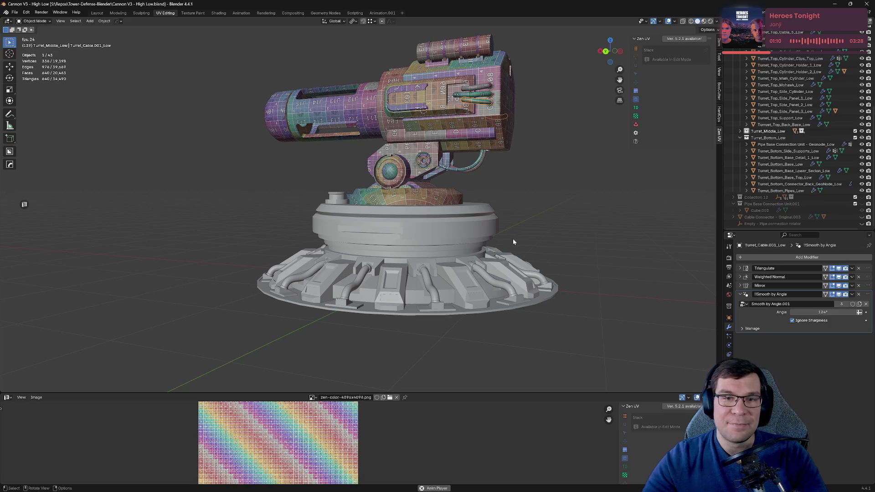
pyautogui.click(464, 238)
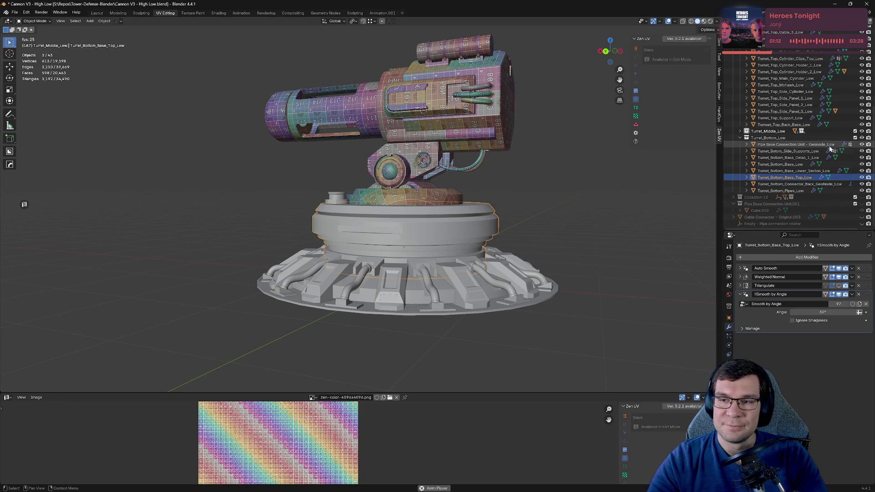
pyautogui.click(861, 132)
pyautogui.scroll(5, 861, 132)
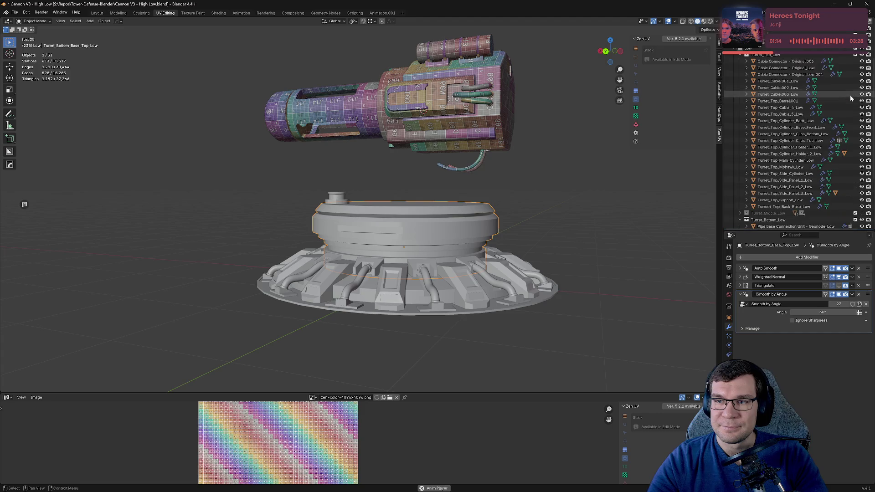
pyautogui.click(862, 54)
pyautogui.press('Tab')
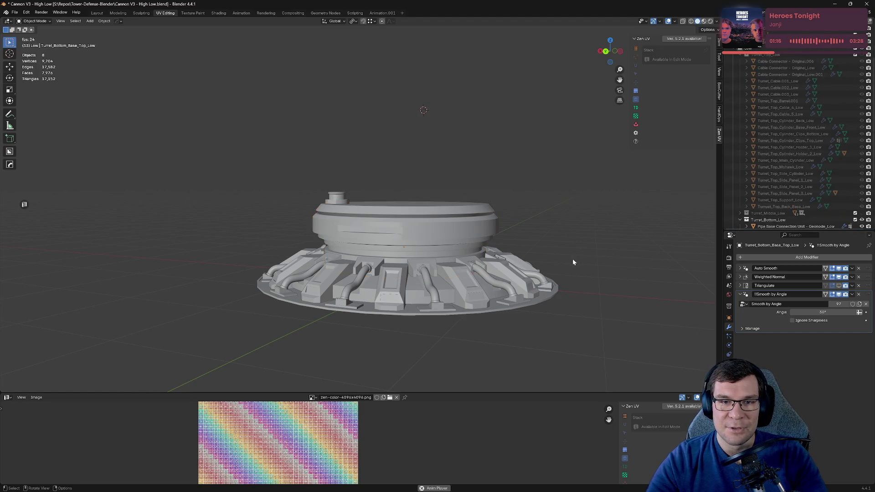
# Step: Reselect the base object and enter Edit Mode with all its faces selected
pyautogui.moveTo(572, 259); pyautogui.dragTo(559, 245, button='middle')
pyautogui.press('Tab')
pyautogui.click(538, 263)
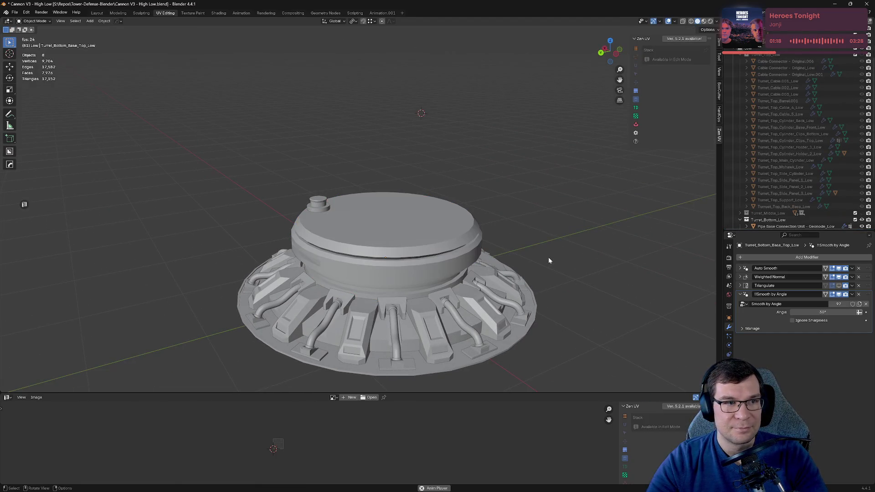
pyautogui.press('a')
pyautogui.press('Tab')
pyautogui.moveTo(560, 269); pyautogui.dragTo(472, 357, button='middle')
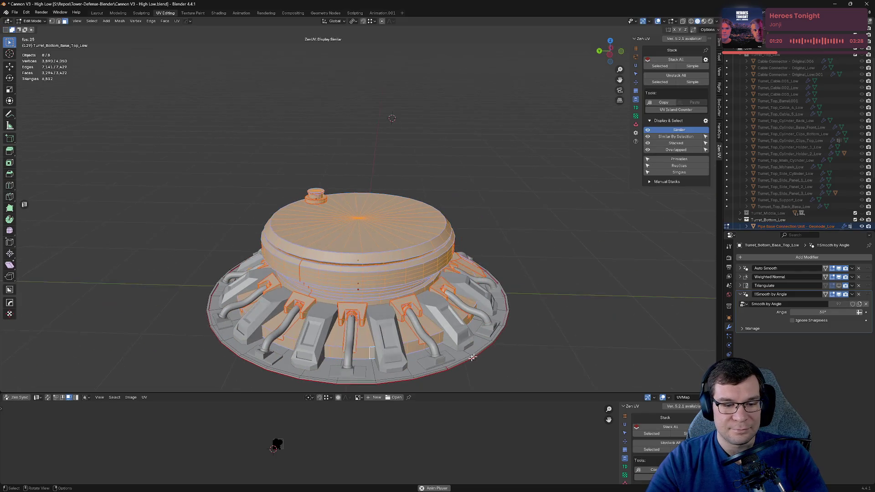
# Step: Enlarge the UV editor and display the whole base mesh's UV layout
pyautogui.moveTo(451, 391); pyautogui.dragTo(452, 175)
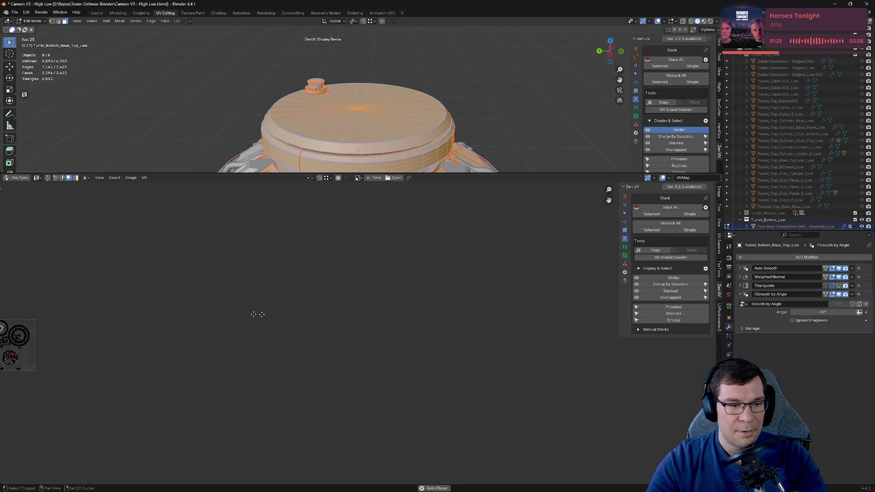
pyautogui.moveTo(245, 300); pyautogui.dragTo(492, 359, button='middle')
pyautogui.scroll(4, 491, 359)
pyautogui.moveTo(619, 323); pyautogui.dragTo(475, 298, button='middle')
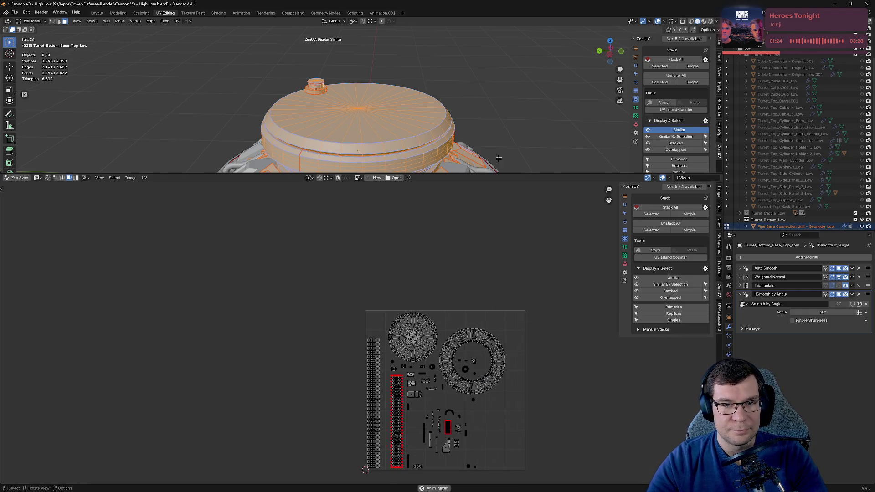
pyautogui.scroll(-3, 500, 137)
pyautogui.moveTo(465, 142); pyautogui.dragTo(384, 111, button='middle')
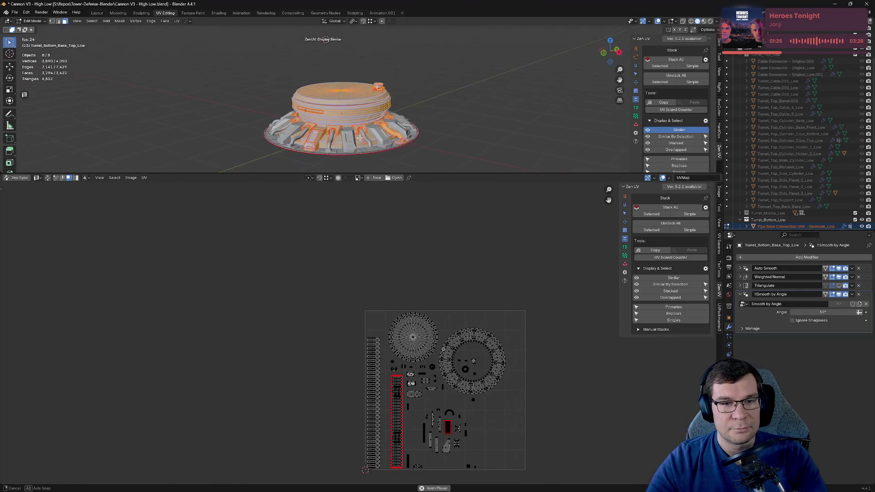
pyautogui.scroll(6, 384, 111)
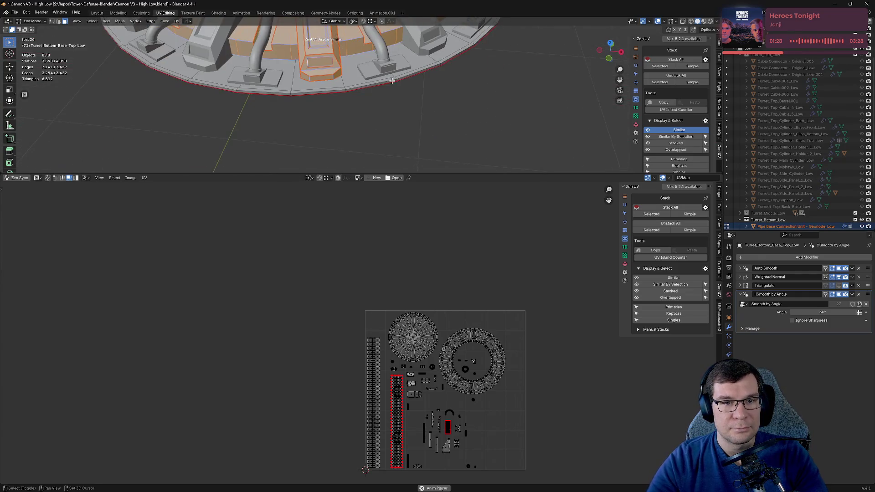
pyautogui.moveTo(407, 127); pyautogui.dragTo(462, 221, button='middle')
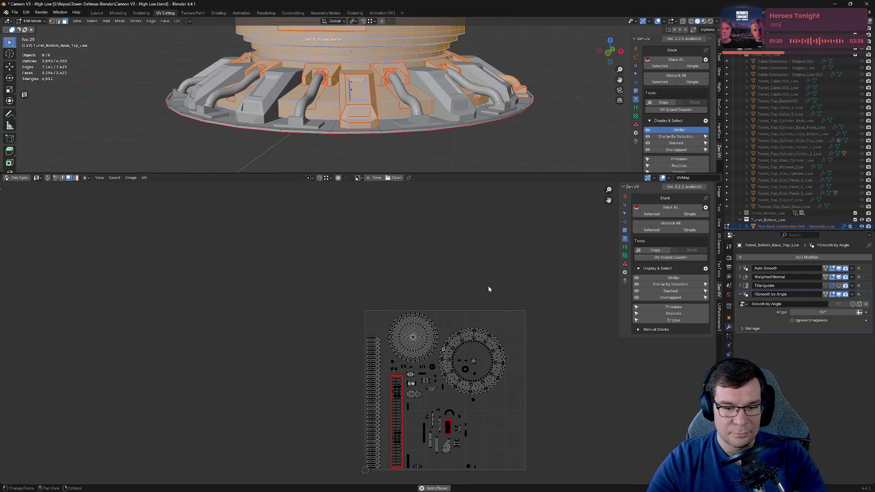
pyautogui.click(534, 127)
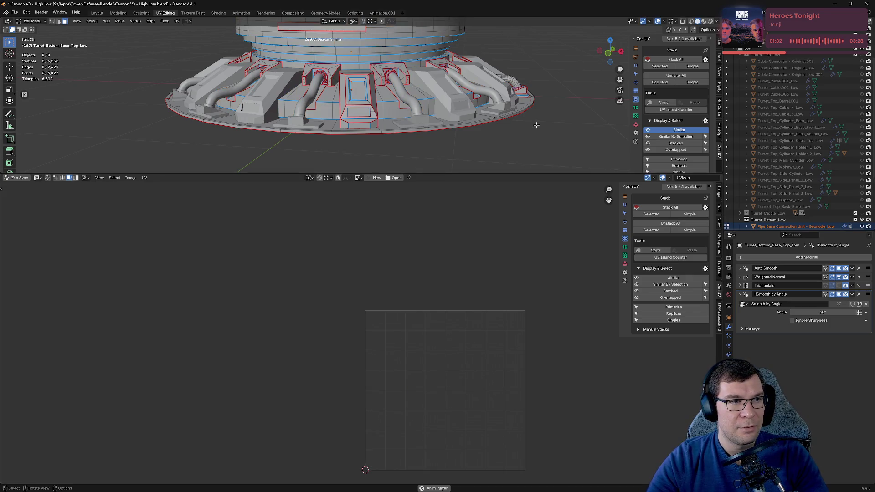
pyautogui.press('a')
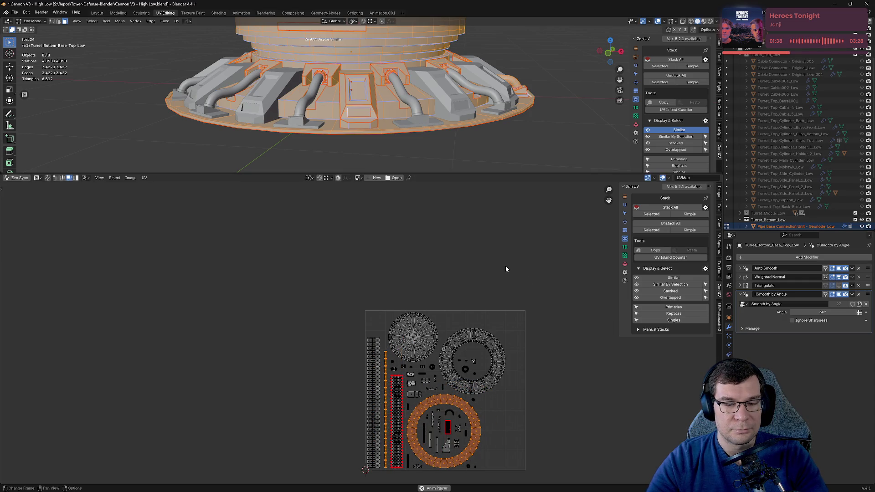
# Step: Move the single stack-part islands out of the UV square and hide them
pyautogui.press('a')
pyautogui.press('g')
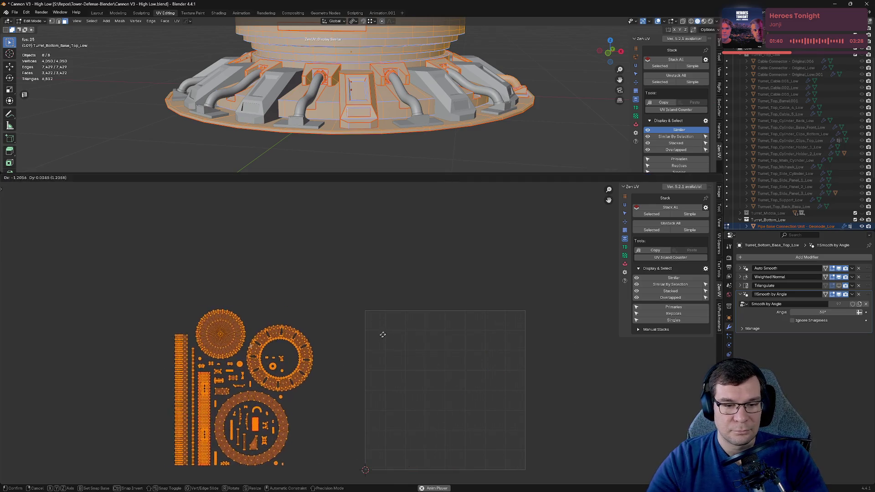
pyautogui.click(384, 327)
pyautogui.click(673, 320)
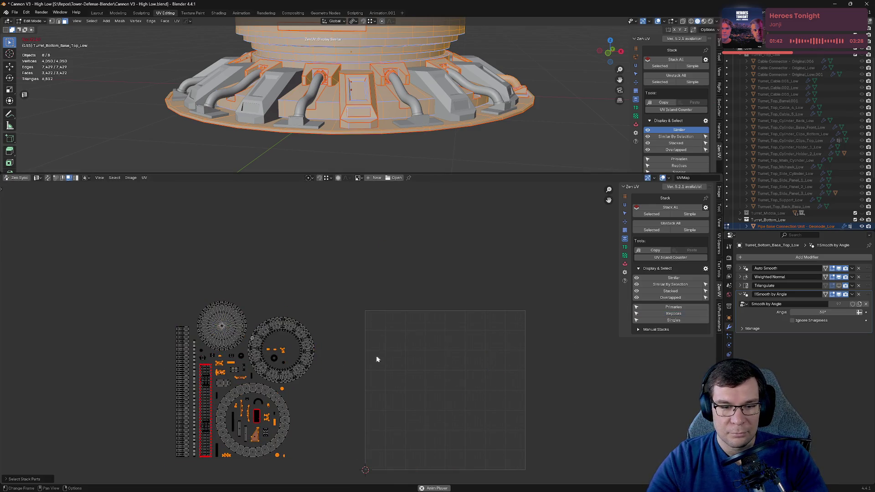
pyautogui.press('g')
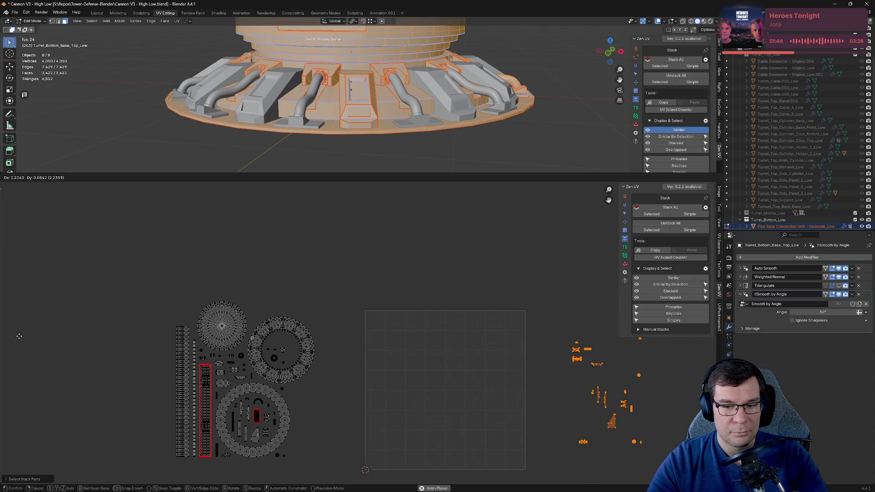
pyautogui.click(716, 346)
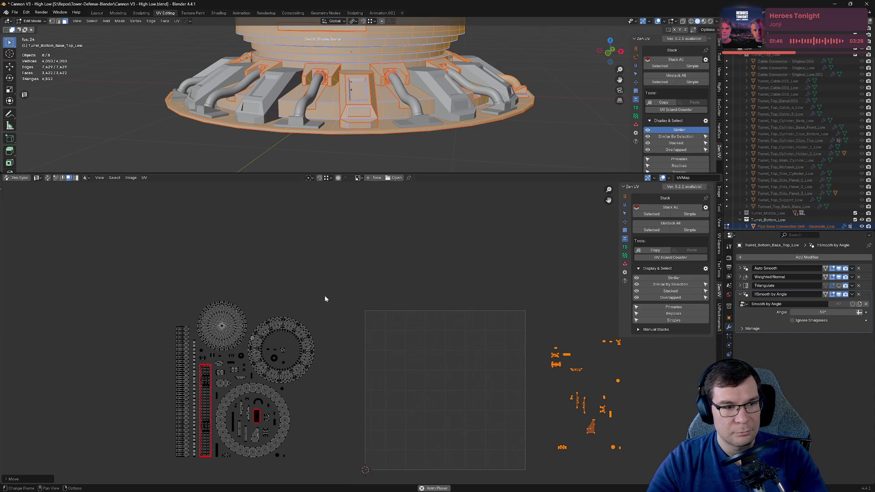
pyautogui.press('h')
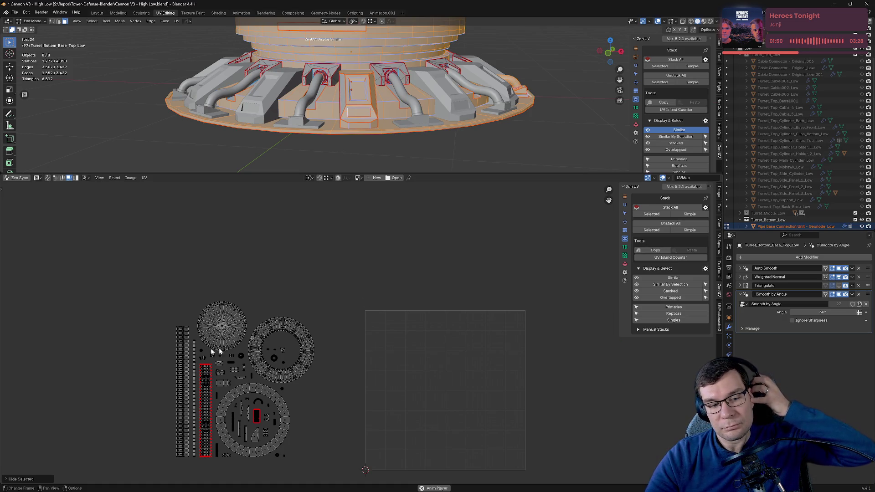
# Step: Box-select the remaining islands and pack them into the UV square with Zen UV Pack
pyautogui.moveTo(131, 274); pyautogui.dragTo(338, 469)
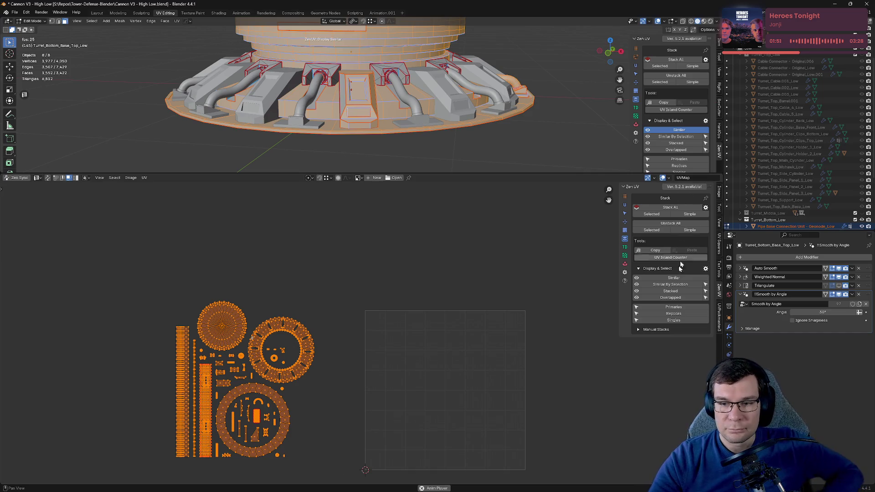
pyautogui.click(625, 264)
pyautogui.click(674, 207)
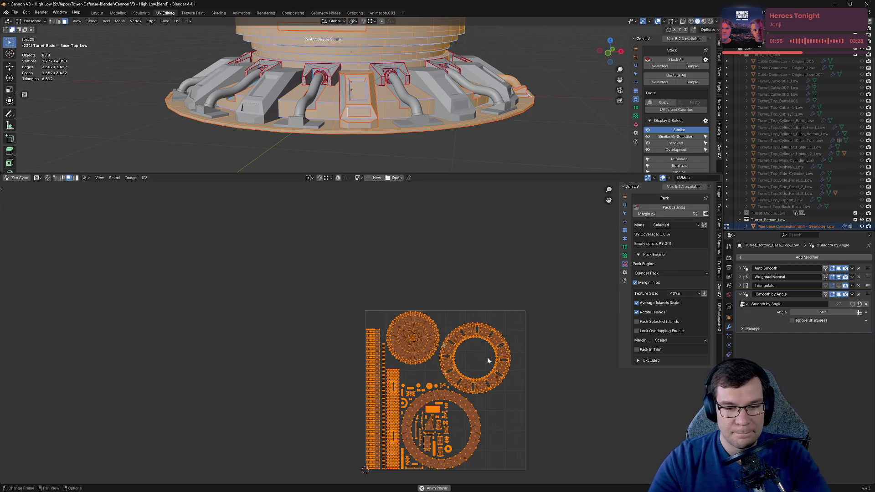
# Step: Reveal the hidden islands, stack them onto the packed layout with Zen UV Stack All, and save
pyautogui.hotkey('alt', 'h')
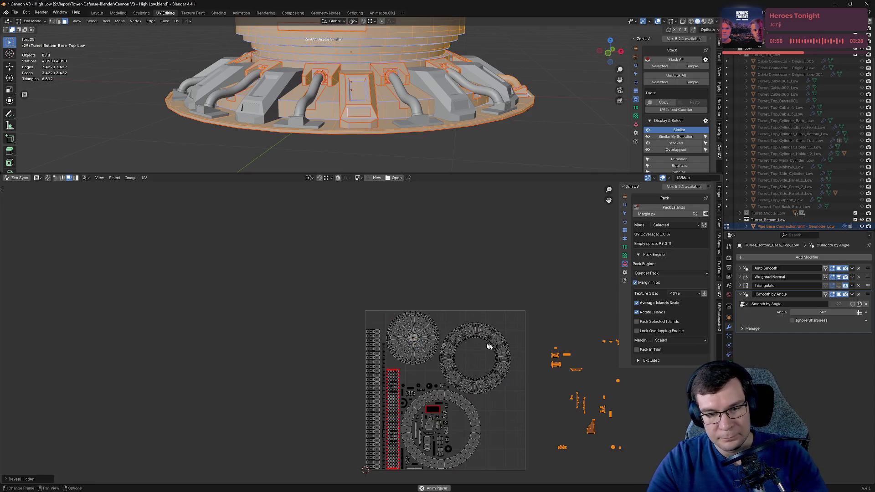
pyautogui.moveTo(321, 280); pyautogui.dragTo(529, 485)
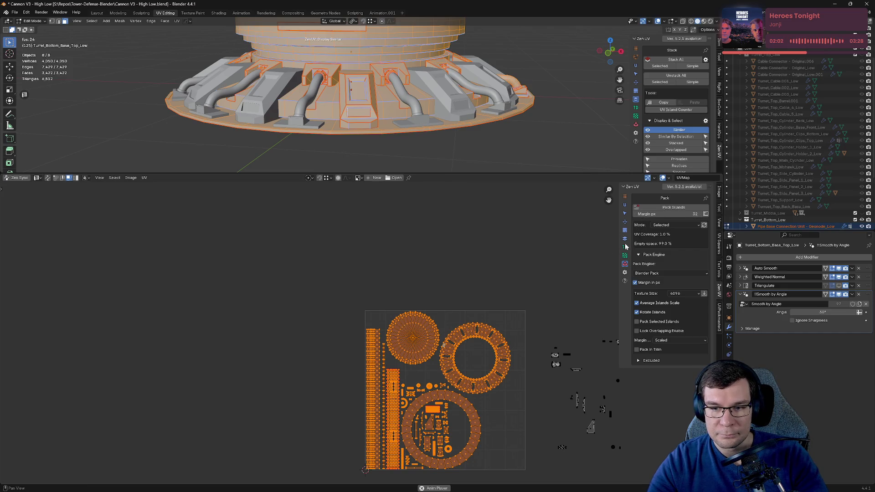
pyautogui.click(624, 233)
pyautogui.click(667, 207)
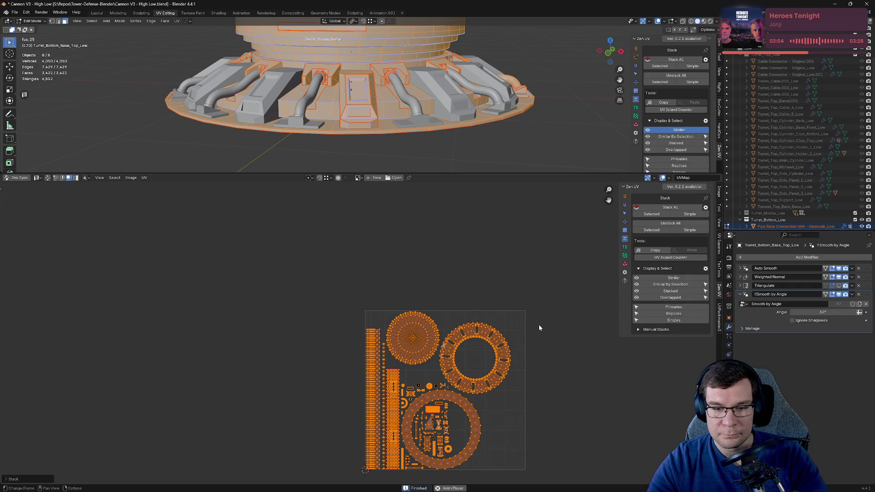
pyautogui.scroll(2, 509, 307)
pyautogui.hotkey('ctrl', 's')
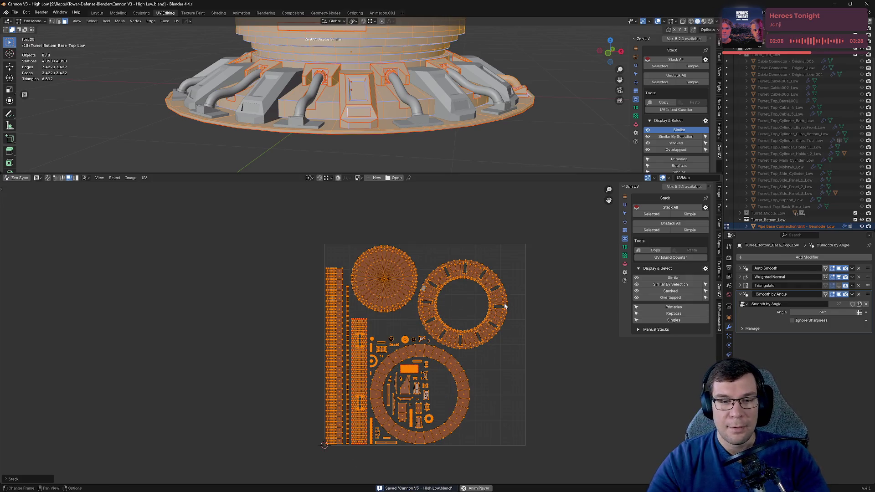
# Step: Enlarge the 3D view, frame the turret and hide the Turret_Bottom_Low collection
pyautogui.scroll(-2, 504, 286)
pyautogui.scroll(-1, 503, 260)
pyautogui.moveTo(503, 260); pyautogui.dragTo(492, 284, button='middle')
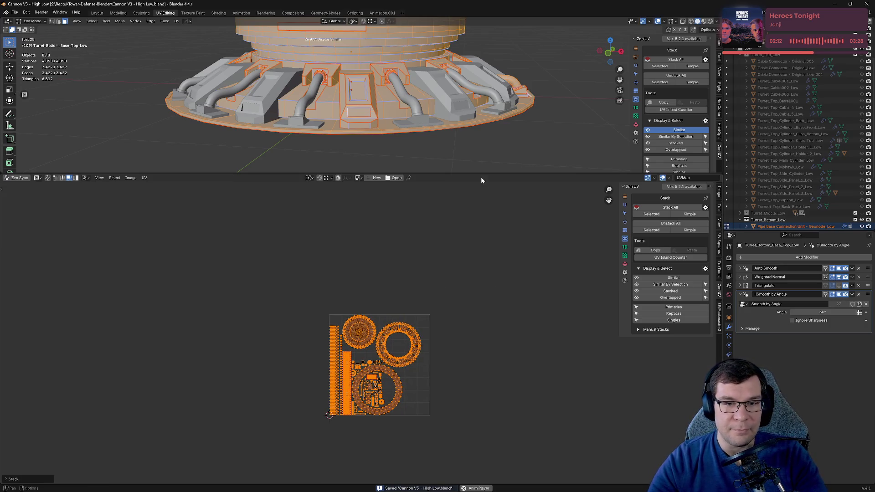
pyautogui.moveTo(481, 173); pyautogui.dragTo(484, 354)
pyautogui.press('Tab')
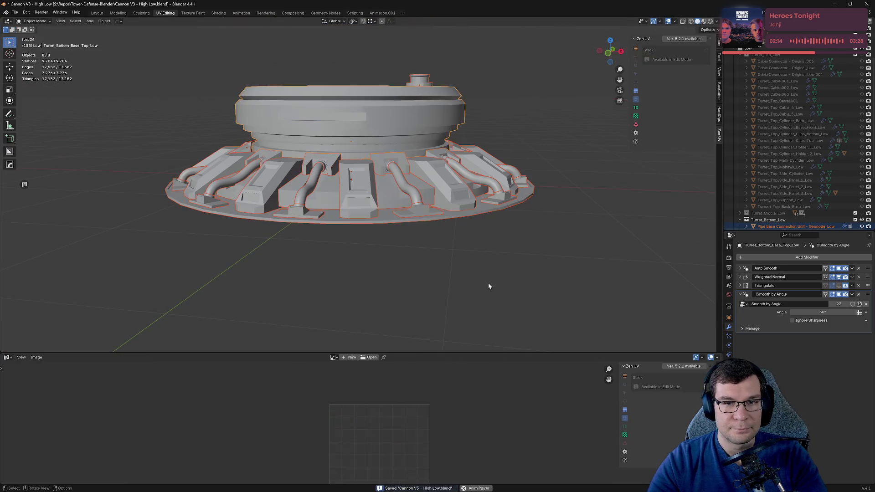
pyautogui.press('KP_Decimal')
pyautogui.press('Tab')
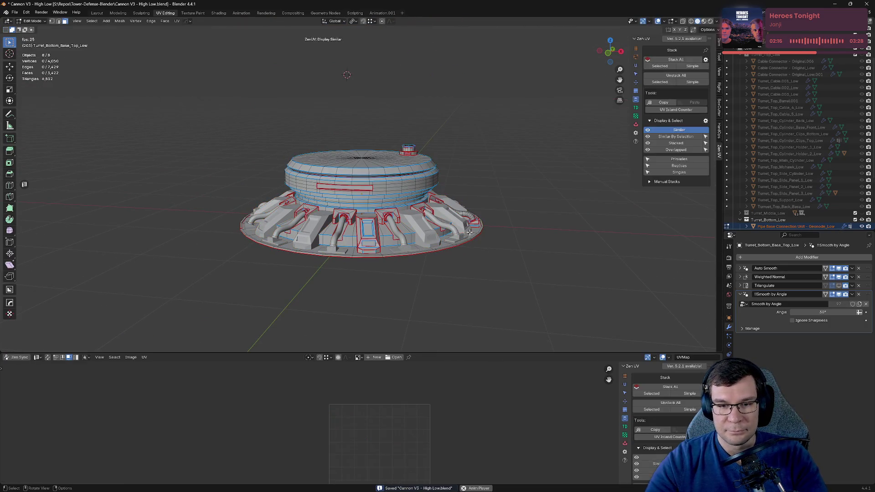
pyautogui.click(862, 219)
pyautogui.scroll(5, 863, 215)
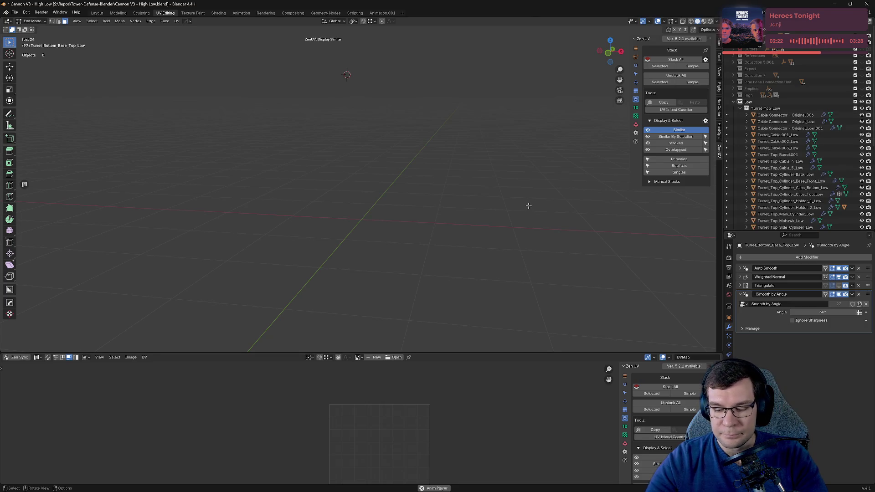
pyautogui.moveTo(528, 206); pyautogui.dragTo(431, 101, button='middle')
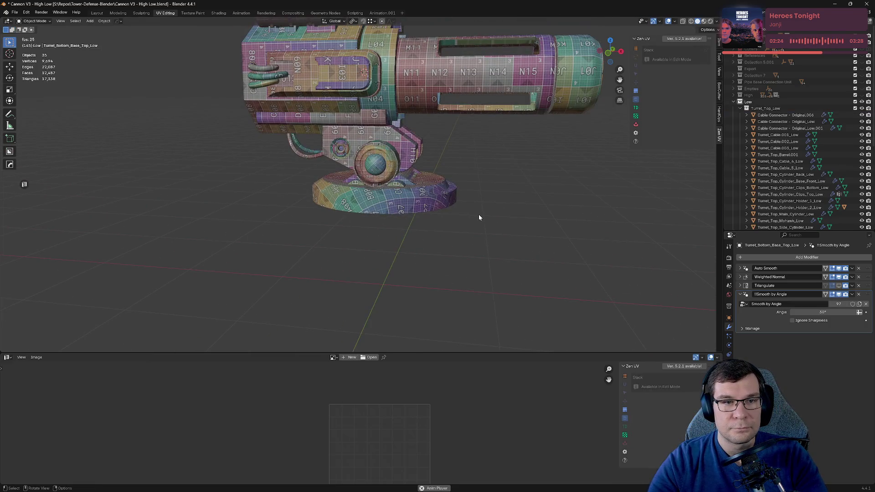
# Step: Select every object and edit them together to review all UV islands in one tile
pyautogui.press('a')
pyautogui.scroll(-4, 480, 214)
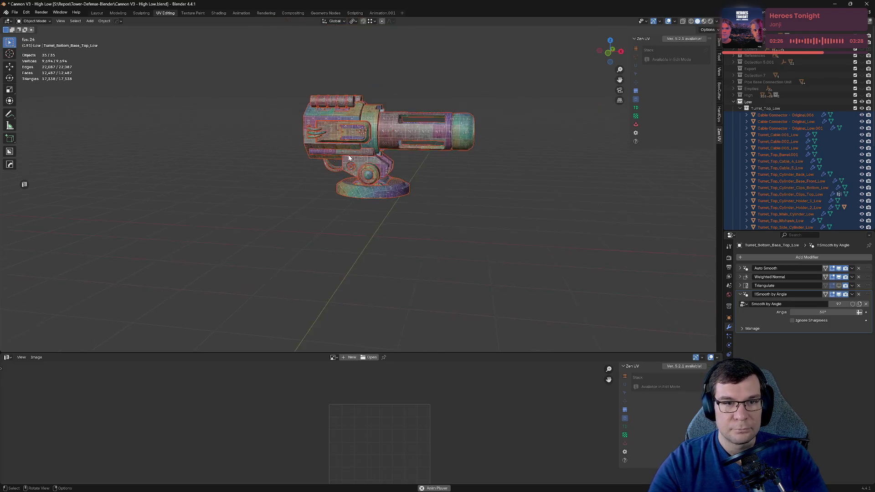
pyautogui.moveTo(481, 214); pyautogui.dragTo(459, 222, button='middle')
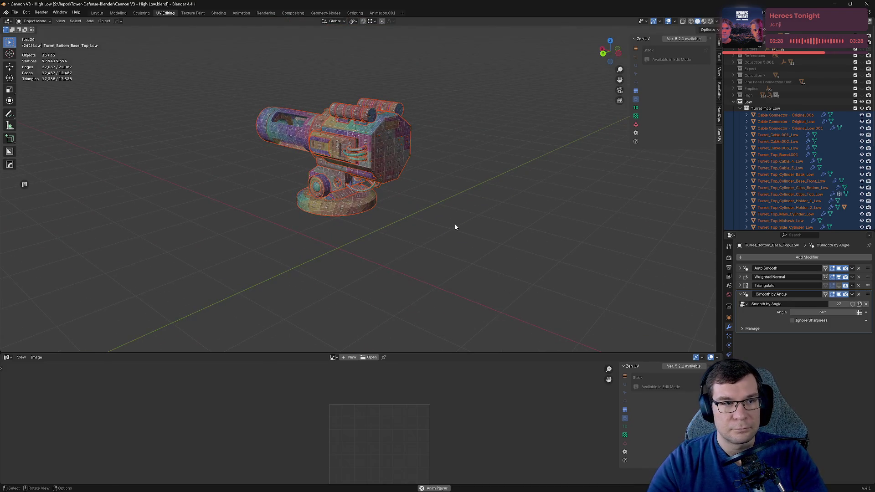
pyautogui.press('Tab')
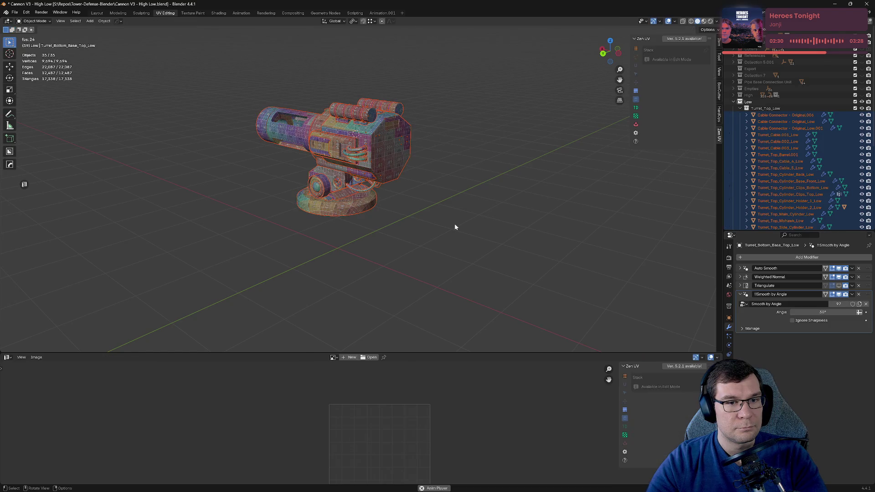
pyautogui.press('a')
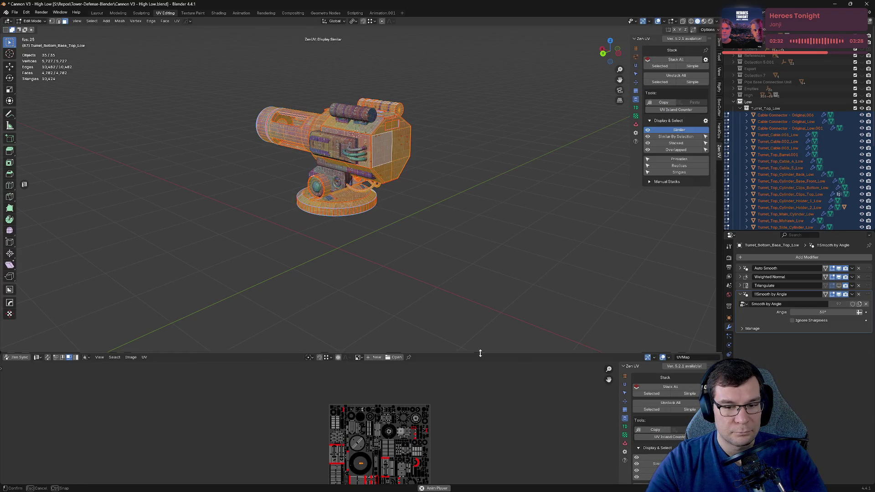
pyautogui.moveTo(482, 357); pyautogui.dragTo(504, 121)
pyautogui.scroll(5, 466, 371)
pyautogui.press('Home')
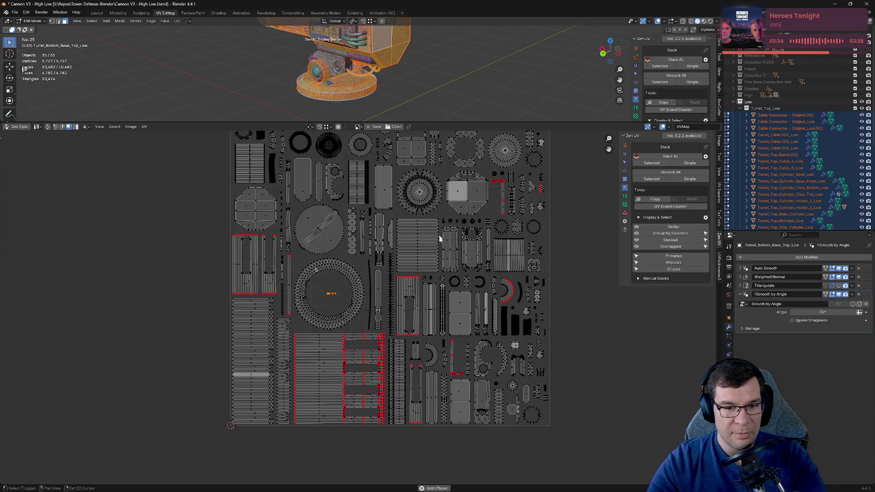
pyautogui.scroll(-3, 444, 253)
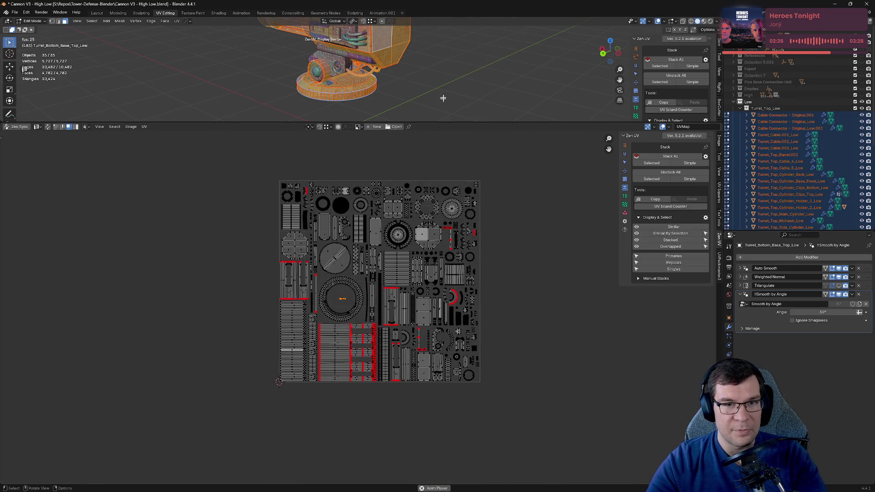
pyautogui.moveTo(443, 98); pyautogui.dragTo(386, 83, button='middle')
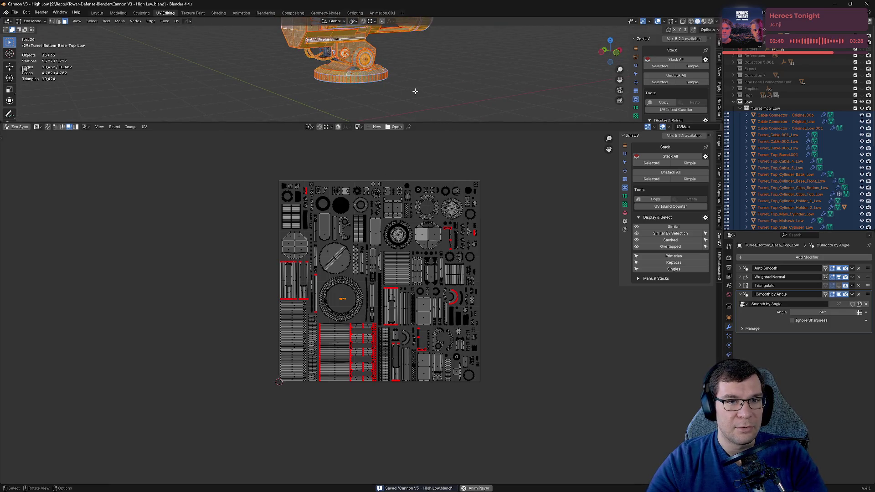
pyautogui.press('Tab')
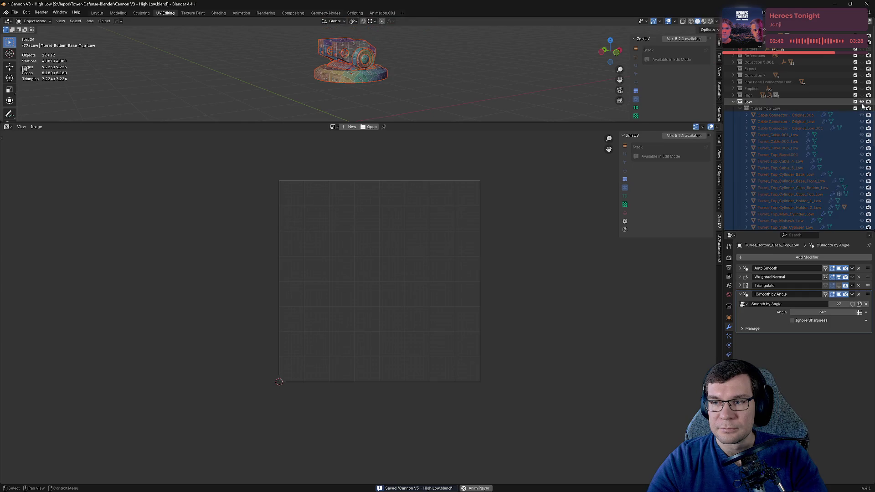
# Step: Toggle the Low collection's visibility off and on, then save the blend file
pyautogui.click(862, 103)
pyautogui.click(861, 103)
pyautogui.scroll(-5, 861, 136)
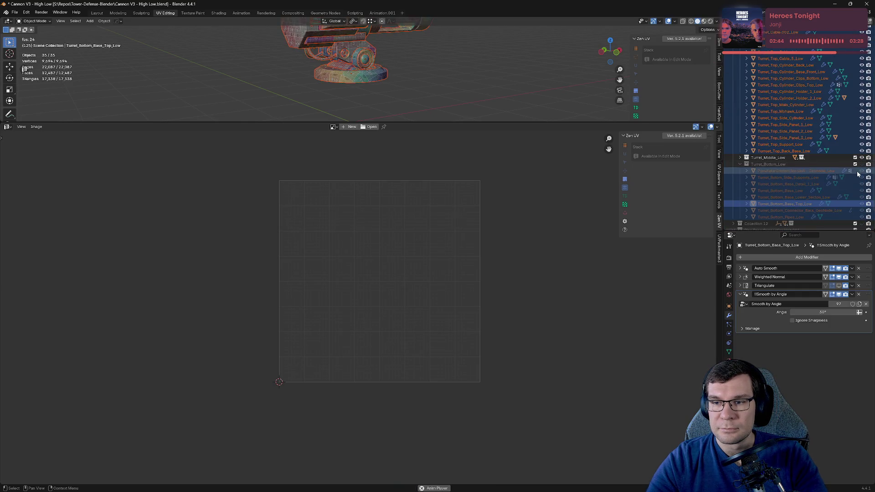
pyautogui.click(15, 12)
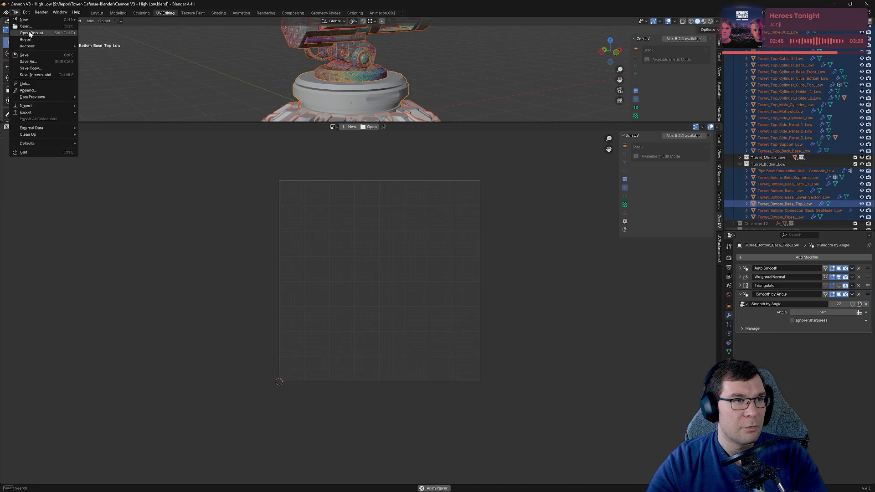
pyautogui.click(25, 54)
pyautogui.scroll(-5, 386, 85)
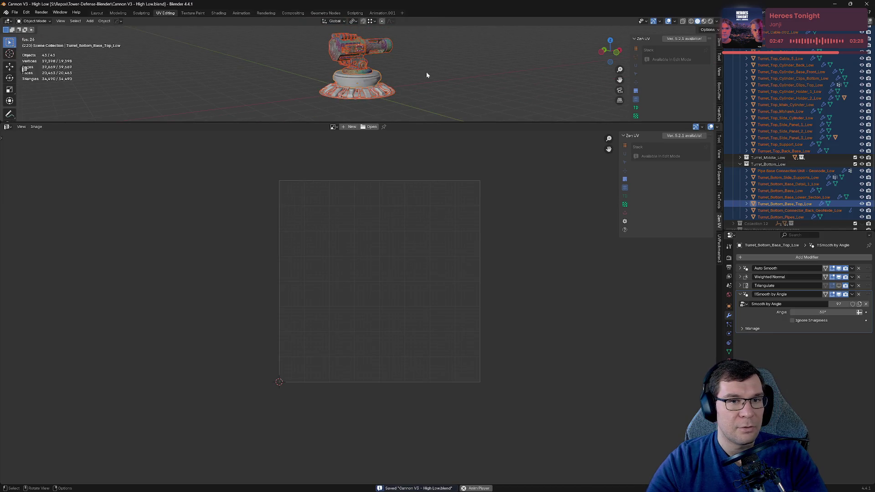
# Step: Export the low-poly parts as Cannon Tower_low.fbx into the Cannon Tower folder
pyautogui.click(14, 13)
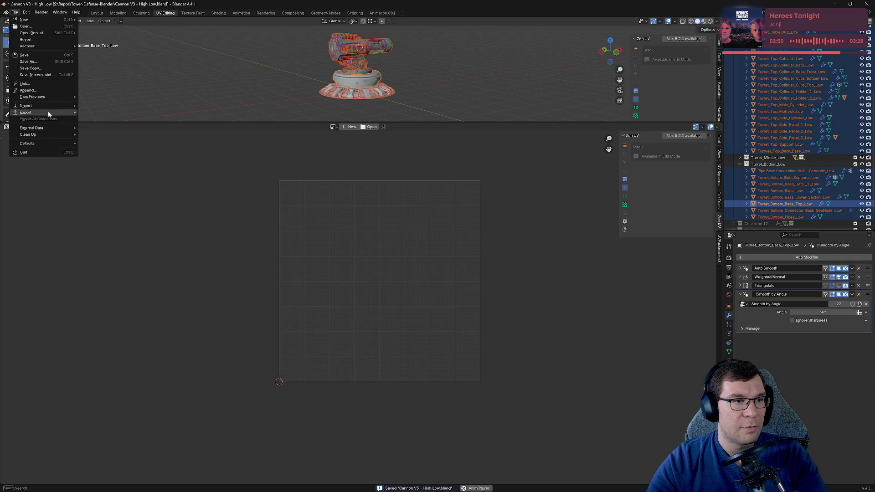
pyautogui.moveTo(42, 113)
pyautogui.click(120, 172)
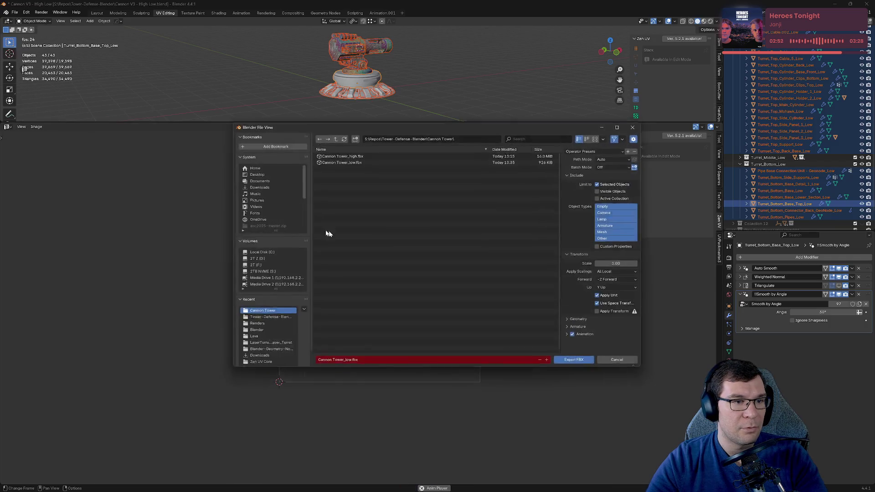
pyautogui.click(584, 364)
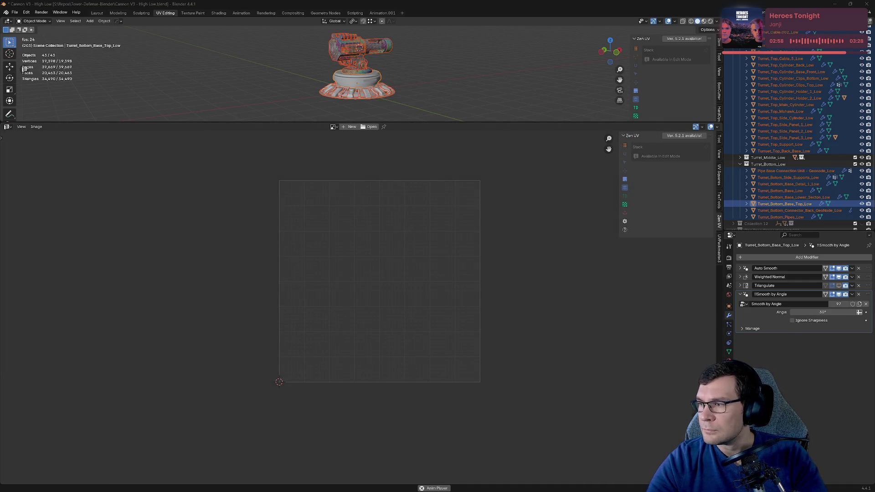
# Step: Verify the new 1,035 KB Cannon Tower_low.fbx, then minimize Explorer and Blender
pyautogui.hotkey('alt', 'Tab')
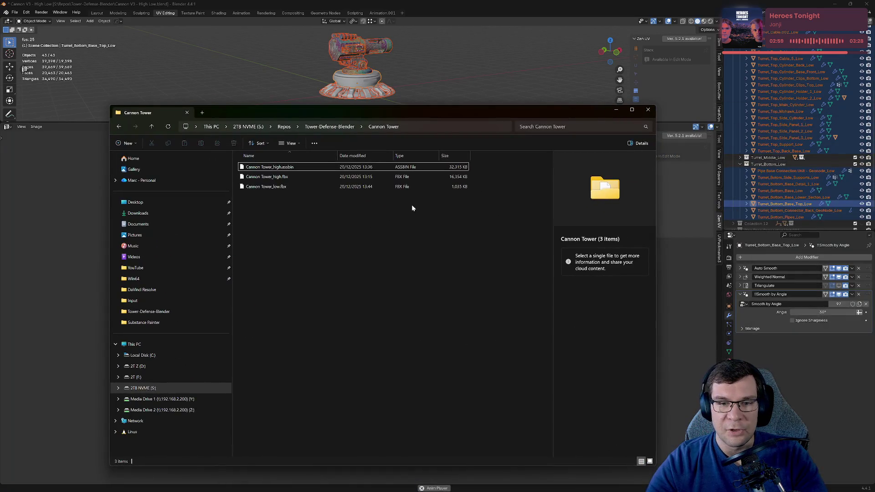
pyautogui.click(458, 188)
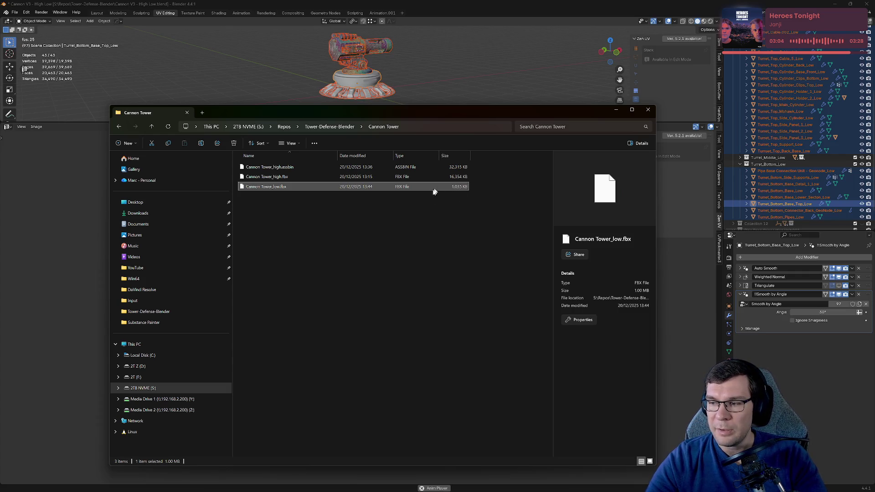
pyautogui.click(616, 110)
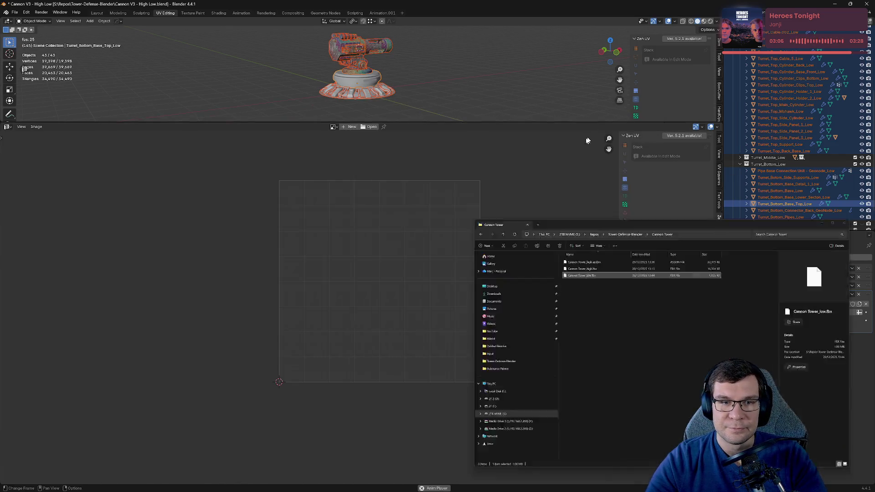
pyautogui.click(835, 4)
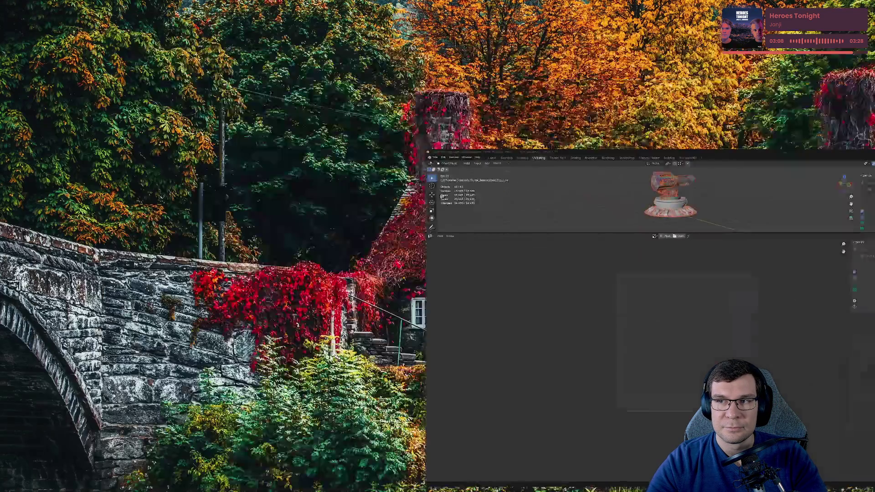
# Step: Return to the Canon Tower project, orbit around the cannon and set Max frontal distance to 0.002
pyautogui.hotkey('alt', 'Tab')
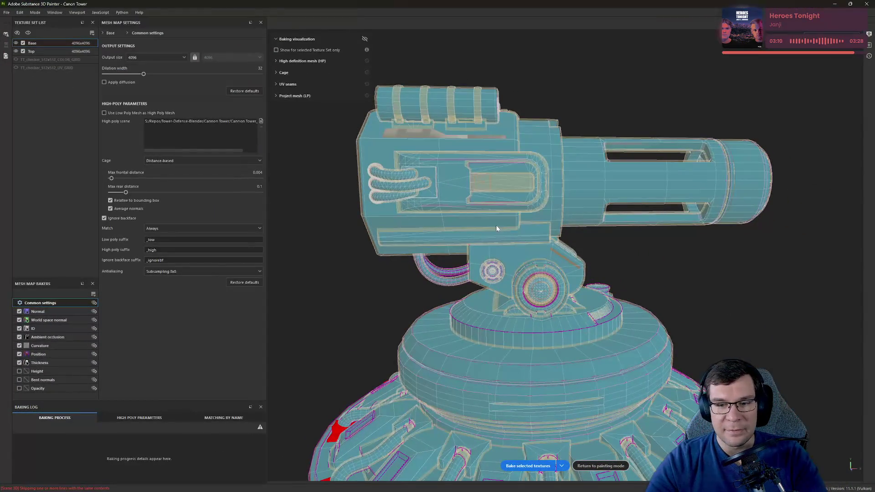
pyautogui.click(6, 12)
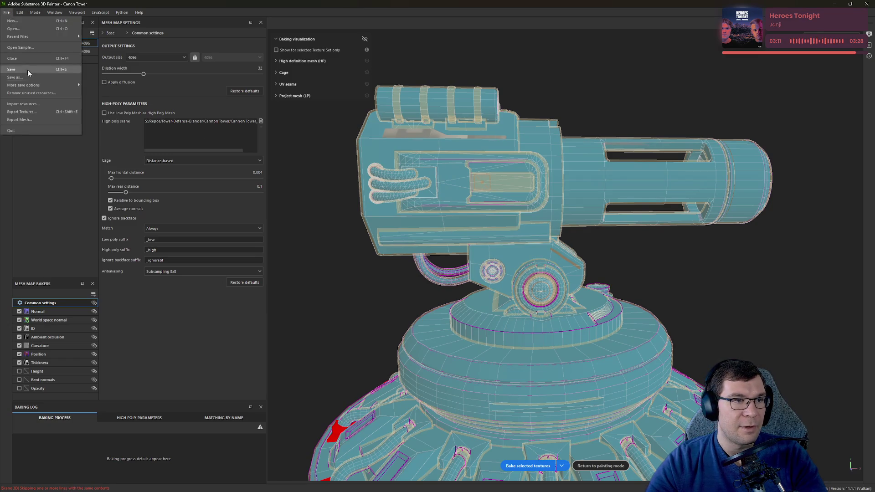
pyautogui.moveTo(20, 14)
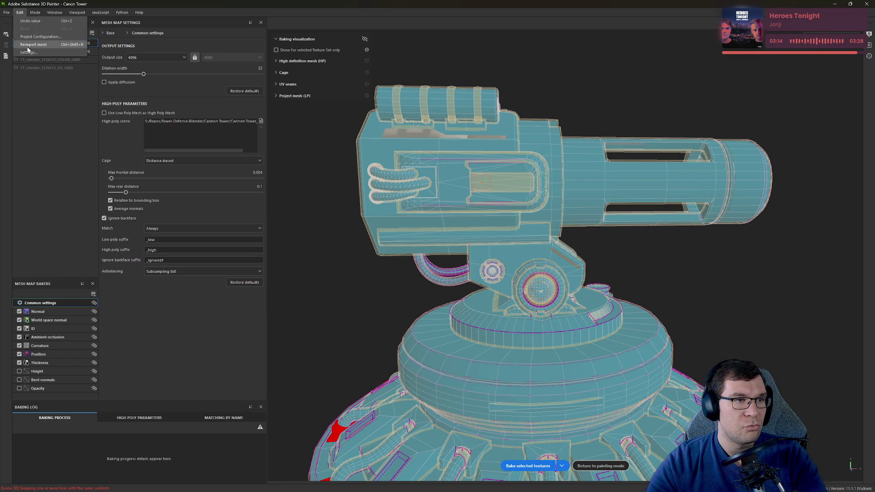
pyautogui.scroll(3, 777, 332)
pyautogui.moveTo(672, 216)
pyautogui.keyDown('alt'); pyautogui.mouseDown()
pyautogui.moveTo(675, 287)
pyautogui.moveTo(683, 273)
pyautogui.mouseUp(); pyautogui.keyUp('alt')
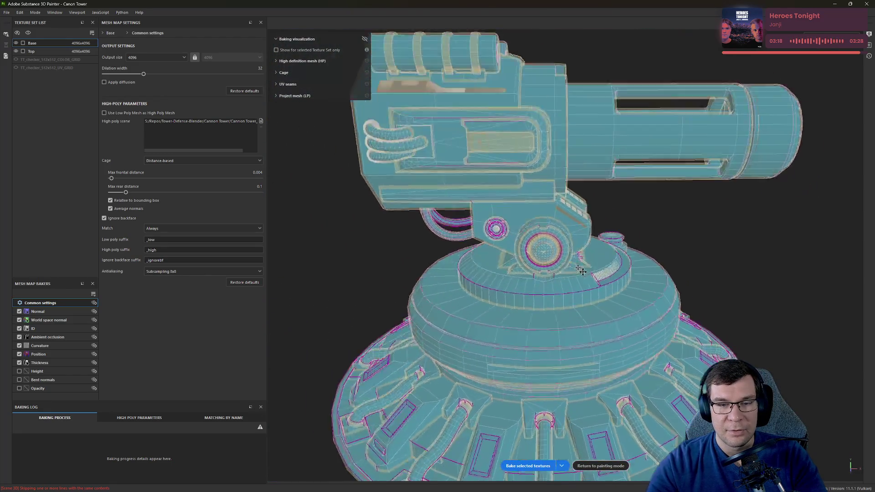
pyautogui.scroll(5, 683, 274)
pyautogui.keyDown('alt'); pyautogui.moveTo(639, 329); pyautogui.dragTo(768, 287); pyautogui.keyUp('alt')
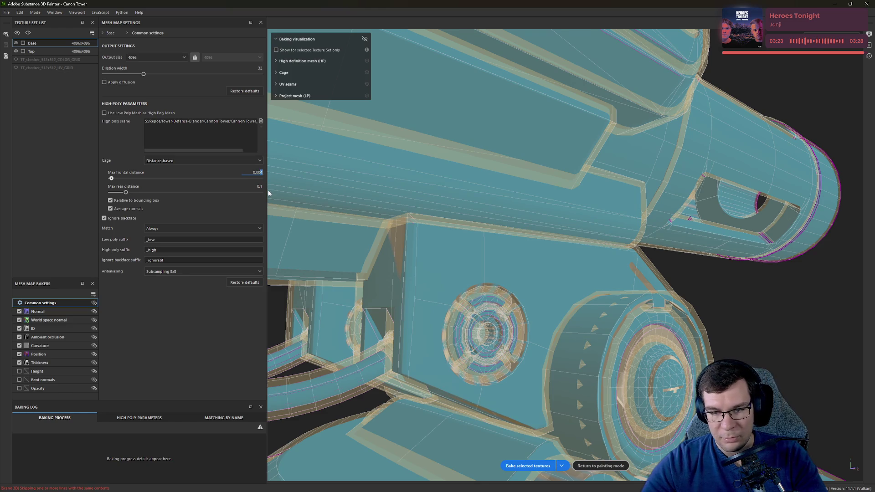
pyautogui.write('0.002')
pyautogui.press('Return')
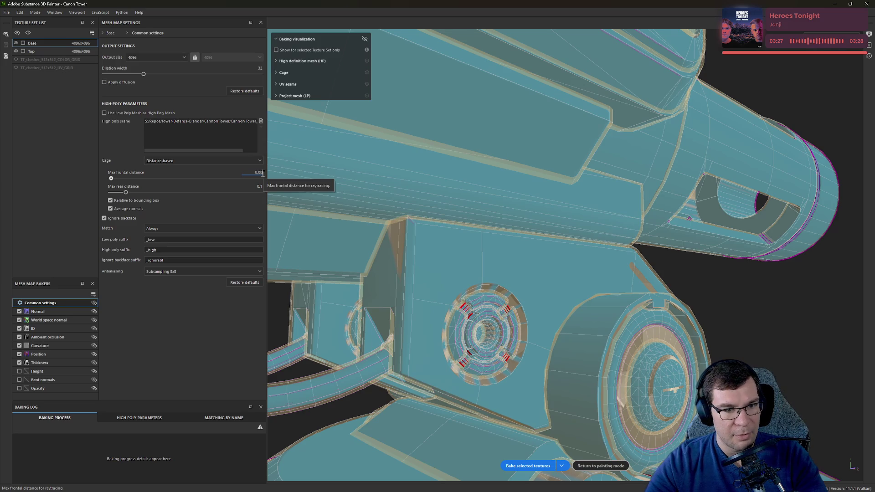
# Step: Set Max frontal distance to 0.004 and orbit around the tower to check the bake preview
pyautogui.press('Return')
pyautogui.keyDown('alt'); pyautogui.moveTo(456, 319); pyautogui.dragTo(519, 349); pyautogui.keyUp('alt')
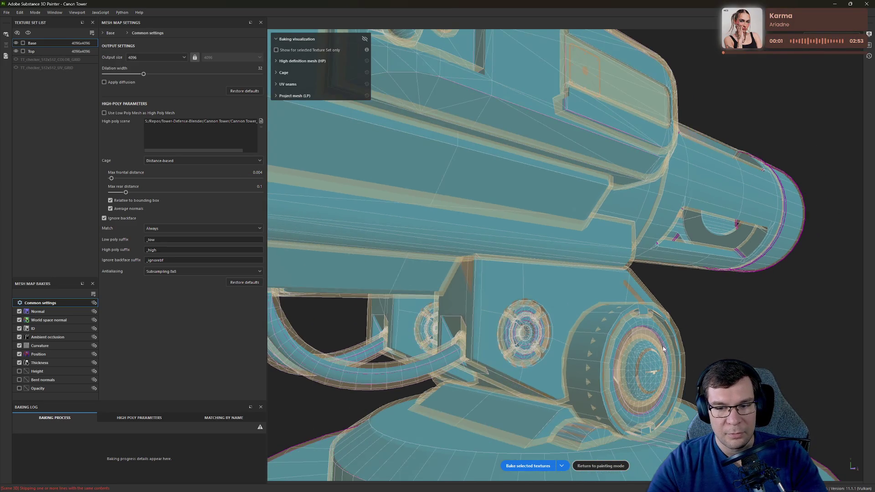
pyautogui.keyDown('alt'); pyautogui.moveTo(519, 349); pyautogui.dragTo(387, 353, button='right'); pyautogui.keyUp('alt')
pyautogui.moveTo(387, 353)
pyautogui.keyDown('alt'); pyautogui.mouseDown()
pyautogui.moveTo(679, 283)
pyautogui.moveTo(435, 289)
pyautogui.mouseUp(); pyautogui.keyUp('alt')
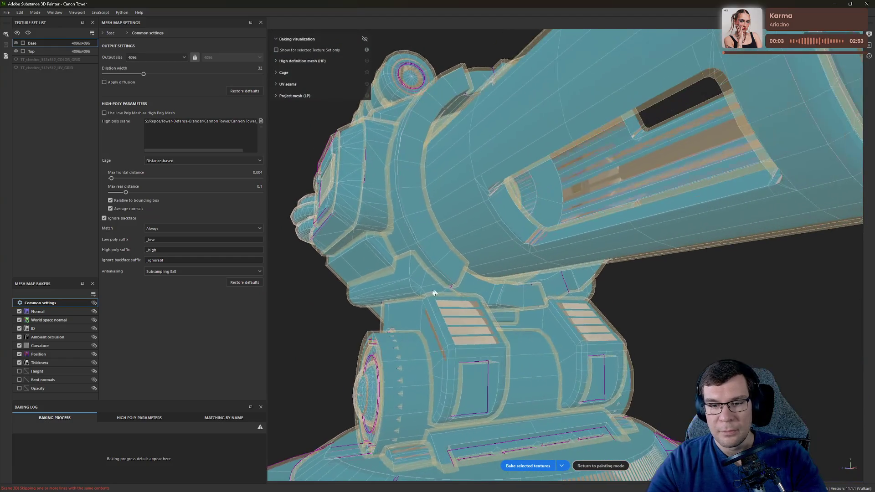
pyautogui.keyDown('alt'); pyautogui.moveTo(435, 289); pyautogui.dragTo(814, 241, button='right'); pyautogui.keyUp('alt')
pyautogui.moveTo(814, 241)
pyautogui.keyDown('alt'); pyautogui.mouseDown()
pyautogui.moveTo(397, 254)
pyautogui.moveTo(661, 315)
pyautogui.mouseUp(); pyautogui.keyUp('alt')
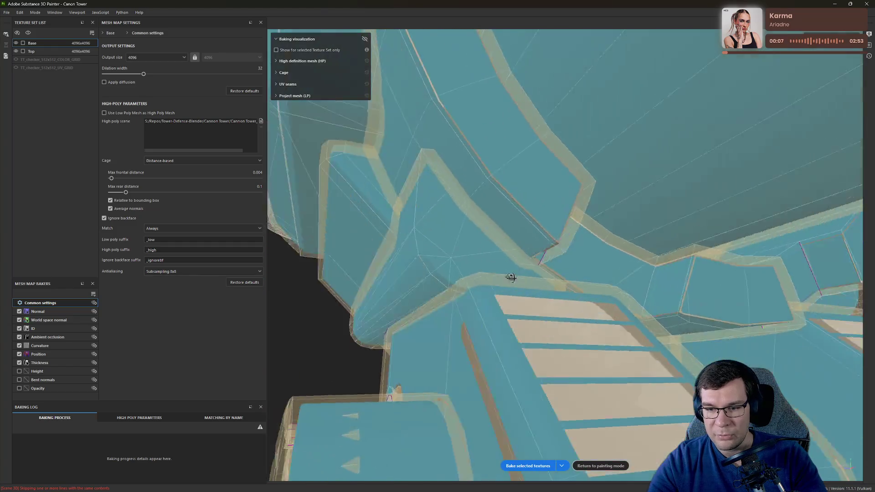
pyautogui.keyDown('alt'); pyautogui.moveTo(661, 316); pyautogui.dragTo(463, 236, button='right'); pyautogui.keyUp('alt')
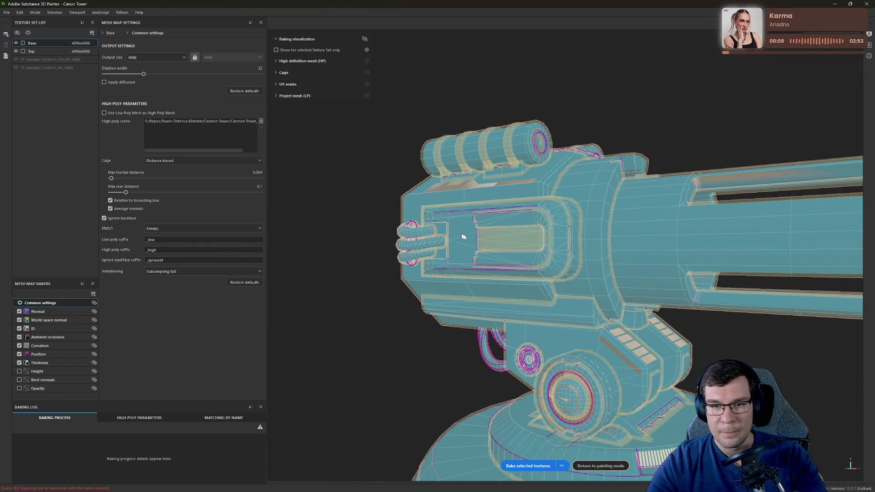
pyautogui.keyDown('alt'); pyautogui.moveTo(463, 236); pyautogui.dragTo(575, 302, button='middle'); pyautogui.keyUp('alt')
pyautogui.keyDown('alt'); pyautogui.moveTo(648, 221); pyautogui.dragTo(652, 242, button='right'); pyautogui.keyUp('alt')
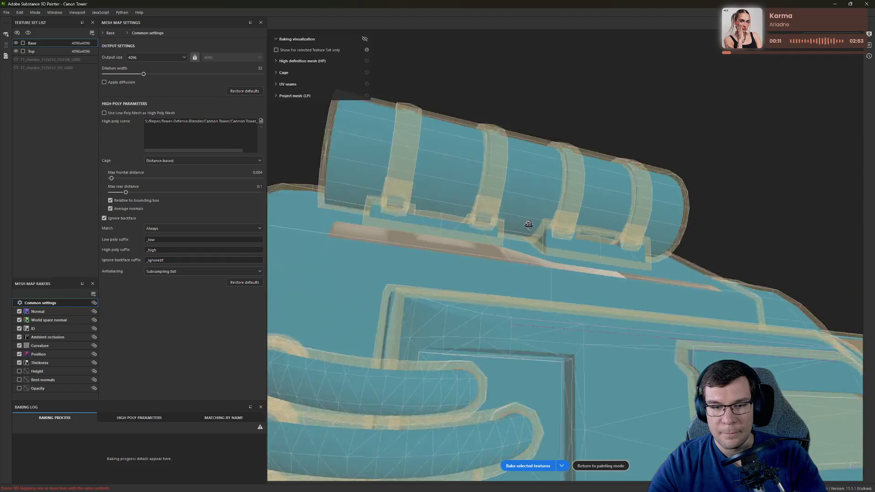
pyautogui.keyDown('alt'); pyautogui.moveTo(652, 241); pyautogui.dragTo(695, 251); pyautogui.keyUp('alt')
pyautogui.keyDown('alt'); pyautogui.moveTo(696, 251); pyautogui.dragTo(714, 256, button='middle'); pyautogui.keyUp('alt')
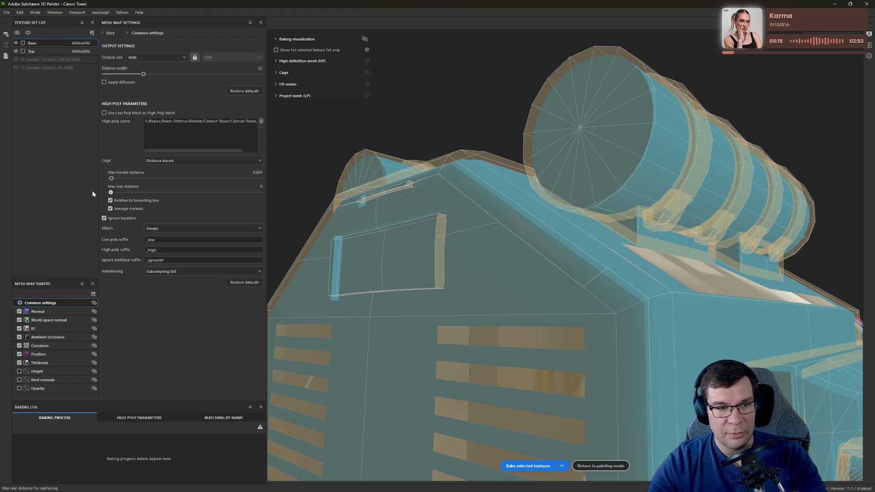
# Step: Set Max rear distance to 0.026 and inspect the barrel and turret base
pyautogui.moveTo(111, 192); pyautogui.dragTo(246, 194)
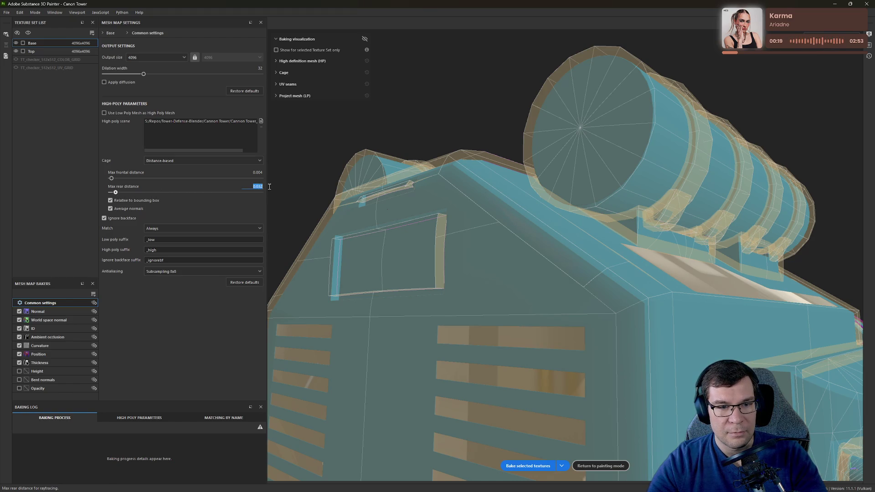
pyautogui.write('1')
pyautogui.press('Return')
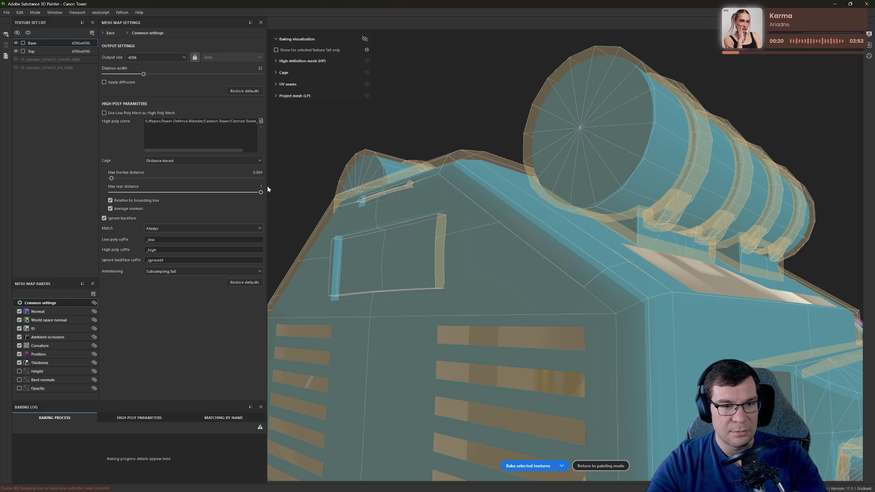
pyautogui.doubleClick(258, 187)
pyautogui.write('0.026')
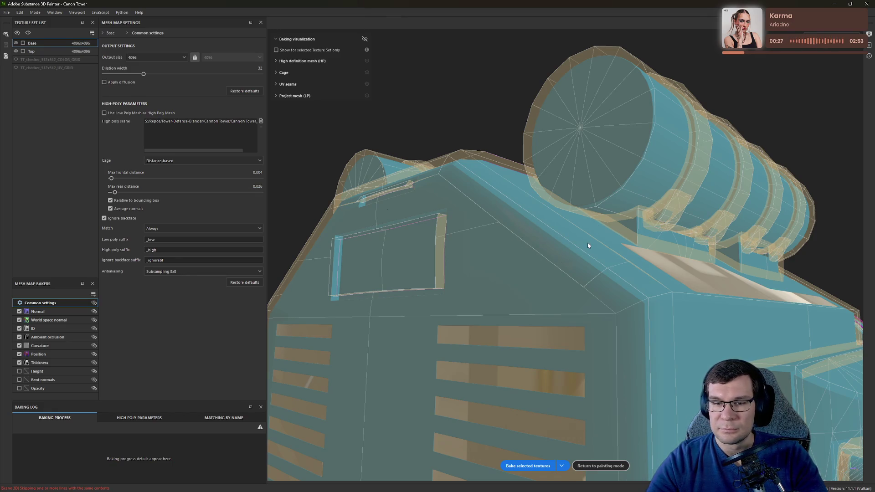
pyautogui.keyDown('alt'); pyautogui.moveTo(606, 222); pyautogui.dragTo(451, 148); pyautogui.keyUp('alt')
pyautogui.keyDown('alt'); pyautogui.moveTo(733, 275); pyautogui.dragTo(754, 296); pyautogui.keyUp('alt')
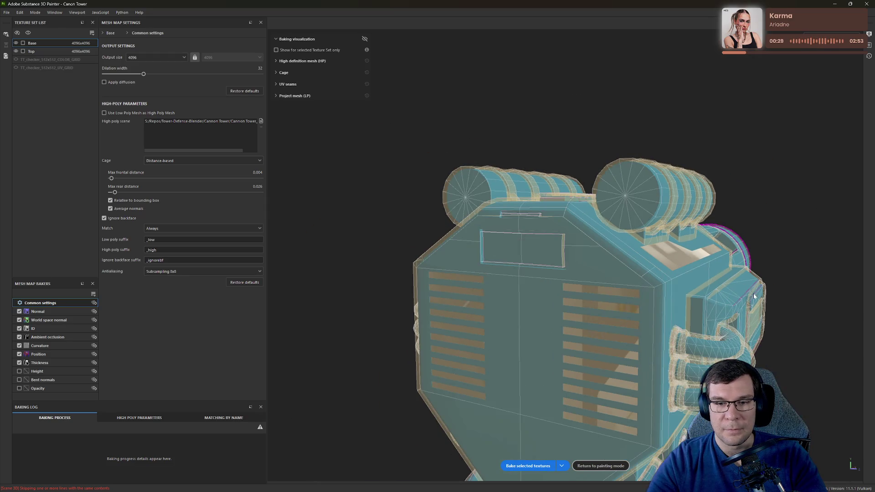
pyautogui.moveTo(764, 335)
pyautogui.keyDown('alt'); pyautogui.mouseDown()
pyautogui.moveTo(574, 247)
pyautogui.moveTo(498, 168)
pyautogui.moveTo(669, 250)
pyautogui.mouseUp(); pyautogui.keyUp('alt')
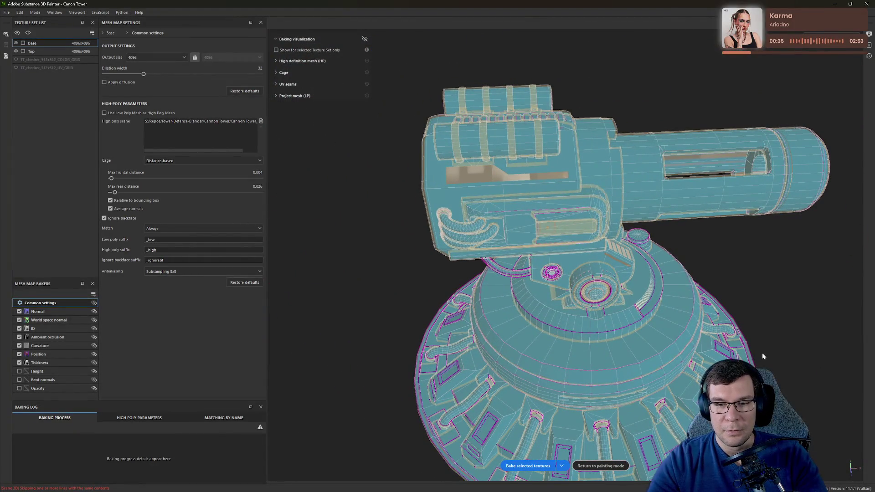
pyautogui.keyDown('alt'); pyautogui.moveTo(764, 356); pyautogui.dragTo(615, 446); pyautogui.keyUp('alt')
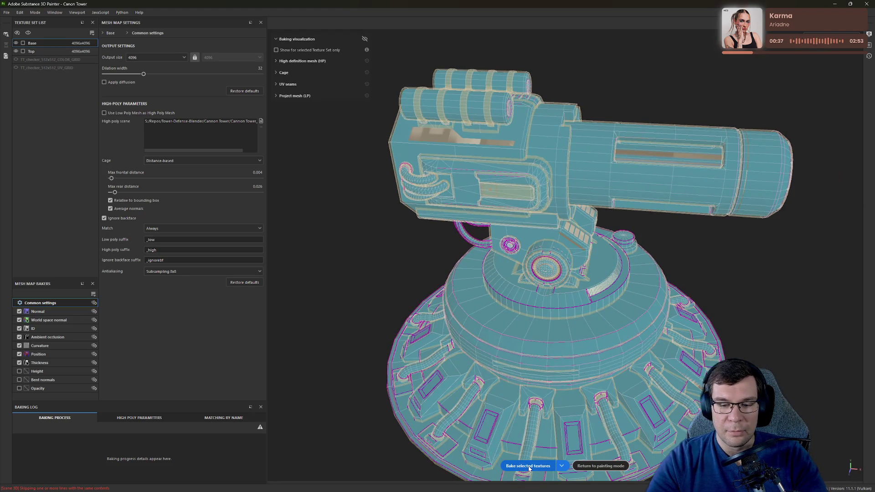
# Step: Bake the Cannon Tower's mesh maps with the updated cage distances, then return to painting mode
pyautogui.click(528, 466)
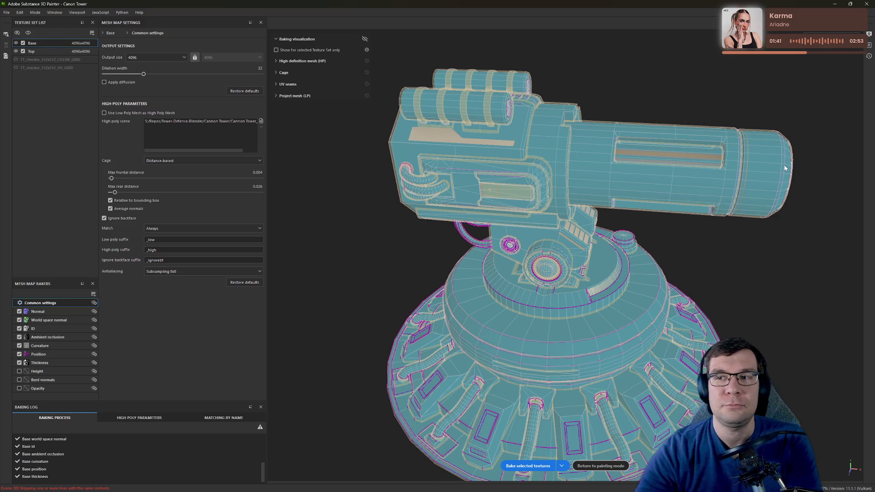
pyautogui.hotkey('ctrl', 'shift', 'b')
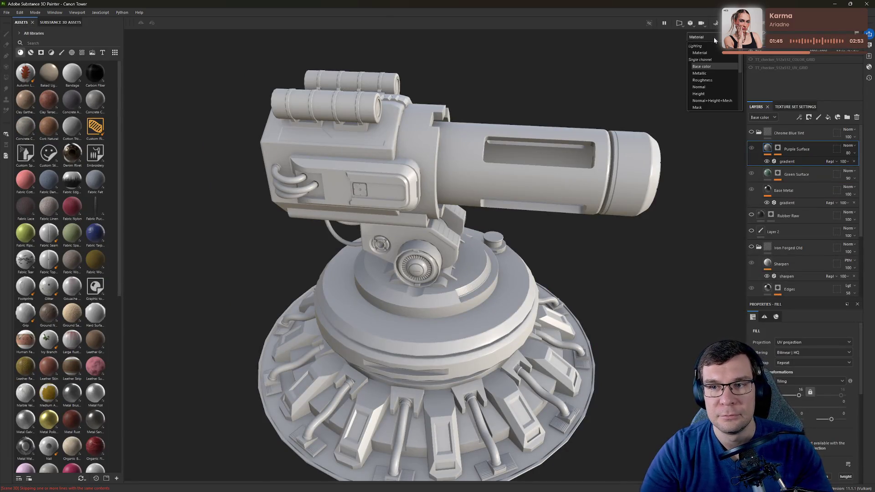
# Step: View the turret in the Base color channel, then in the Metallic channel
pyautogui.click(701, 66)
pyautogui.moveTo(542, 264)
pyautogui.keyDown('alt'); pyautogui.mouseDown()
pyautogui.moveTo(548, 245)
pyautogui.moveTo(602, 273)
pyautogui.moveTo(599, 245)
pyautogui.mouseUp(); pyautogui.keyUp('alt')
pyautogui.keyDown('alt'); pyautogui.moveTo(606, 139); pyautogui.dragTo(728, 65); pyautogui.keyUp('alt')
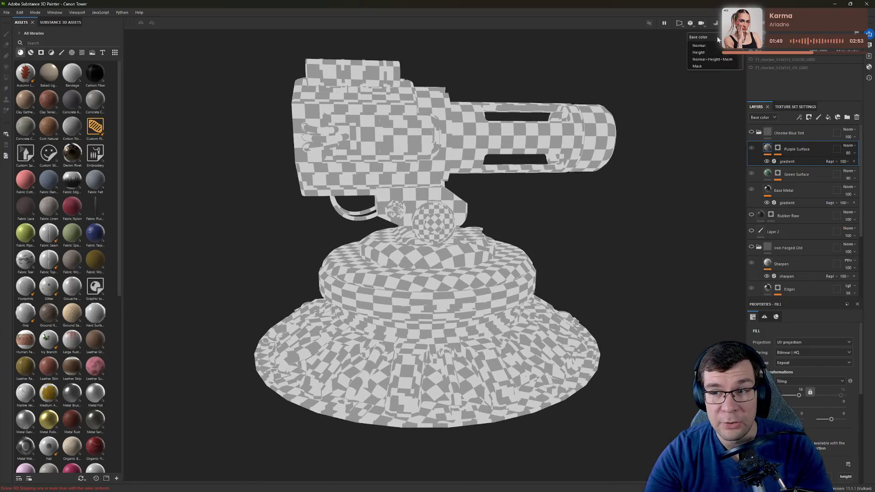
pyautogui.click(709, 72)
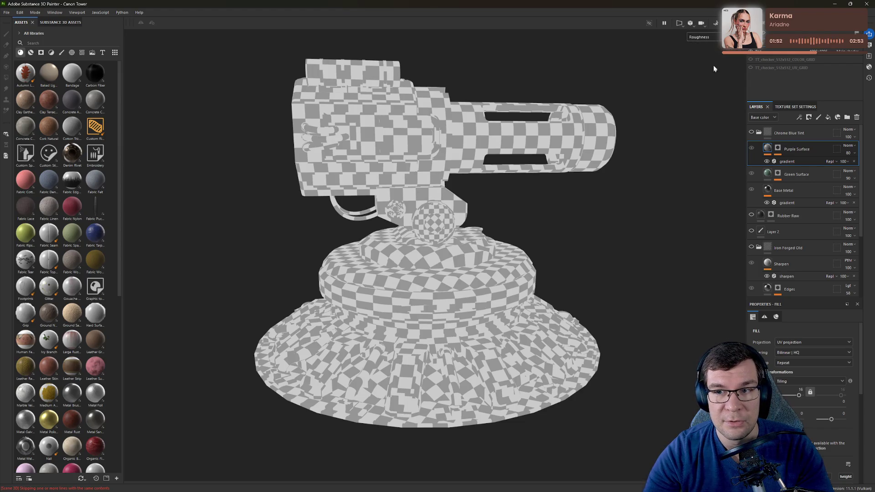
pyautogui.moveTo(712, 69)
pyautogui.keyDown('alt'); pyautogui.mouseDown()
pyautogui.moveTo(624, 209)
pyautogui.moveTo(734, 55)
pyautogui.mouseUp(); pyautogui.keyUp('alt')
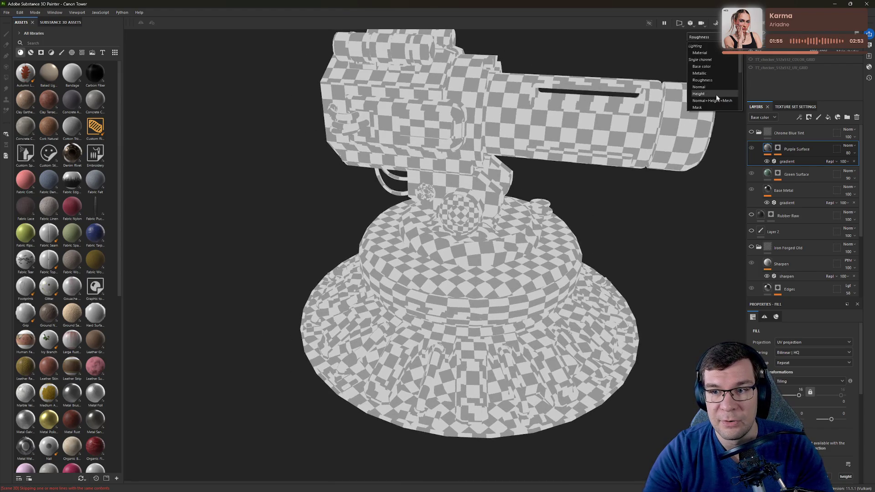
pyautogui.scroll(-1, 715, 96)
# Step: Display the baked Normal map and inspect the whole turret body and barrels
pyautogui.click(712, 100)
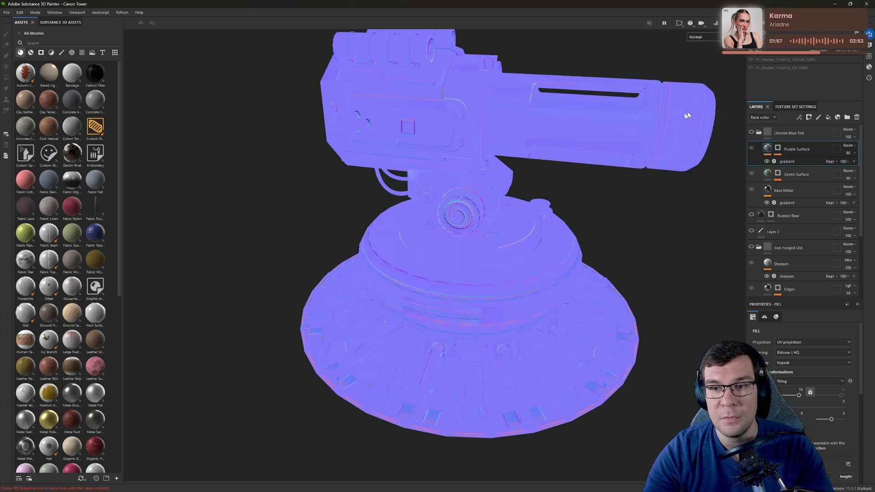
pyautogui.keyDown('alt'); pyautogui.moveTo(641, 195); pyautogui.dragTo(583, 201); pyautogui.keyUp('alt')
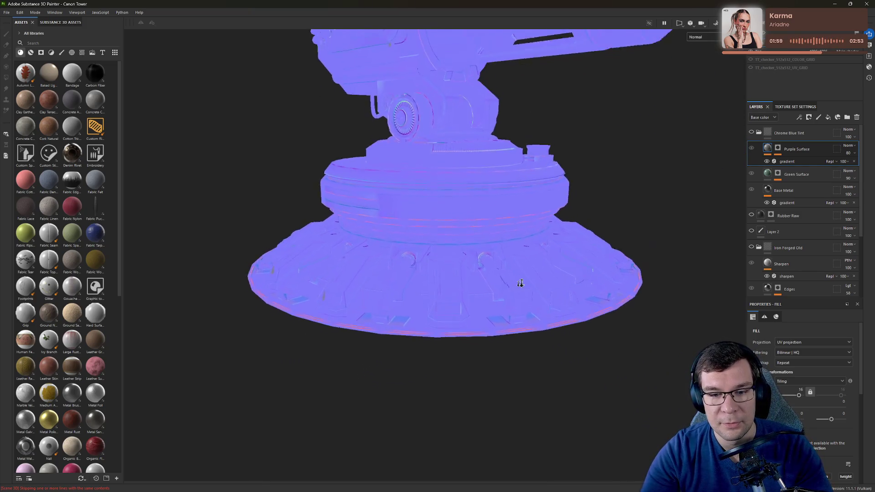
pyautogui.scroll(5, 520, 287)
pyautogui.moveTo(641, 188)
pyautogui.keyDown('alt'); pyautogui.mouseDown()
pyautogui.moveTo(461, 344)
pyautogui.moveTo(599, 237)
pyautogui.mouseUp(); pyautogui.keyUp('alt')
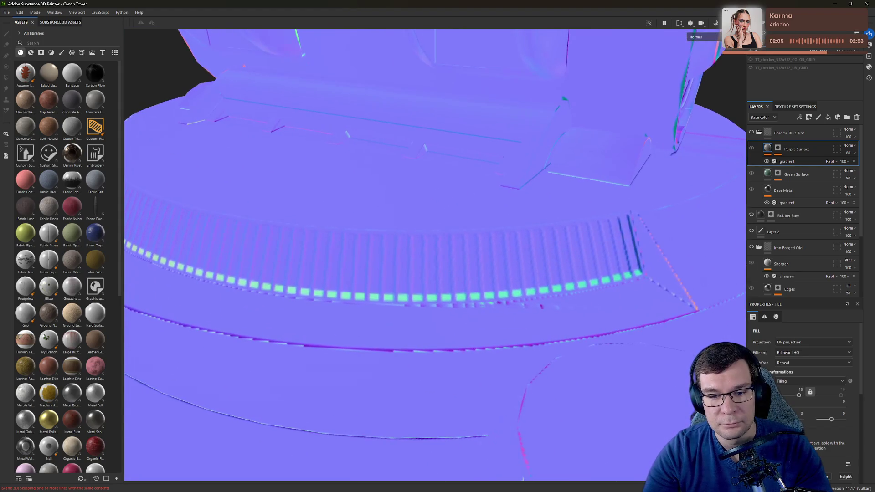
pyautogui.keyDown('alt'); pyautogui.moveTo(599, 236); pyautogui.dragTo(501, 182, button='right'); pyautogui.keyUp('alt')
pyautogui.keyDown('alt'); pyautogui.moveTo(502, 183); pyautogui.dragTo(464, 151, button='middle'); pyautogui.keyUp('alt')
pyautogui.keyDown('alt'); pyautogui.moveTo(463, 151); pyautogui.dragTo(688, 133); pyautogui.keyUp('alt')
pyautogui.moveTo(687, 132)
pyautogui.keyDown('alt'); pyautogui.mouseDown(button='right')
pyautogui.moveTo(453, 234)
pyautogui.moveTo(456, 255)
pyautogui.mouseUp(button='right'); pyautogui.keyUp('alt')
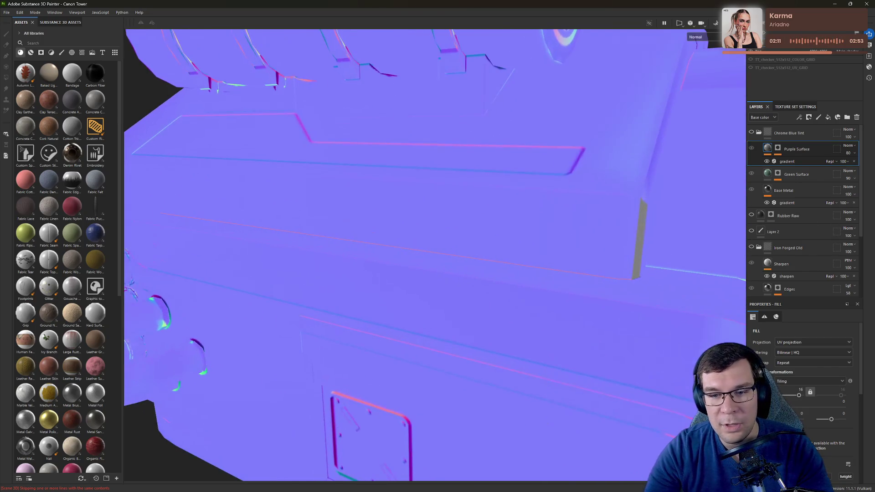
# Step: Inspect the normal bake on the side panel, front grille and underside of the cannon
pyautogui.keyDown('alt'); pyautogui.moveTo(658, 219); pyautogui.dragTo(550, 197, button='right'); pyautogui.keyUp('alt')
pyautogui.keyDown('alt'); pyautogui.moveTo(550, 197); pyautogui.dragTo(424, 201); pyautogui.keyUp('alt')
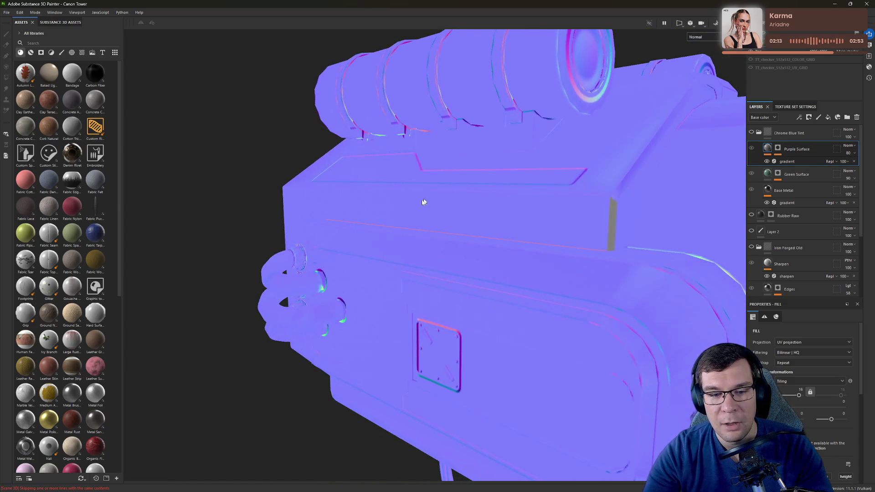
pyautogui.keyDown('alt'); pyautogui.moveTo(423, 201); pyautogui.dragTo(473, 127, button='right'); pyautogui.keyUp('alt')
pyautogui.keyDown('alt'); pyautogui.moveTo(474, 127); pyautogui.dragTo(600, 160); pyautogui.keyUp('alt')
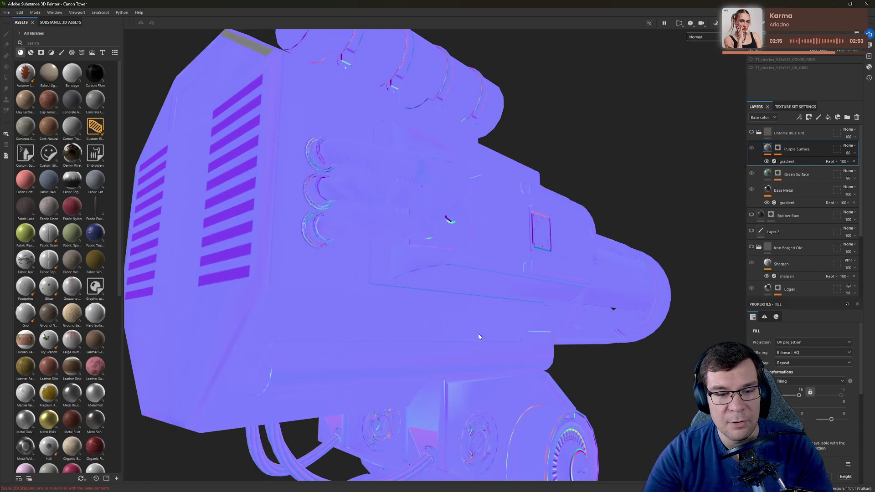
pyautogui.moveTo(488, 297)
pyautogui.keyDown('alt'); pyautogui.mouseDown()
pyautogui.moveTo(385, 224)
pyautogui.moveTo(351, 218)
pyautogui.moveTo(512, 283)
pyautogui.moveTo(375, 310)
pyautogui.moveTo(269, 289)
pyautogui.moveTo(455, 260)
pyautogui.moveTo(439, 322)
pyautogui.moveTo(484, 225)
pyautogui.mouseUp(); pyautogui.keyUp('alt')
pyautogui.scroll(3, 385, 223)
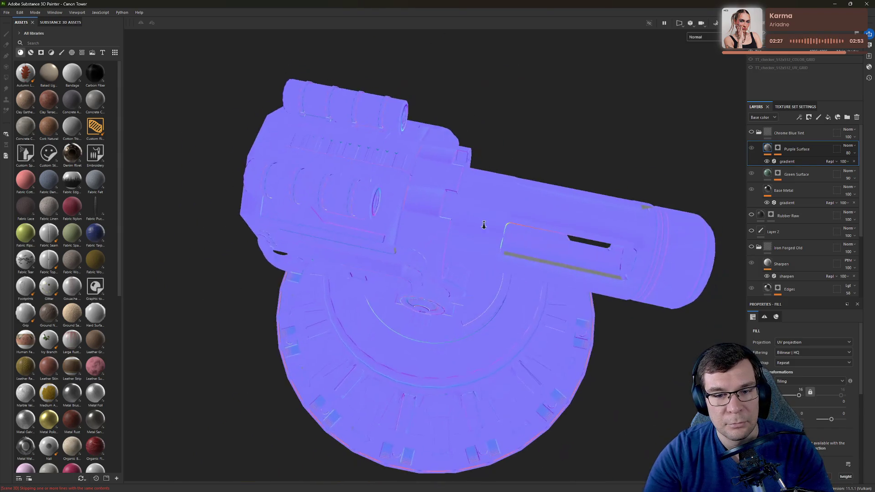
pyautogui.keyDown('alt'); pyautogui.moveTo(484, 225); pyautogui.dragTo(474, 217, button='right'); pyautogui.keyUp('alt')
pyautogui.moveTo(474, 217)
pyautogui.keyDown('alt'); pyautogui.mouseDown()
pyautogui.moveTo(668, 199)
pyautogui.moveTo(694, 177)
pyautogui.moveTo(710, 121)
pyautogui.moveTo(627, 119)
pyautogui.moveTo(463, 63)
pyautogui.moveTo(390, 57)
pyautogui.moveTo(354, 94)
pyautogui.moveTo(427, 157)
pyautogui.moveTo(384, 192)
pyautogui.mouseUp(); pyautogui.keyUp('alt')
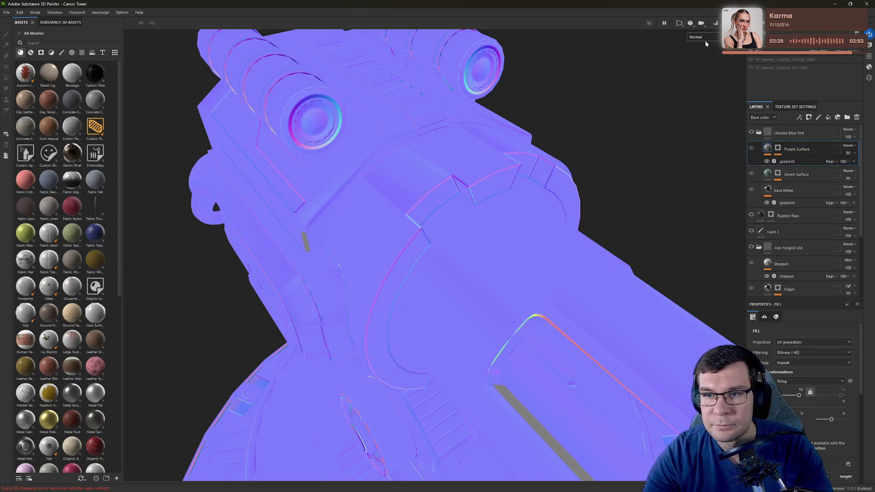
# Step: Switch the viewport channel to World space normal, then to Ambient occlusion
pyautogui.click(710, 107)
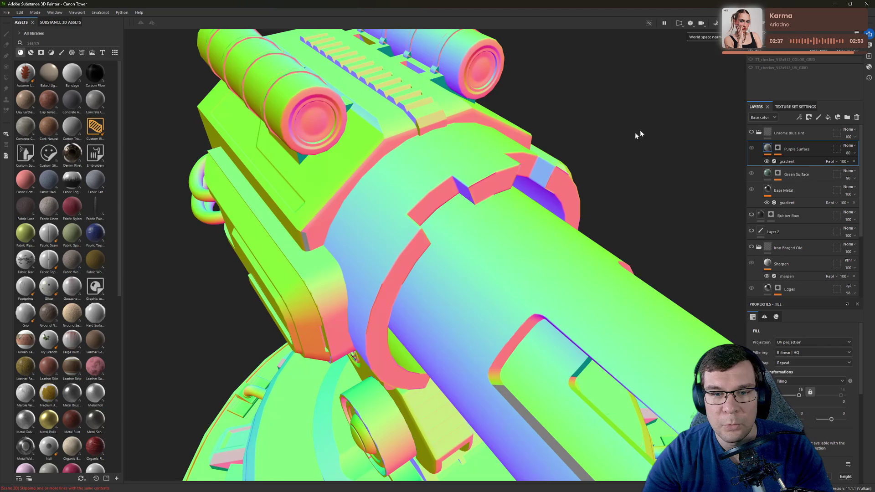
pyautogui.moveTo(640, 130)
pyautogui.keyDown('alt'); pyautogui.mouseDown()
pyautogui.moveTo(520, 185)
pyautogui.moveTo(454, 189)
pyautogui.moveTo(586, 322)
pyautogui.moveTo(543, 193)
pyautogui.mouseUp(); pyautogui.keyUp('alt')
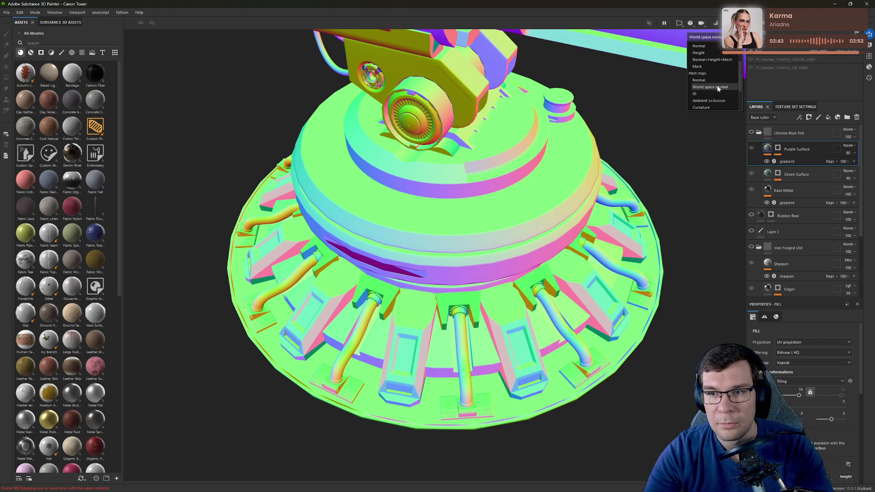
pyautogui.click(719, 102)
pyautogui.moveTo(719, 102)
pyautogui.keyDown('alt'); pyautogui.mouseDown()
pyautogui.moveTo(568, 129)
pyautogui.moveTo(578, 82)
pyautogui.moveTo(526, 248)
pyautogui.moveTo(412, 218)
pyautogui.moveTo(353, 297)
pyautogui.mouseUp(); pyautogui.keyUp('alt')
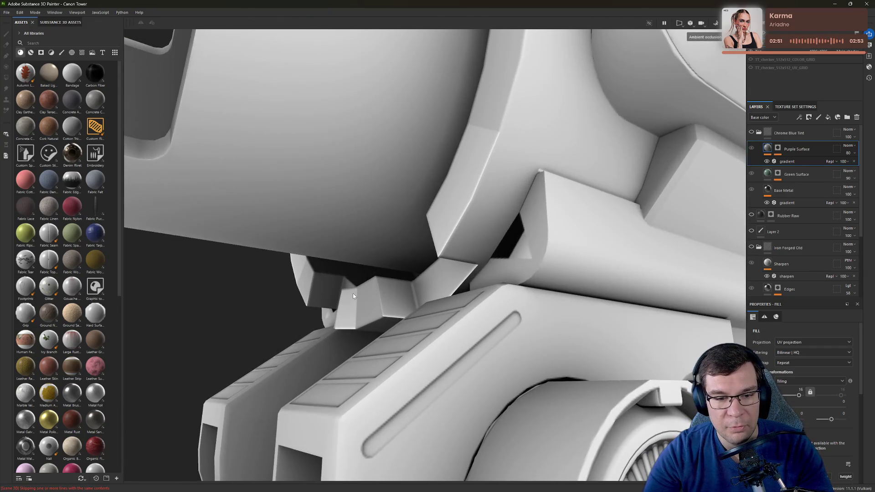
pyautogui.moveTo(515, 111)
pyautogui.keyDown('alt'); pyautogui.mouseDown()
pyautogui.moveTo(509, 247)
pyautogui.moveTo(298, 214)
pyautogui.moveTo(680, 269)
pyautogui.mouseUp(); pyautogui.keyUp('alt')
pyautogui.keyDown('alt'); pyautogui.moveTo(429, 319); pyautogui.dragTo(394, 301); pyautogui.keyUp('alt')
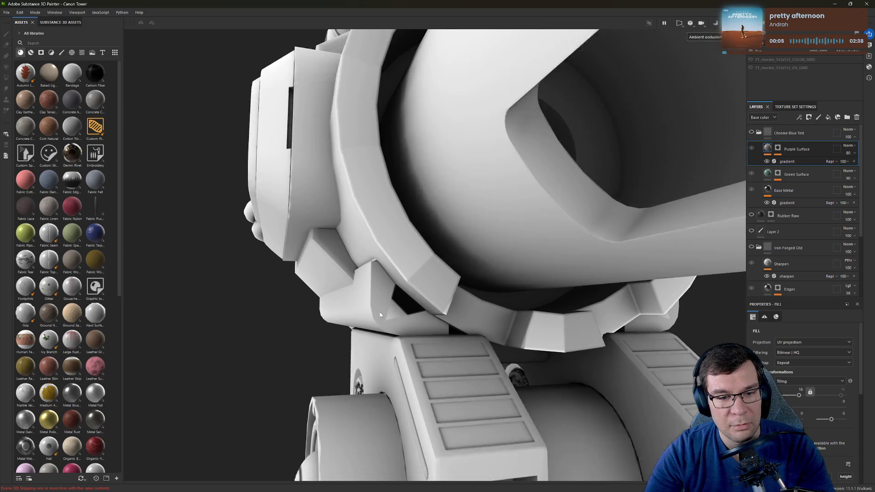
pyautogui.press('Tab')
pyautogui.press('Tab')
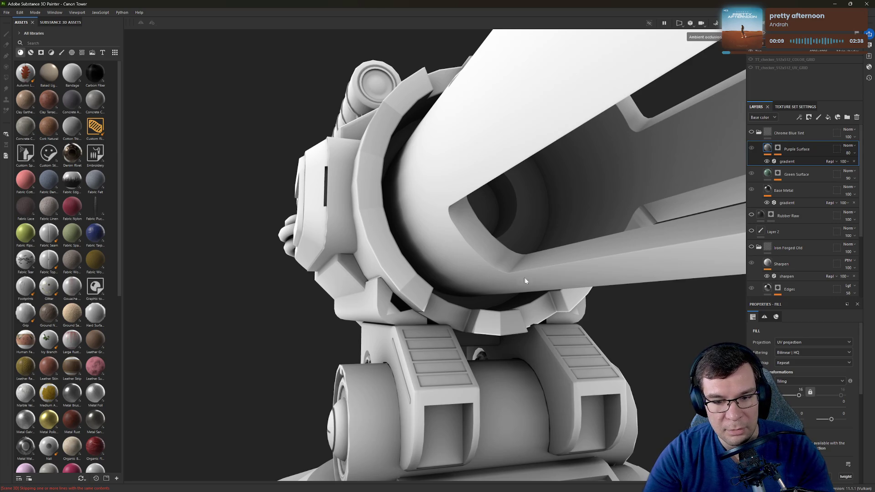
pyautogui.moveTo(525, 280)
pyautogui.keyDown('alt'); pyautogui.mouseDown()
pyautogui.moveTo(592, 297)
pyautogui.moveTo(357, 253)
pyautogui.moveTo(502, 301)
pyautogui.moveTo(172, 303)
pyautogui.moveTo(490, 291)
pyautogui.moveTo(293, 269)
pyautogui.moveTo(436, 246)
pyautogui.moveTo(339, 265)
pyautogui.mouseUp(); pyautogui.keyUp('alt')
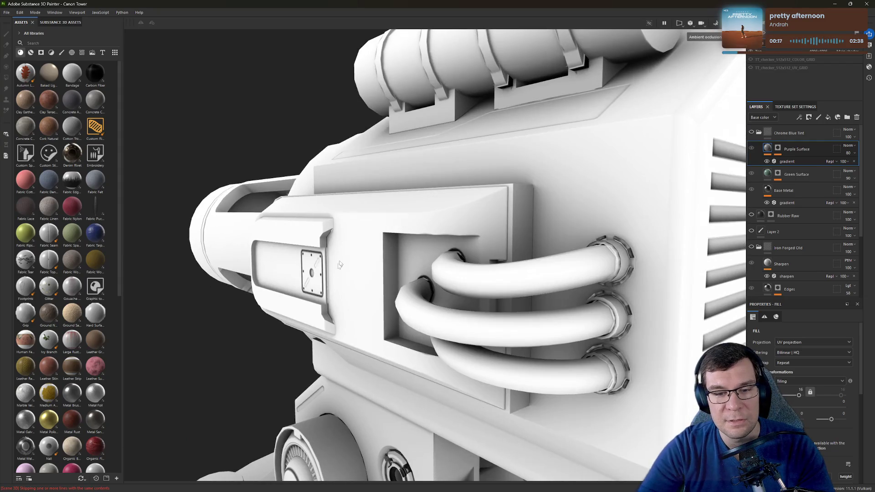
pyautogui.moveTo(530, 242)
pyautogui.keyDown('alt'); pyautogui.mouseDown()
pyautogui.moveTo(484, 197)
pyautogui.moveTo(303, 200)
pyautogui.moveTo(602, 202)
pyautogui.moveTo(398, 168)
pyautogui.mouseUp(); pyautogui.keyUp('alt')
pyautogui.press('p')
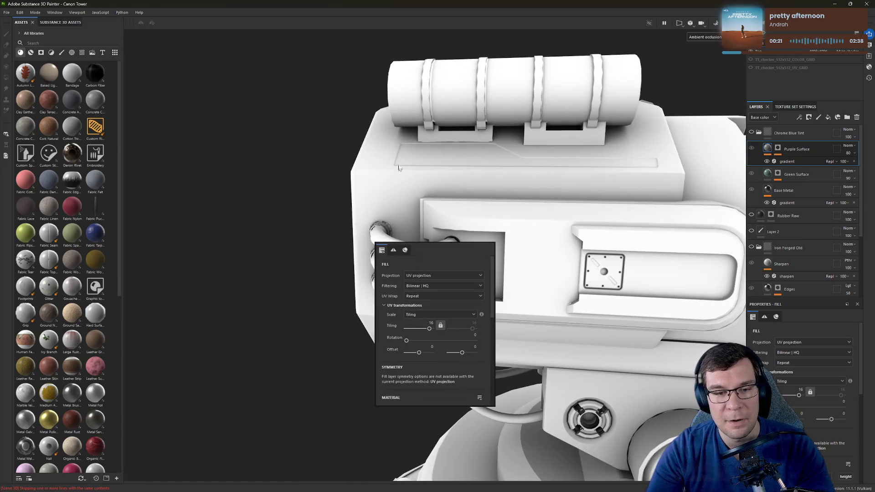
pyautogui.moveTo(371, 223)
pyautogui.keyDown('alt'); pyautogui.mouseDown(button='right')
pyautogui.moveTo(431, 209)
pyautogui.moveTo(593, 237)
pyautogui.moveTo(303, 209)
pyautogui.mouseUp(button='right'); pyautogui.keyUp('alt')
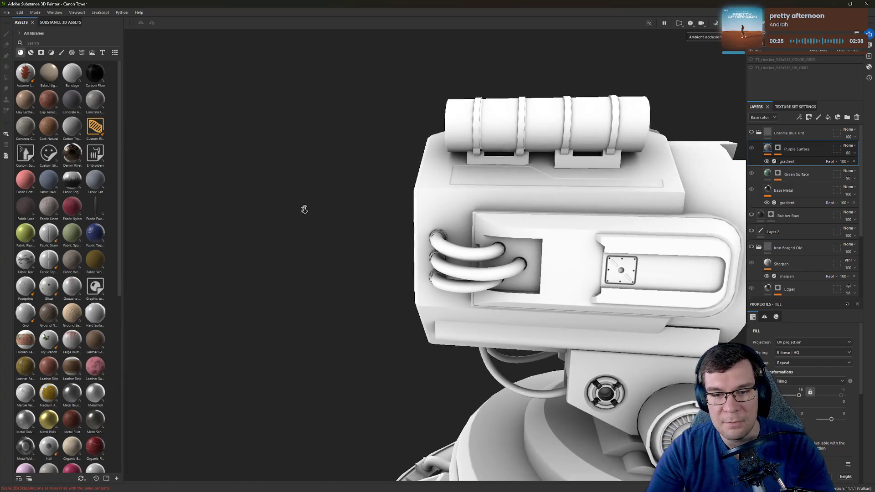
pyautogui.moveTo(313, 209)
pyautogui.keyDown('alt'); pyautogui.mouseDown()
pyautogui.moveTo(666, 173)
pyautogui.moveTo(621, 162)
pyautogui.moveTo(497, 194)
pyautogui.moveTo(444, 153)
pyautogui.mouseUp(); pyautogui.keyUp('alt')
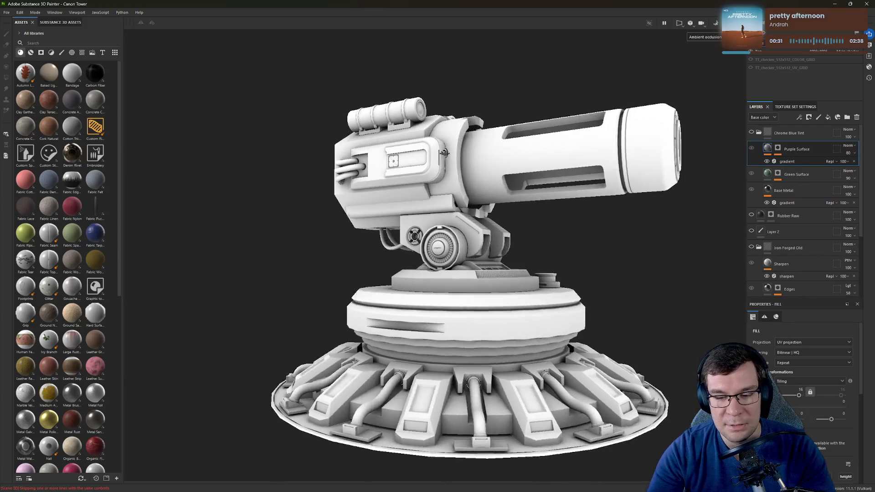
pyautogui.keyDown('alt'); pyautogui.moveTo(621, 311); pyautogui.dragTo(619, 274); pyautogui.keyUp('alt')
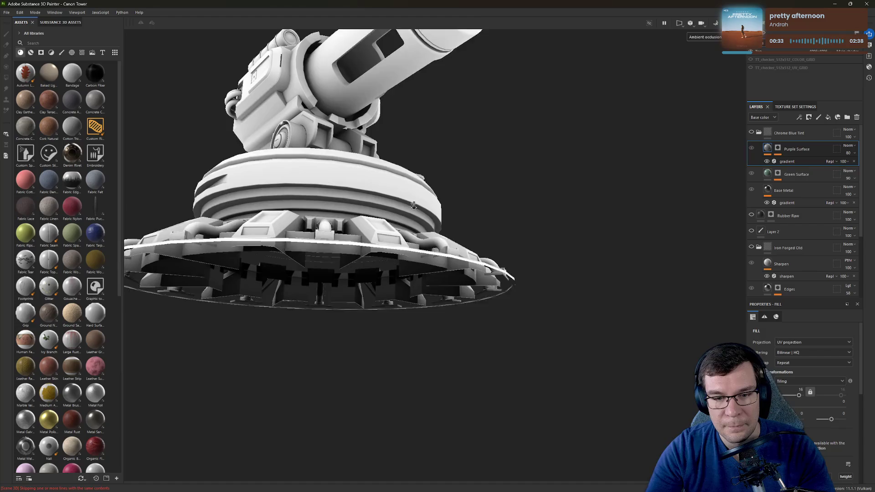
pyautogui.scroll(5, 620, 274)
pyautogui.scroll(-5, 599, 267)
pyautogui.moveTo(574, 158)
pyautogui.keyDown('alt'); pyautogui.mouseDown()
pyautogui.moveTo(621, 182)
pyautogui.moveTo(681, 182)
pyautogui.moveTo(770, 162)
pyautogui.moveTo(583, 199)
pyautogui.mouseUp(); pyautogui.keyUp('alt')
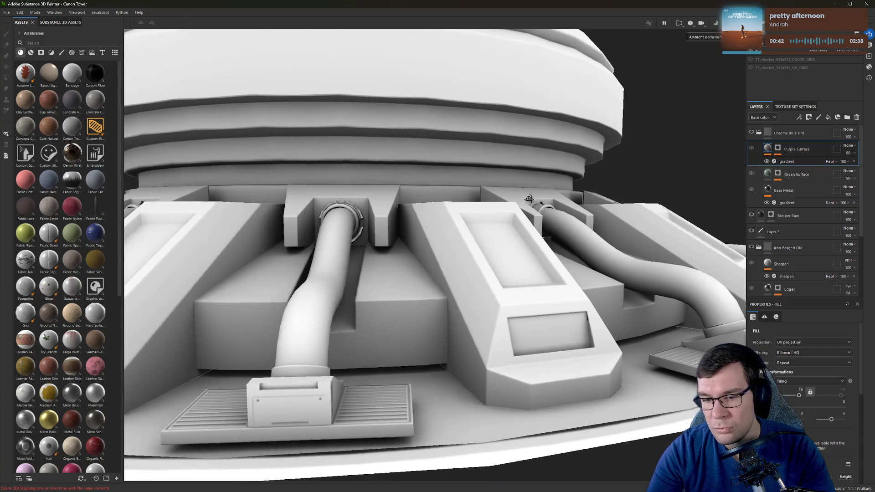
pyautogui.scroll(-2, 582, 199)
pyautogui.keyDown('alt'); pyautogui.moveTo(615, 223); pyautogui.dragTo(504, 195); pyautogui.keyUp('alt')
pyautogui.scroll(1, 504, 195)
pyautogui.scroll(2, 518, 250)
pyautogui.scroll(-2, 517, 250)
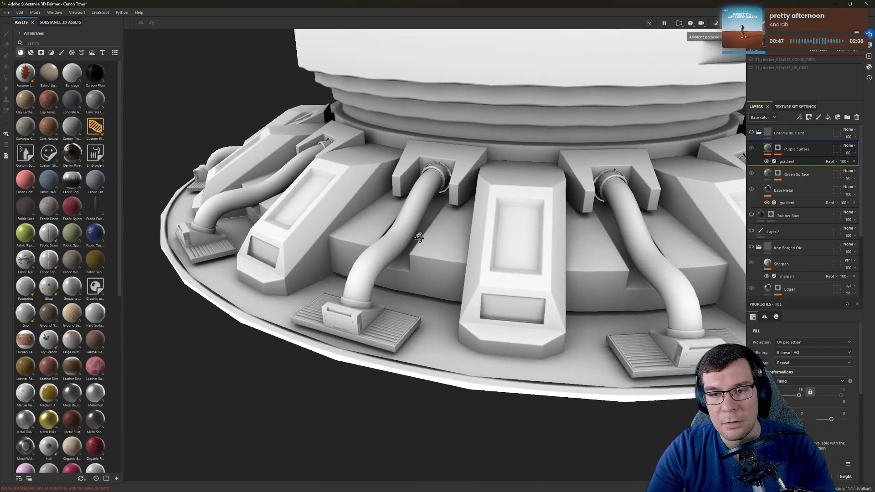
pyautogui.keyDown('alt'); pyautogui.moveTo(517, 250); pyautogui.dragTo(498, 91); pyautogui.keyUp('alt')
pyautogui.scroll(2, 422, 222)
pyautogui.scroll(-2, 423, 222)
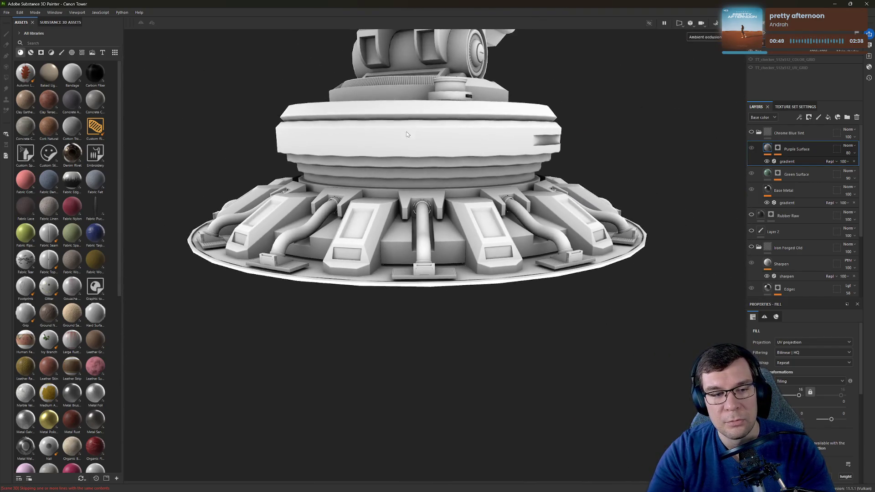
pyautogui.moveTo(422, 222)
pyautogui.keyDown('alt'); pyautogui.mouseDown()
pyautogui.moveTo(492, 163)
pyautogui.moveTo(559, 292)
pyautogui.moveTo(548, 385)
pyautogui.moveTo(467, 213)
pyautogui.mouseUp(); pyautogui.keyUp('alt')
pyautogui.scroll(2, 559, 292)
pyautogui.scroll(-2, 559, 291)
pyautogui.scroll(2, 548, 385)
pyautogui.scroll(-2, 548, 385)
pyautogui.scroll(2, 467, 212)
pyautogui.scroll(-2, 552, 298)
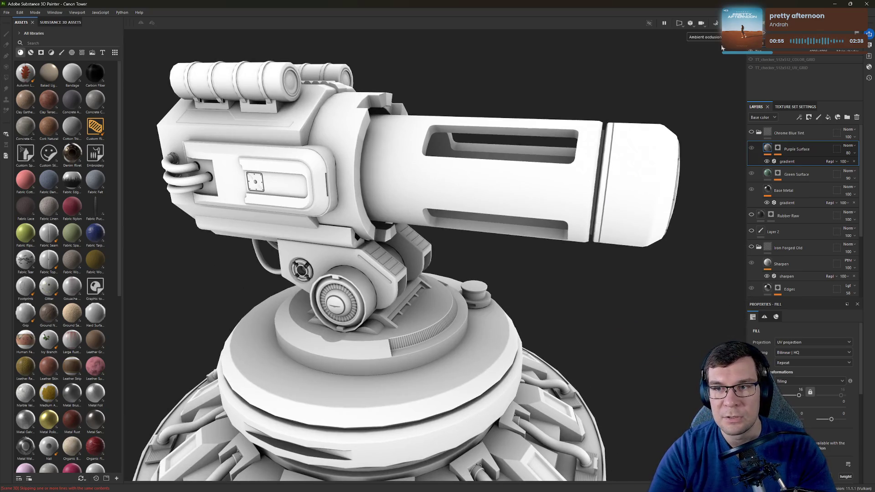
pyautogui.scroll(1, 721, 77)
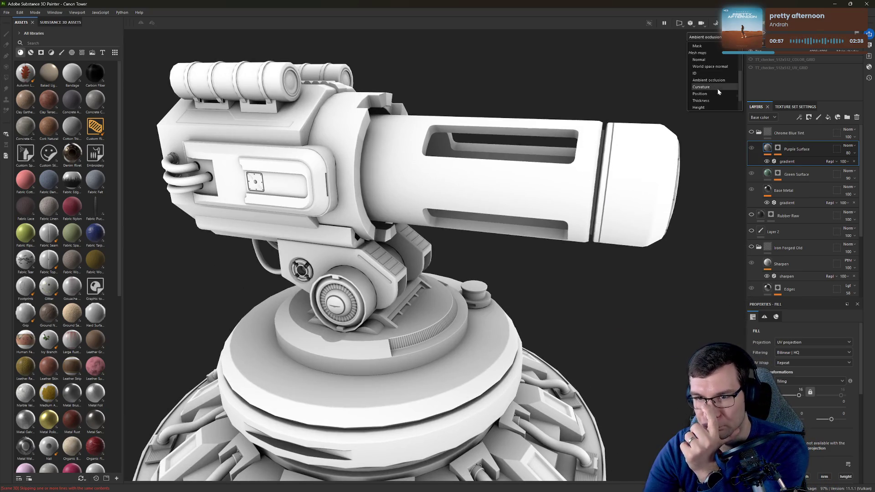
pyautogui.click(719, 89)
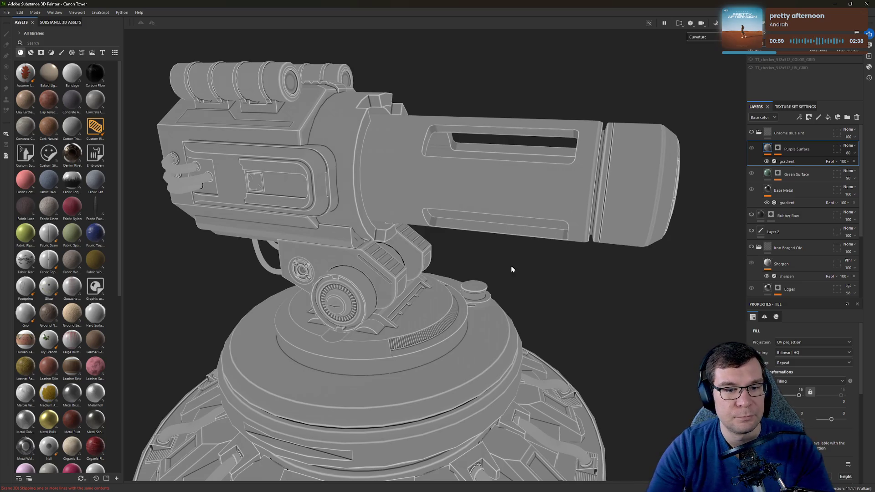
# Step: Show the Thickness map and orbit around the turret head
pyautogui.moveTo(557, 356)
pyautogui.keyDown('alt'); pyautogui.mouseDown()
pyautogui.moveTo(533, 205)
pyautogui.moveTo(464, 244)
pyautogui.mouseUp(); pyautogui.keyUp('alt')
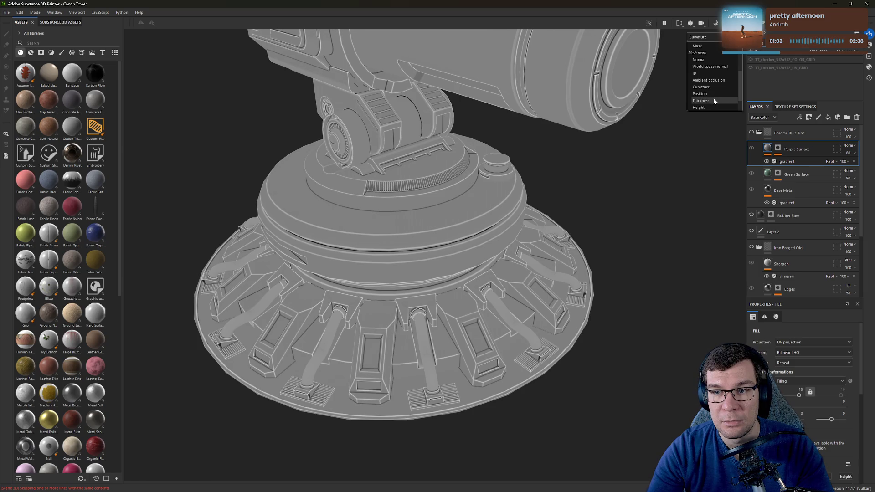
pyautogui.click(712, 100)
pyautogui.moveTo(660, 150)
pyautogui.keyDown('alt'); pyautogui.mouseDown()
pyautogui.moveTo(600, 199)
pyautogui.moveTo(653, 210)
pyautogui.moveTo(514, 177)
pyautogui.moveTo(577, 218)
pyautogui.moveTo(567, 176)
pyautogui.moveTo(575, 64)
pyautogui.moveTo(417, 201)
pyautogui.mouseUp(); pyautogui.keyUp('alt')
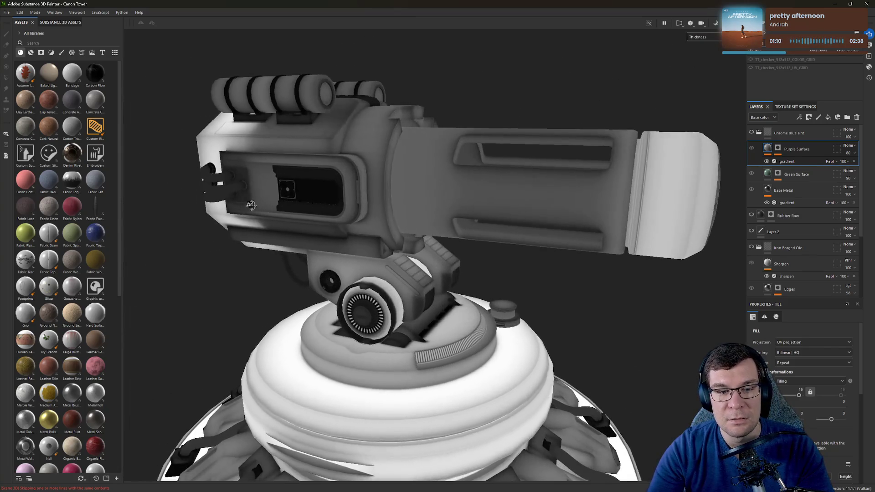
pyautogui.keyDown('alt'); pyautogui.moveTo(417, 202); pyautogui.dragTo(710, 48); pyautogui.keyUp('alt')
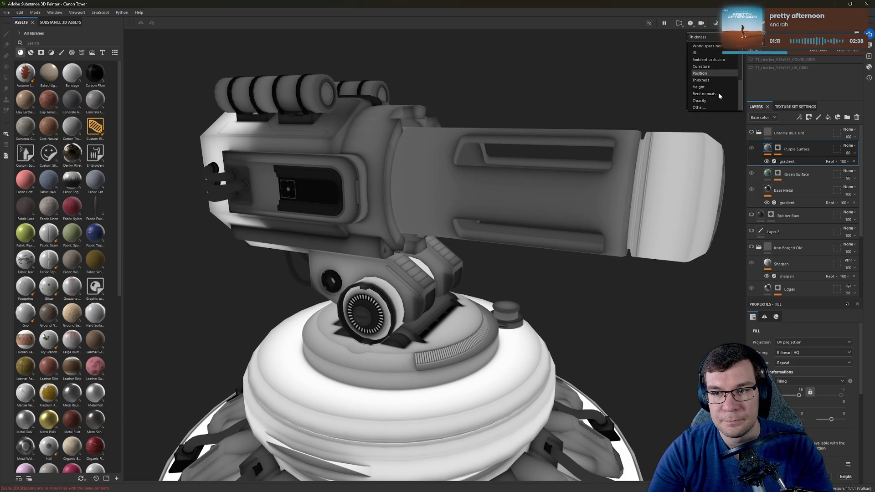
# Step: Check the Height, Bent normals and Opacity maps, then switch back to Material
pyautogui.click(711, 87)
pyautogui.keyDown('alt'); pyautogui.moveTo(678, 119); pyautogui.dragTo(545, 195, button='right'); pyautogui.keyUp('alt')
pyautogui.moveTo(545, 196)
pyautogui.keyDown('alt'); pyautogui.mouseDown()
pyautogui.moveTo(518, 121)
pyautogui.moveTo(603, 145)
pyautogui.mouseUp(); pyautogui.keyUp('alt')
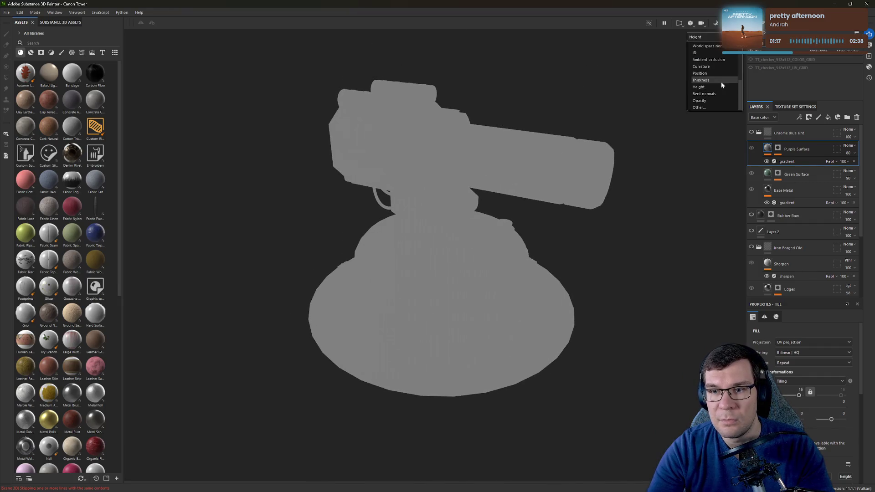
pyautogui.click(718, 94)
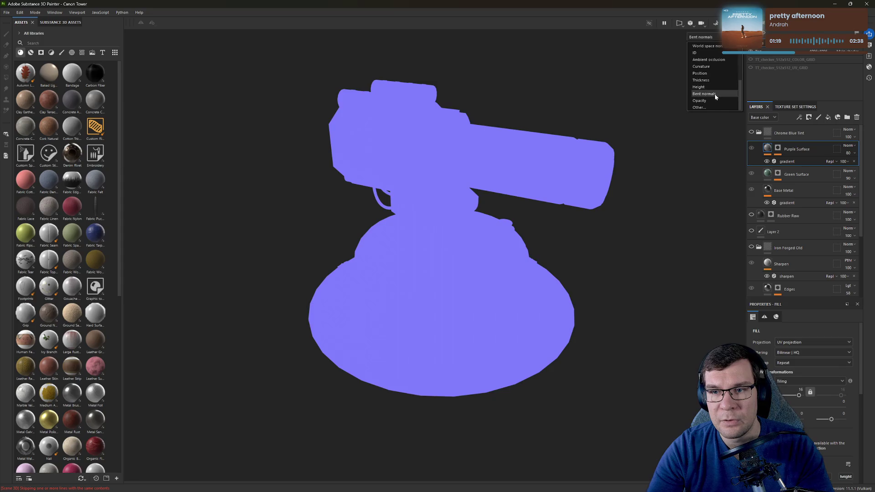
pyautogui.click(714, 100)
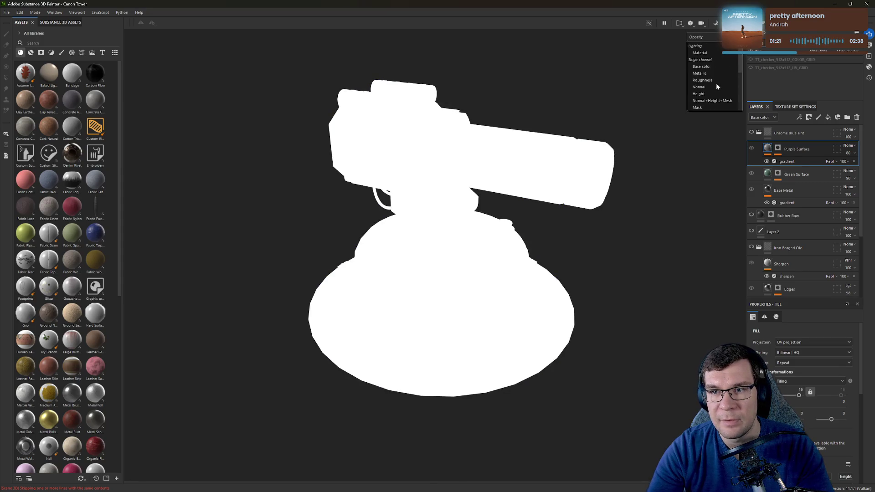
pyautogui.click(716, 52)
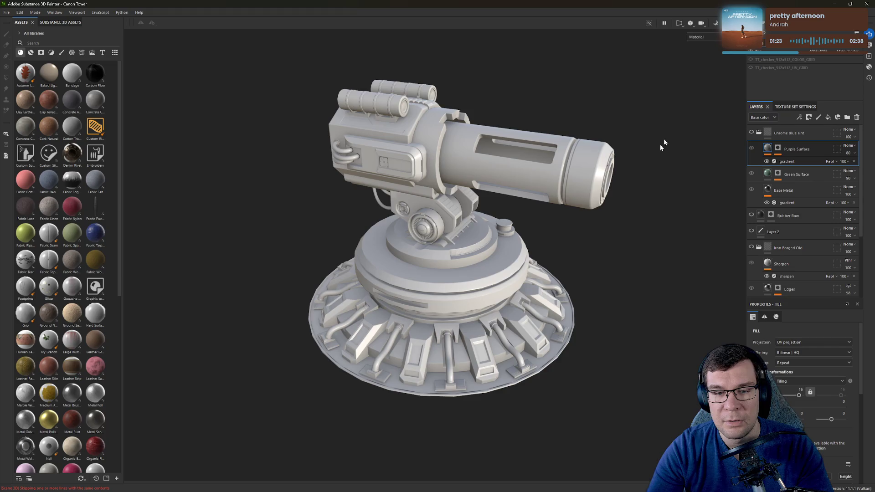
# Step: Collapse the Chrome Blue Tint and Bronze Armor layer folders in the Layers panel
pyautogui.moveTo(662, 143)
pyautogui.keyDown('alt'); pyautogui.mouseDown()
pyautogui.moveTo(504, 261)
pyautogui.moveTo(536, 189)
pyautogui.mouseUp(); pyautogui.keyUp('alt')
pyautogui.scroll(5, 536, 189)
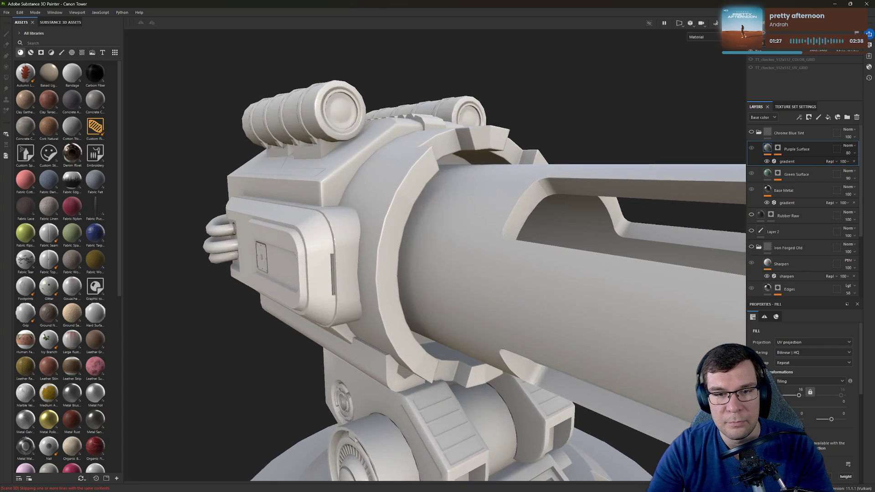
pyautogui.keyDown('alt'); pyautogui.moveTo(603, 186); pyautogui.dragTo(658, 220); pyautogui.keyUp('alt')
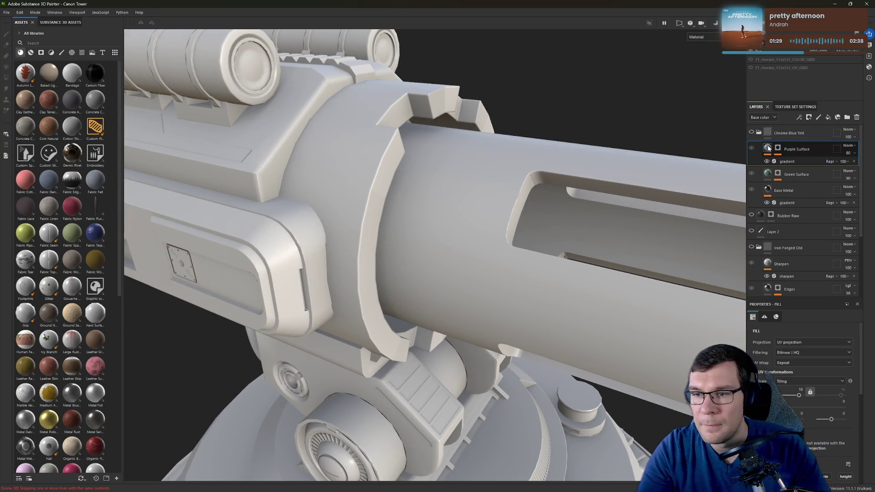
pyautogui.click(759, 134)
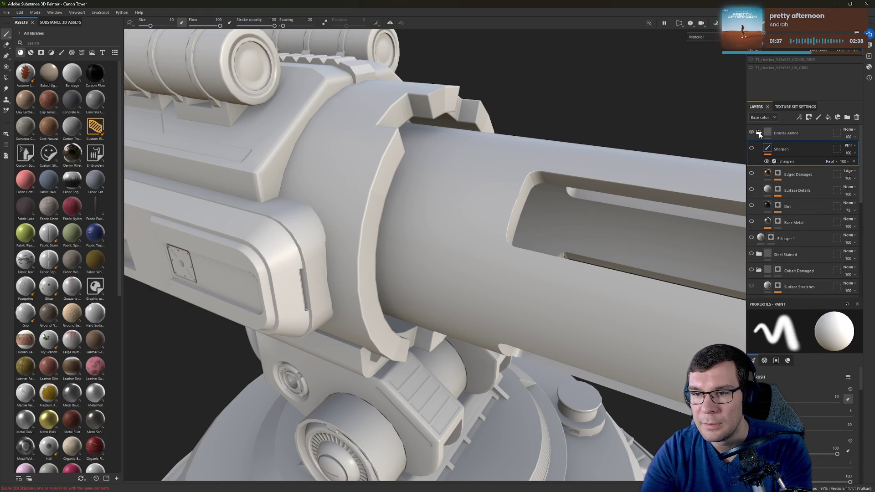
pyautogui.click(759, 133)
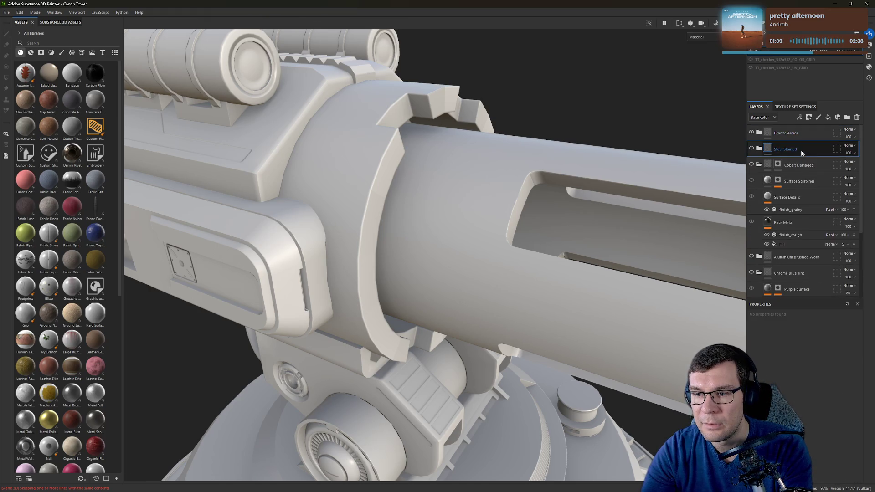
pyautogui.scroll(-5, 801, 152)
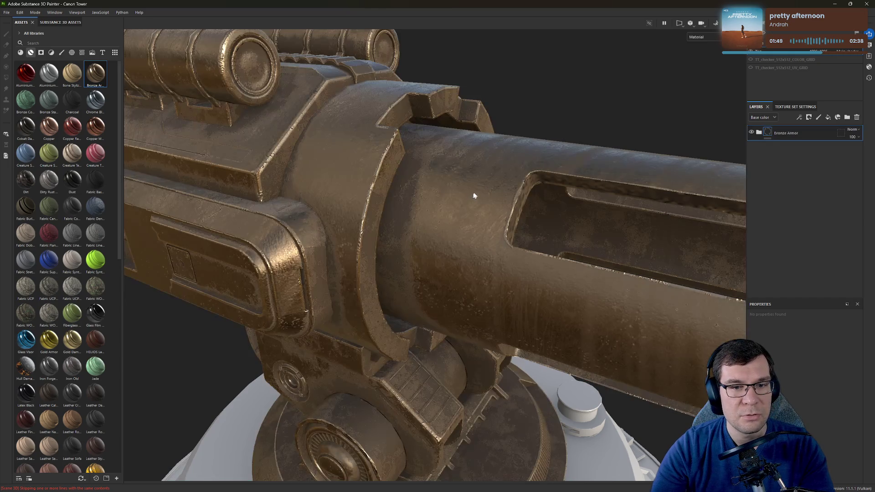
# Step: Orbit around the housing and top pipes to inspect the new bronze finish
pyautogui.moveTo(472, 198)
pyautogui.keyDown('alt'); pyautogui.mouseDown()
pyautogui.moveTo(464, 143)
pyautogui.moveTo(279, 239)
pyautogui.moveTo(341, 258)
pyautogui.moveTo(416, 114)
pyautogui.moveTo(437, 136)
pyautogui.mouseUp(); pyautogui.keyUp('alt')
pyautogui.scroll(5, 433, 255)
pyautogui.moveTo(433, 255)
pyautogui.keyDown('alt'); pyautogui.mouseDown()
pyautogui.moveTo(610, 130)
pyautogui.moveTo(626, 131)
pyautogui.mouseUp(); pyautogui.keyUp('alt')
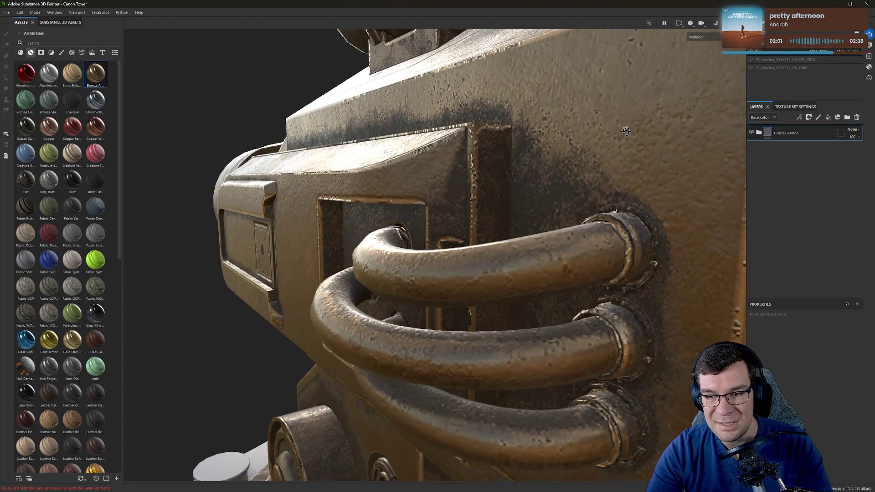
pyautogui.keyDown('alt'); pyautogui.moveTo(543, 168); pyautogui.dragTo(461, 86); pyautogui.keyUp('alt')
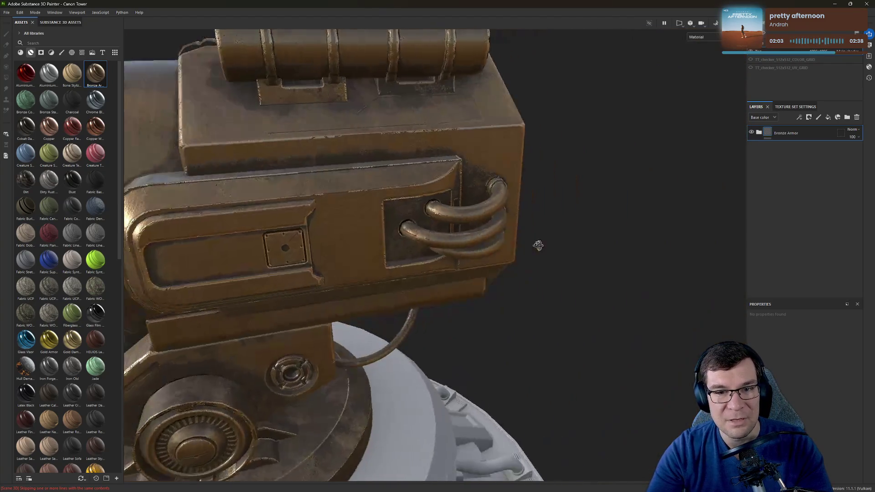
pyautogui.keyDown('alt'); pyautogui.moveTo(537, 245); pyautogui.dragTo(431, 148, button='middle'); pyautogui.keyUp('alt')
pyautogui.scroll(-5, 431, 148)
pyautogui.moveTo(431, 148)
pyautogui.keyDown('alt'); pyautogui.mouseDown()
pyautogui.moveTo(301, 193)
pyautogui.moveTo(388, 194)
pyautogui.moveTo(526, 178)
pyautogui.mouseUp(); pyautogui.keyUp('alt')
pyautogui.scroll(6, 339, 203)
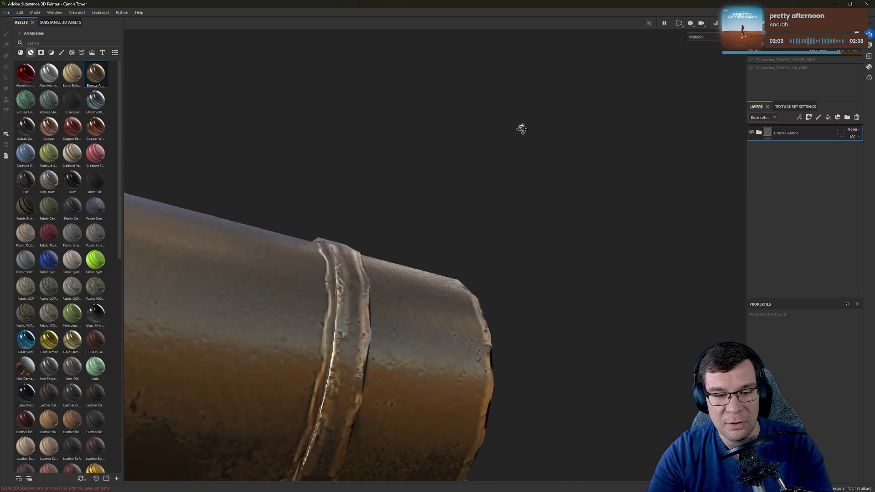
pyautogui.moveTo(522, 129)
pyautogui.keyDown('alt'); pyautogui.mouseDown()
pyautogui.moveTo(393, 278)
pyautogui.moveTo(272, 245)
pyautogui.moveTo(456, 255)
pyautogui.mouseUp(); pyautogui.keyUp('alt')
# Step: Inspect the barrel bands and end cap, then drop Aluminium Anodized Red onto the cannon
pyautogui.moveTo(456, 255)
pyautogui.keyDown('alt'); pyautogui.mouseDown(button='right')
pyautogui.moveTo(480, 236)
pyautogui.moveTo(479, 248)
pyautogui.mouseUp(button='right'); pyautogui.keyUp('alt')
pyautogui.keyDown('alt'); pyautogui.moveTo(351, 238); pyautogui.dragTo(450, 168); pyautogui.keyUp('alt')
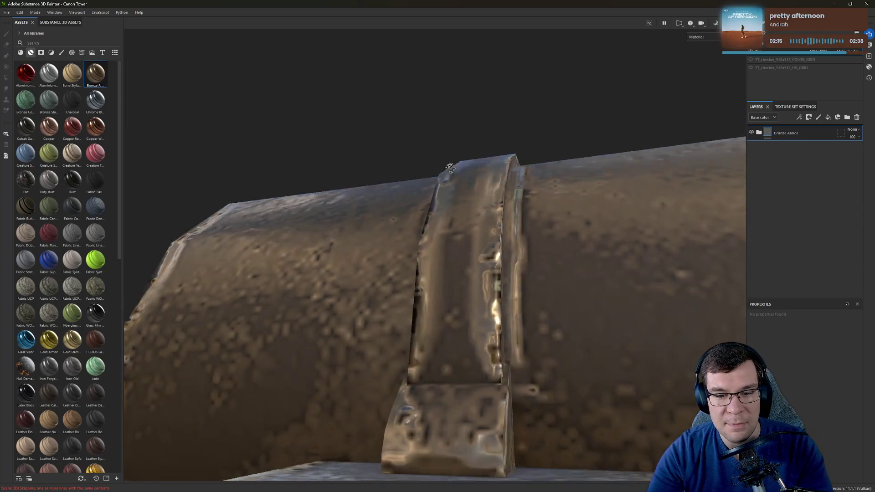
pyautogui.keyDown('alt'); pyautogui.moveTo(450, 168); pyautogui.dragTo(515, 172, button='right'); pyautogui.keyUp('alt')
pyautogui.keyDown('alt'); pyautogui.moveTo(515, 172); pyautogui.dragTo(455, 224); pyautogui.keyUp('alt')
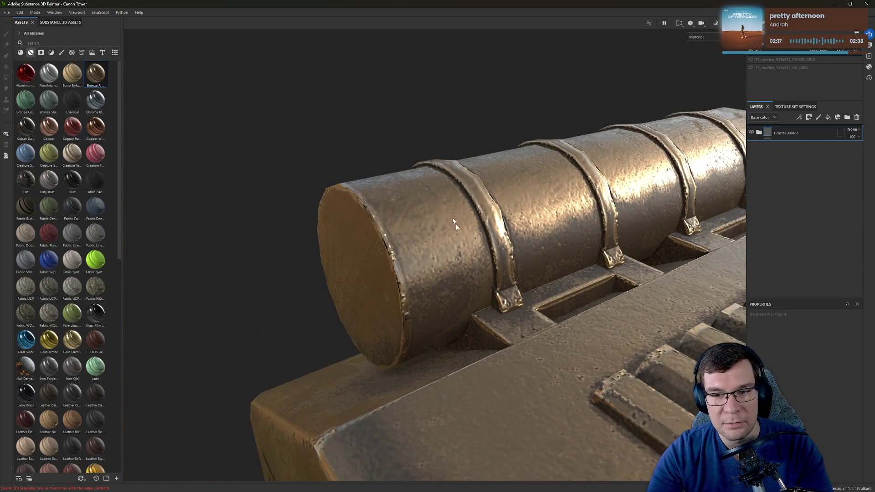
pyautogui.keyDown('alt'); pyautogui.moveTo(455, 224); pyautogui.dragTo(395, 199, button='right'); pyautogui.keyUp('alt')
pyautogui.keyDown('alt'); pyautogui.moveTo(395, 199); pyautogui.dragTo(360, 219); pyautogui.keyUp('alt')
pyautogui.keyDown('alt'); pyautogui.moveTo(360, 219); pyautogui.dragTo(335, 234, button='right'); pyautogui.keyUp('alt')
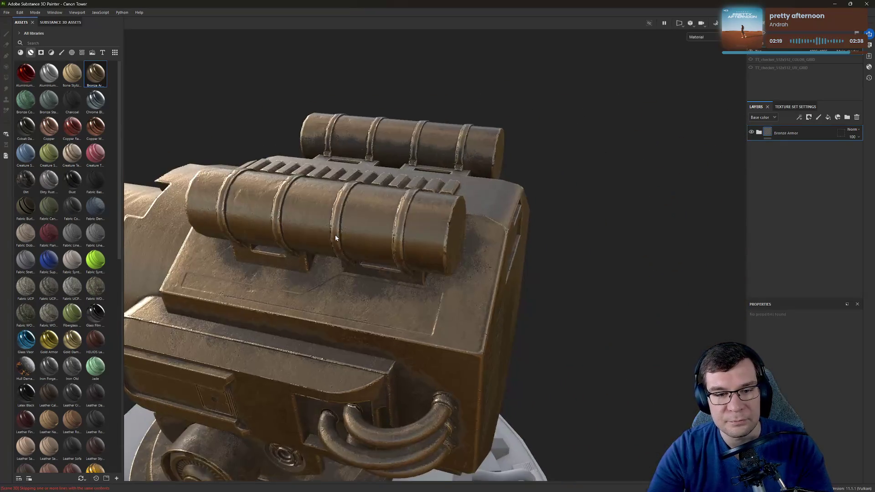
pyautogui.moveTo(334, 238)
pyautogui.keyDown('alt'); pyautogui.mouseDown()
pyautogui.moveTo(506, 272)
pyautogui.moveTo(446, 254)
pyautogui.mouseUp(); pyautogui.keyUp('alt')
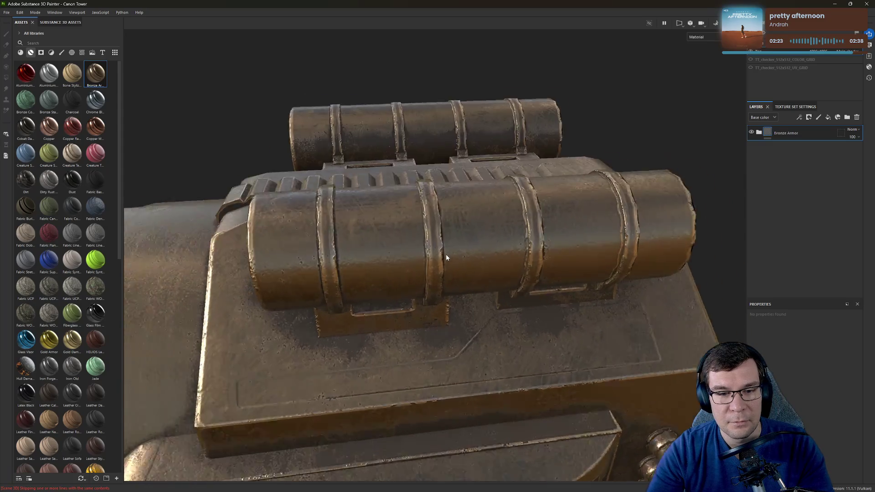
pyautogui.moveTo(446, 253)
pyautogui.keyDown('alt'); pyautogui.mouseDown(button='right')
pyautogui.moveTo(423, 241)
pyautogui.moveTo(438, 257)
pyautogui.mouseUp(button='right'); pyautogui.keyUp('alt')
pyautogui.keyDown('alt'); pyautogui.moveTo(438, 258); pyautogui.dragTo(510, 191); pyautogui.keyUp('alt')
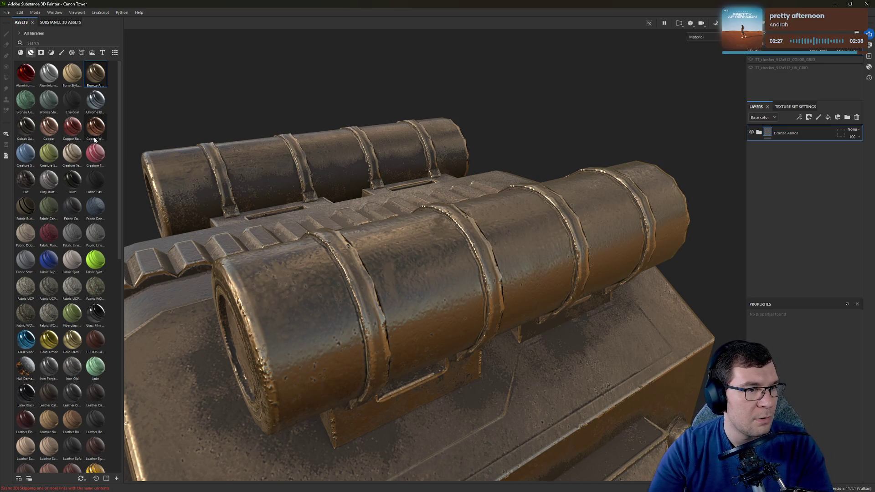
pyautogui.moveTo(26, 73); pyautogui.dragTo(594, 248)
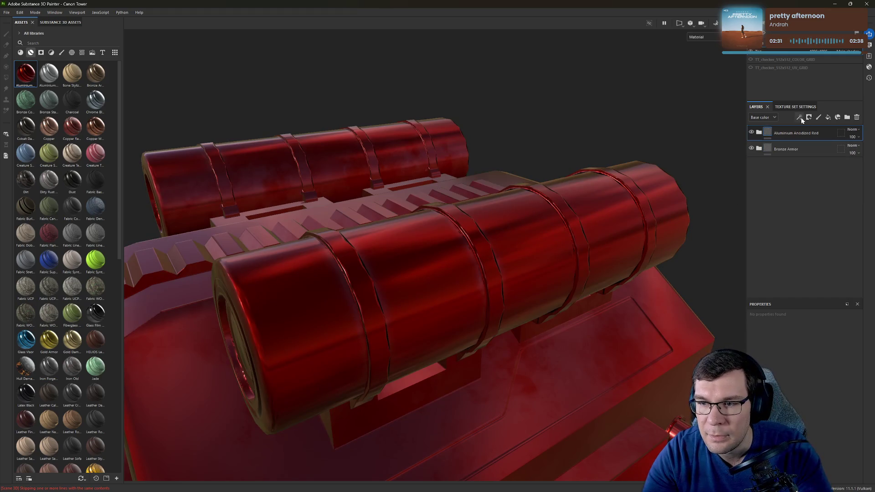
# Step: Add a polygon fill mask to the Aluminium Anodized Red layer, undoing the barrel-band fill
pyautogui.click(821, 134)
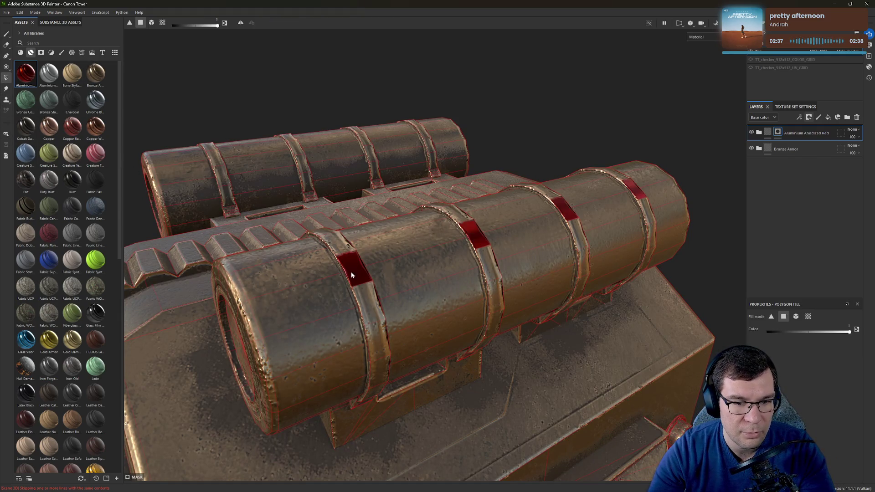
pyautogui.keyDown('alt'); pyautogui.moveTo(383, 345); pyautogui.dragTo(421, 227); pyautogui.keyUp('alt')
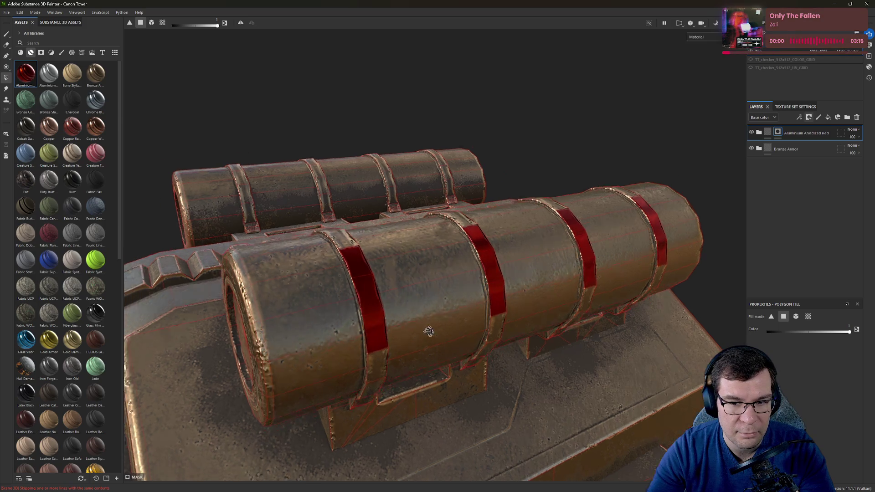
pyautogui.keyDown('alt'); pyautogui.moveTo(336, 392); pyautogui.dragTo(346, 364, button='right'); pyautogui.keyUp('alt')
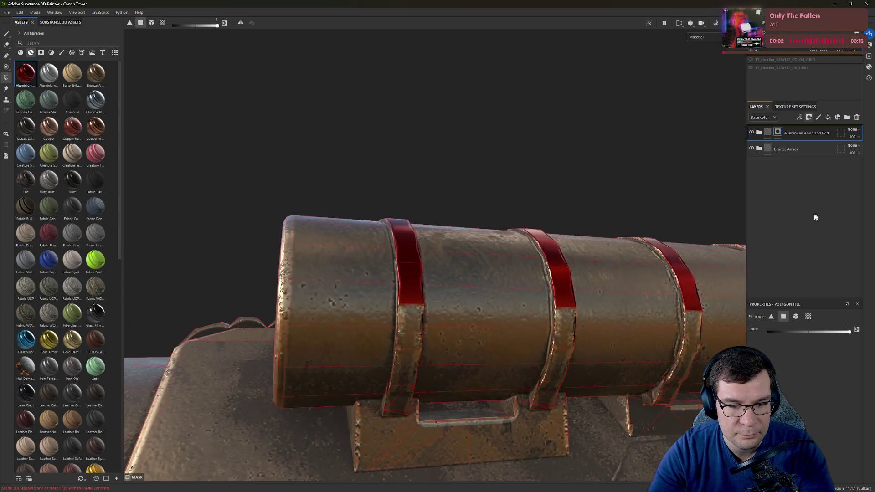
pyautogui.moveTo(346, 364)
pyautogui.keyDown('alt'); pyautogui.mouseDown()
pyautogui.moveTo(540, 332)
pyautogui.moveTo(425, 338)
pyautogui.mouseUp(); pyautogui.keyUp('alt')
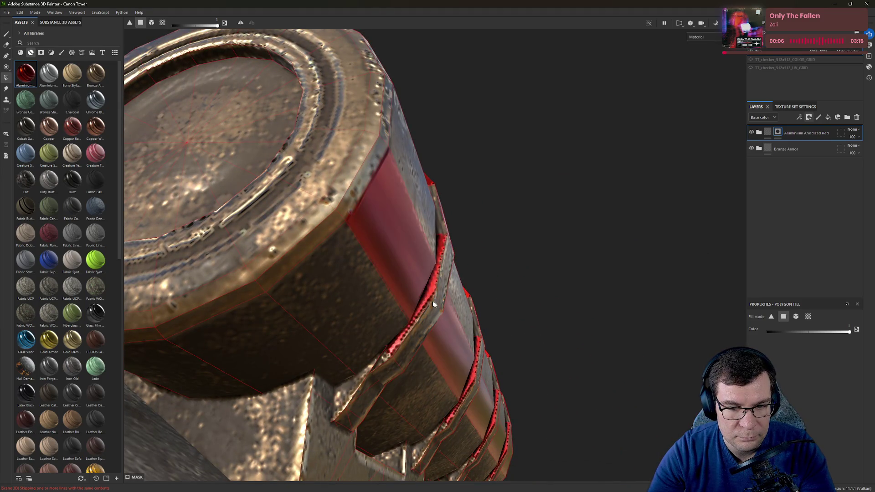
pyautogui.hotkey('ctrl', 'z')
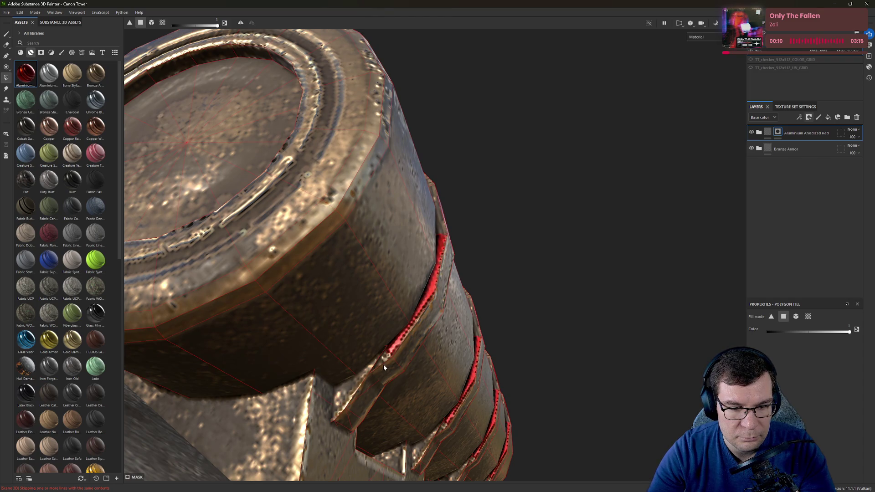
pyautogui.keyDown('alt'); pyautogui.moveTo(475, 363); pyautogui.dragTo(341, 364); pyautogui.keyUp('alt')
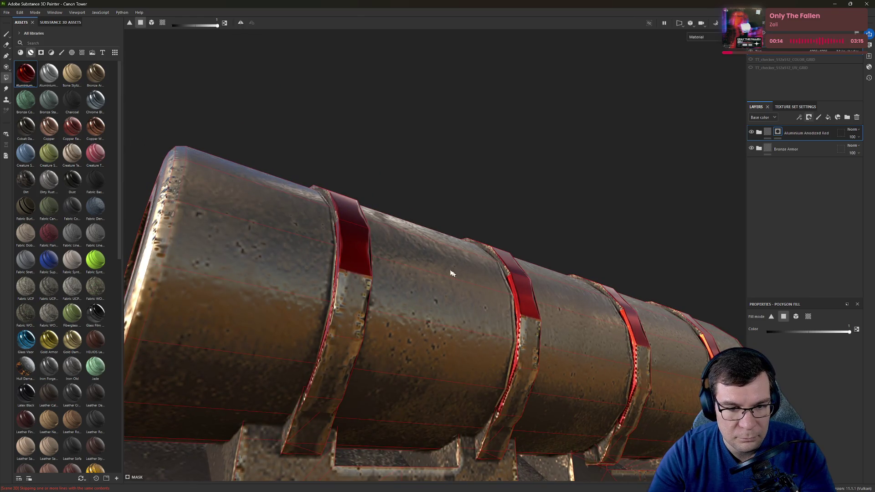
pyautogui.keyDown('alt'); pyautogui.moveTo(451, 273); pyautogui.dragTo(486, 253); pyautogui.keyUp('alt')
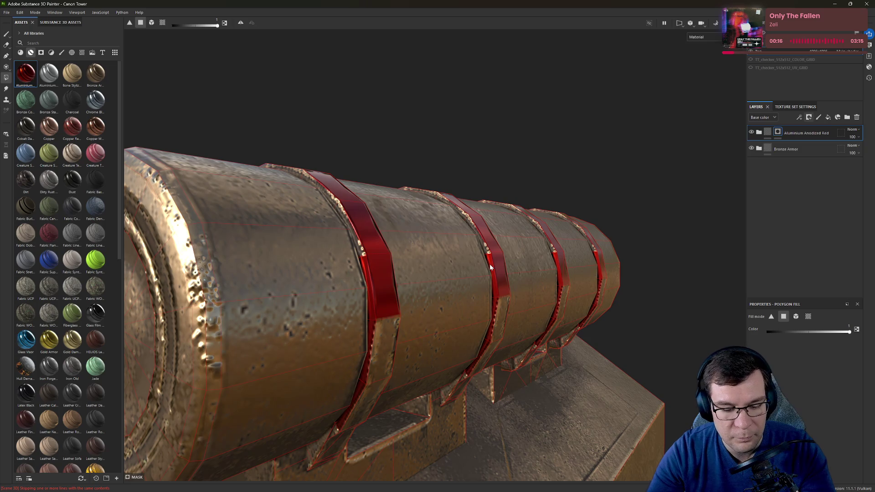
# Step: Switch to the side-by-side 3D and 2D UV layout
pyautogui.press('F2')
pyautogui.press('F2')
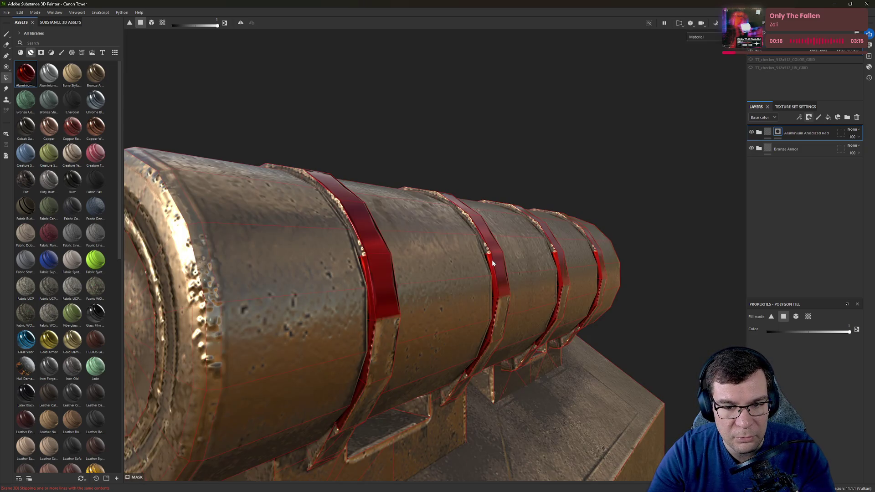
pyautogui.press('F4')
pyautogui.press('F4')
pyautogui.press('F4')
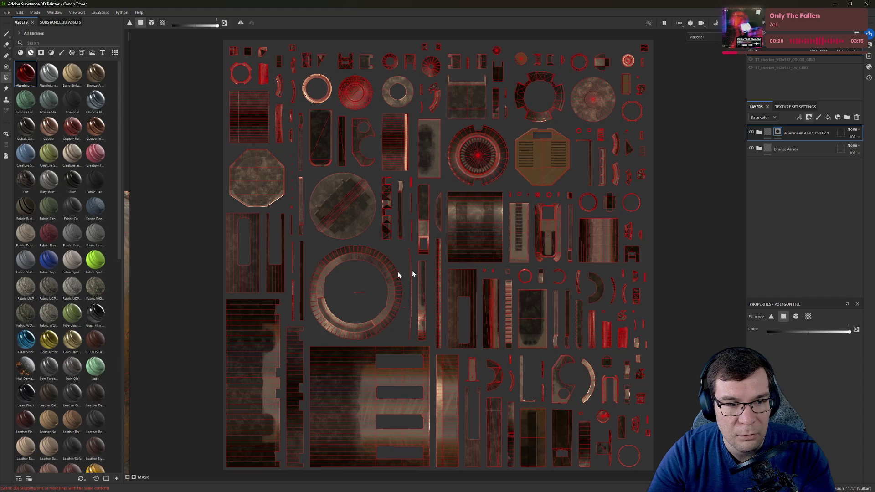
pyautogui.moveTo(130, 218); pyautogui.dragTo(507, 273)
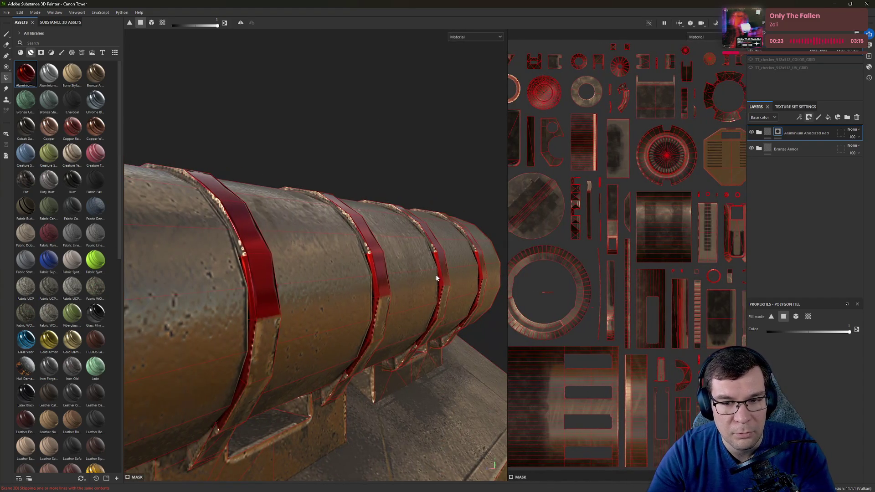
pyautogui.keyDown('alt'); pyautogui.moveTo(436, 278); pyautogui.dragTo(410, 328); pyautogui.keyUp('alt')
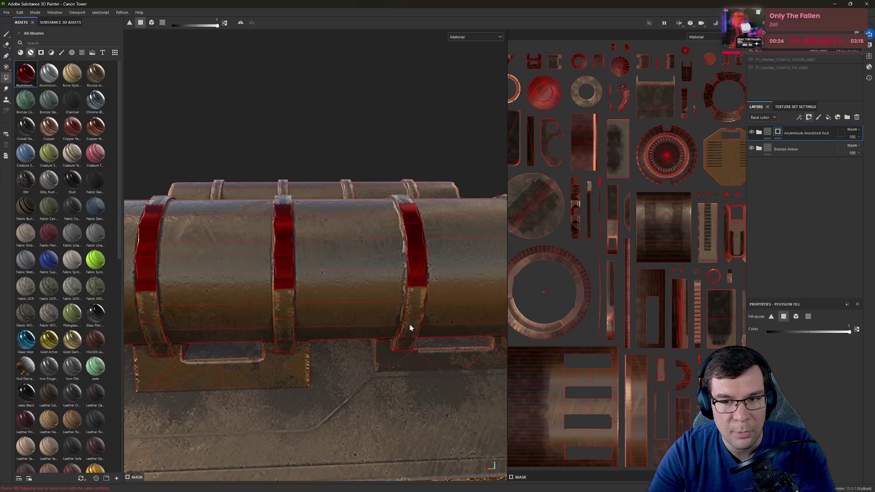
# Step: Pan and zoom around the 2D UV layout to review the islands
pyautogui.moveTo(638, 248); pyautogui.dragTo(614, 300, button='middle')
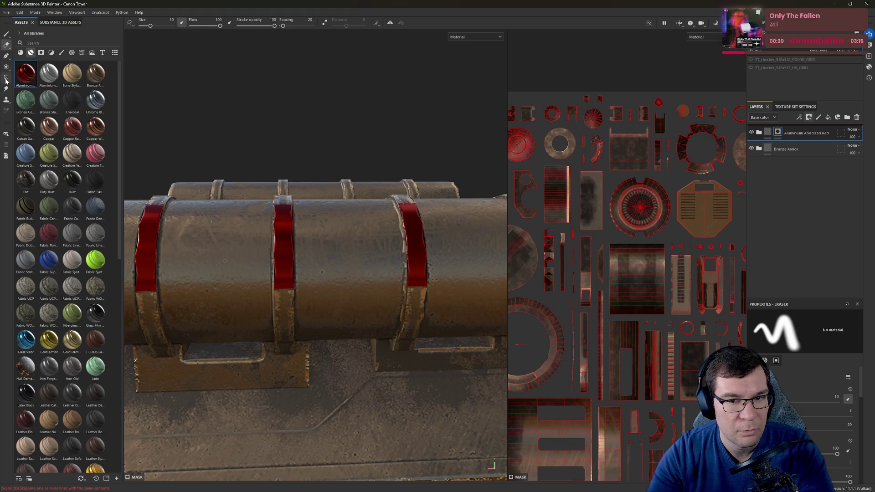
pyautogui.scroll(-3, 624, 233)
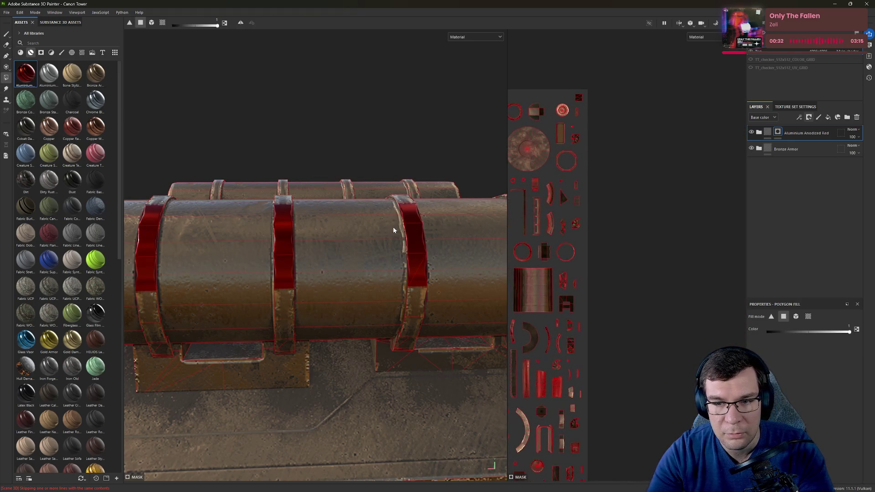
pyautogui.scroll(3, 681, 172)
pyautogui.scroll(2, 693, 228)
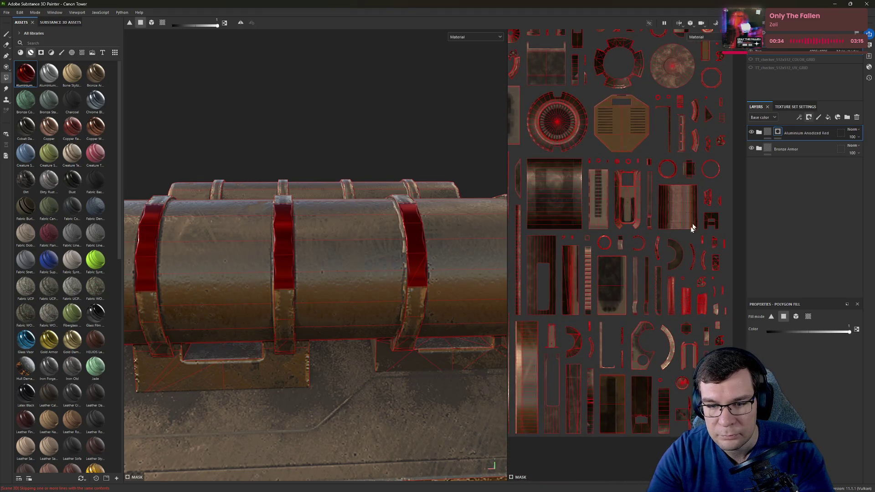
pyautogui.scroll(3, 617, 353)
pyautogui.scroll(2, 617, 353)
pyautogui.moveTo(633, 238); pyautogui.dragTo(494, 350, button='middle')
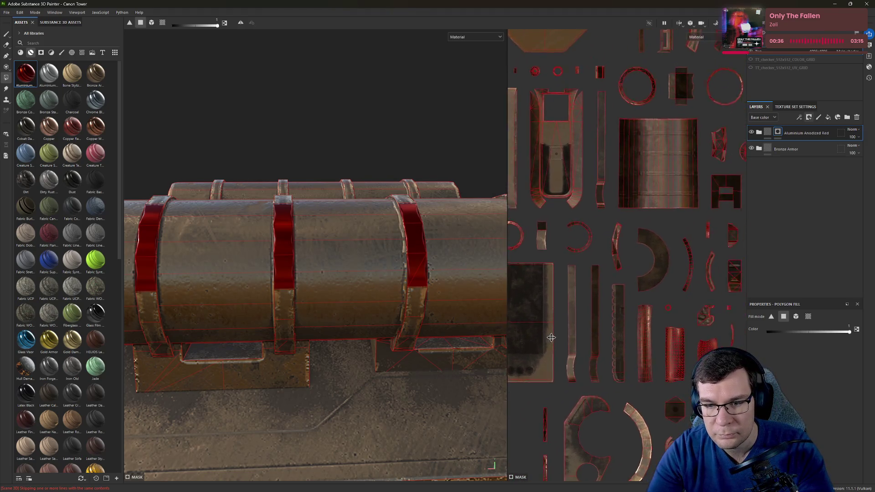
pyautogui.scroll(3, 592, 289)
pyautogui.scroll(2, 589, 287)
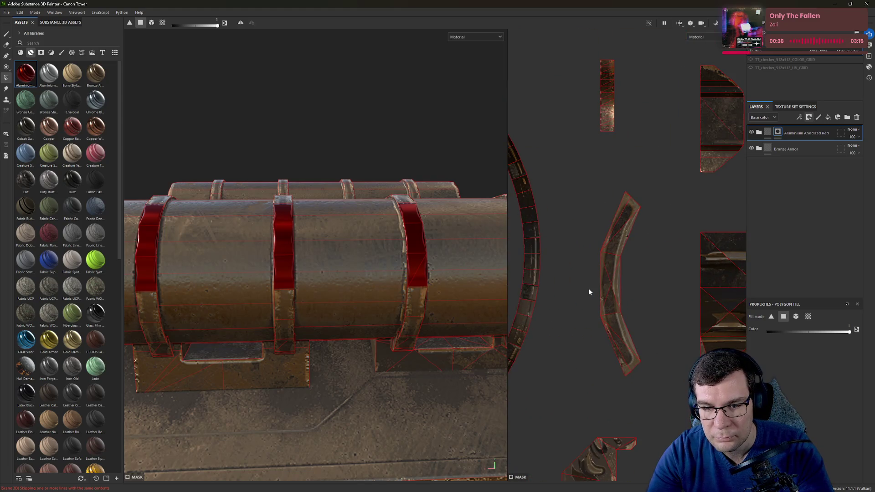
pyautogui.scroll(-3, 588, 288)
pyautogui.scroll(-1, 590, 287)
pyautogui.scroll(-2, 616, 258)
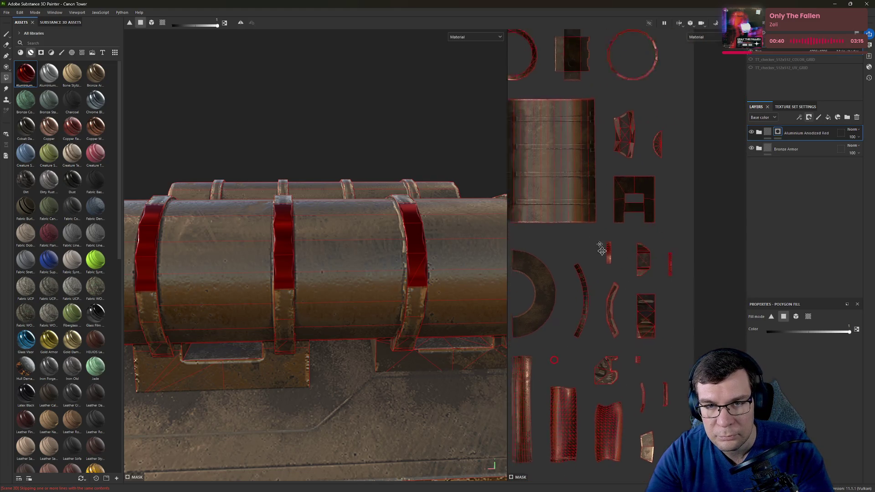
pyautogui.scroll(2, 659, 458)
pyautogui.scroll(-3, 597, 291)
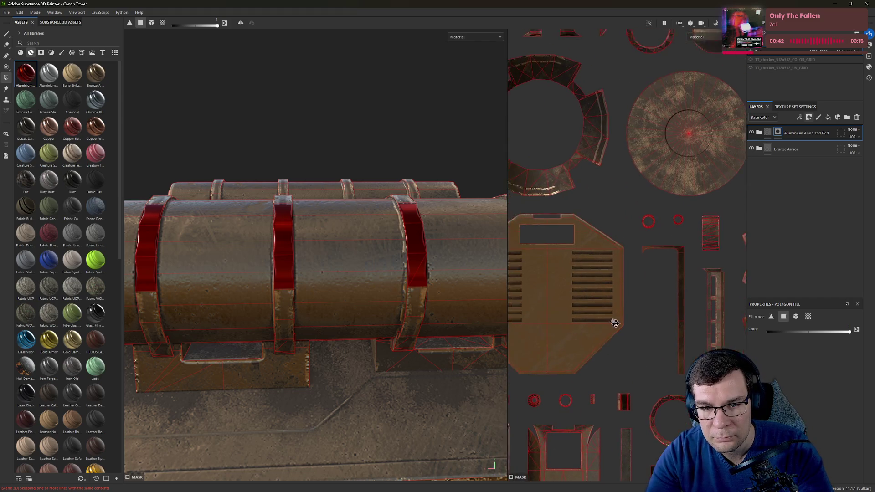
pyautogui.scroll(3, 673, 378)
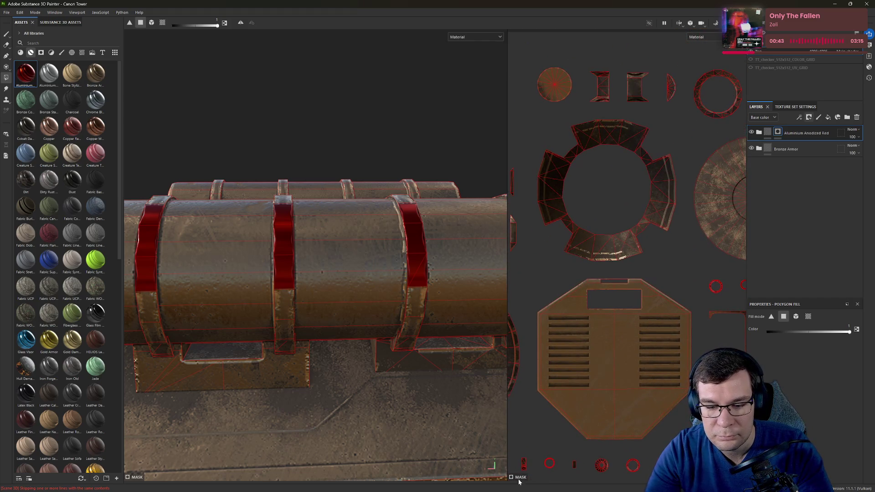
pyautogui.scroll(-2, 597, 279)
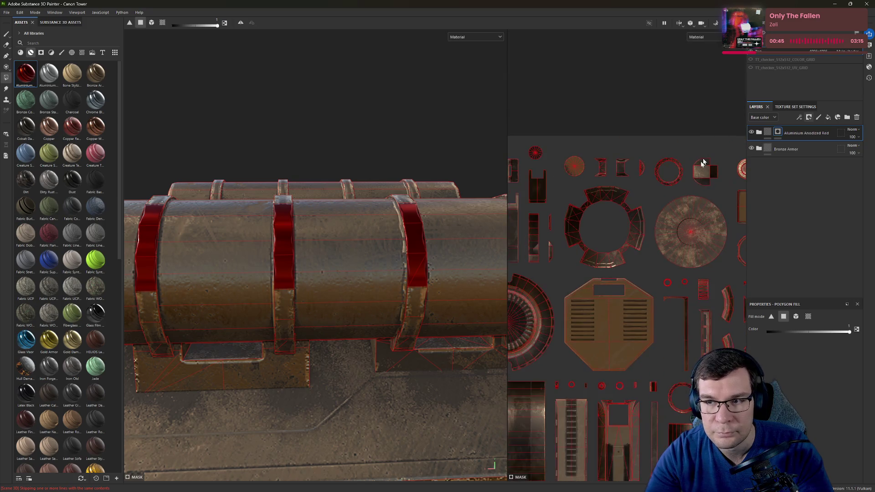
pyautogui.scroll(-4, 717, 91)
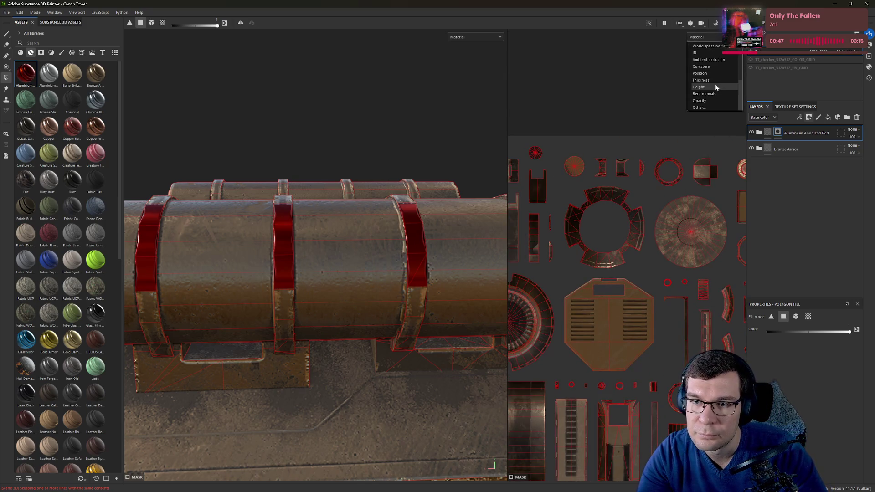
# Step: Set the viewer channel to Mask to display the red layer's mask in both views
pyautogui.click(714, 87)
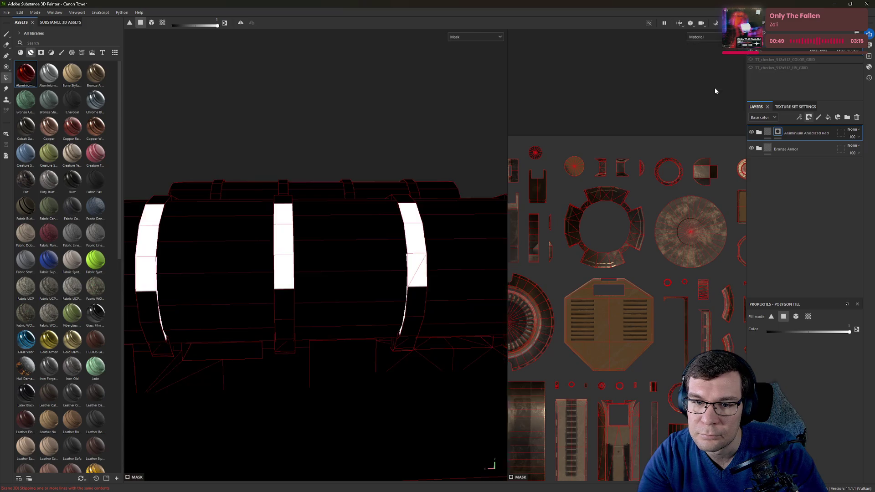
pyautogui.scroll(-2, 662, 289)
pyautogui.scroll(-1, 613, 340)
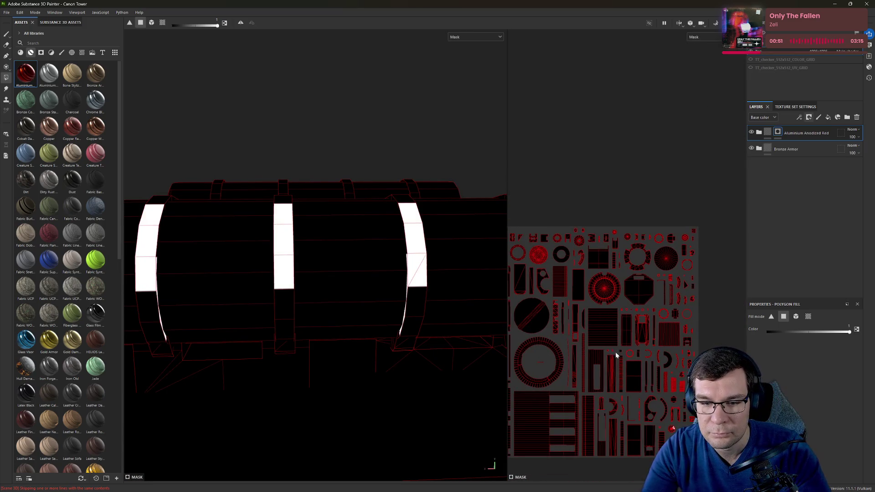
pyautogui.scroll(1, 649, 287)
pyautogui.scroll(2, 651, 286)
pyautogui.scroll(2, 653, 286)
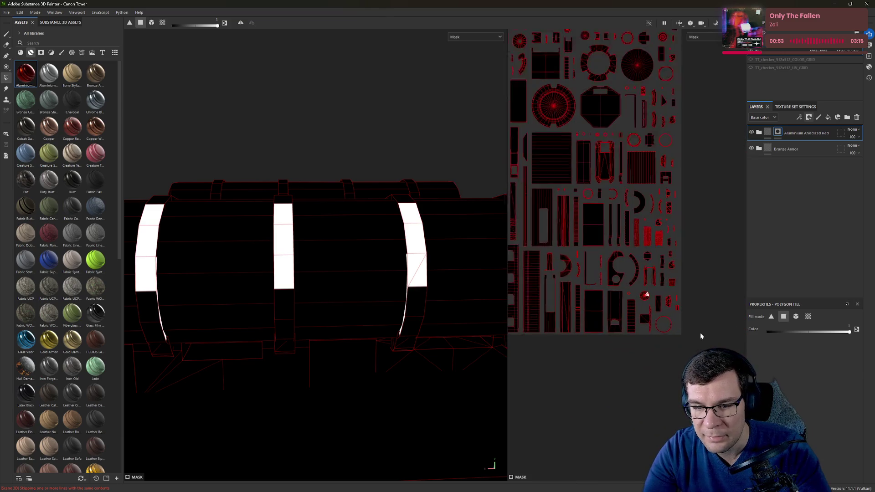
pyautogui.scroll(2, 656, 285)
pyautogui.scroll(2, 611, 333)
pyautogui.scroll(2, 578, 288)
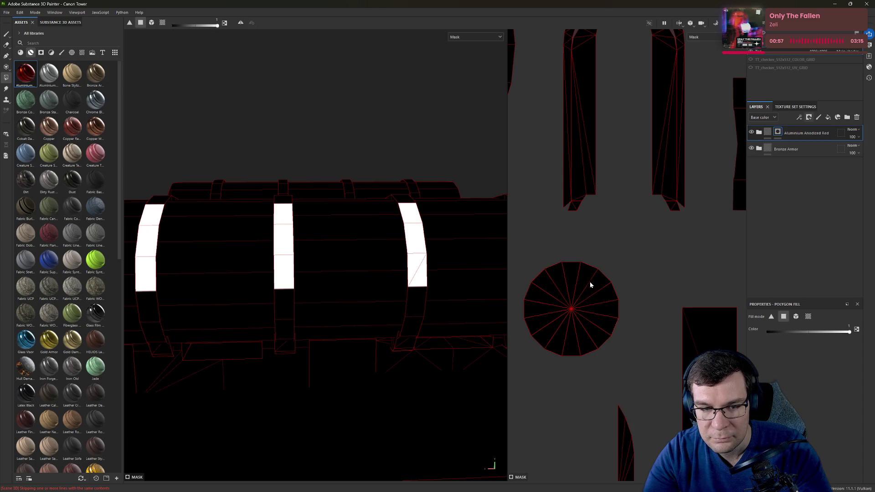
pyautogui.scroll(-2, 589, 283)
pyautogui.scroll(-2, 592, 288)
pyautogui.scroll(-2, 613, 292)
pyautogui.scroll(2, 624, 296)
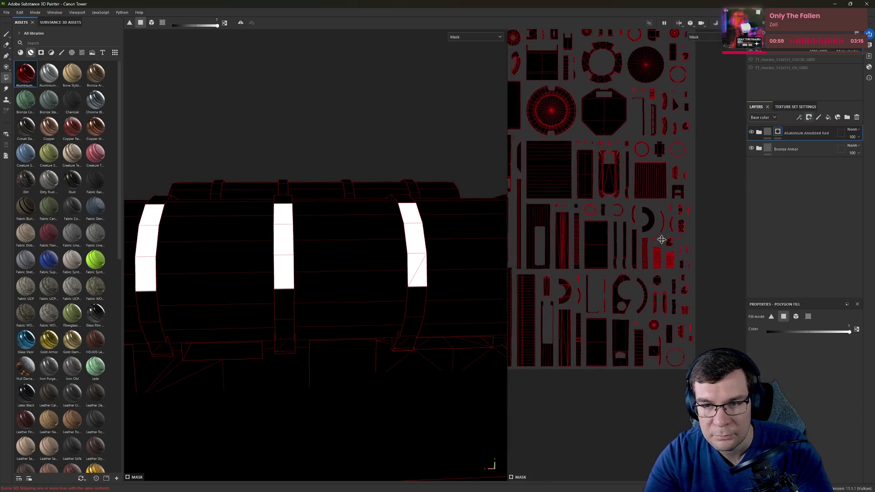
pyautogui.scroll(1, 617, 287)
pyautogui.scroll(-1, 610, 281)
pyautogui.scroll(3, 598, 268)
pyautogui.scroll(3, 597, 267)
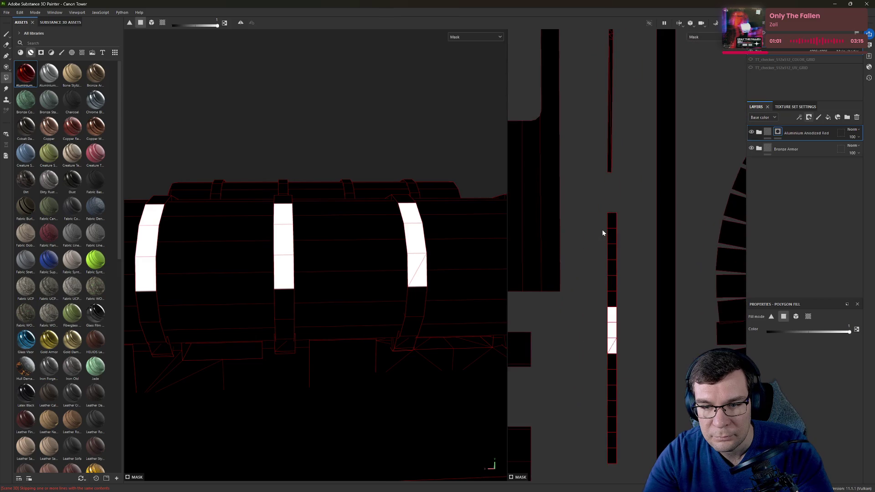
pyautogui.scroll(-2, 626, 464)
pyautogui.scroll(-2, 632, 387)
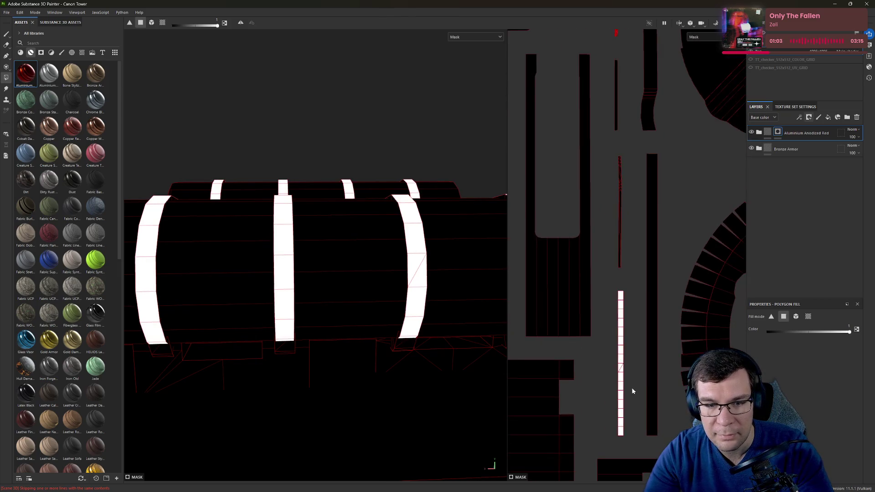
pyautogui.scroll(-2, 631, 387)
# Step: Orbit close to a white band on the cylinder and frame the whole UV sheet
pyautogui.moveTo(315, 164)
pyautogui.keyDown('alt'); pyautogui.mouseDown()
pyautogui.moveTo(338, 165)
pyautogui.moveTo(345, 228)
pyautogui.moveTo(379, 188)
pyautogui.mouseUp(); pyautogui.keyUp('alt')
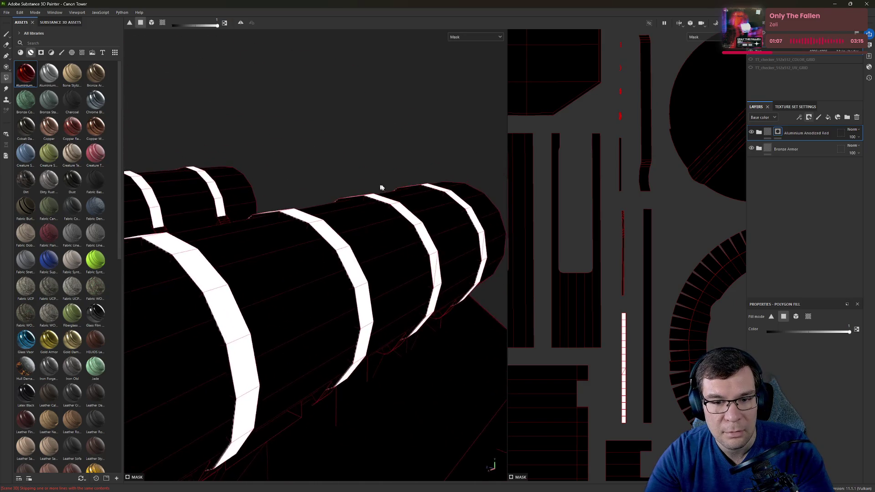
pyautogui.keyDown('alt'); pyautogui.moveTo(246, 275); pyautogui.dragTo(756, 189, button='right'); pyautogui.keyUp('alt')
pyautogui.keyDown('alt'); pyautogui.moveTo(231, 264); pyautogui.dragTo(292, 235); pyautogui.keyUp('alt')
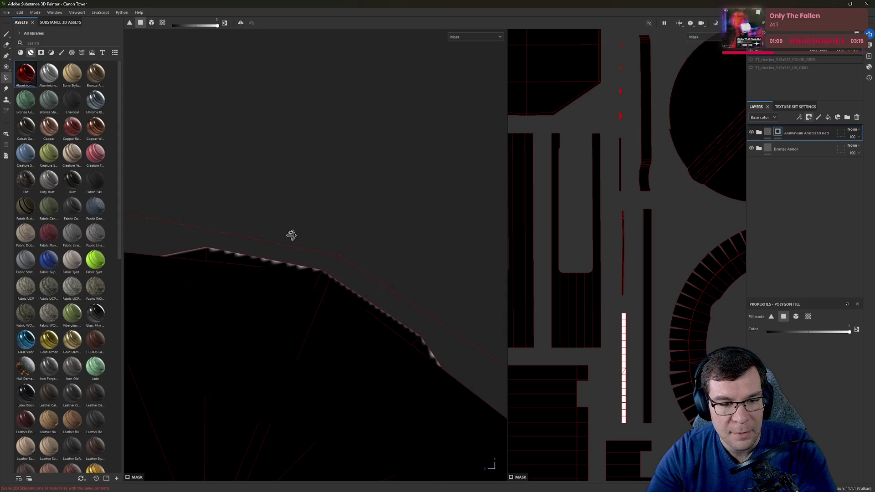
pyautogui.keyDown('alt'); pyautogui.moveTo(265, 254); pyautogui.dragTo(355, 251, button='middle'); pyautogui.keyUp('alt')
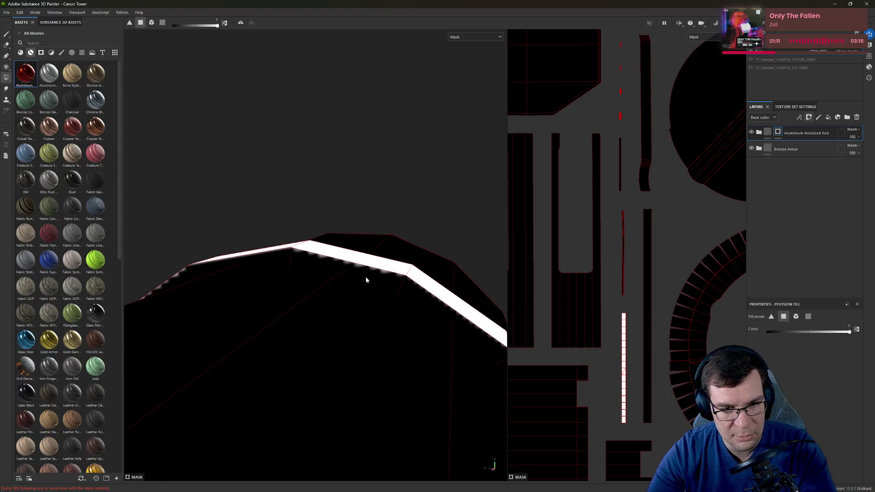
pyautogui.scroll(-3, 370, 272)
pyautogui.scroll(-5, 688, 272)
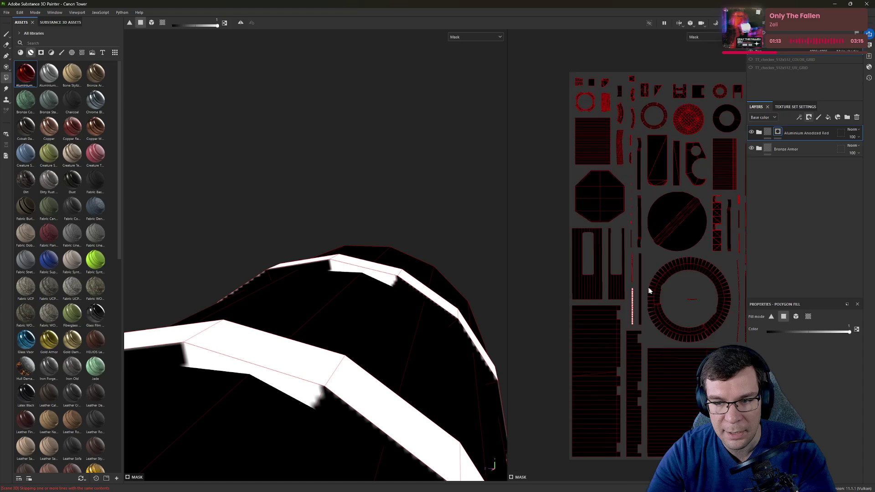
pyautogui.moveTo(536, 262); pyautogui.dragTo(512, 230, button='middle')
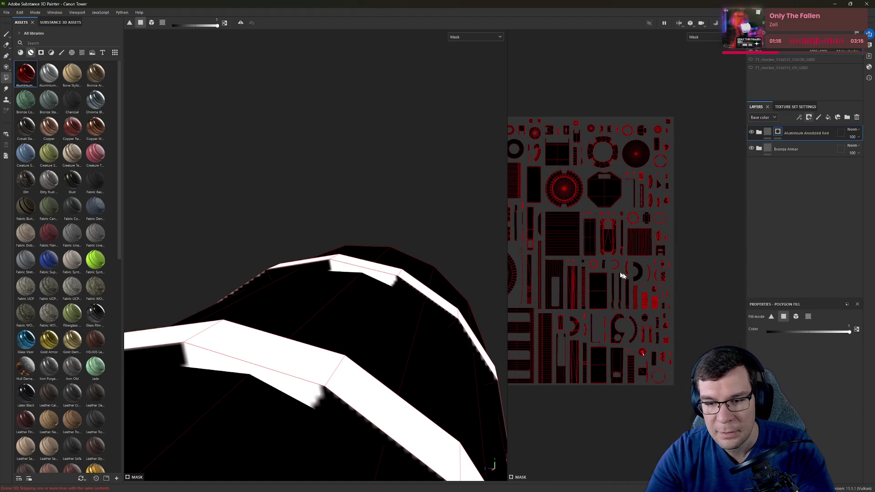
pyautogui.scroll(4, 641, 355)
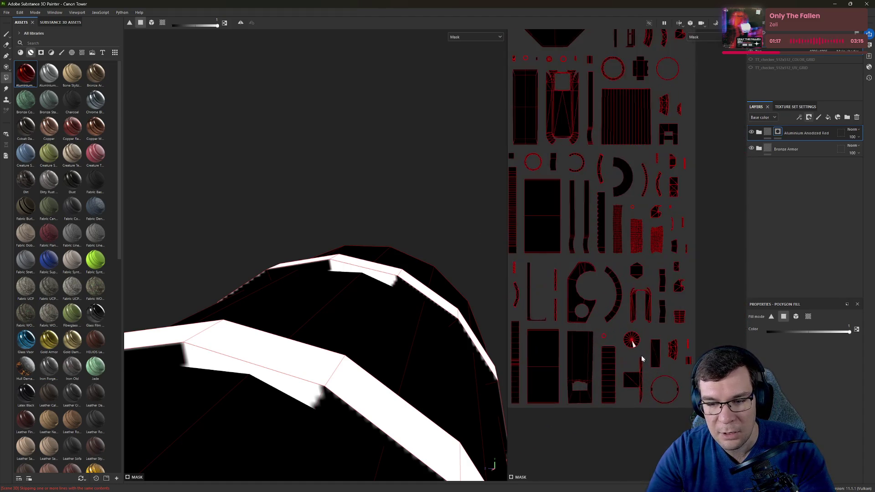
pyautogui.scroll(4, 633, 347)
pyautogui.scroll(2, 583, 270)
# Step: Polygon-fill the small round UV island into the mask, then switch the channel back to Material
pyautogui.moveTo(649, 327); pyautogui.dragTo(646, 321)
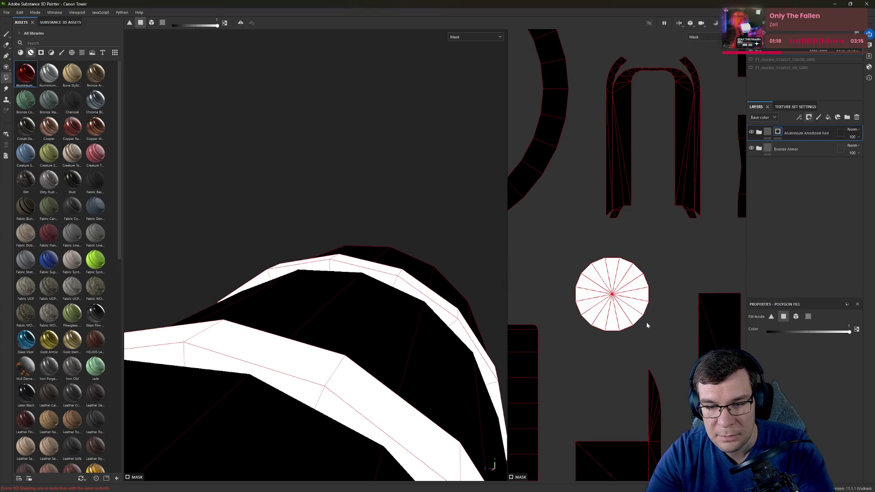
pyautogui.scroll(-5, 629, 329)
pyautogui.moveTo(273, 333)
pyautogui.keyDown('alt'); pyautogui.mouseDown()
pyautogui.moveTo(199, 306)
pyautogui.moveTo(365, 307)
pyautogui.moveTo(669, 129)
pyautogui.mouseUp(); pyautogui.keyUp('alt')
pyautogui.scroll(-3, 365, 306)
pyautogui.scroll(-2, 400, 291)
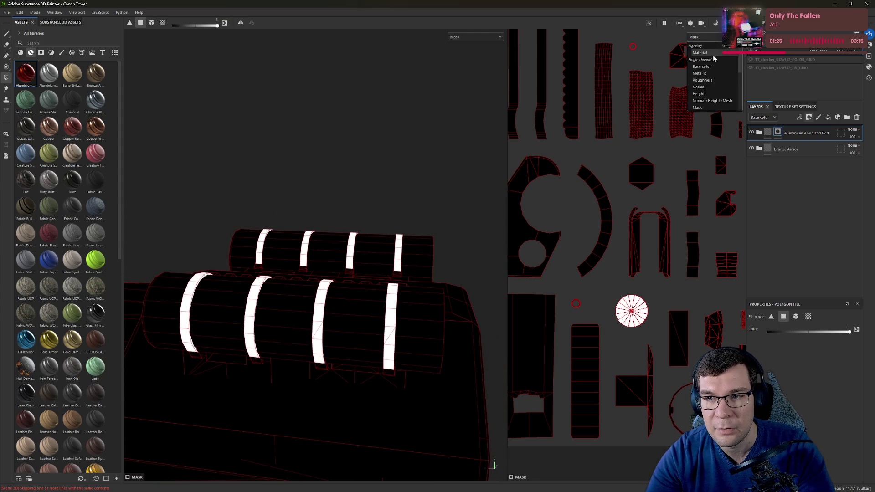
pyautogui.click(714, 54)
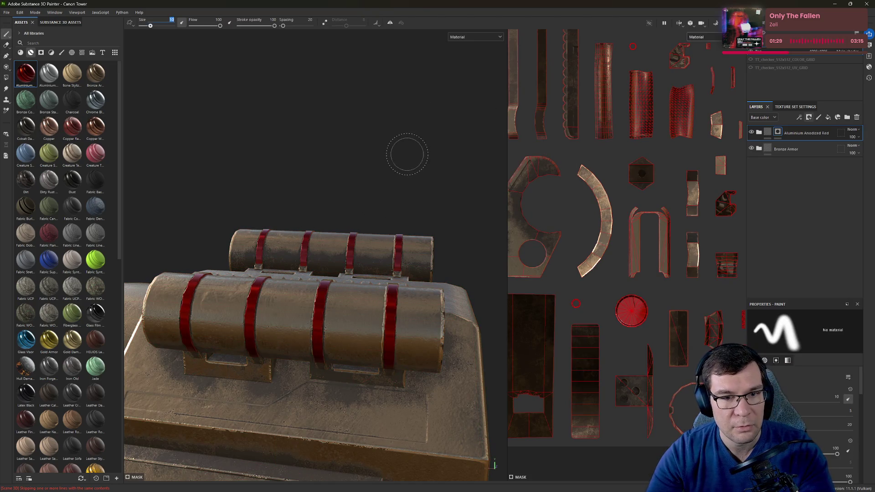
# Step: Switch to the 3D-only layout with F3 and orbit around the red-banded barrels
pyautogui.press('F2')
pyautogui.press('F3')
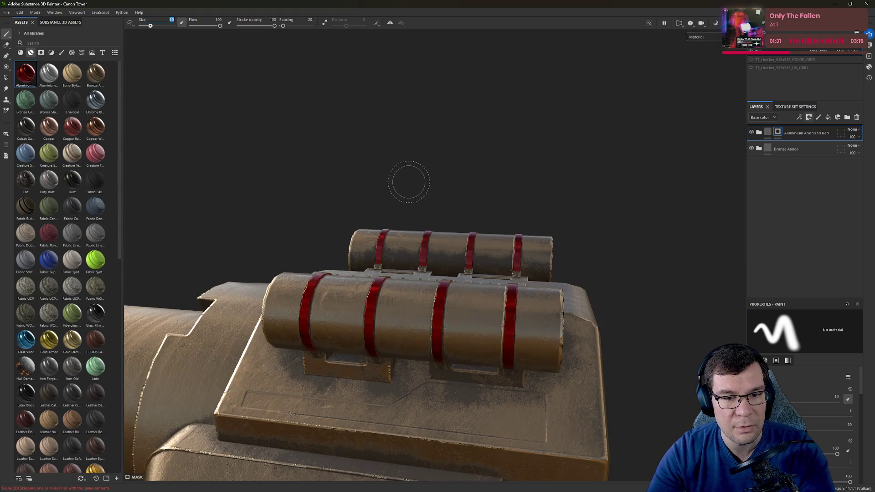
pyautogui.moveTo(406, 180)
pyautogui.keyDown('alt'); pyautogui.mouseDown()
pyautogui.moveTo(395, 334)
pyautogui.moveTo(167, 345)
pyautogui.moveTo(430, 215)
pyautogui.moveTo(456, 165)
pyautogui.moveTo(479, 318)
pyautogui.moveTo(560, 336)
pyautogui.moveTo(440, 377)
pyautogui.mouseUp(); pyautogui.keyUp('alt')
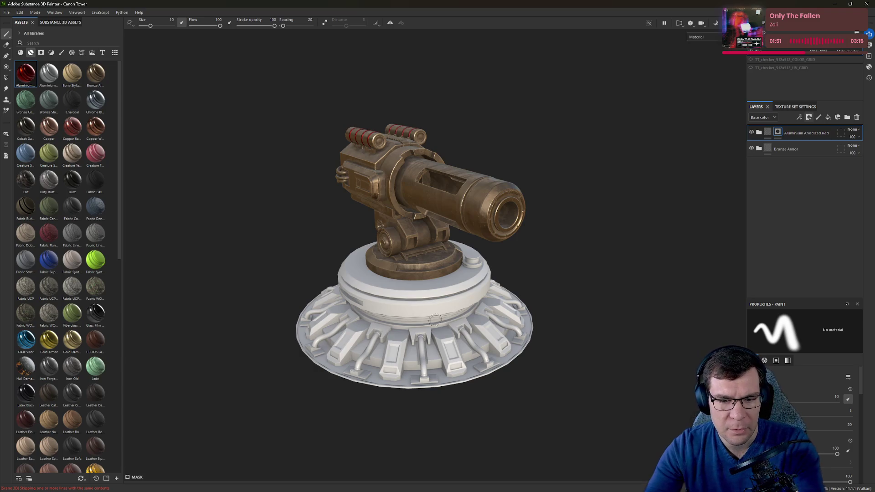
# Step: Orbit and zoom to view the bronze turret from a low angle underneath
pyautogui.scroll(5, 449, 362)
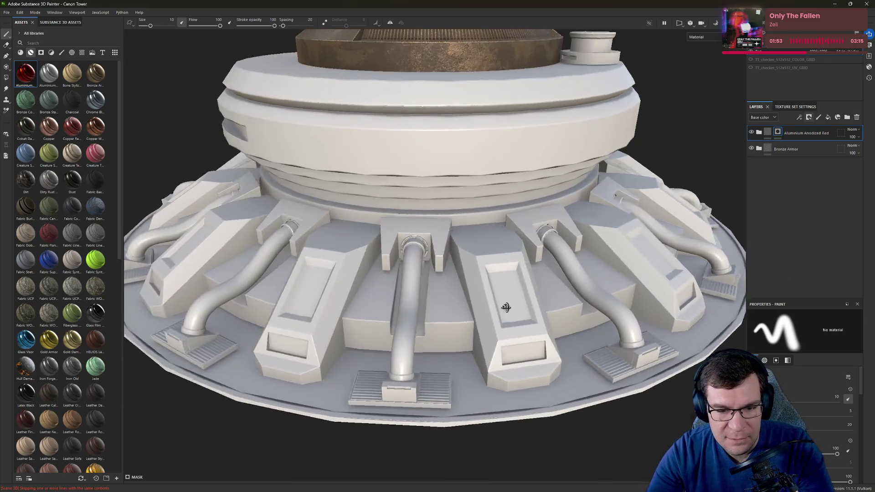
pyautogui.scroll(-5, 420, 287)
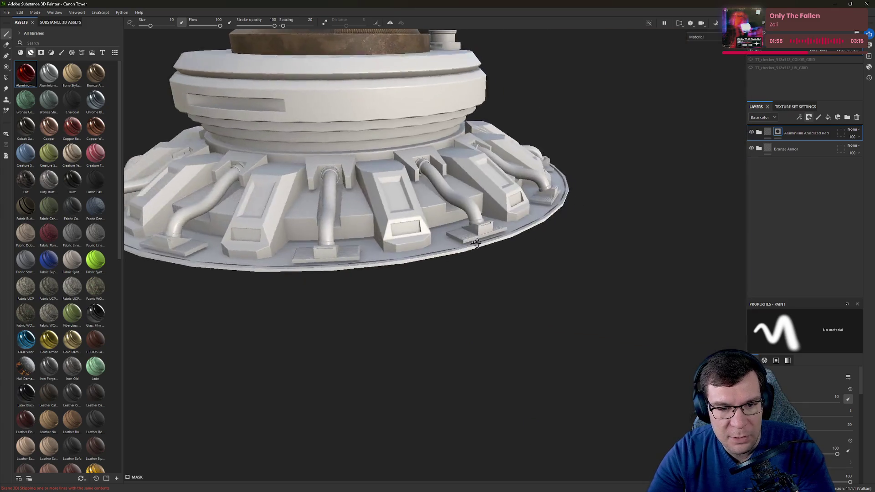
pyautogui.moveTo(421, 287)
pyautogui.keyDown('alt'); pyautogui.mouseDown()
pyautogui.moveTo(460, 240)
pyautogui.moveTo(676, 197)
pyautogui.moveTo(463, 279)
pyautogui.moveTo(494, 283)
pyautogui.moveTo(517, 240)
pyautogui.moveTo(495, 267)
pyautogui.moveTo(603, 273)
pyautogui.moveTo(228, 209)
pyautogui.moveTo(223, 174)
pyautogui.moveTo(131, 223)
pyautogui.moveTo(448, 280)
pyautogui.mouseUp(); pyautogui.keyUp('alt')
pyautogui.scroll(3, 459, 240)
pyautogui.scroll(3, 463, 278)
pyautogui.scroll(-3, 463, 278)
pyautogui.scroll(2, 494, 283)
pyautogui.scroll(-2, 497, 286)
pyautogui.scroll(3, 518, 239)
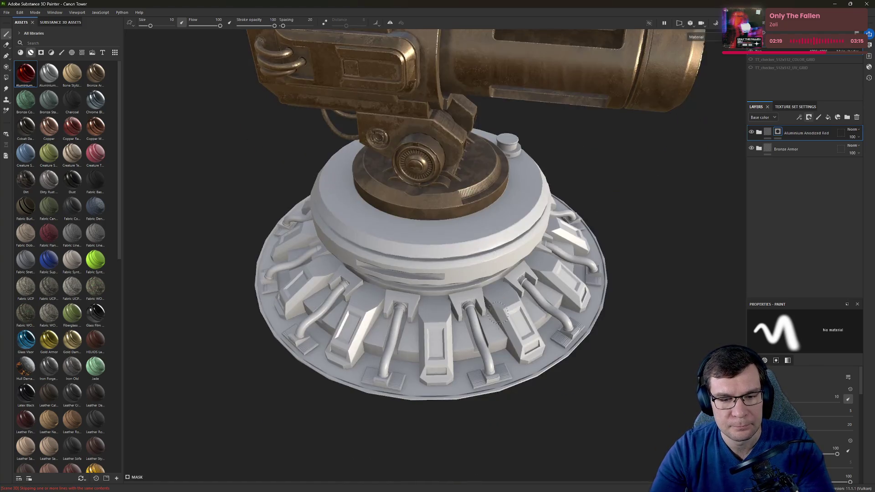
# Step: Orbit around the turret's side, ammo box top, pipes and vented panel
pyautogui.keyDown('alt'); pyautogui.moveTo(490, 403); pyautogui.dragTo(456, 319); pyautogui.keyUp('alt')
pyautogui.scroll(5, 547, 228)
pyautogui.scroll(3, 538, 274)
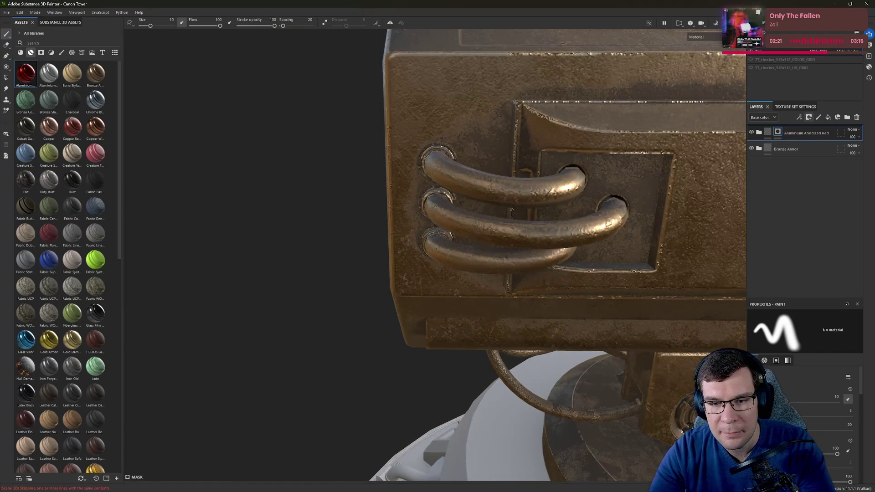
pyautogui.moveTo(730, 261)
pyautogui.keyDown('alt'); pyautogui.mouseDown()
pyautogui.moveTo(591, 166)
pyautogui.moveTo(801, 224)
pyautogui.moveTo(461, 212)
pyautogui.moveTo(707, 186)
pyautogui.moveTo(456, 183)
pyautogui.mouseUp(); pyautogui.keyUp('alt')
pyautogui.moveTo(455, 182)
pyautogui.keyDown('alt'); pyautogui.mouseDown(button='right')
pyautogui.moveTo(391, 165)
pyautogui.moveTo(358, 135)
pyautogui.mouseUp(button='right'); pyautogui.keyUp('alt')
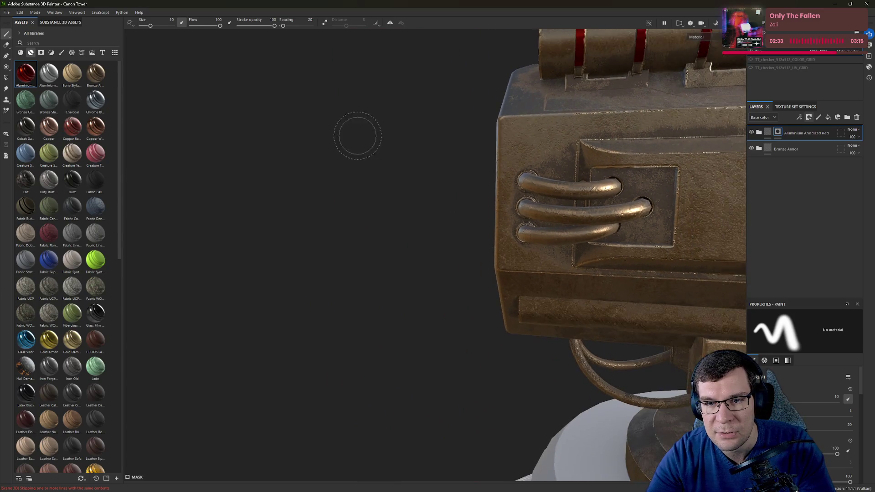
pyautogui.moveTo(358, 135)
pyautogui.keyDown('alt'); pyautogui.mouseDown()
pyautogui.moveTo(599, 176)
pyautogui.moveTo(616, 115)
pyautogui.moveTo(663, 287)
pyautogui.moveTo(520, 236)
pyautogui.mouseUp(); pyautogui.keyUp('alt')
# Step: Check the cannon and base, then minimize Painter and switch to the Blender project
pyautogui.scroll(-5, 497, 270)
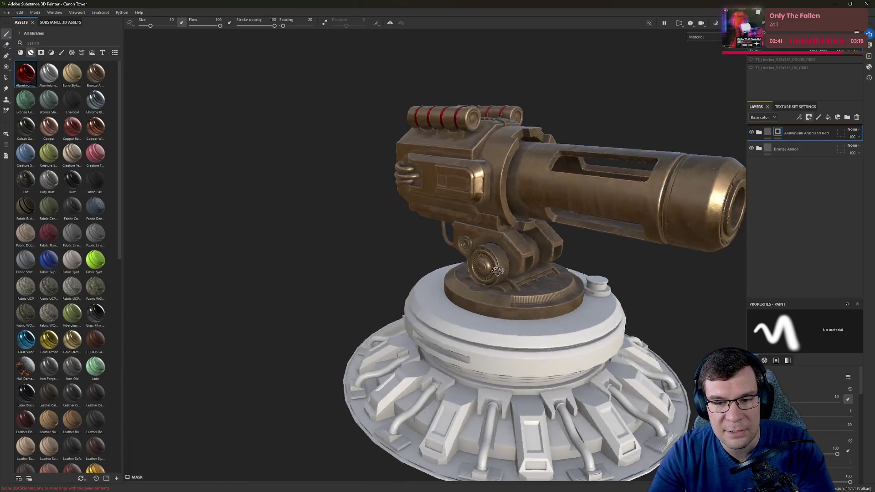
pyautogui.keyDown('alt'); pyautogui.moveTo(497, 270); pyautogui.dragTo(570, 255); pyautogui.keyUp('alt')
pyautogui.scroll(5, 570, 255)
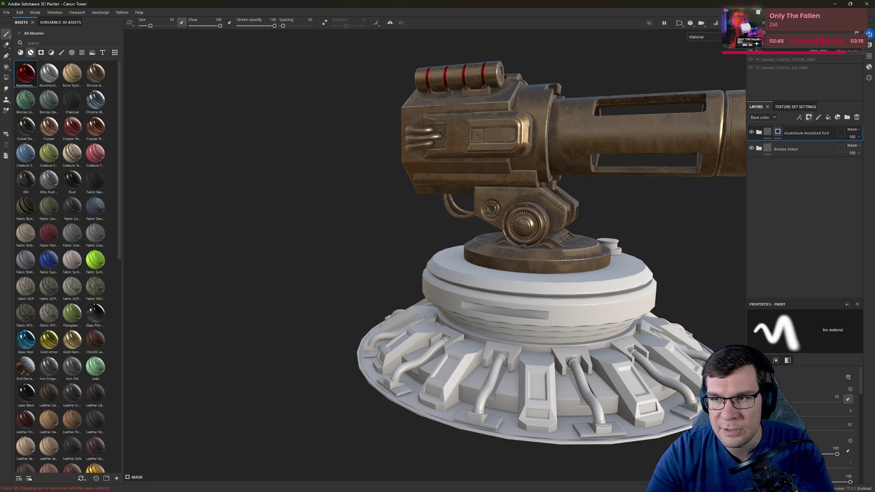
pyautogui.press('super+d')
pyautogui.hotkey('alt', 'Tab')
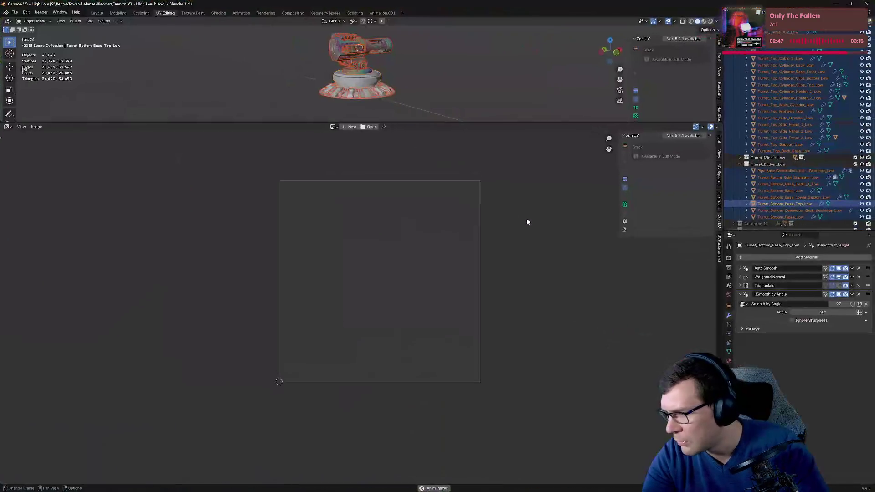
# Step: Enlarge the 3D view over the UV editor and orbit to an angled view of the turret base
pyautogui.moveTo(428, 123); pyautogui.dragTo(428, 428)
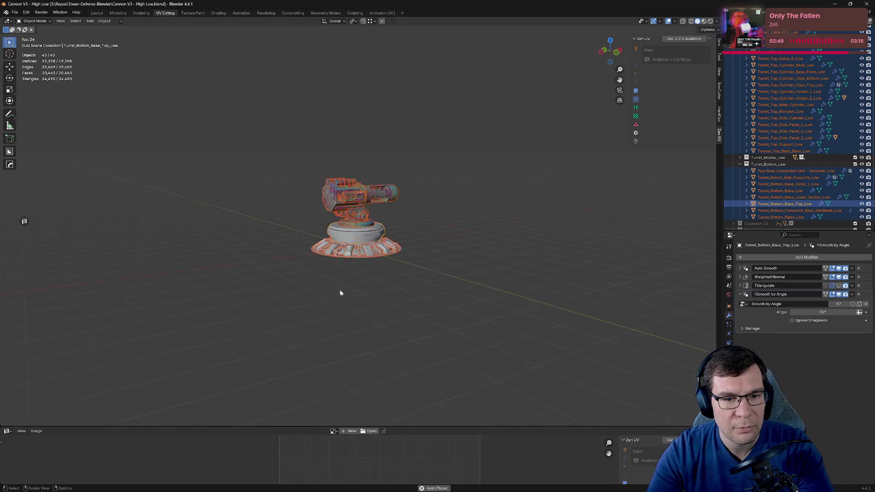
pyautogui.scroll(10, 433, 307)
pyautogui.scroll(-5, 462, 221)
pyautogui.moveTo(479, 277)
pyautogui.mouseDown(button='middle')
pyautogui.moveTo(480, 227)
pyautogui.moveTo(301, 55)
pyautogui.moveTo(575, 114)
pyautogui.mouseUp(button='middle')
pyautogui.scroll(5, 480, 228)
pyautogui.scroll(3, 524, 109)
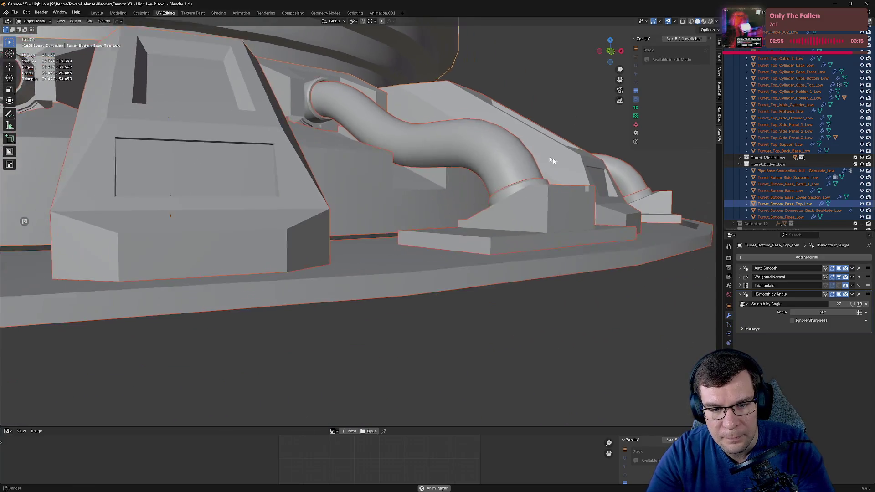
pyautogui.scroll(4, 469, 102)
# Step: Enter Edit Mode on the low-poly base and orbit around the base pipes and selected face
pyautogui.press('Tab')
pyautogui.scroll(-3, 449, 163)
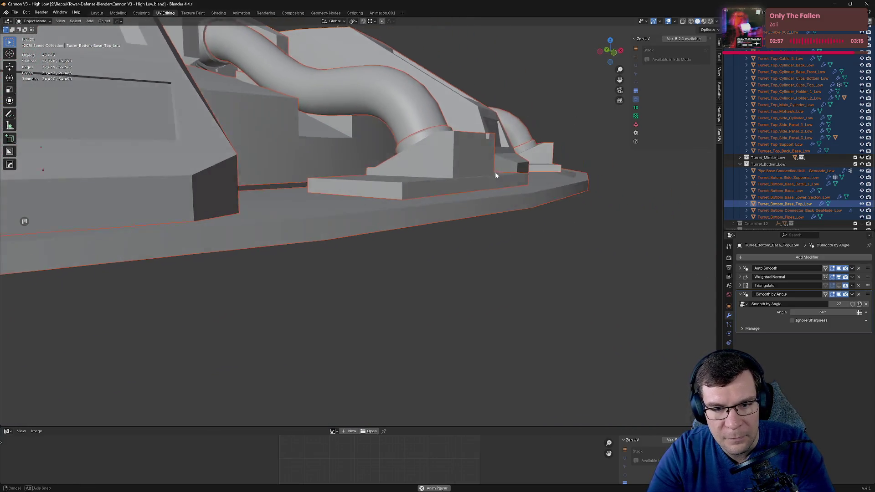
pyautogui.moveTo(495, 171)
pyautogui.mouseDown(button='middle')
pyautogui.moveTo(506, 168)
pyautogui.moveTo(497, 171)
pyautogui.mouseUp(button='middle')
pyautogui.scroll(3, 382, 203)
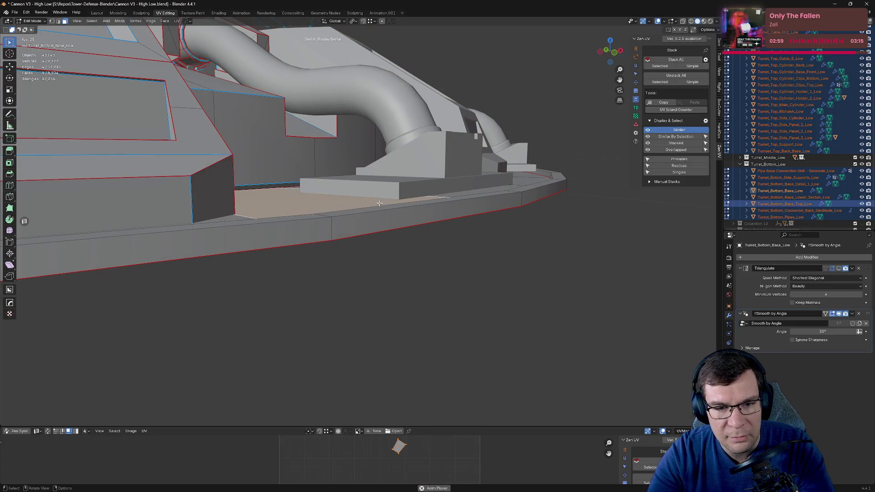
pyautogui.scroll(2, 457, 185)
pyautogui.scroll(2, 457, 186)
pyautogui.scroll(2, 463, 189)
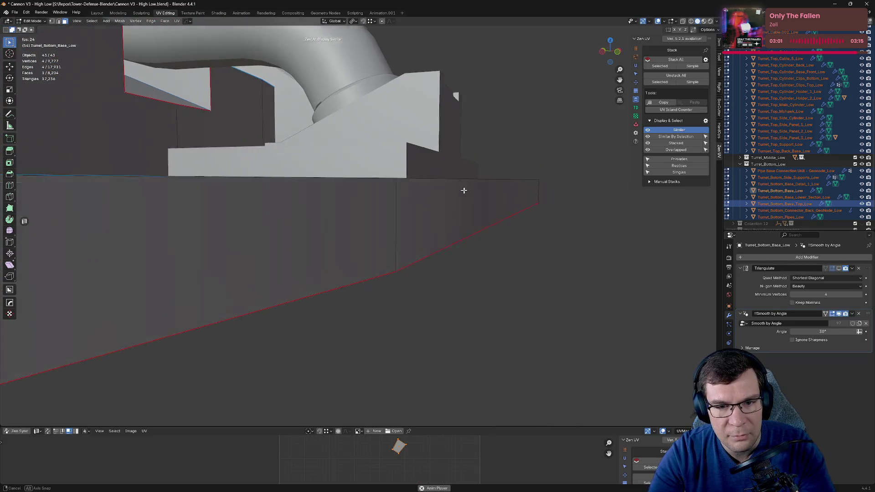
pyautogui.scroll(2, 427, 178)
pyautogui.scroll(2, 427, 178)
pyautogui.moveTo(418, 159); pyautogui.dragTo(579, 170, button='middle')
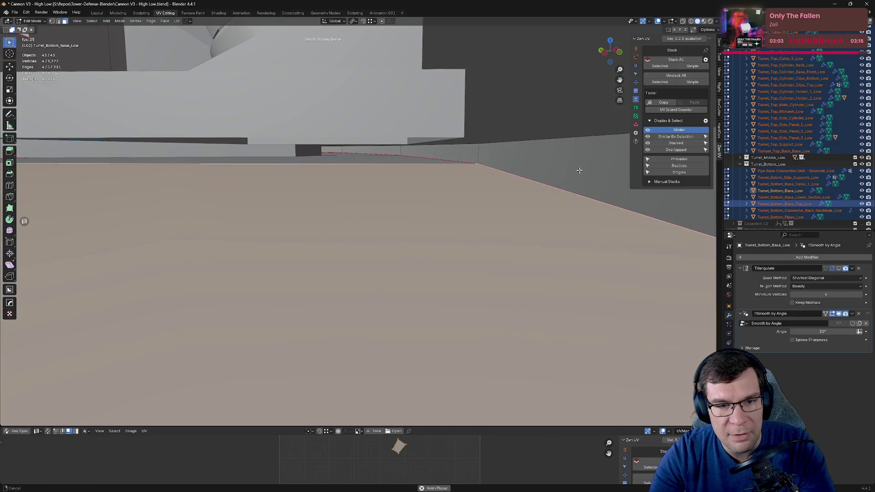
pyautogui.moveTo(482, 169)
pyautogui.mouseDown(button='middle')
pyautogui.moveTo(445, 162)
pyautogui.moveTo(498, 175)
pyautogui.moveTo(490, 161)
pyautogui.moveTo(502, 171)
pyautogui.moveTo(362, 183)
pyautogui.moveTo(354, 167)
pyautogui.moveTo(448, 186)
pyautogui.moveTo(341, 181)
pyautogui.mouseUp(button='middle')
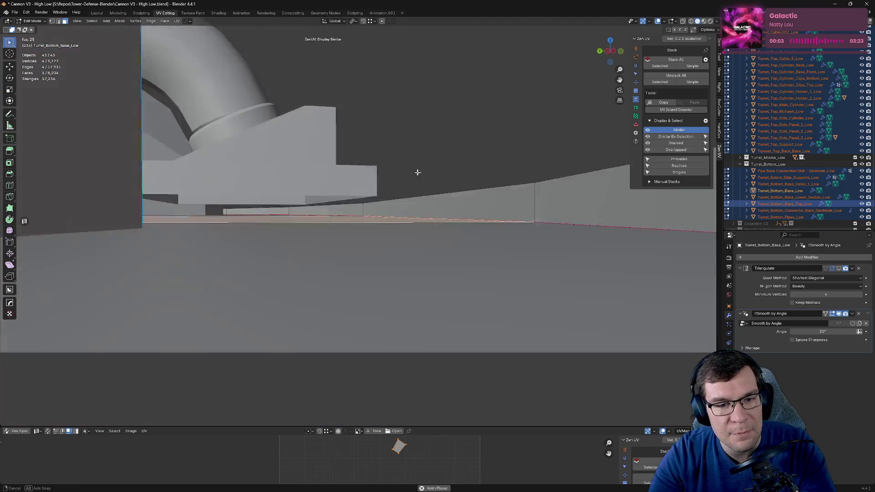
# Step: Frame the selected face at a low angle to inspect the seams, then return to Object Mode
pyautogui.scroll(3, 386, 174)
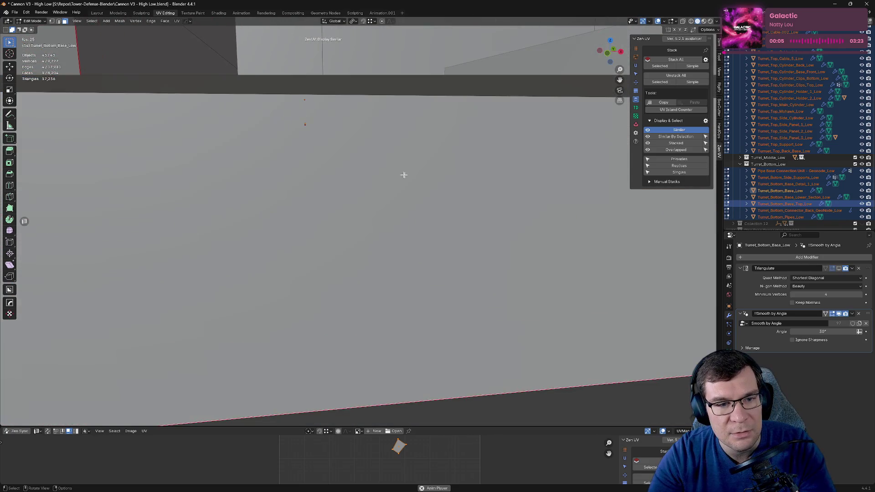
pyautogui.scroll(-2, 402, 174)
pyautogui.scroll(-1, 412, 185)
pyautogui.scroll(-3, 413, 180)
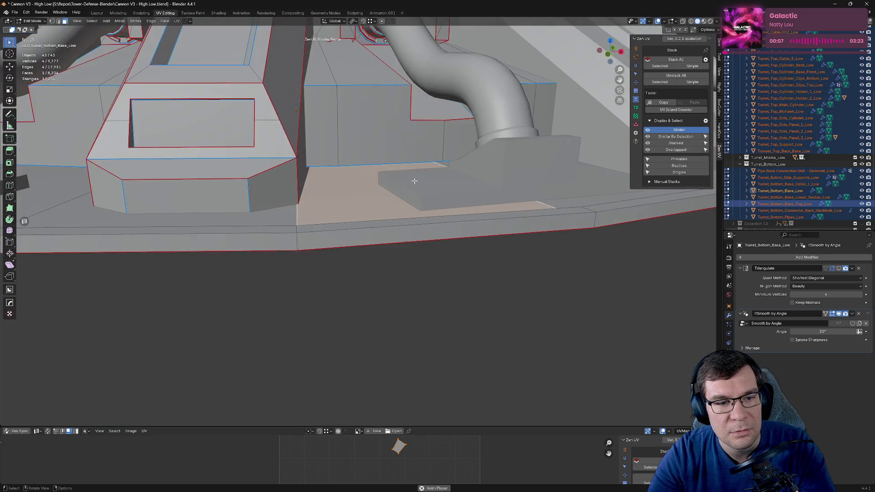
pyautogui.scroll(-3, 414, 181)
pyautogui.moveTo(415, 173)
pyautogui.mouseDown(button='middle')
pyautogui.moveTo(417, 156)
pyautogui.moveTo(428, 158)
pyautogui.moveTo(419, 162)
pyautogui.mouseUp(button='middle')
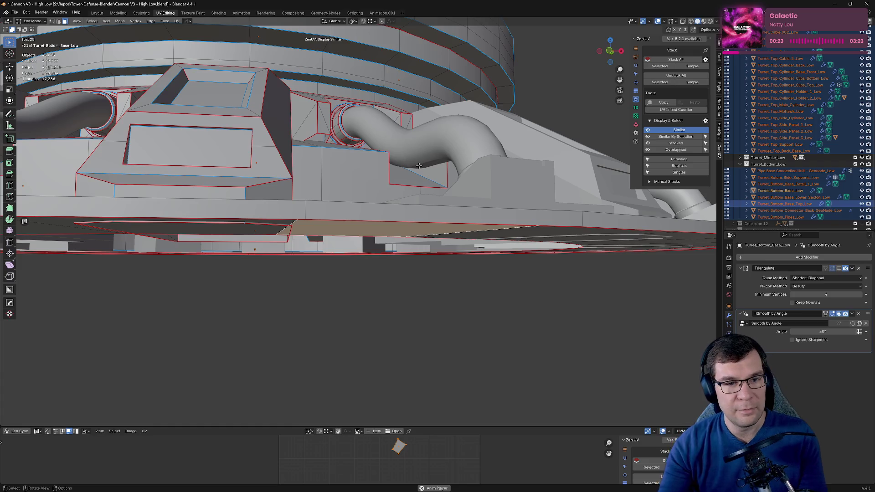
pyautogui.press('KP_Decimal')
pyautogui.moveTo(419, 166)
pyautogui.mouseDown(button='middle')
pyautogui.moveTo(365, 148)
pyautogui.moveTo(411, 260)
pyautogui.moveTo(400, 212)
pyautogui.mouseUp(button='middle')
pyautogui.scroll(-8, 365, 147)
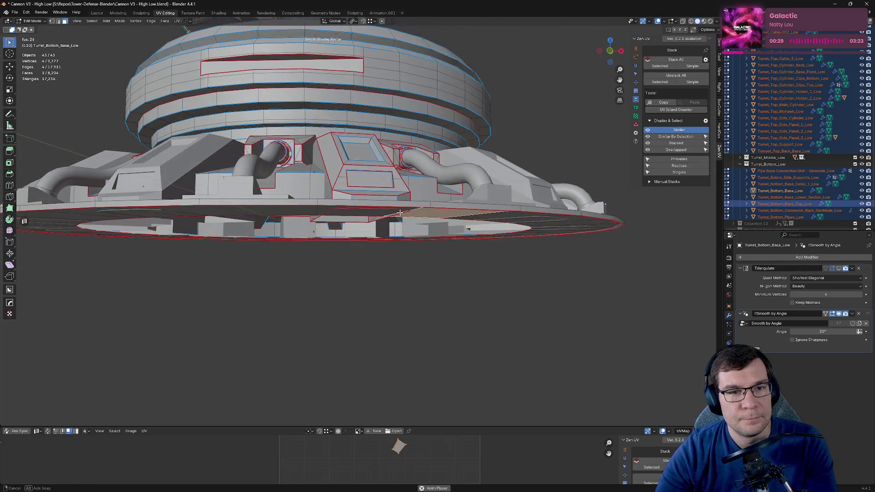
pyautogui.press('Tab')
pyautogui.scroll(6, 843, 137)
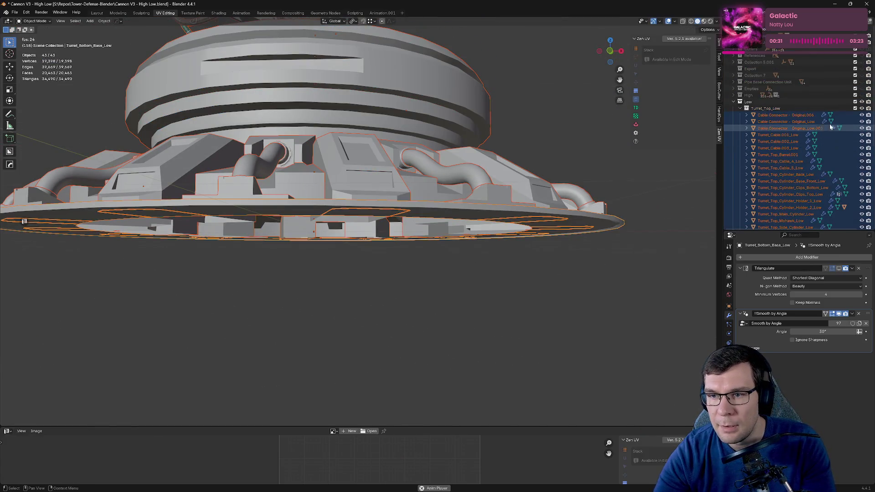
# Step: Exclude the Low collection and enable the High collection to show the high-poly turret
pyautogui.click(855, 101)
pyautogui.click(855, 95)
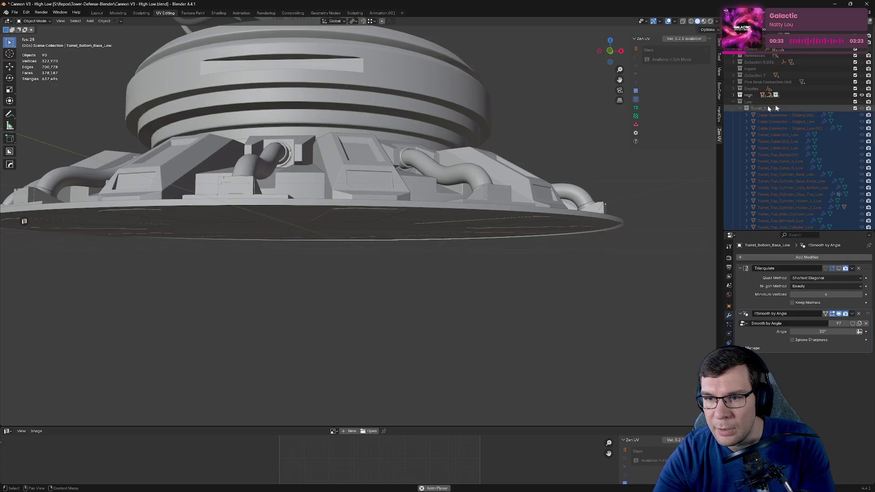
pyautogui.scroll(-8, 771, 127)
pyautogui.moveTo(475, 220)
pyautogui.mouseDown(button='middle')
pyautogui.moveTo(494, 255)
pyautogui.moveTo(415, 254)
pyautogui.mouseUp(button='middle')
pyautogui.scroll(5, 515, 233)
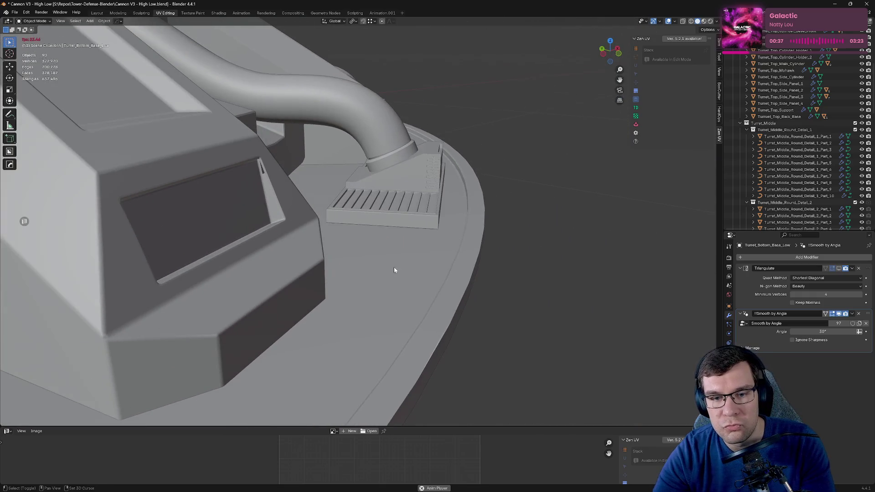
# Step: Inspect Turret_Bottom_Base_High in Edit Mode around the pipe, then select the Pipe Base Connection Unit
pyautogui.press('Tab')
pyautogui.press('Tab')
pyautogui.click(417, 250)
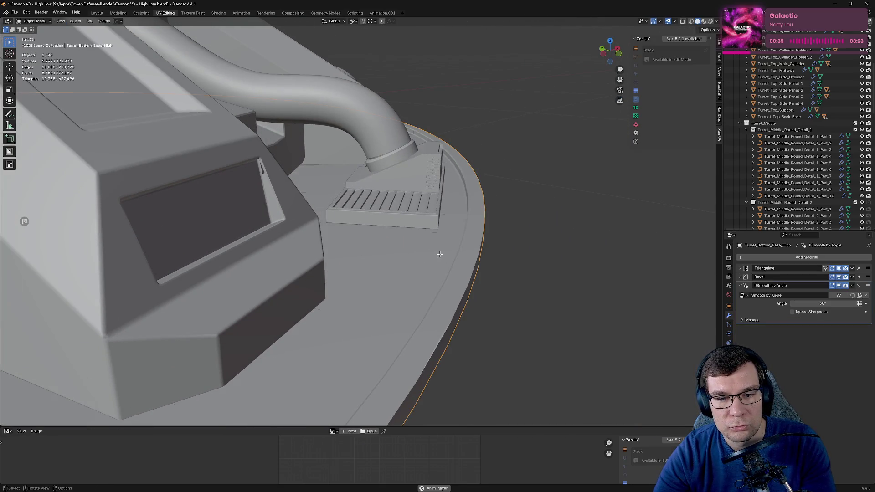
pyautogui.press('Tab')
pyautogui.click(432, 245)
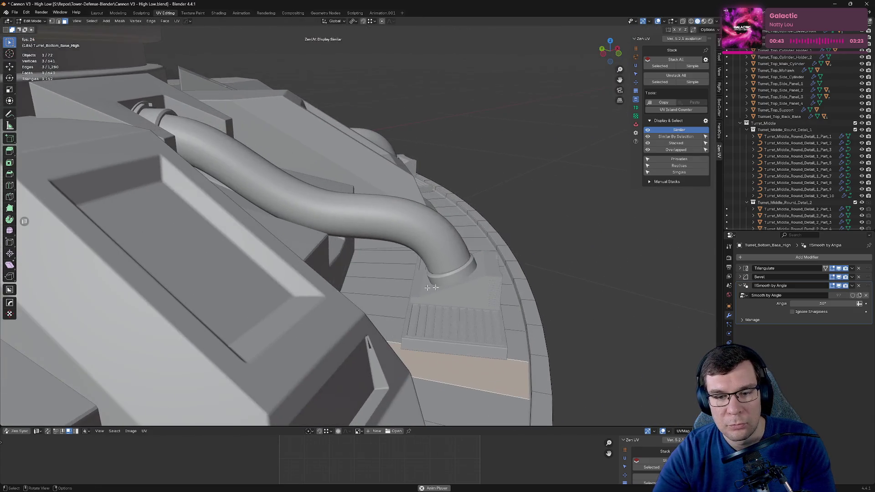
pyautogui.moveTo(431, 287)
pyautogui.mouseDown(button='middle')
pyautogui.moveTo(499, 287)
pyautogui.moveTo(355, 218)
pyautogui.mouseUp(button='middle')
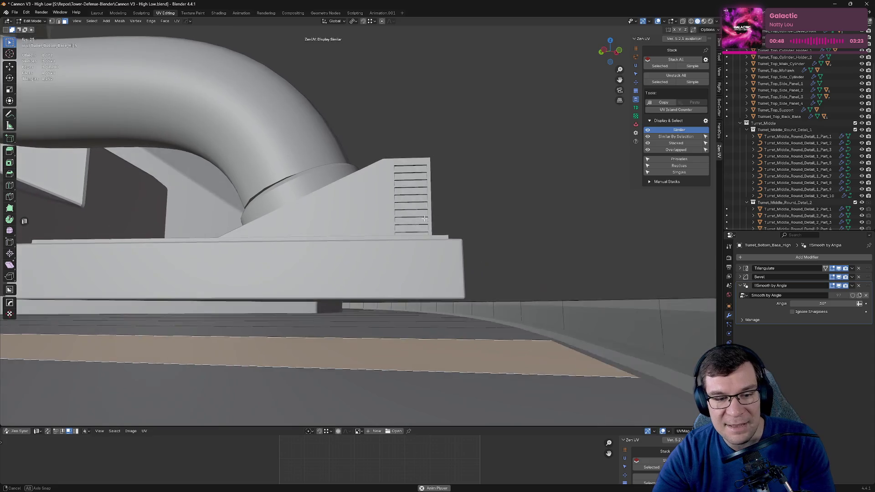
pyautogui.moveTo(355, 218)
pyautogui.mouseDown(button='middle')
pyautogui.moveTo(370, 228)
pyautogui.moveTo(458, 212)
pyautogui.mouseUp(button='middle')
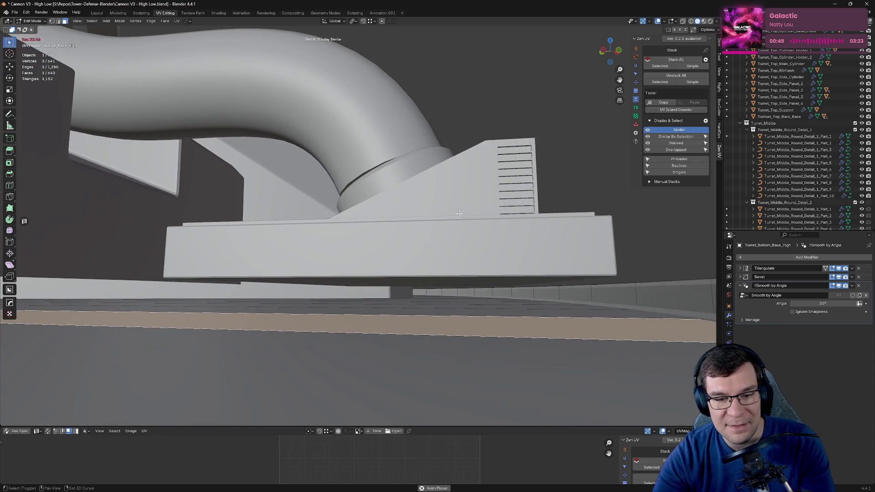
pyautogui.press('Tab')
pyautogui.click(442, 237)
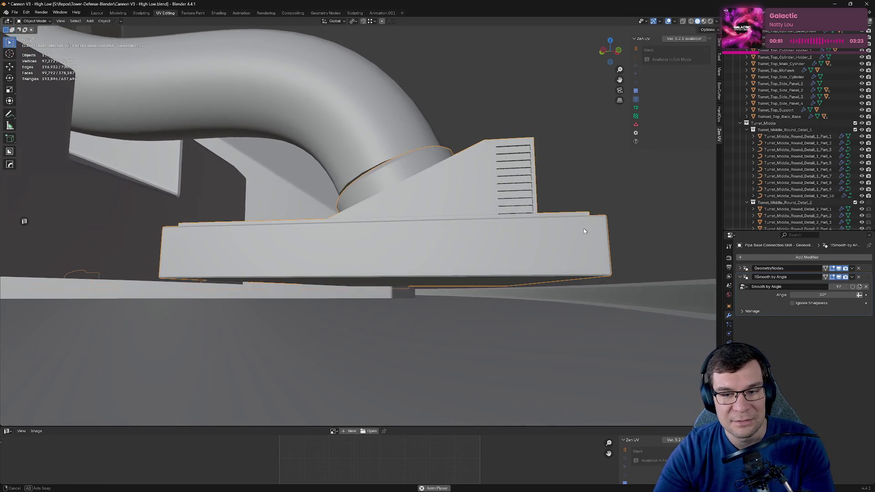
# Step: Orbit around the pipe connection unit and check the high-poly base from a lower angle
pyautogui.moveTo(582, 231); pyautogui.dragTo(456, 233, button='middle')
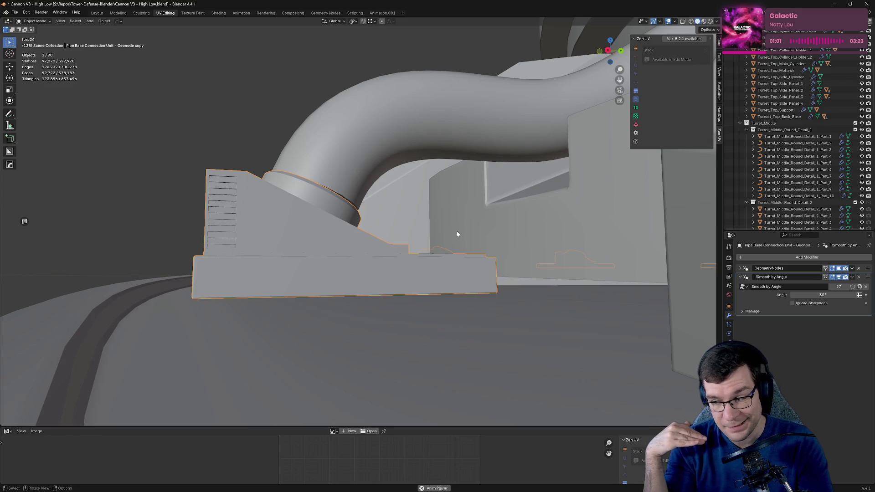
pyautogui.click(537, 339)
pyautogui.press('Tab')
pyautogui.moveTo(537, 339)
pyautogui.mouseDown(button='middle')
pyautogui.moveTo(393, 279)
pyautogui.moveTo(343, 292)
pyautogui.moveTo(255, 246)
pyautogui.moveTo(283, 244)
pyautogui.mouseUp(button='middle')
pyautogui.press('Tab')
# Step: Select the pipe base connection units and toggle their GeometryNodes viewport display off and on
pyautogui.click(389, 274)
pyautogui.scroll(-3, 343, 292)
pyautogui.scroll(-5, 251, 244)
pyautogui.scroll(3, 282, 245)
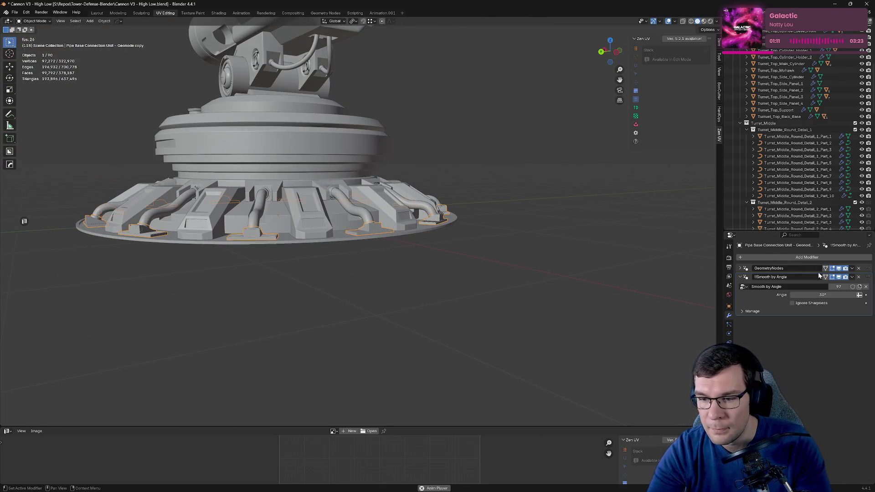
pyautogui.click(840, 269)
pyautogui.click(840, 270)
# Step: Zoom in on one pipe connection unit, briefly entering its Edit Mode, then recentre the base
pyautogui.moveTo(346, 228); pyautogui.dragTo(381, 224, button='middle')
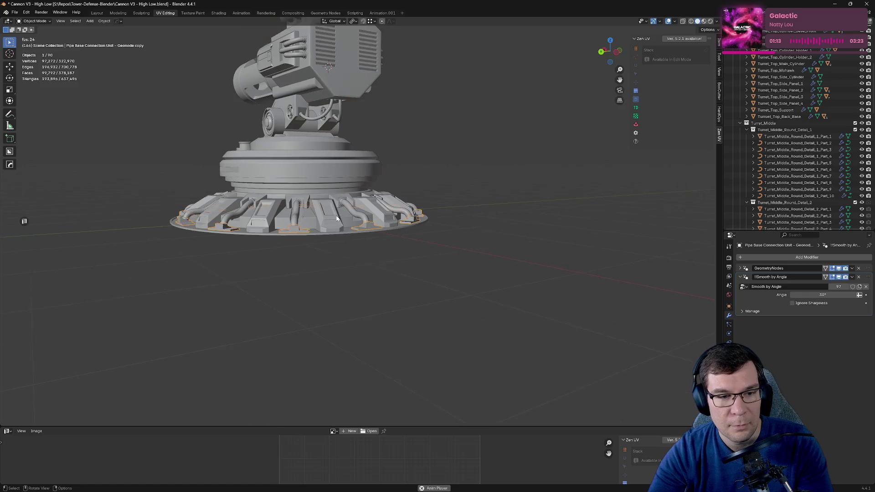
pyautogui.scroll(2, 381, 224)
pyautogui.scroll(3, 381, 225)
pyautogui.scroll(4, 436, 263)
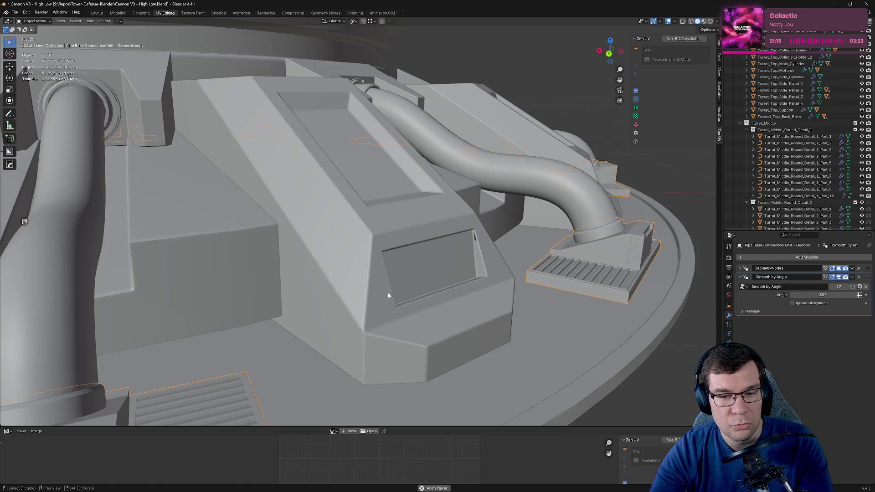
pyautogui.keyDown('shift'); pyautogui.moveTo(387, 291); pyautogui.dragTo(378, 274, button='middle'); pyautogui.keyUp('shift')
pyautogui.scroll(5, 460, 246)
pyautogui.scroll(3, 465, 248)
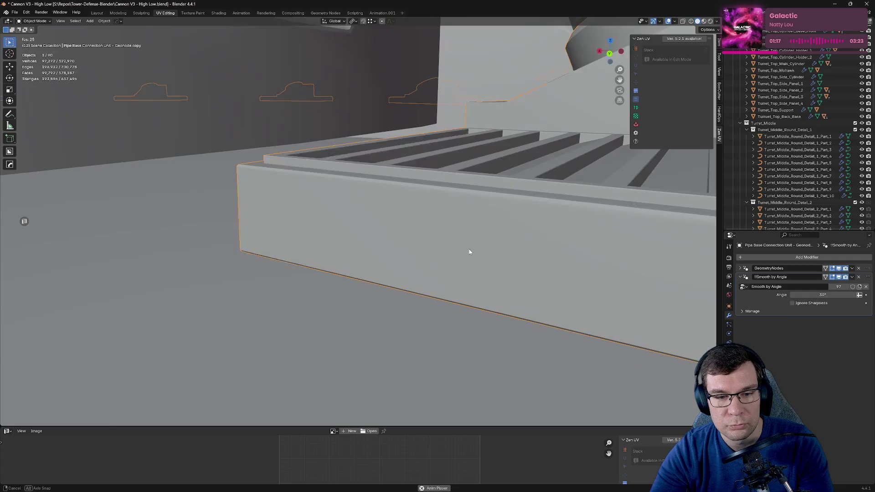
pyautogui.press('Tab')
pyautogui.scroll(-5, 473, 240)
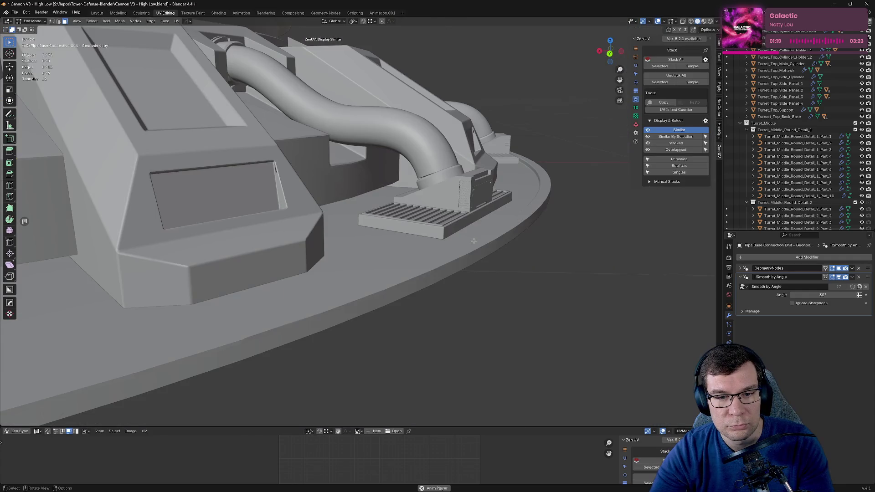
pyautogui.press('Tab')
pyautogui.scroll(-4, 465, 239)
pyautogui.moveTo(453, 238); pyautogui.dragTo(390, 246, button='middle')
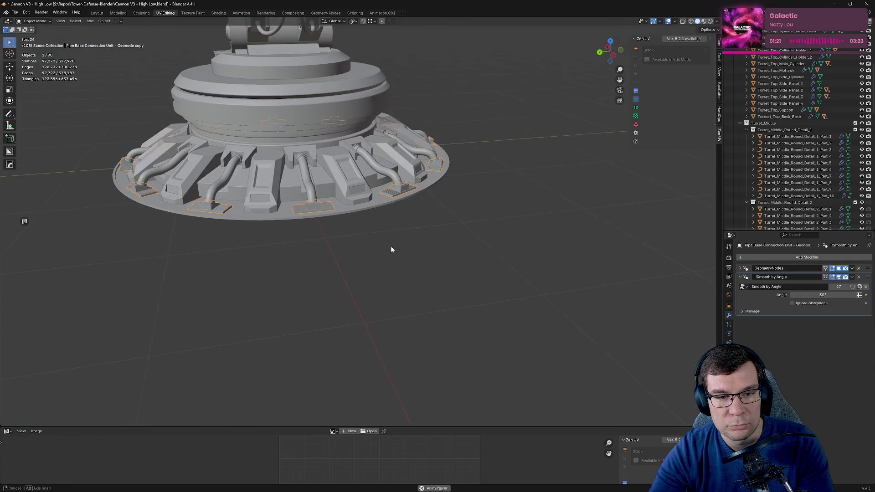
# Step: Select the ring of connection units and expand their GeometryNodes settings: Amount 12, collection, pivot object
pyautogui.click(781, 183)
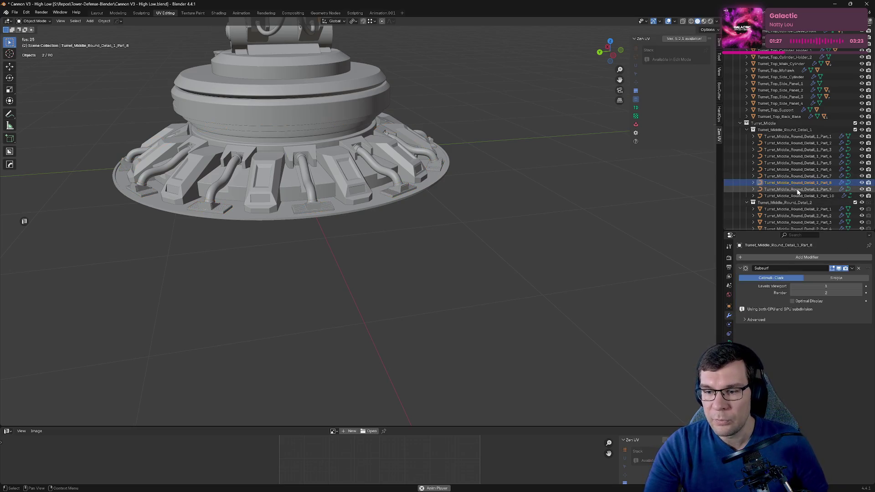
pyautogui.click(388, 196)
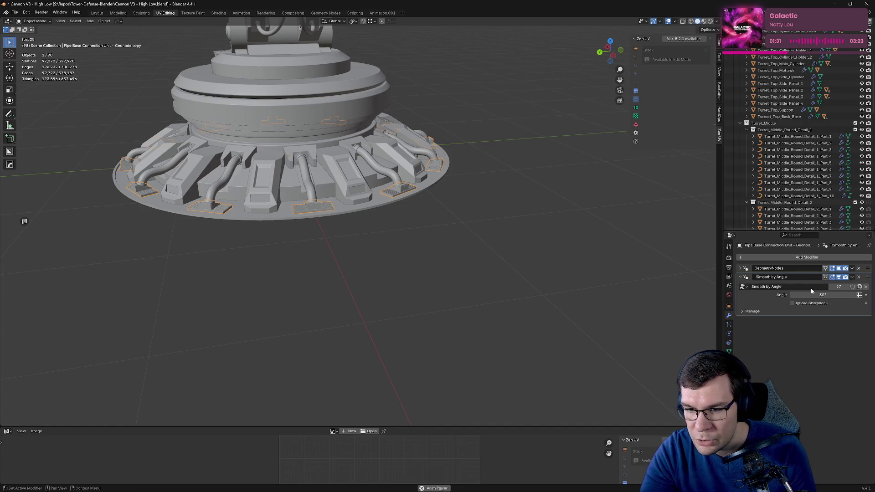
pyautogui.click(740, 268)
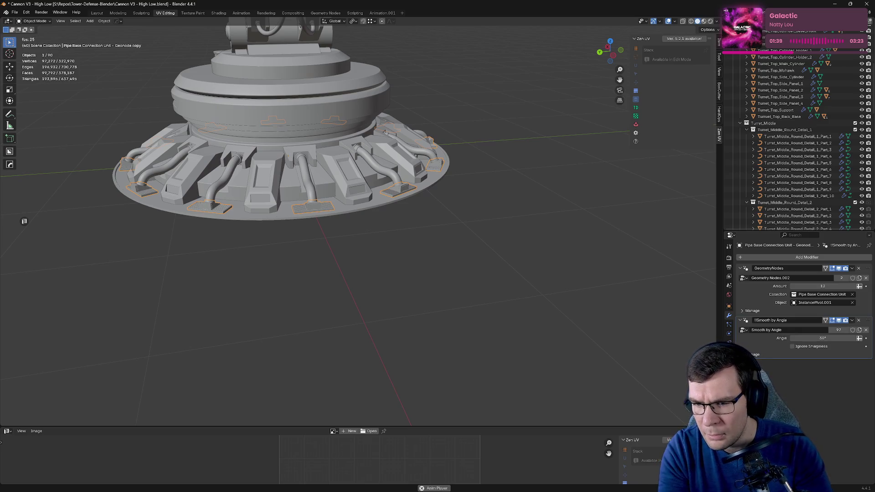
pyautogui.scroll(-10, 797, 141)
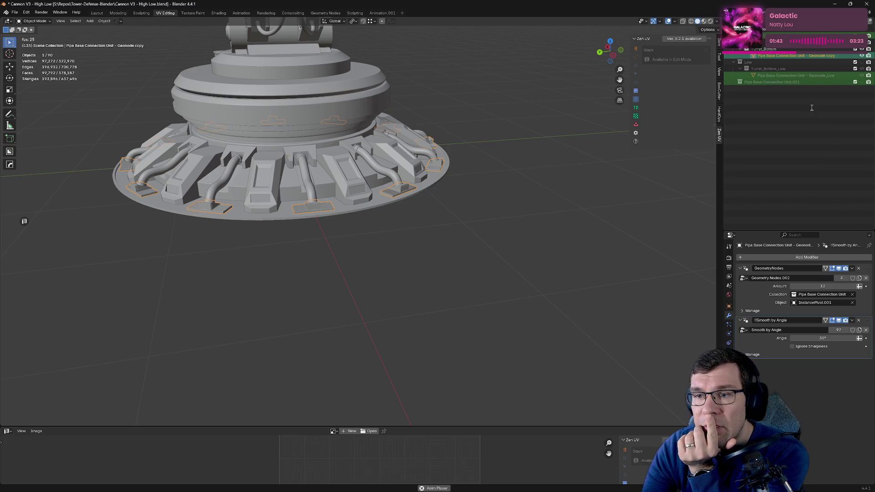
# Step: Show the Low collection with Geonode_Low active and disable its Array modifier in the viewport
pyautogui.click(813, 76)
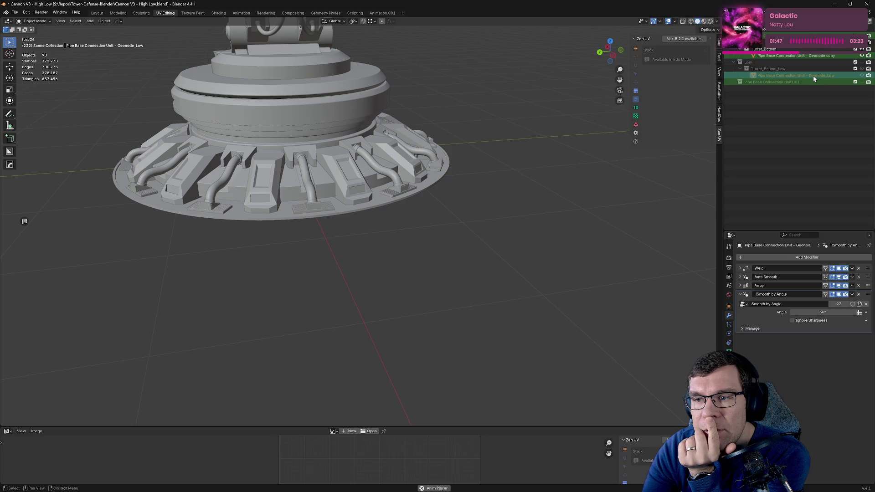
pyautogui.click(861, 62)
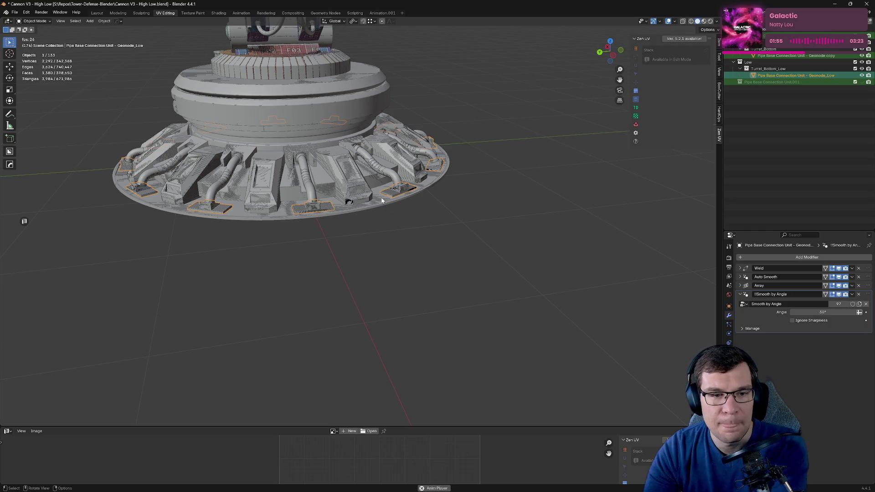
pyautogui.moveTo(392, 209)
pyautogui.mouseDown(button='middle')
pyautogui.moveTo(416, 195)
pyautogui.moveTo(453, 221)
pyautogui.moveTo(611, 218)
pyautogui.mouseUp(button='middle')
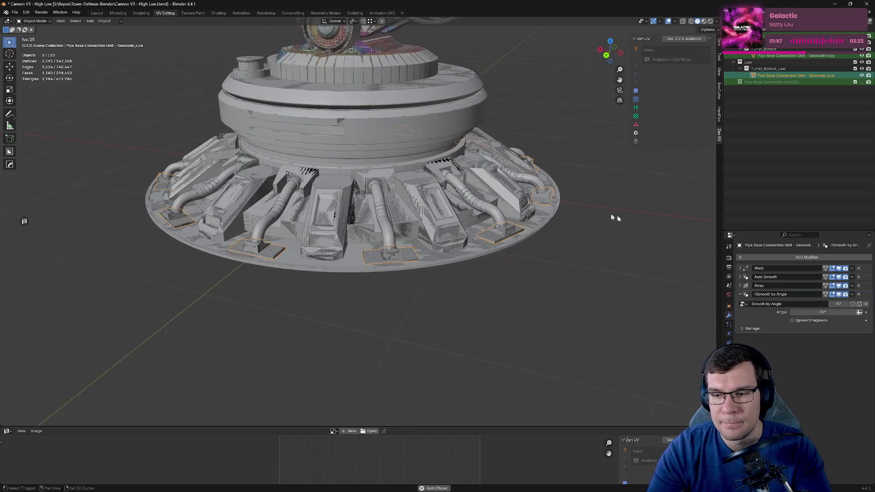
pyautogui.click(838, 286)
pyautogui.scroll(2, 488, 260)
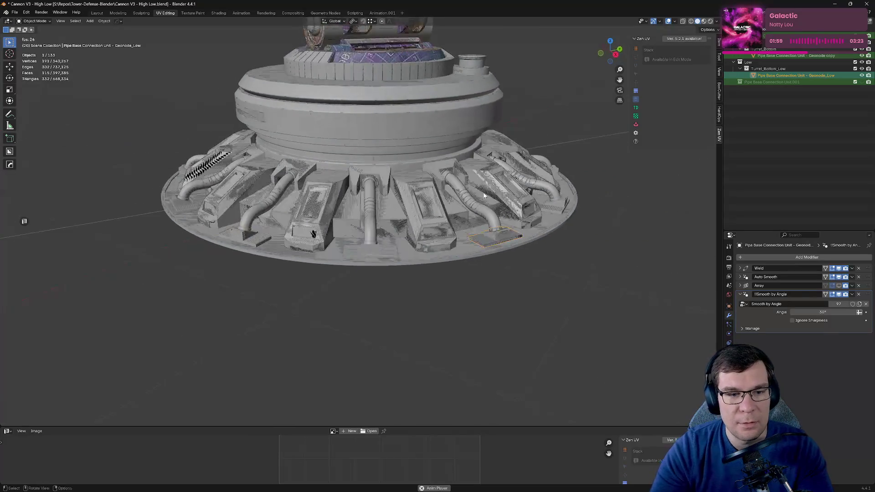
pyautogui.scroll(3, 489, 260)
pyautogui.moveTo(488, 260); pyautogui.dragTo(430, 260, button='middle')
pyautogui.scroll(5, 430, 260)
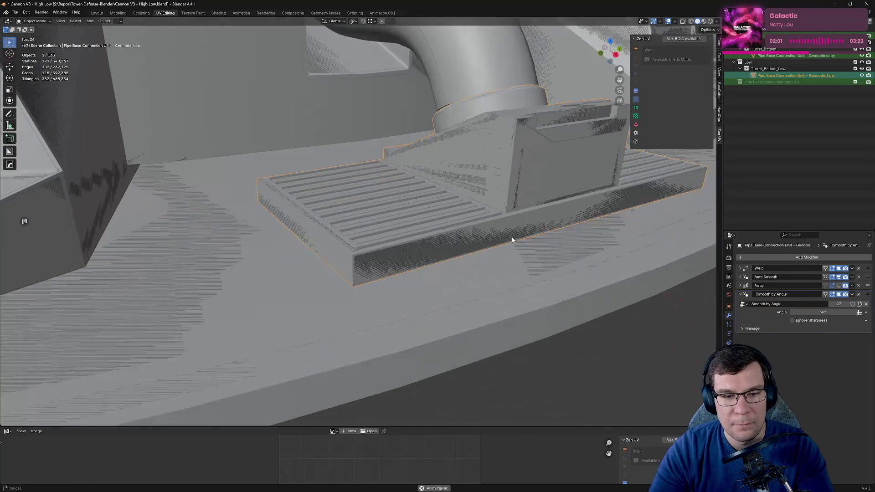
pyautogui.scroll(-2, 465, 246)
pyautogui.scroll(-2, 447, 250)
pyautogui.scroll(-1, 447, 252)
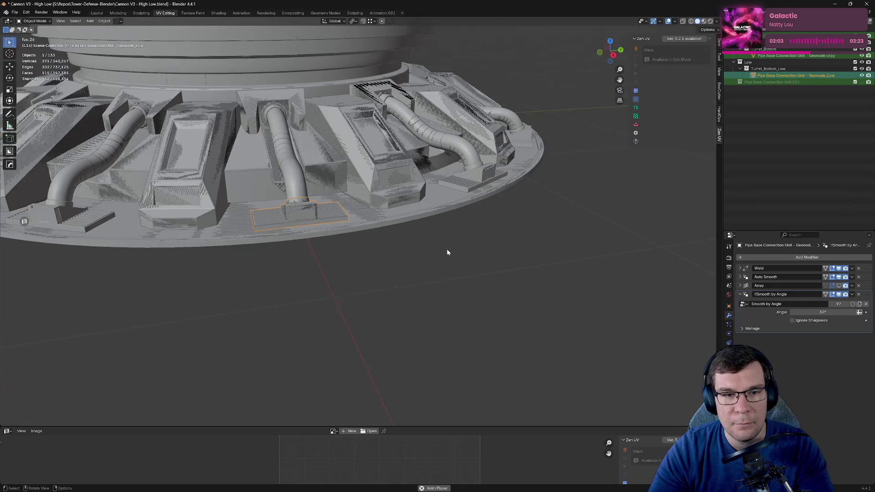
# Step: Select Geonode copy together with Geonode_Low and isolate both in local view
pyautogui.click(790, 55)
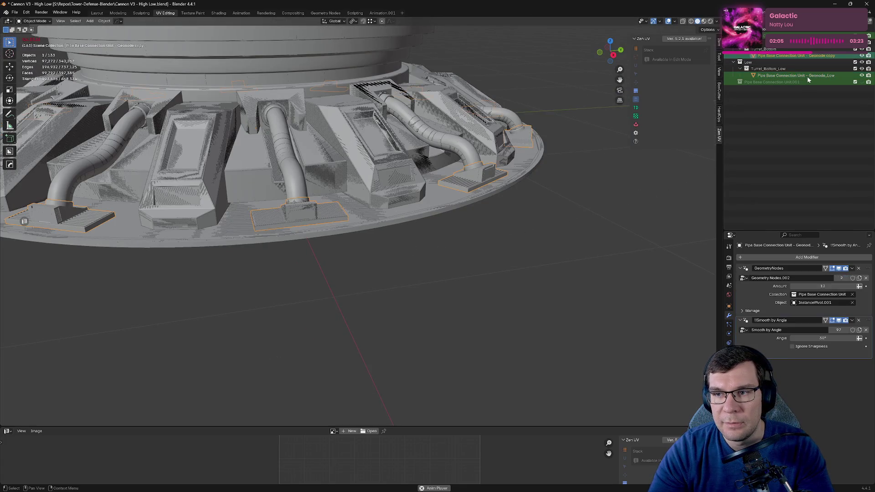
pyautogui.keyDown('ctrl'); pyautogui.click(809, 76); pyautogui.keyUp('ctrl')
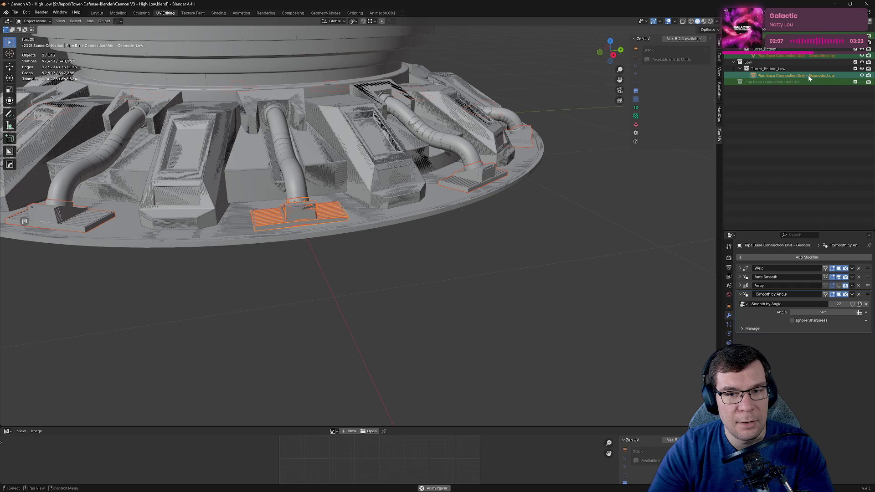
pyautogui.scroll(-3, 563, 208)
pyautogui.press('KP_Divide')
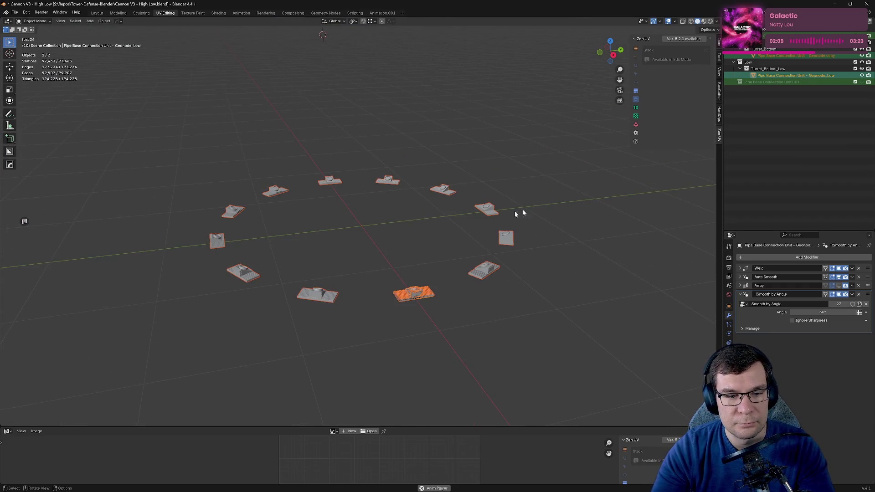
# Step: Hide the Geonode copy and exit local view to show the whole turret
pyautogui.scroll(10, 439, 253)
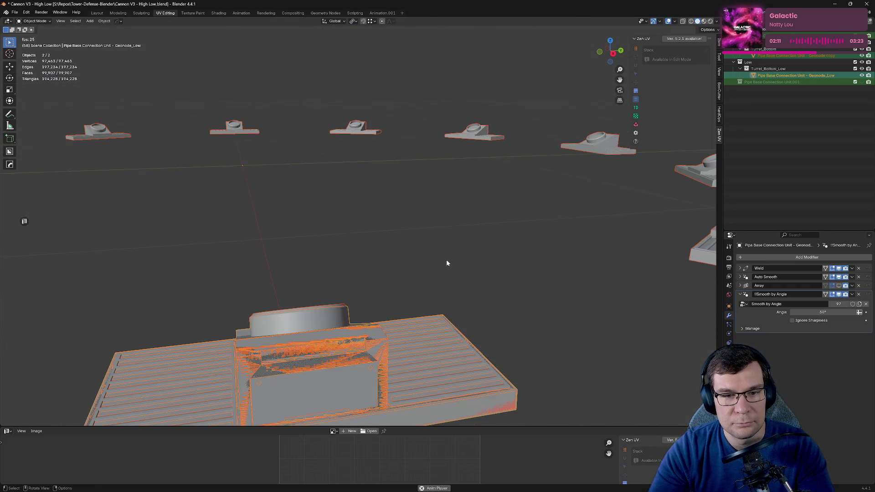
pyautogui.moveTo(447, 259); pyautogui.dragTo(447, 232, button='middle')
pyautogui.press('Tab')
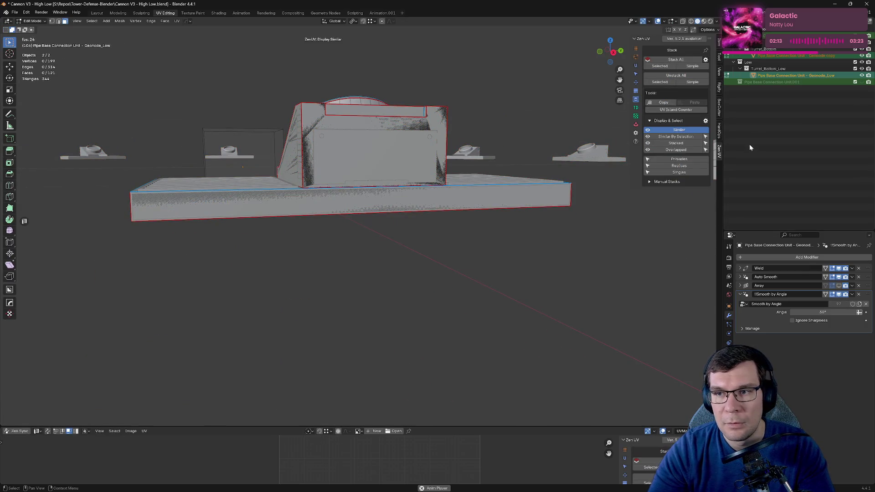
pyautogui.click(862, 56)
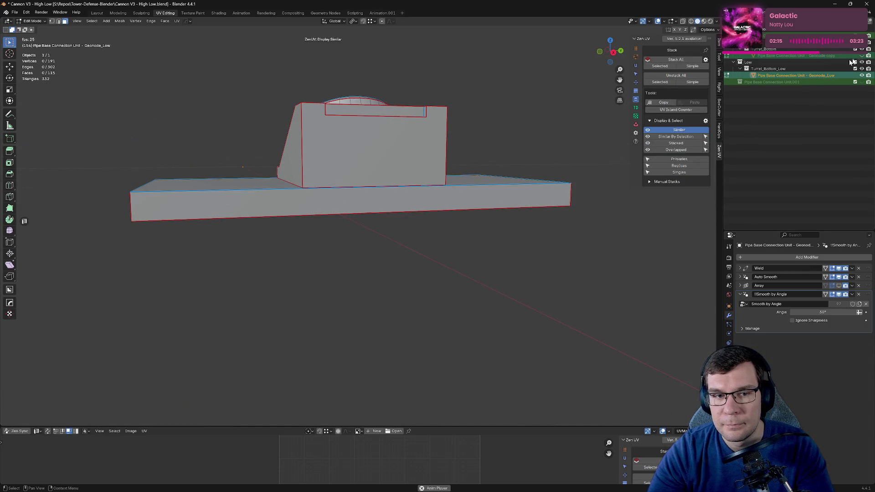
pyautogui.press('Tab')
pyautogui.press('KP_Divide')
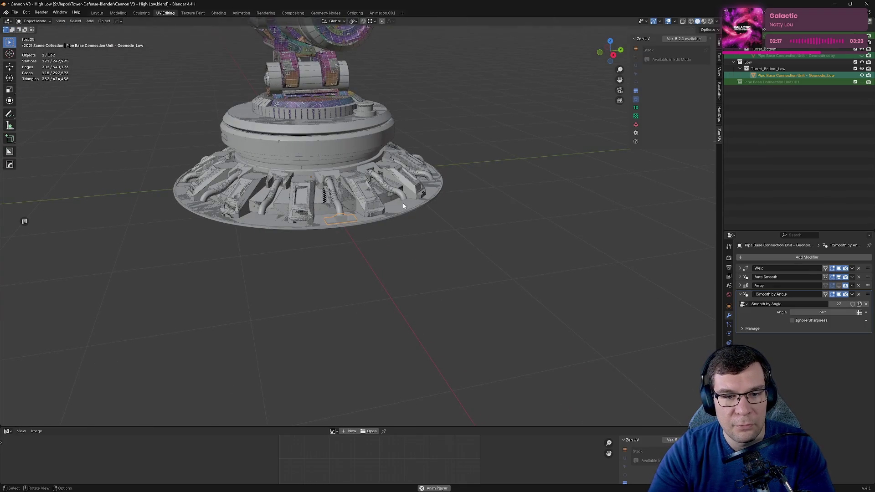
# Step: Isolate the base disc with Geonode_Low, enter Edit Mode and centre a front orthographic view
pyautogui.click(402, 206)
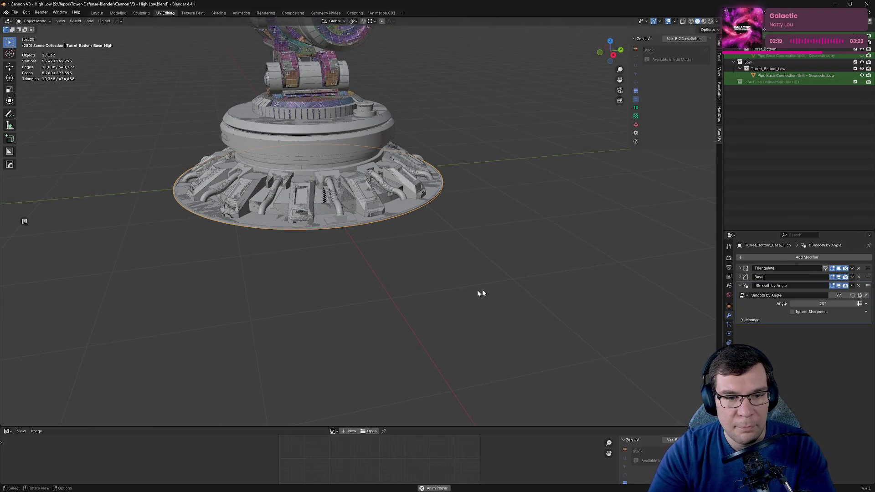
pyautogui.scroll(5, 456, 278)
pyautogui.keyDown('shift'); pyautogui.click(331, 217); pyautogui.keyUp('shift')
pyautogui.press('KP_Divide')
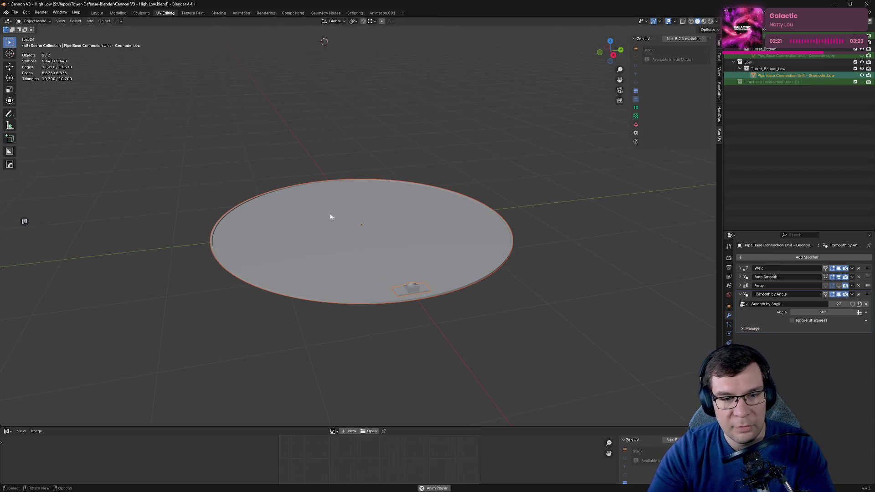
pyautogui.press('Tab')
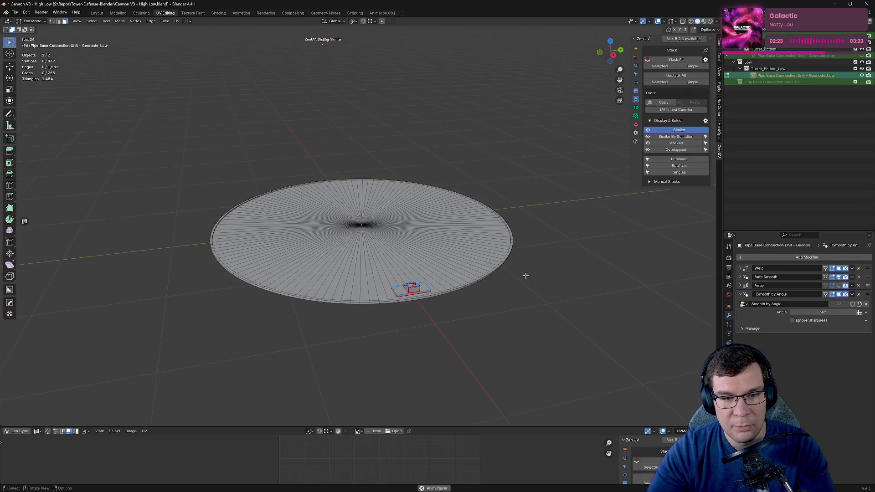
pyautogui.press('KP_8')
pyautogui.press('KP_1')
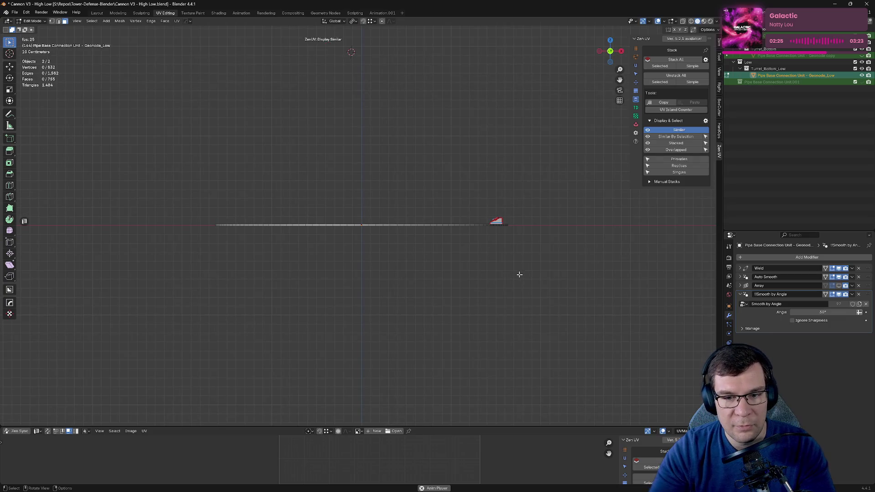
pyautogui.scroll(4, 519, 274)
pyautogui.keyDown('shift'); pyautogui.moveTo(576, 218); pyautogui.dragTo(466, 252, button='middle'); pyautogui.keyUp('shift')
# Step: Start a HardOps mirror on the low connection unit in Advanced mode
pyautogui.hotkey('alt', 'x')
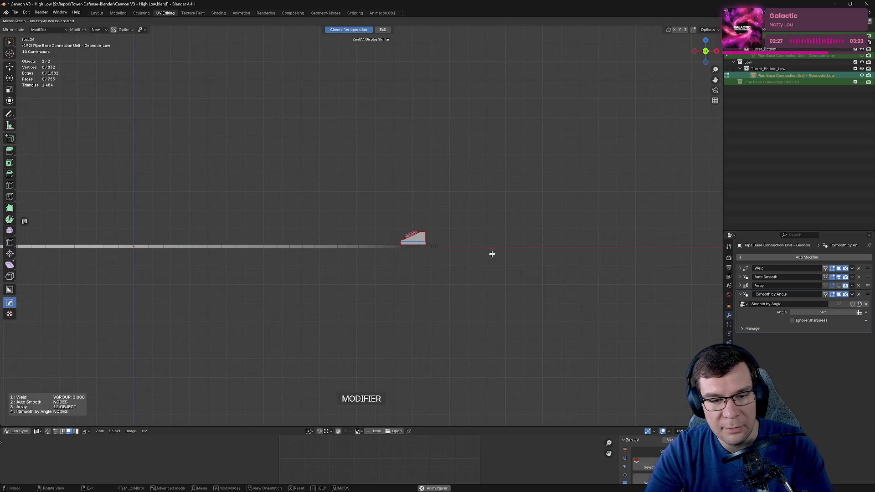
pyautogui.moveTo(486, 214)
pyautogui.mouseDown(button='middle')
pyautogui.moveTo(518, 240)
pyautogui.moveTo(424, 328)
pyautogui.mouseUp(button='middle')
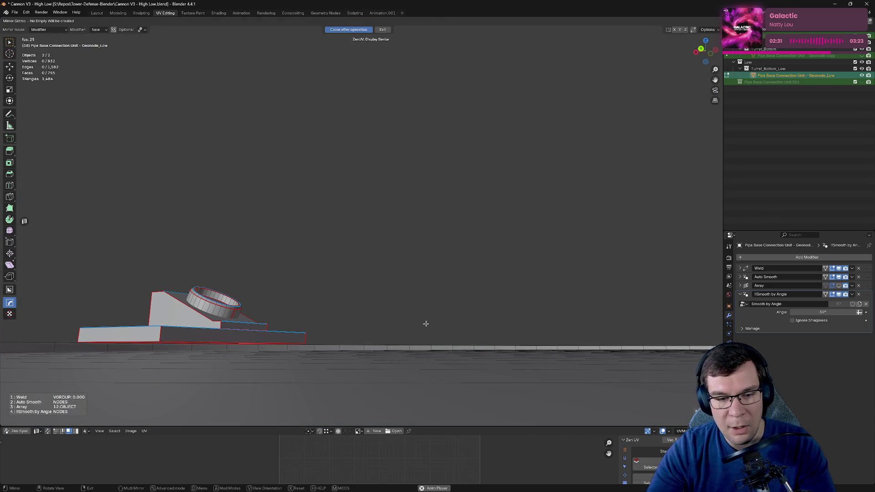
pyautogui.press('ctrl')
pyautogui.moveTo(425, 224); pyautogui.dragTo(372, 239, button='middle')
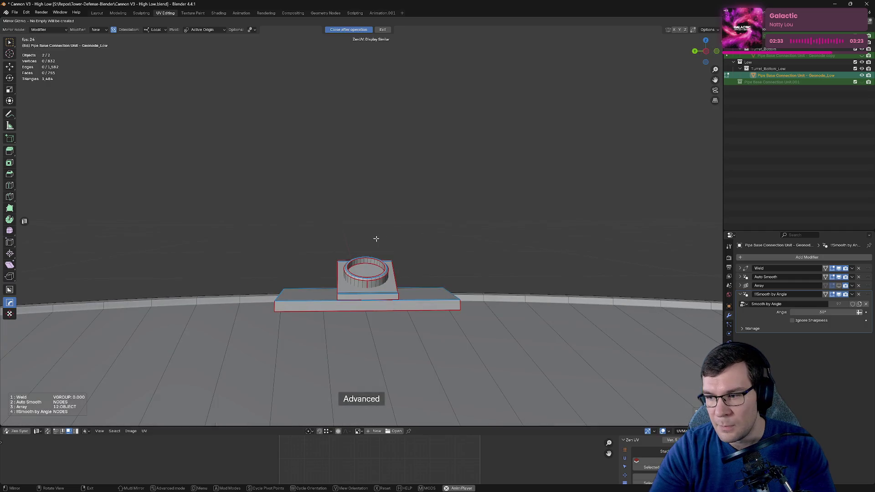
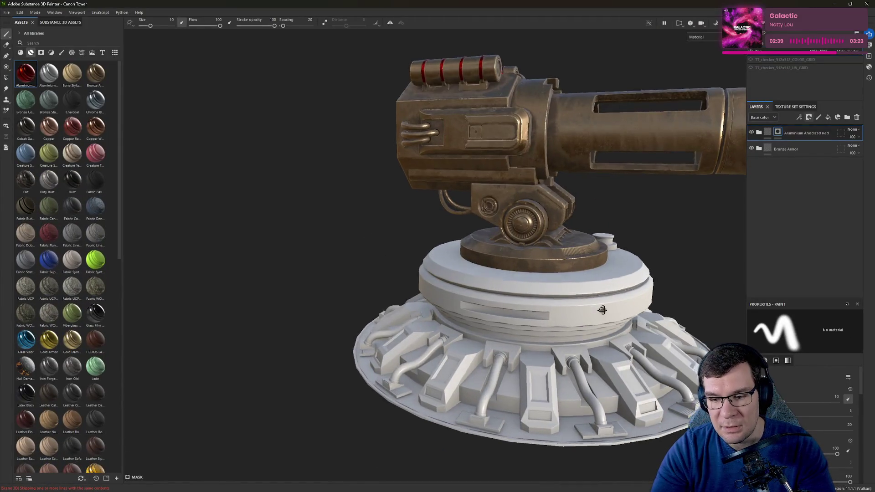
# Step: Orbit the textured cannon in Substance Painter, then go back to Blender
pyautogui.keyDown('alt'); pyautogui.moveTo(632, 347); pyautogui.dragTo(619, 330); pyautogui.keyUp('alt')
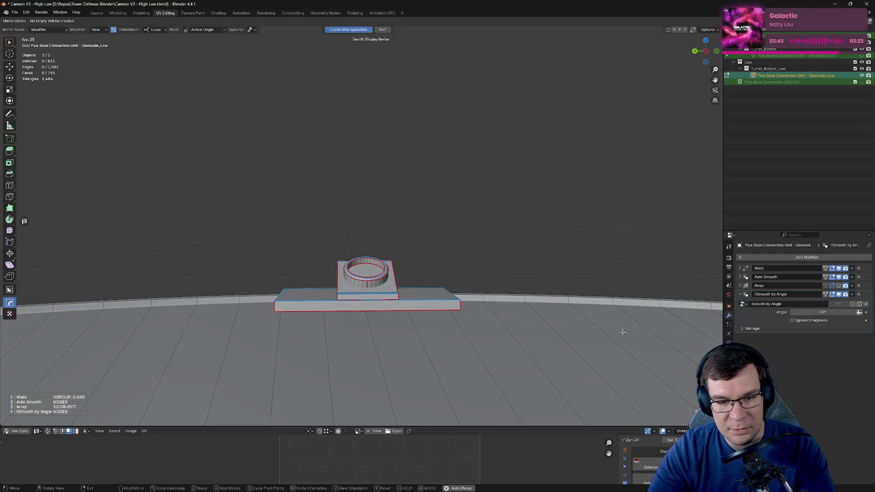
pyautogui.press('Tab')
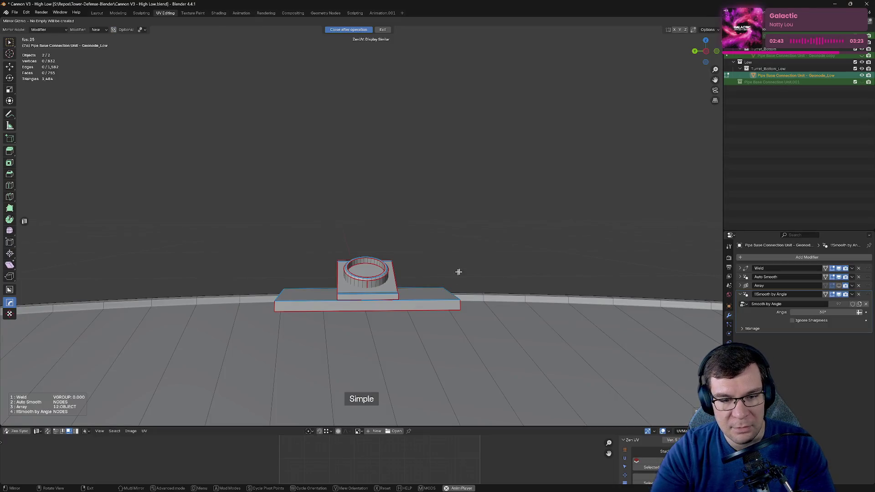
# Step: Toggle the mirror tool between advanced and simple modes, then exit it
pyautogui.moveTo(459, 271)
pyautogui.mouseDown(button='middle')
pyautogui.moveTo(483, 334)
pyautogui.moveTo(499, 267)
pyautogui.moveTo(355, 265)
pyautogui.mouseUp(button='middle')
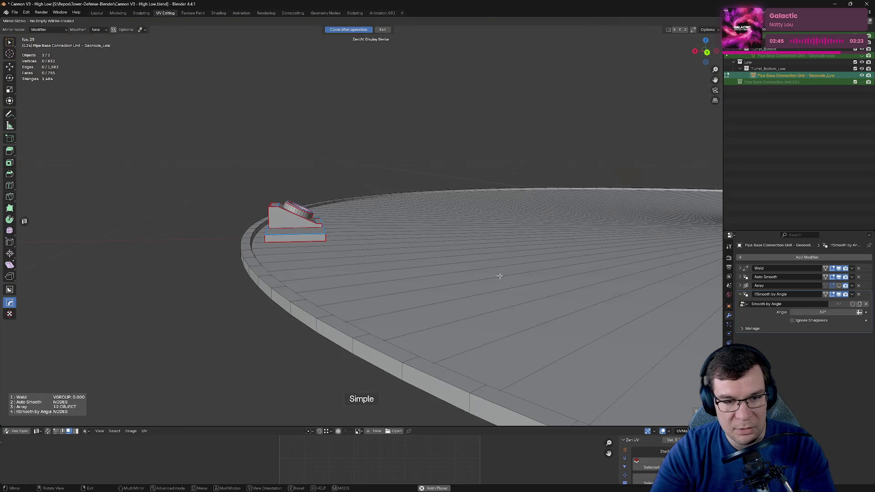
pyautogui.press('Tab')
pyautogui.click(355, 265)
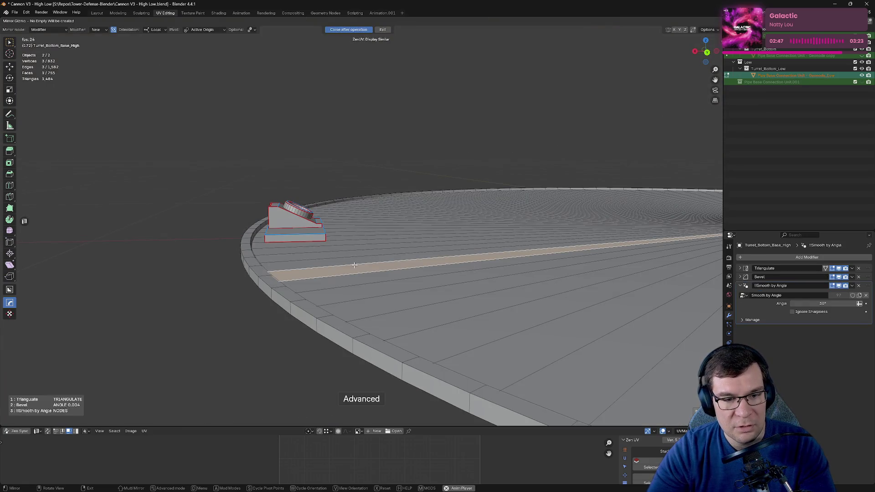
pyautogui.hotkey('alt', 'a')
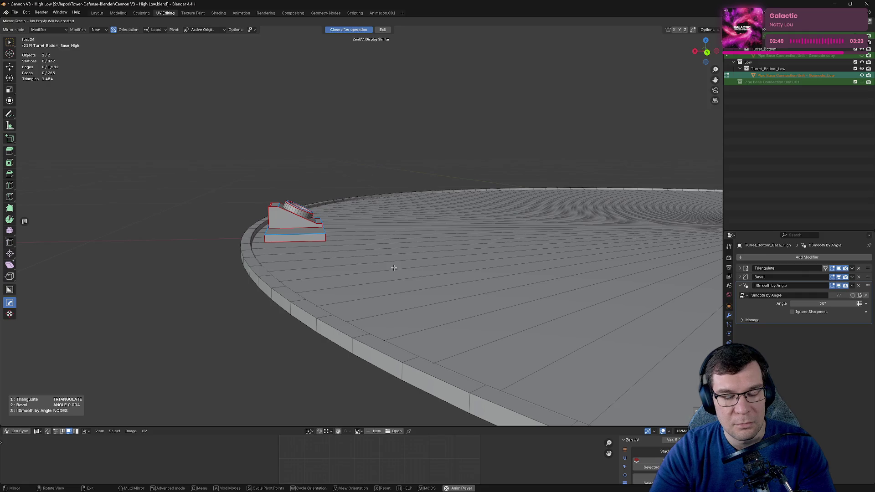
pyautogui.press('Tab')
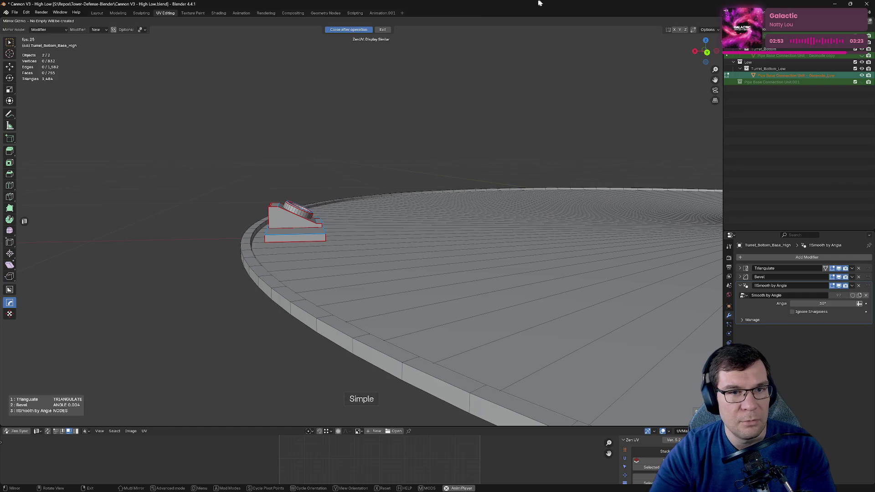
pyautogui.click(383, 30)
# Step: Frame the turret base disk in front view, then orbit into a perspective view
pyautogui.press('KP_1')
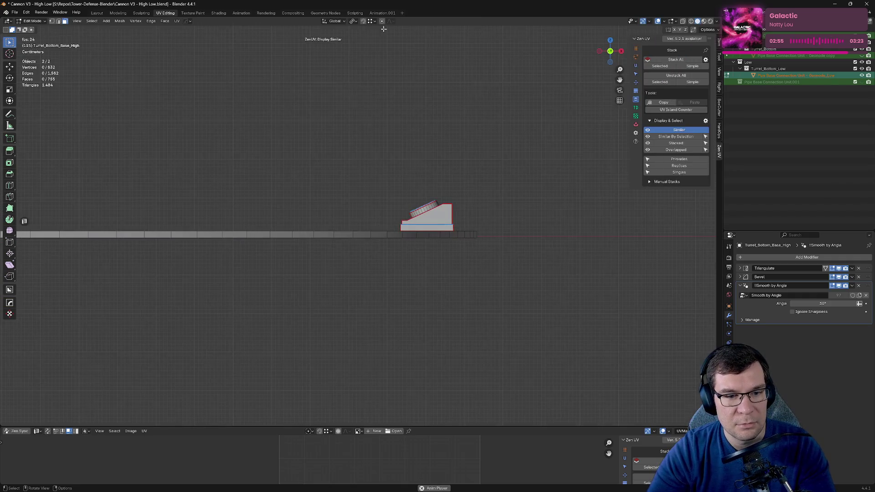
pyautogui.scroll(4, 591, 256)
pyautogui.scroll(3, 591, 257)
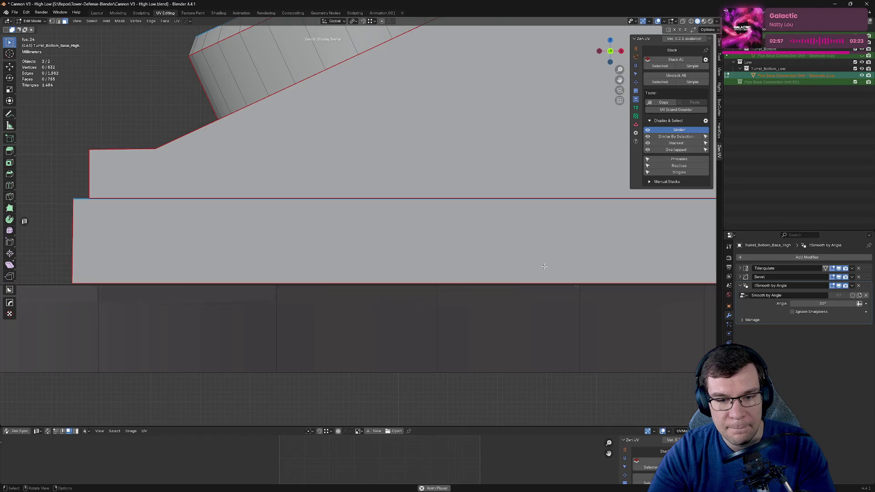
pyautogui.scroll(2, 591, 257)
pyautogui.keyDown('shift'); pyautogui.moveTo(591, 257); pyautogui.dragTo(390, 270, button='middle'); pyautogui.keyUp('shift')
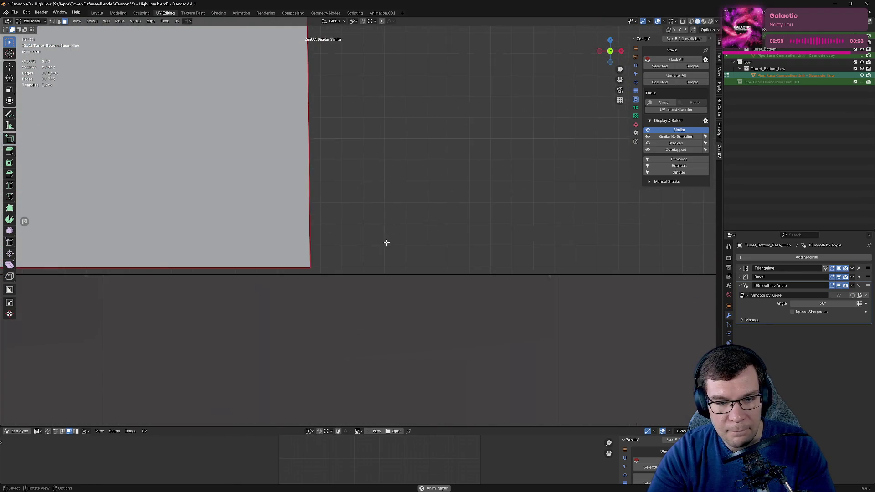
pyautogui.scroll(-4, 391, 263)
pyautogui.scroll(5, 410, 253)
pyautogui.scroll(-3, 422, 250)
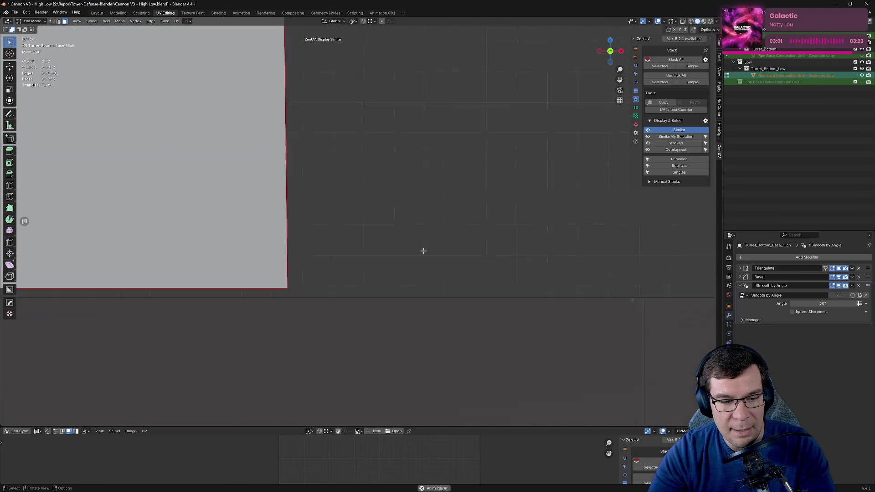
pyautogui.scroll(-3, 423, 250)
pyautogui.moveTo(423, 250); pyautogui.dragTo(423, 222, button='middle')
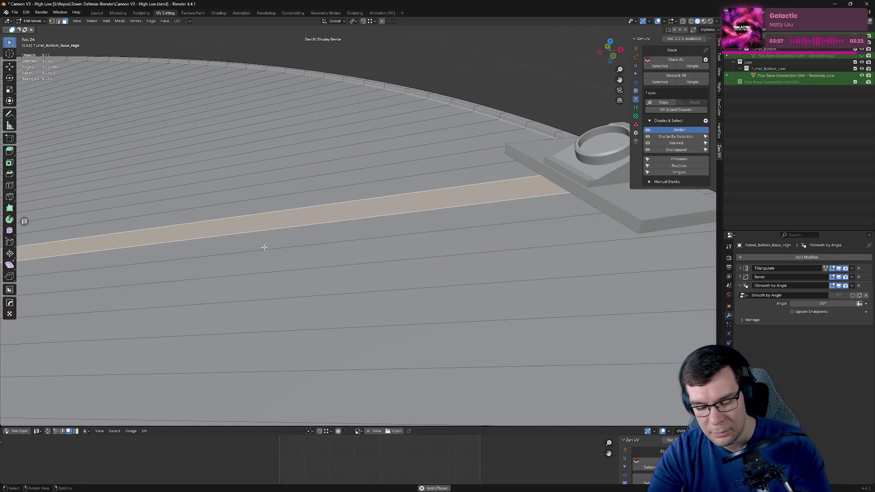
# Step: Select all faces of the turret base disk and inspect it from several angles
pyautogui.hotkey('ctrl', 'l')
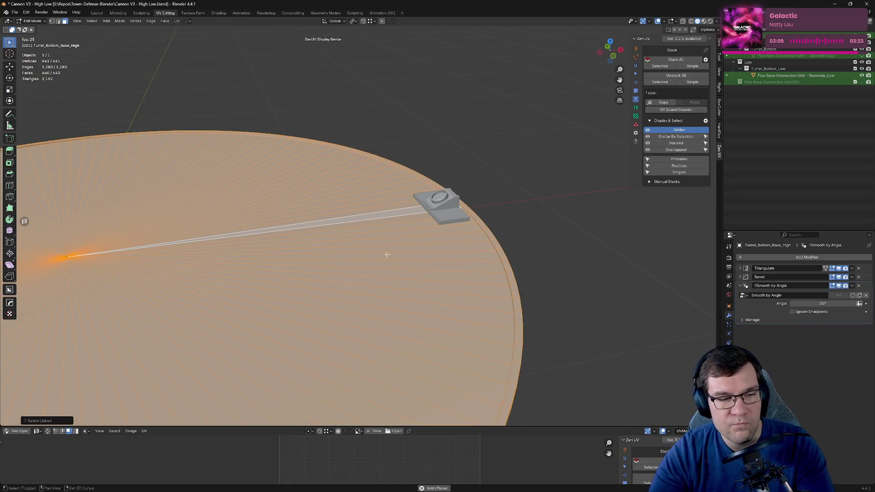
pyautogui.click(308, 206)
pyautogui.moveTo(344, 239); pyautogui.dragTo(347, 239)
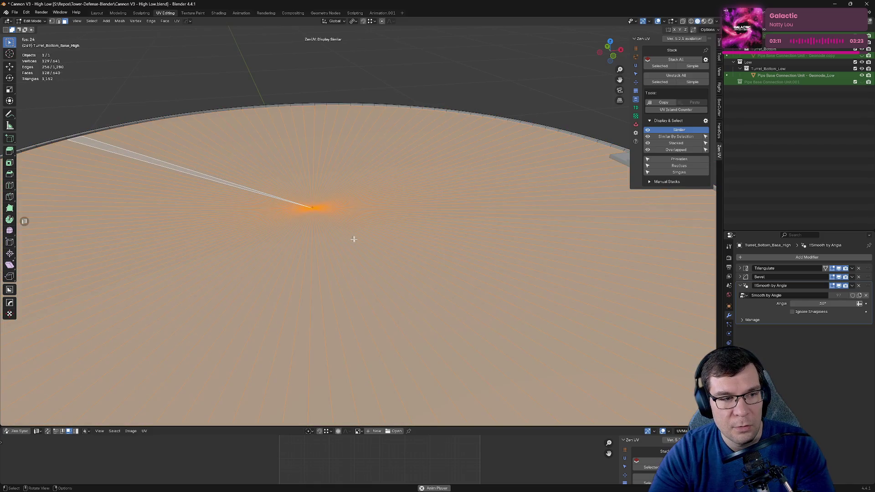
pyautogui.scroll(-5, 353, 240)
pyautogui.moveTo(396, 238)
pyautogui.mouseDown(button='middle')
pyautogui.moveTo(546, 198)
pyautogui.moveTo(324, 232)
pyautogui.mouseUp(button='middle')
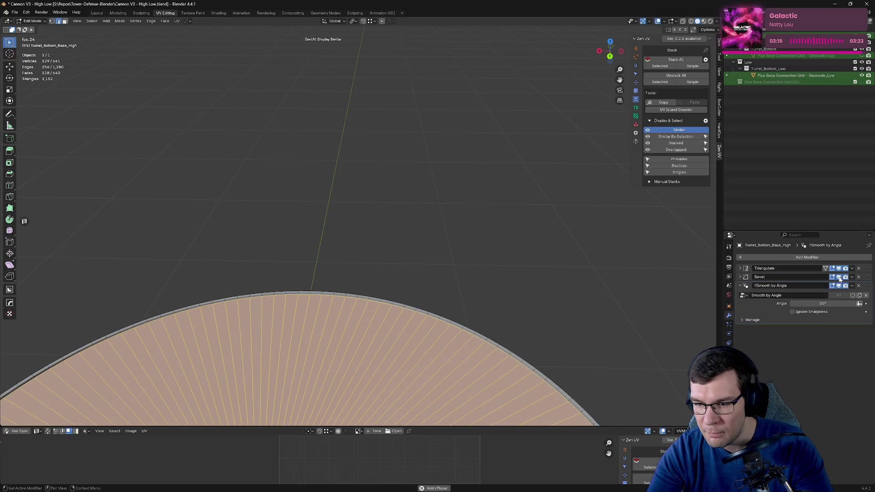
pyautogui.moveTo(471, 339)
pyautogui.mouseDown(button='middle')
pyautogui.moveTo(482, 317)
pyautogui.moveTo(402, 254)
pyautogui.mouseUp(button='middle')
pyautogui.scroll(5, 414, 259)
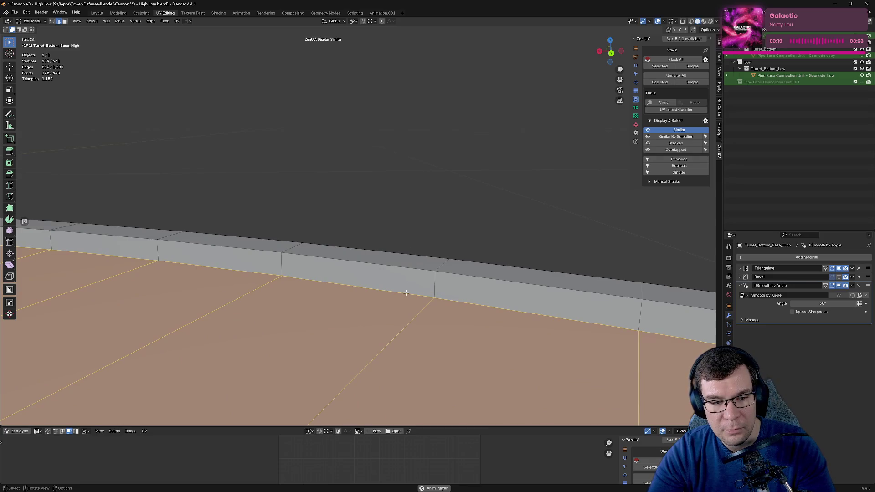
pyautogui.scroll(-8, 406, 293)
pyautogui.moveTo(406, 293)
pyautogui.mouseDown(button='middle')
pyautogui.moveTo(296, 292)
pyautogui.moveTo(383, 256)
pyautogui.mouseUp(button='middle')
pyautogui.scroll(2, 511, 303)
pyautogui.scroll(4, 547, 284)
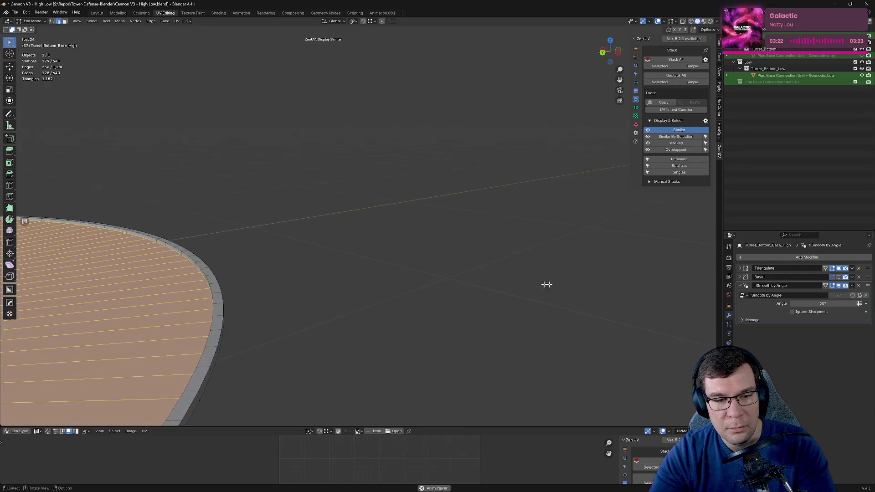
pyautogui.scroll(-2, 547, 284)
pyautogui.scroll(1, 502, 260)
pyautogui.keyDown('shift'); pyautogui.moveTo(468, 268); pyautogui.dragTo(507, 244, button='middle'); pyautogui.keyUp('shift')
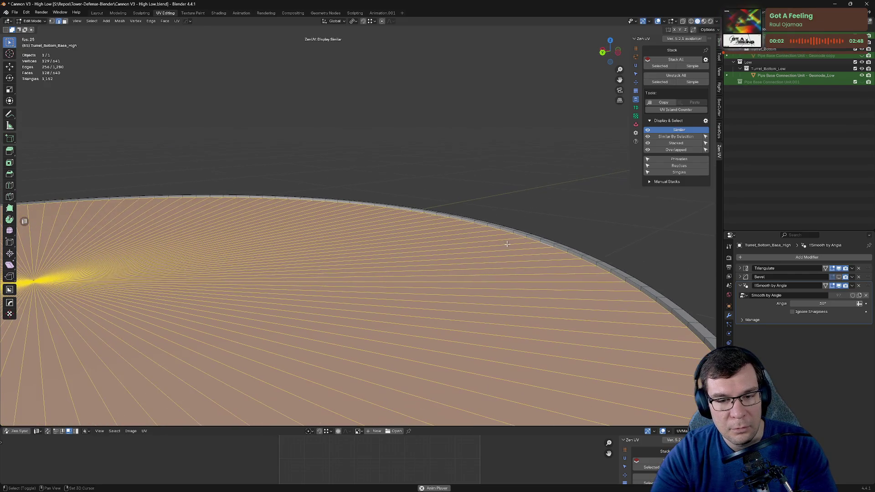
# Step: Dissolve the disk's rim edge loop, then check the centre vertex from front view
pyautogui.keyDown('alt'); pyautogui.click(519, 235); pyautogui.keyUp('alt')
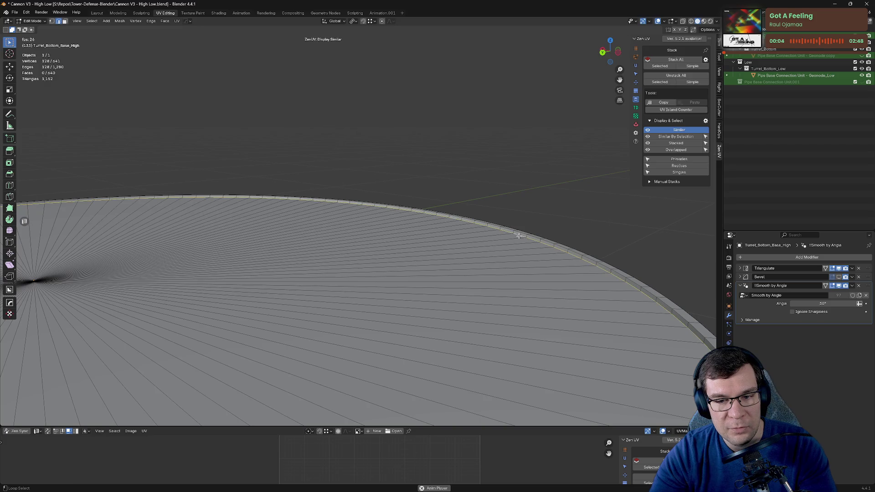
pyautogui.press('x')
pyautogui.click(560, 266)
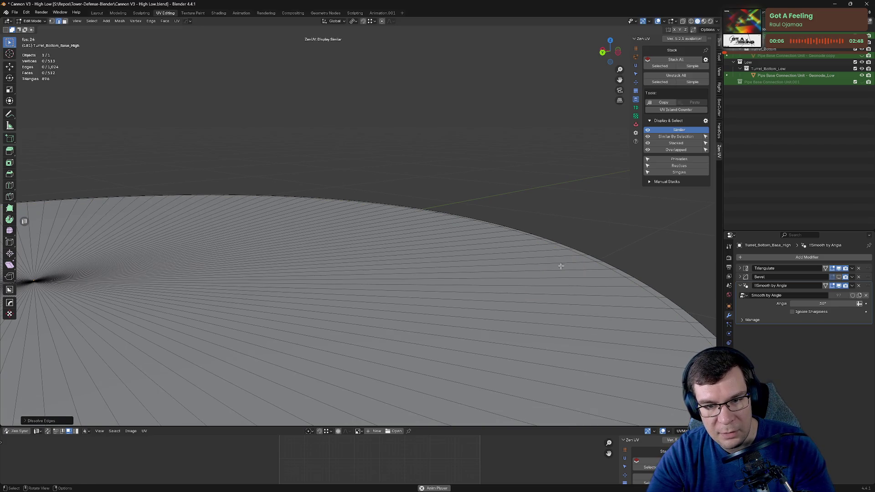
pyautogui.scroll(-5, 547, 256)
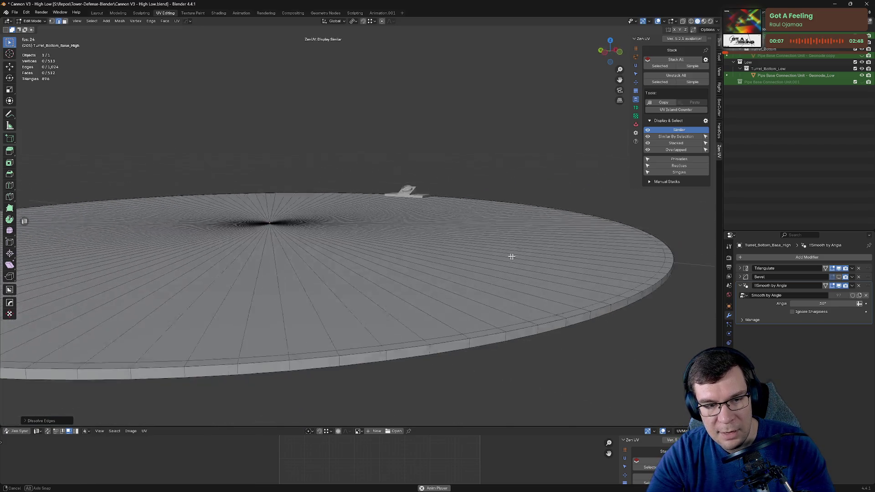
pyautogui.click(297, 222)
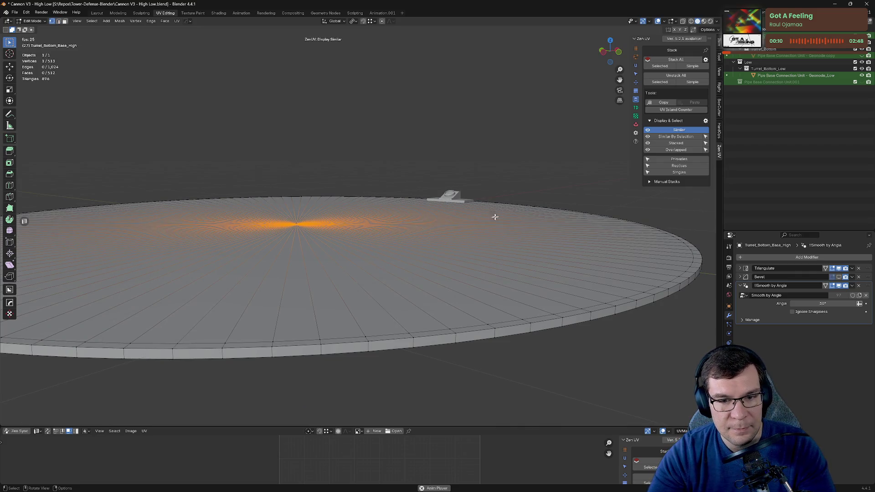
pyautogui.moveTo(495, 217); pyautogui.dragTo(565, 273, button='middle')
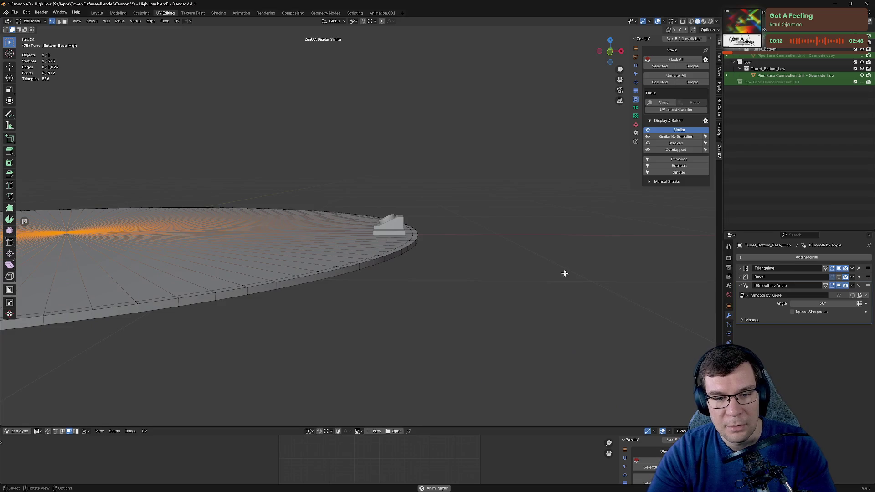
pyautogui.moveTo(510, 246); pyautogui.dragTo(324, 220, button='middle')
pyautogui.press('KP_1')
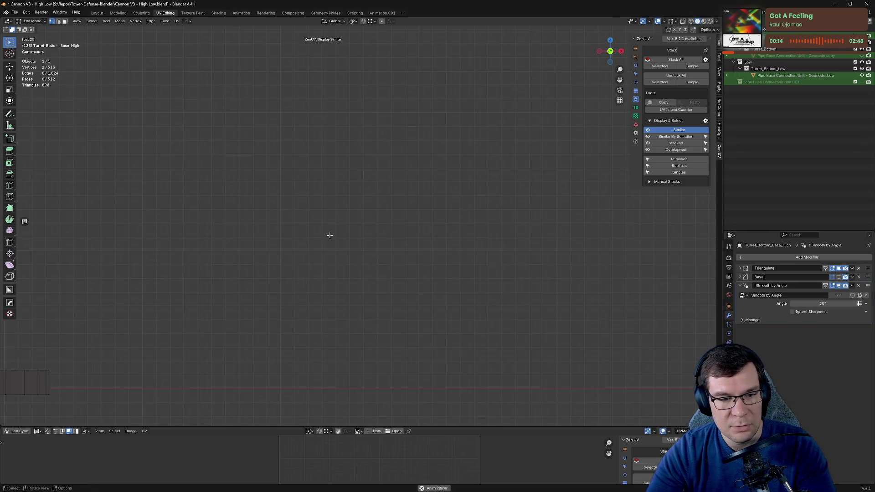
# Step: Re-isolate the turret base disk with the pipe-base object and resume editing its mesh
pyautogui.press('KP_3')
pyautogui.moveTo(330, 234); pyautogui.dragTo(424, 221, button='middle')
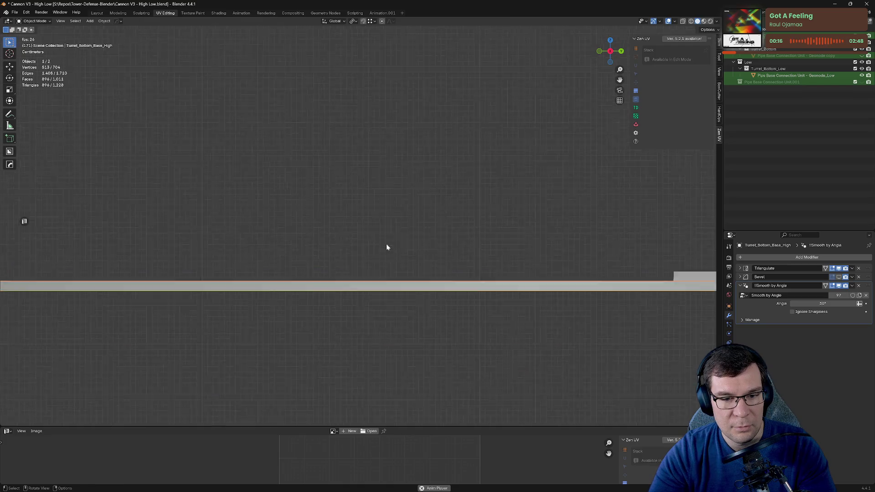
pyautogui.press('Tab')
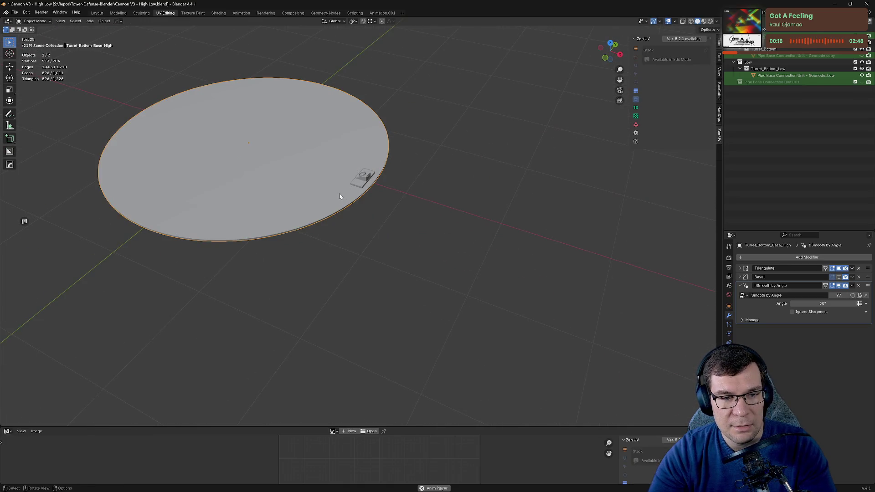
pyautogui.keyDown('shift'); pyautogui.click(359, 185); pyautogui.keyUp('shift')
pyautogui.press('KP_Divide')
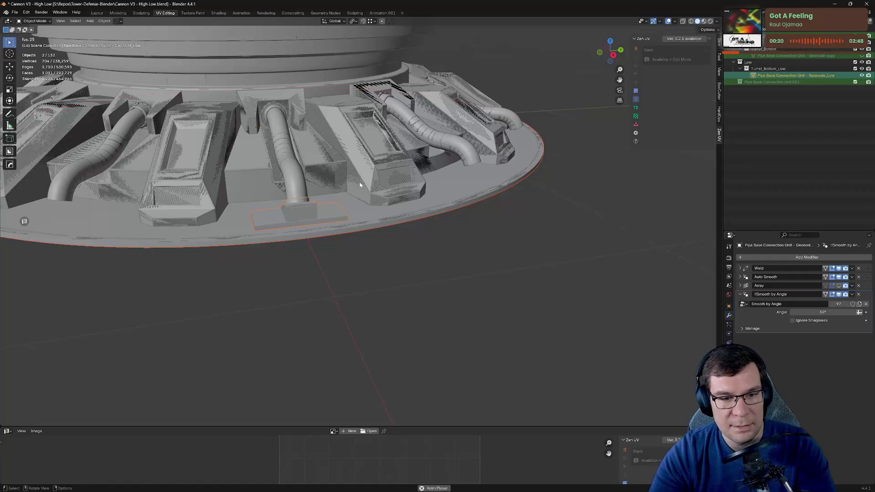
pyautogui.press('KP_Divide')
pyautogui.press('Tab')
# Step: From an edge-on front view, move the selected geometry along the Z axis
pyautogui.scroll(4, 498, 301)
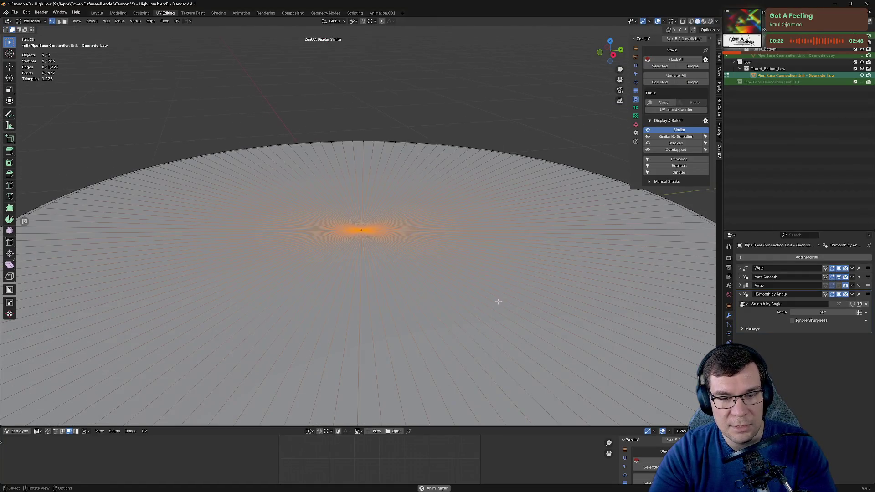
pyautogui.moveTo(360, 233); pyautogui.dragTo(497, 255, button='middle')
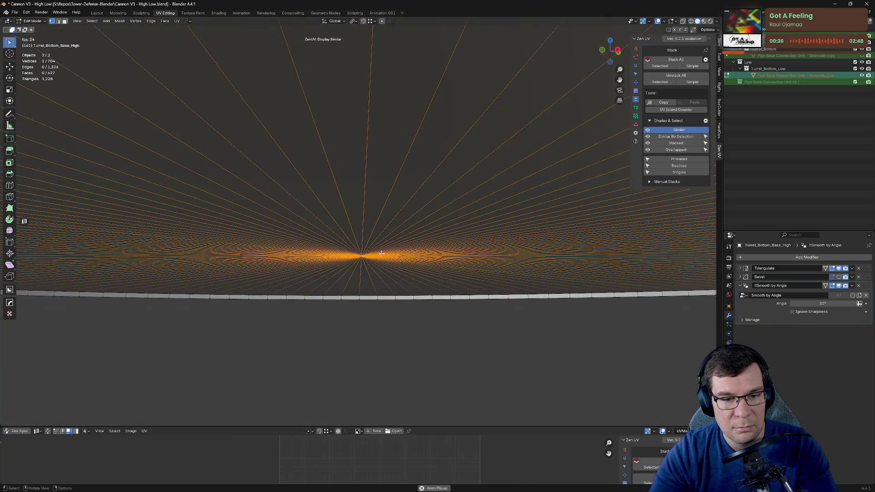
pyautogui.press('KP_1')
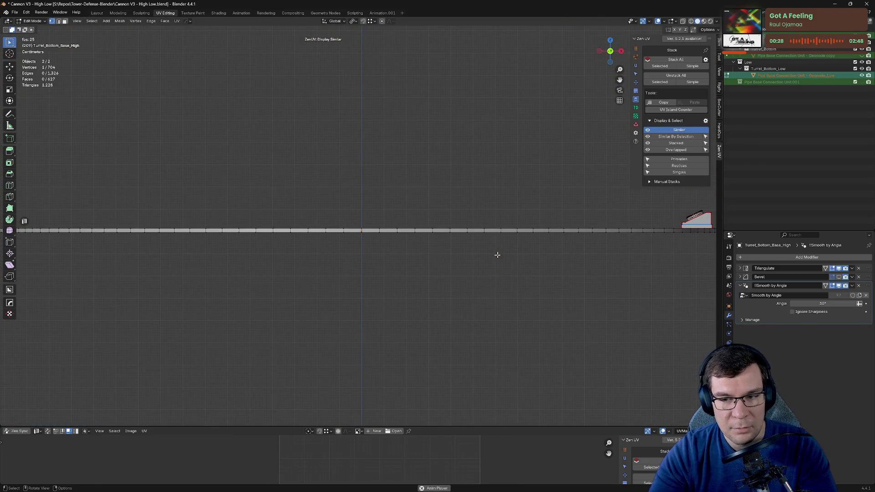
pyautogui.scroll(-3, 496, 252)
pyautogui.scroll(5, 340, 269)
pyautogui.scroll(5, 341, 270)
pyautogui.scroll(-3, 547, 230)
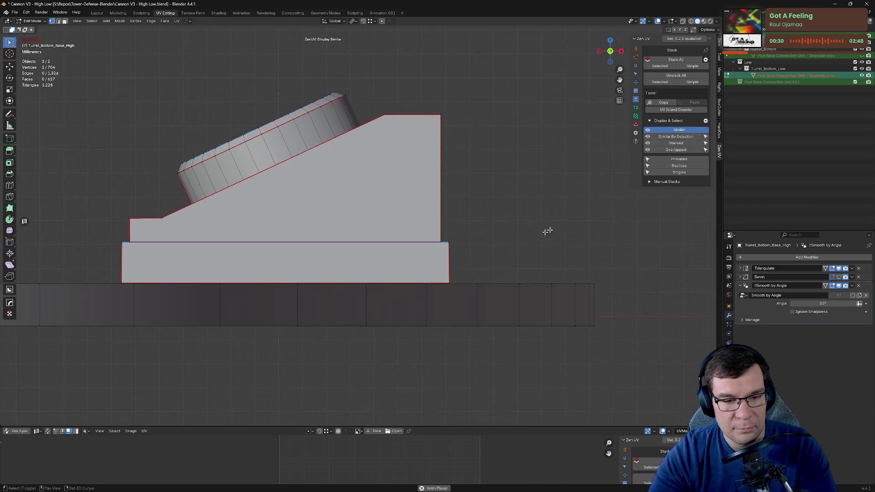
pyautogui.scroll(4, 466, 298)
pyautogui.scroll(-1, 451, 236)
pyautogui.scroll(2, 570, 342)
pyautogui.scroll(-2, 381, 170)
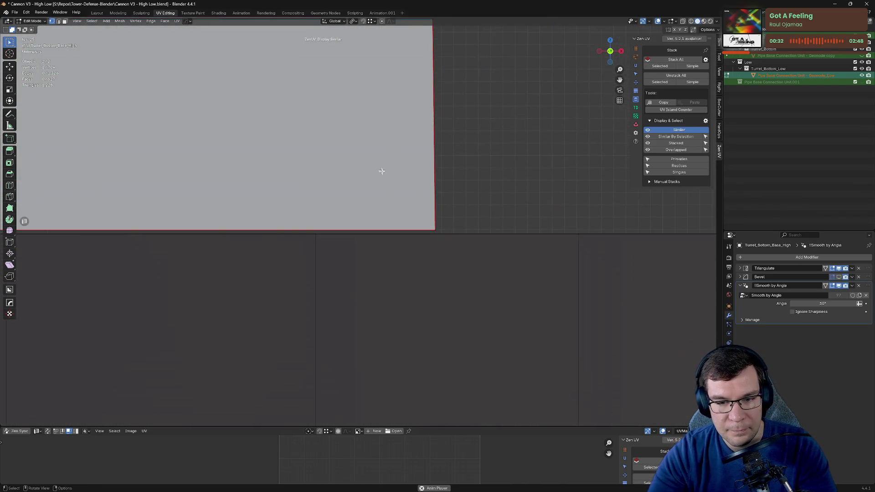
pyautogui.scroll(1, 572, 289)
pyautogui.scroll(-2, 333, 179)
pyautogui.press('g')
pyautogui.press('z')
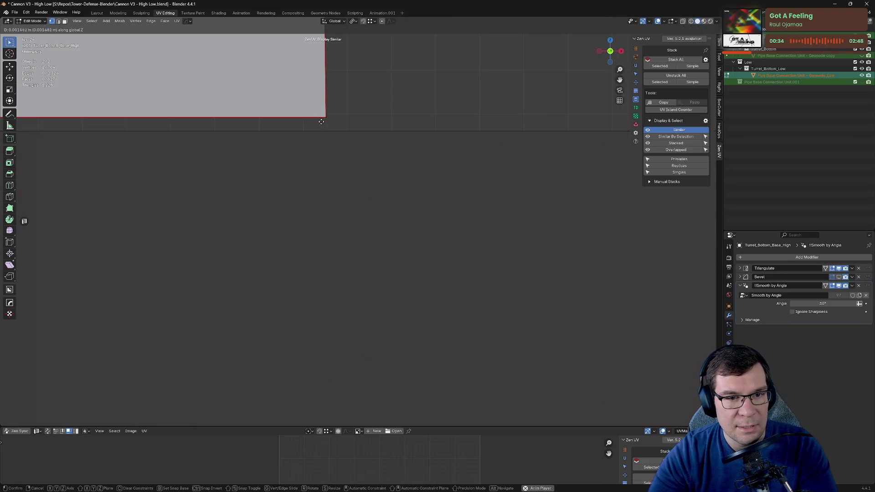
pyautogui.click(321, 122)
pyautogui.scroll(2, 346, 150)
pyautogui.scroll(1, 359, 166)
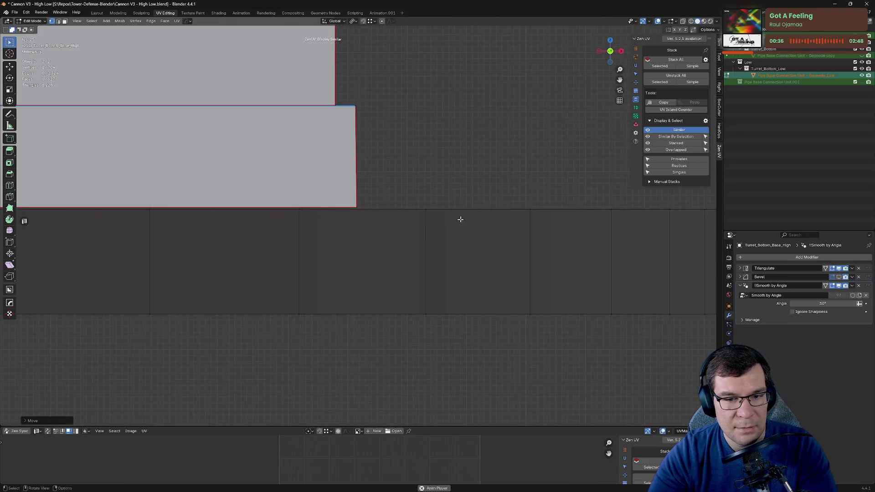
pyautogui.scroll(-3, 460, 219)
pyautogui.moveTo(463, 215); pyautogui.dragTo(442, 200, button='middle')
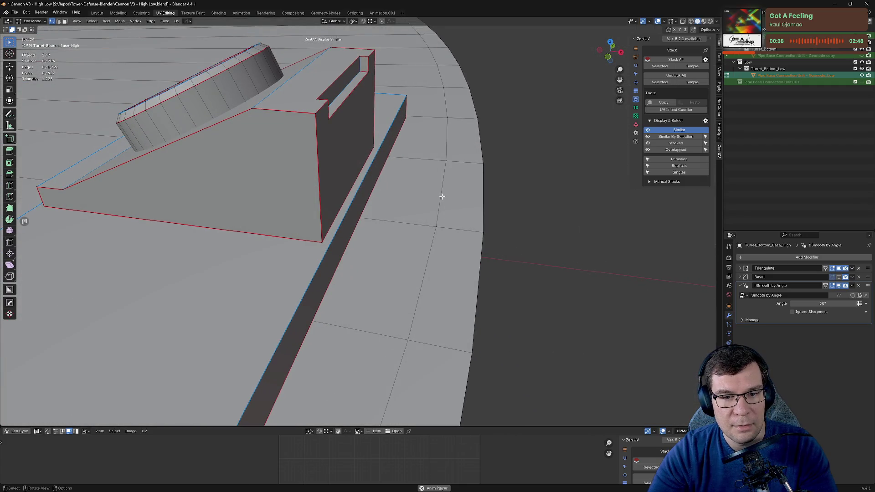
# Step: Dissolve the selected edge loop on the turret base, cutting it to 576 vertices
pyautogui.press('x')
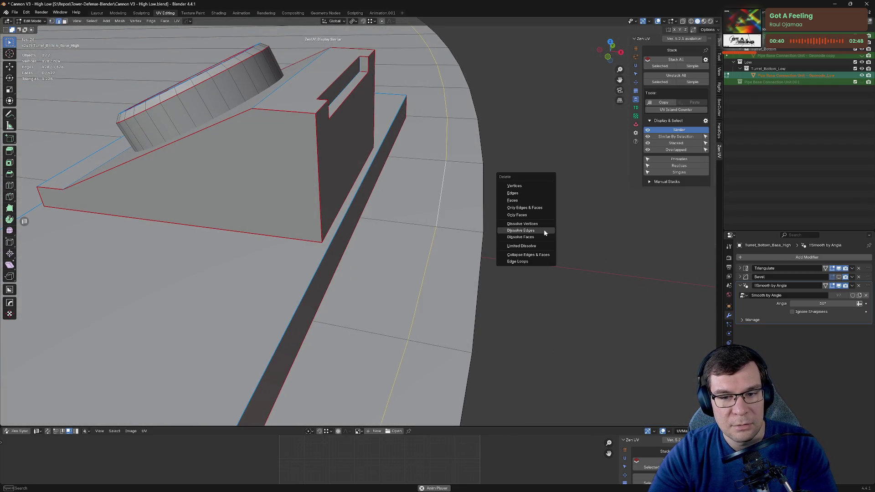
pyautogui.click(544, 230)
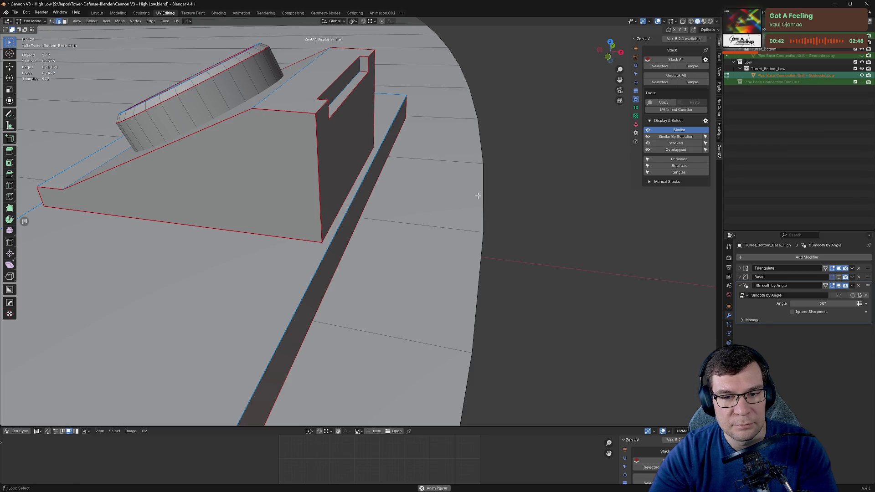
pyautogui.moveTo(484, 211); pyautogui.dragTo(494, 214, button='middle')
pyautogui.press('KP_1')
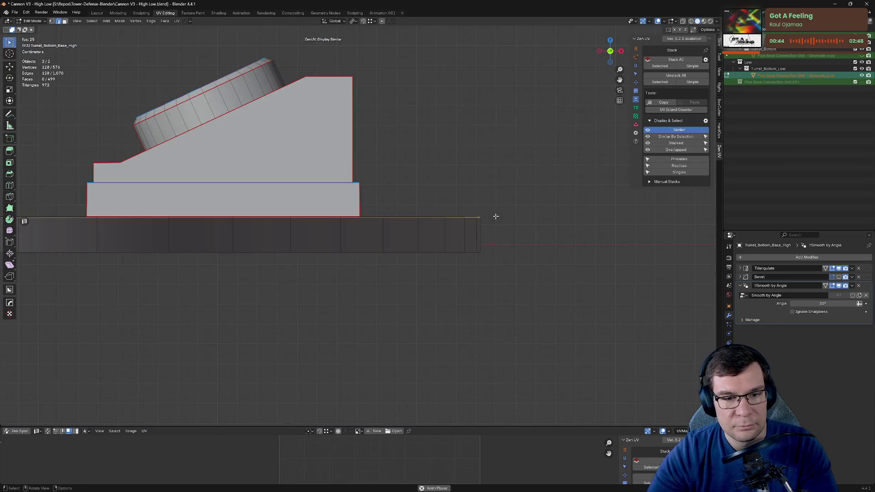
pyautogui.scroll(6, 379, 232)
pyautogui.moveTo(378, 232)
pyautogui.mouseDown(button='middle')
pyautogui.moveTo(384, 223)
pyautogui.moveTo(484, 224)
pyautogui.mouseUp(button='middle')
pyautogui.press('KP_1')
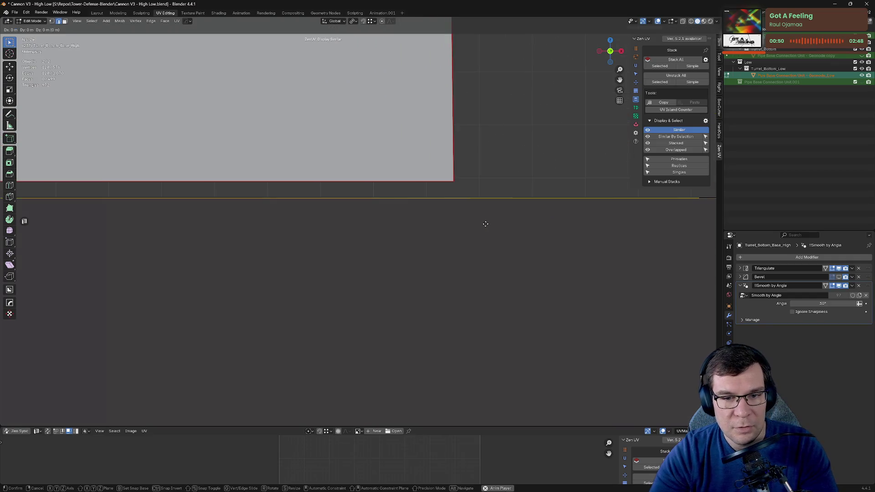
# Step: Move the remaining edge into place and return to object mode
pyautogui.press('g')
pyautogui.click(483, 200)
pyautogui.press('Tab')
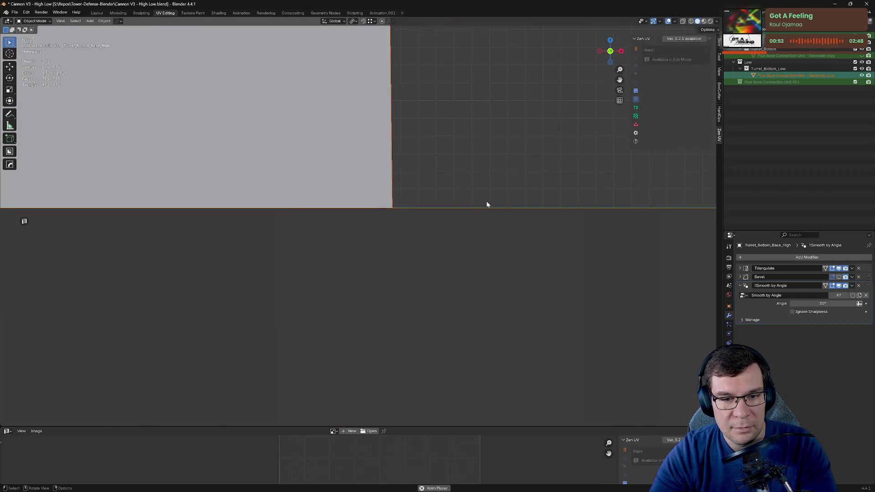
# Step: Show the Item transform values and select the disc's centre vertex
pyautogui.moveTo(485, 201); pyautogui.dragTo(323, 223, button='middle')
pyautogui.scroll(-3, 387, 227)
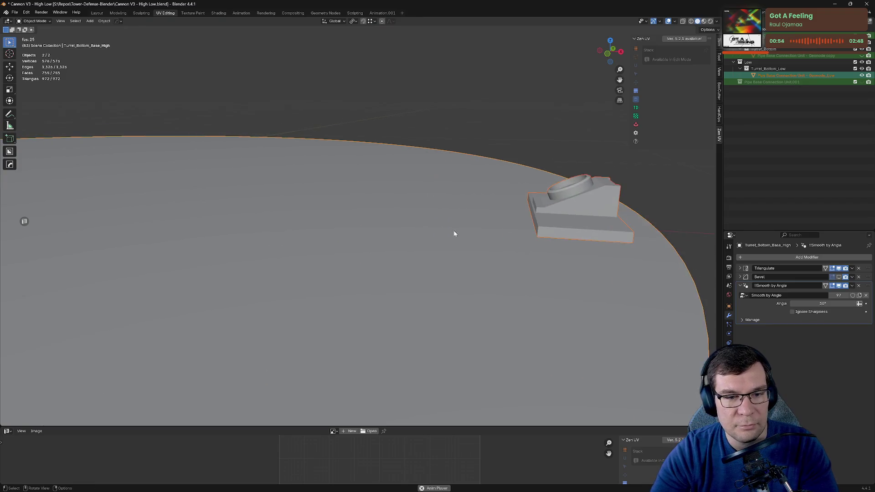
pyautogui.scroll(-7, 524, 200)
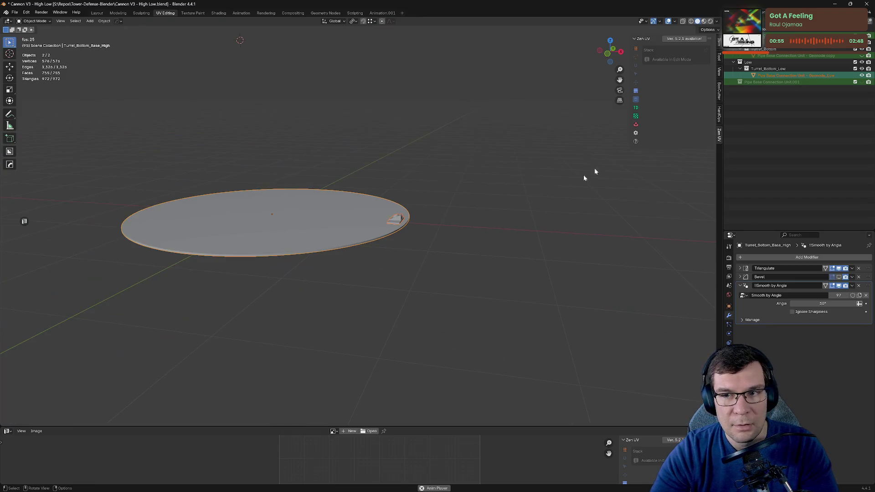
pyautogui.click(719, 43)
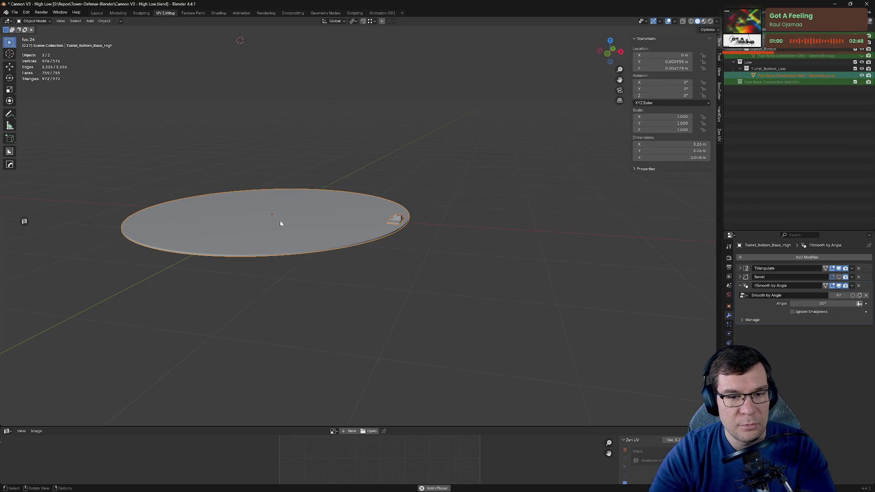
pyautogui.press('Tab')
pyautogui.click(252, 212)
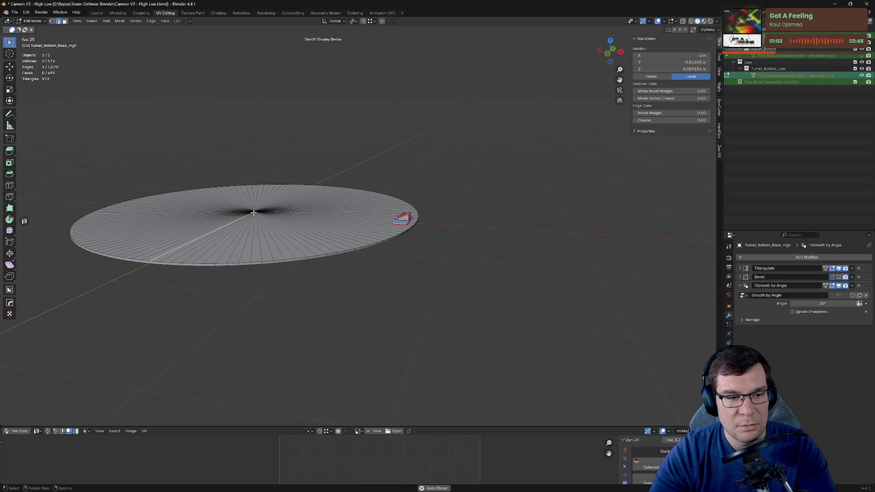
pyautogui.moveTo(254, 212); pyautogui.dragTo(246, 224, button='middle')
pyautogui.press('1')
pyautogui.click(244, 213)
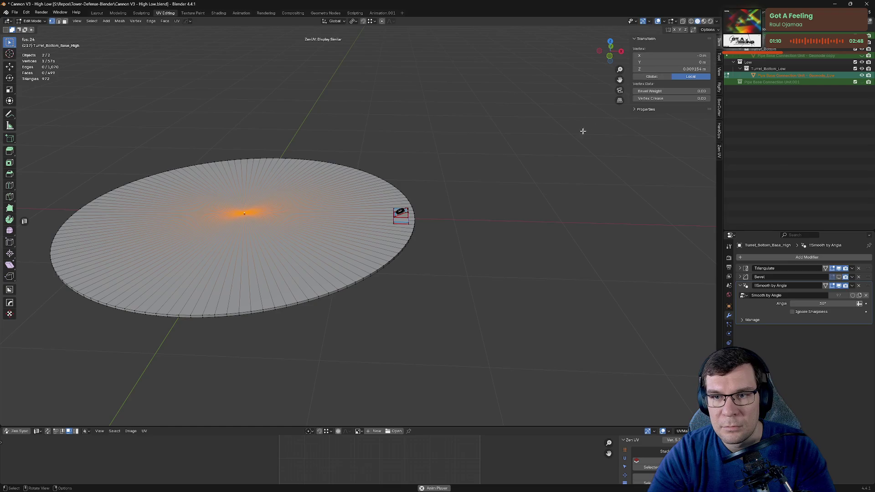
# Step: Check a rim vertex and a pipe-unit vertex position, then save Cannon V3 - High Low.blend
pyautogui.scroll(5, 506, 184)
pyautogui.scroll(1, 506, 183)
pyautogui.scroll(1, 505, 183)
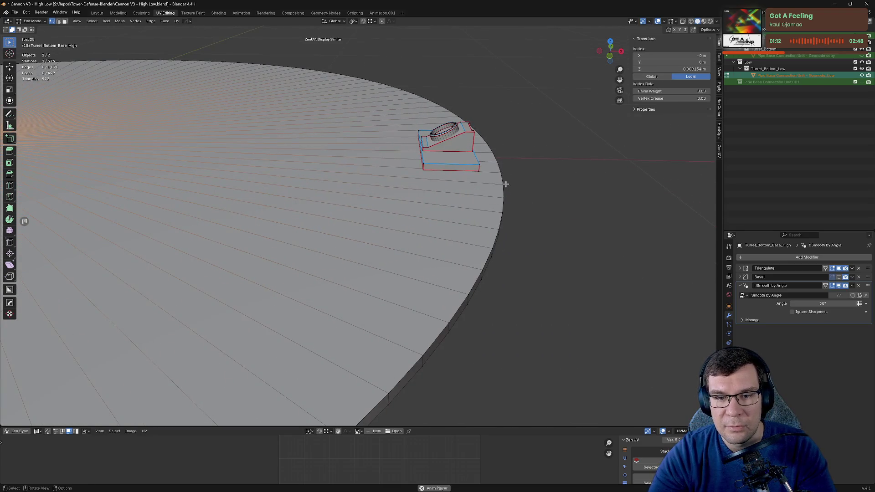
pyautogui.click(502, 185)
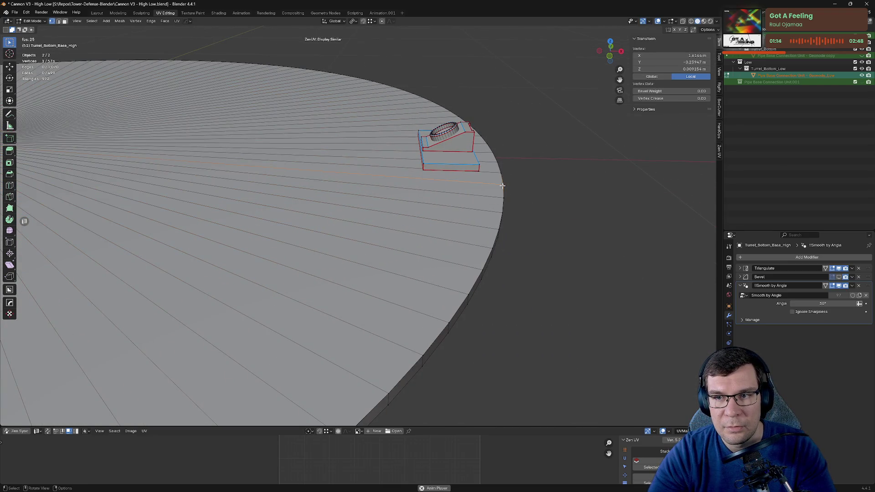
pyautogui.click(477, 171)
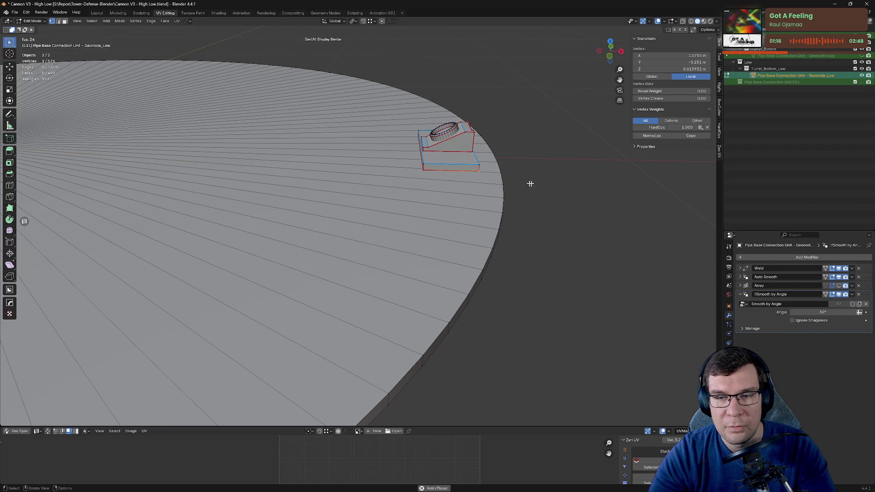
pyautogui.scroll(-5, 550, 184)
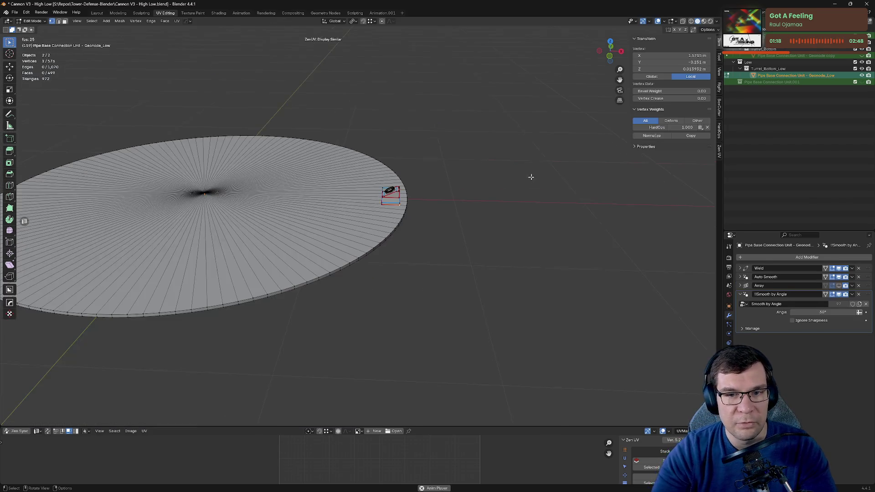
pyautogui.moveTo(529, 177); pyautogui.dragTo(487, 199, button='middle')
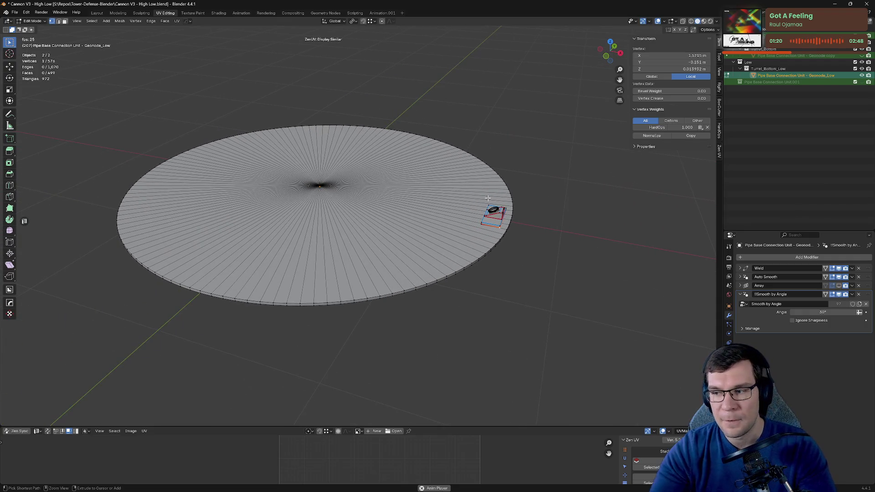
pyautogui.hotkey('ctrl', 's')
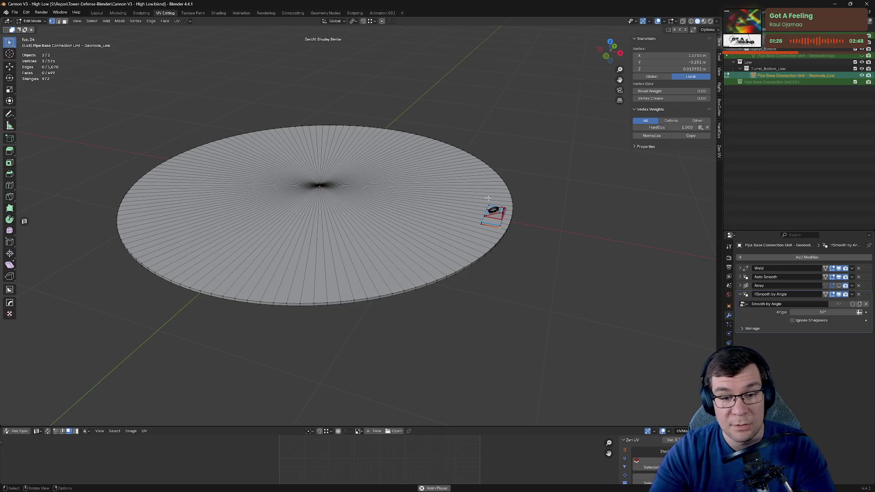
pyautogui.press('Tab')
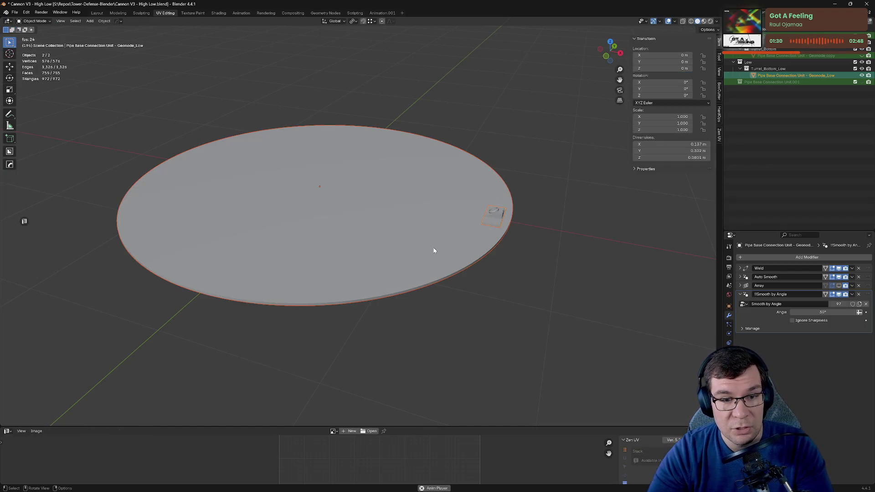
# Step: Hide the High collection and isolate the low-poly ring with the pipe unit for editing
pyautogui.press('KP_Divide')
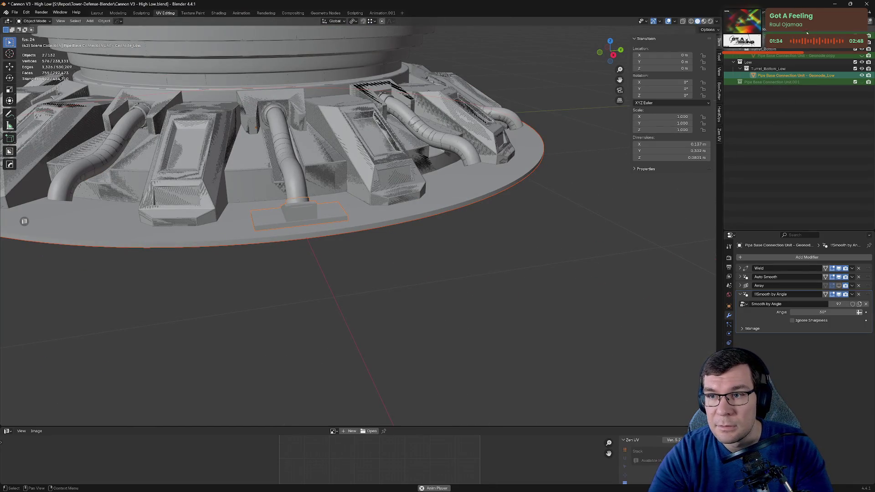
pyautogui.scroll(10, 797, 105)
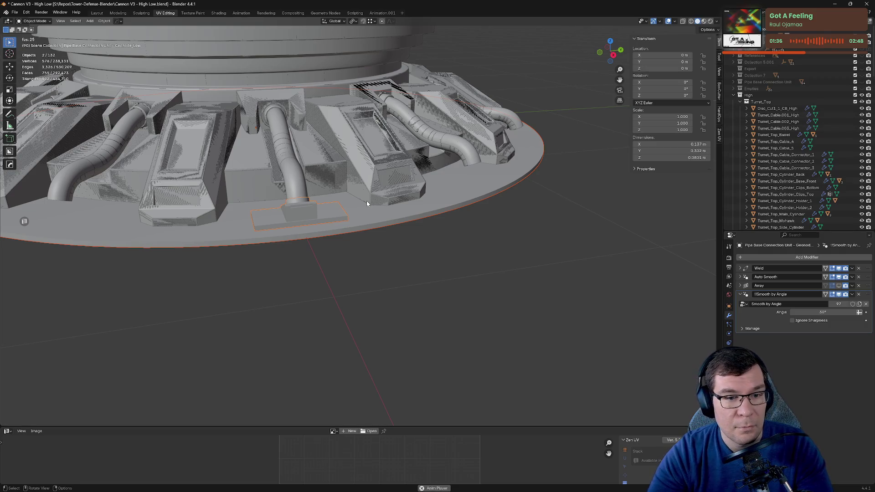
pyautogui.click(862, 95)
pyautogui.scroll(-15, 843, 137)
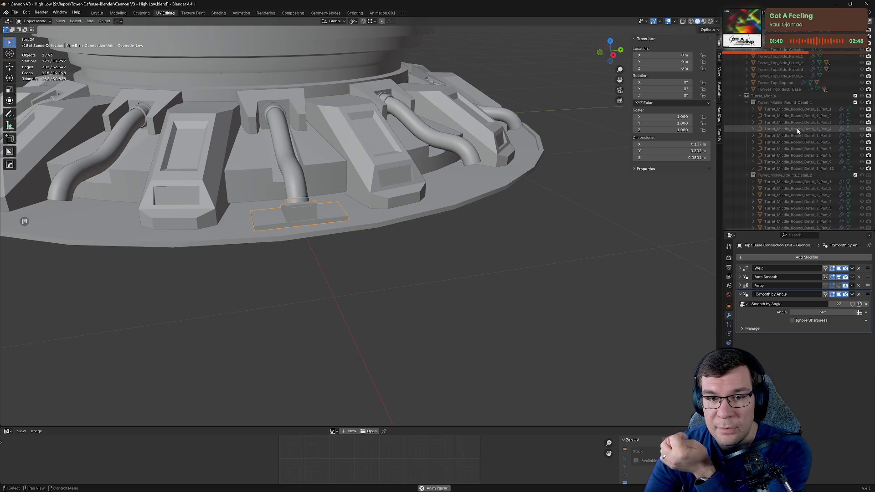
pyautogui.keyDown('shift'); pyautogui.click(464, 195); pyautogui.keyUp('shift')
pyautogui.scroll(3, 460, 209)
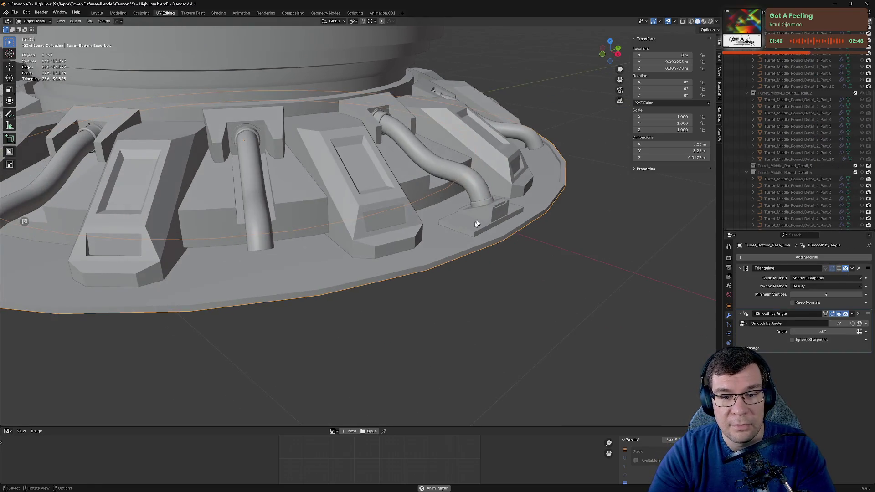
pyautogui.press('/')
pyautogui.press('Tab')
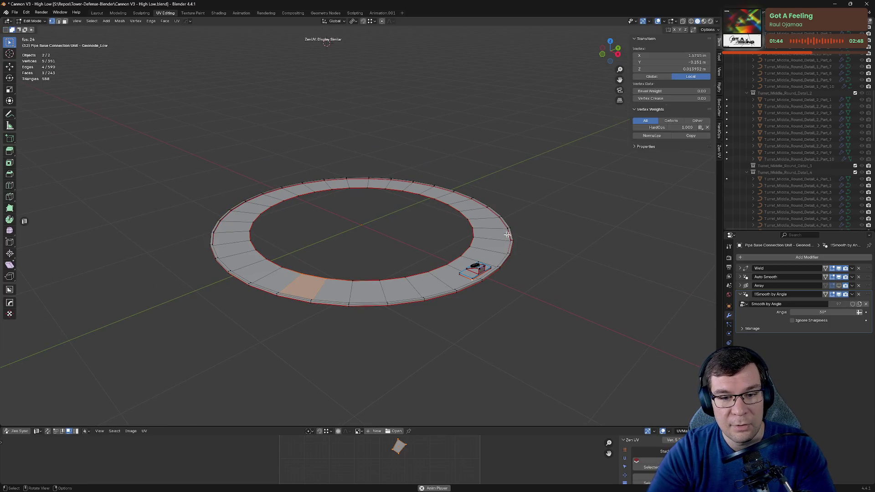
# Step: Zoom in on the pipe connection unit from a low angle
pyautogui.moveTo(560, 265); pyautogui.dragTo(559, 244, button='middle')
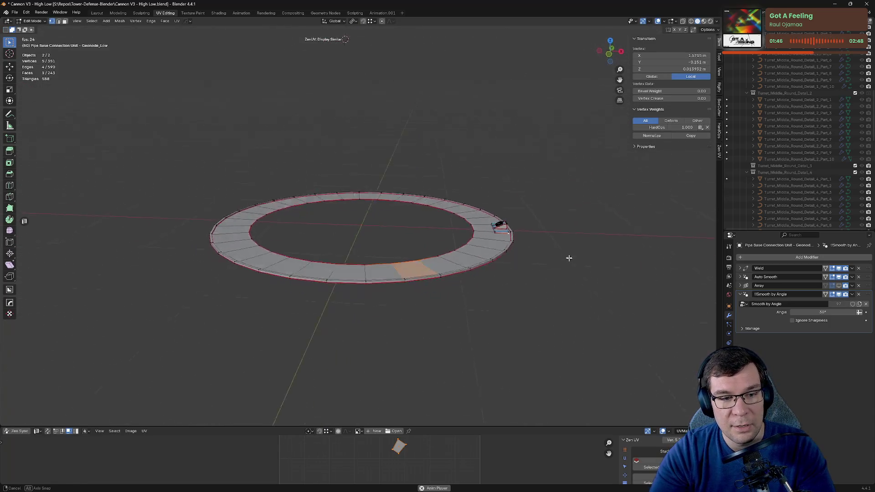
pyautogui.scroll(6, 474, 245)
pyautogui.moveTo(474, 245); pyautogui.dragTo(542, 254, button='middle')
pyautogui.scroll(4, 400, 221)
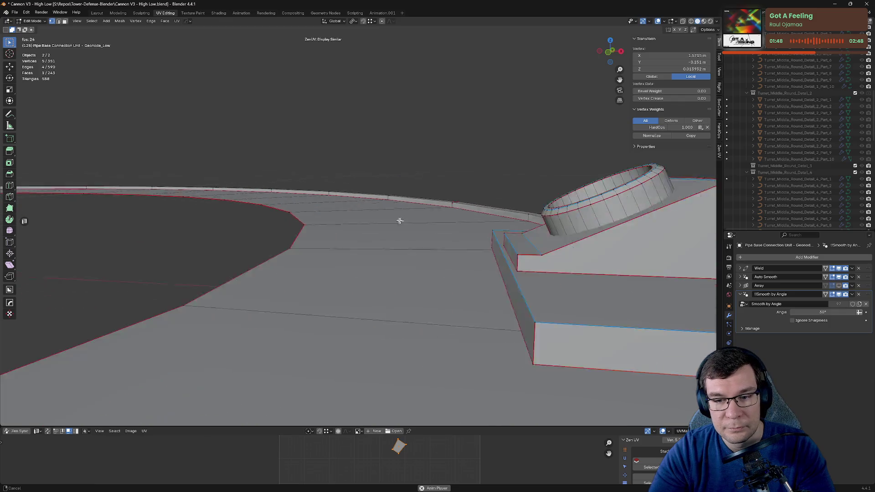
pyautogui.moveTo(493, 221); pyautogui.dragTo(548, 221, button='middle')
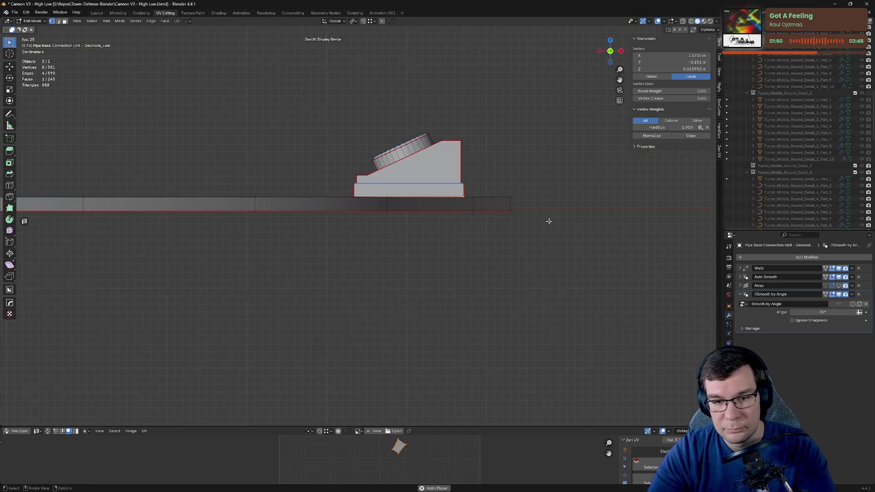
pyautogui.scroll(3, 543, 203)
pyautogui.scroll(2, 387, 189)
pyautogui.scroll(2, 579, 178)
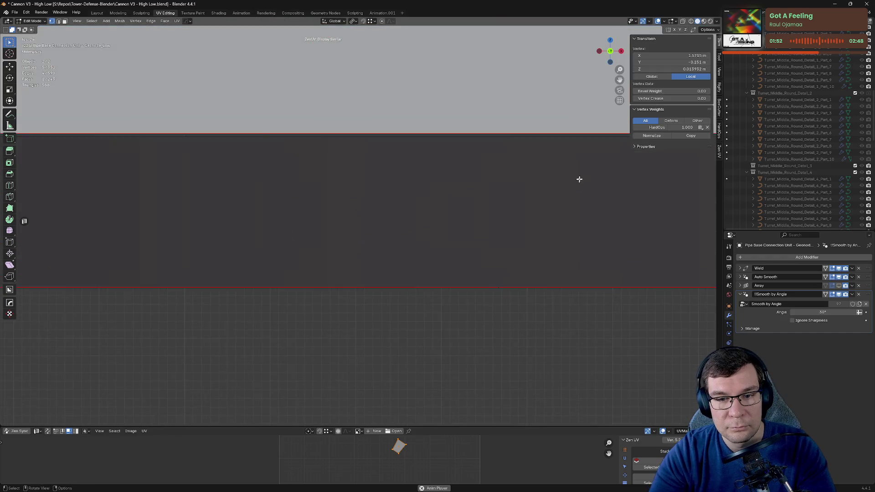
pyautogui.moveTo(487, 219); pyautogui.dragTo(423, 267, button='middle')
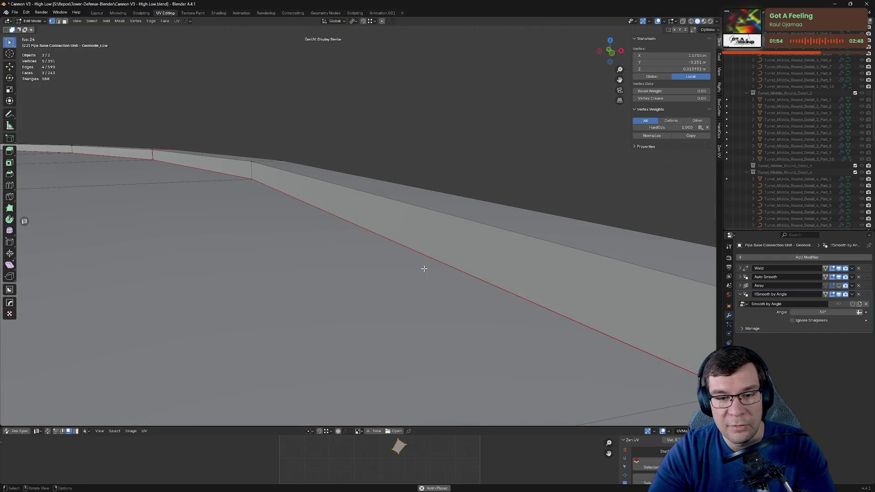
# Step: Dissolve the pipe unit's edge loop, dropping the meshes to 559 vertices and 231 faces
pyautogui.press('2')
pyautogui.keyDown('alt'); pyautogui.click(435, 258); pyautogui.keyUp('alt')
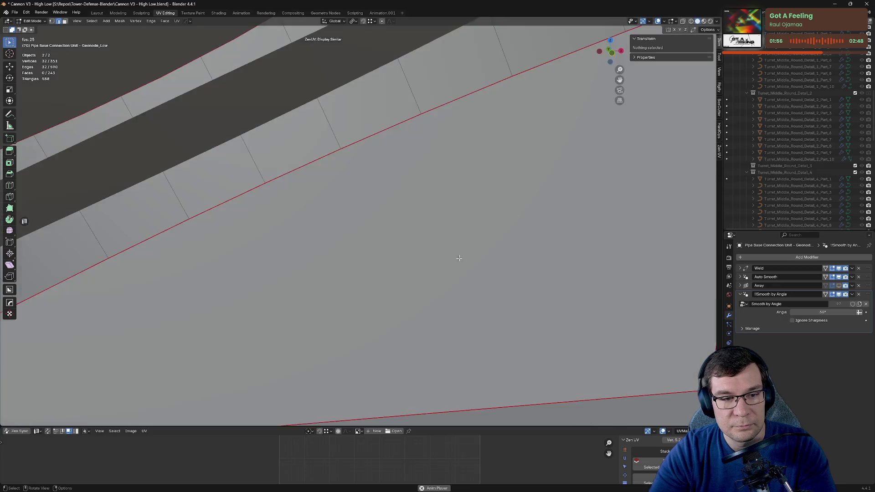
pyautogui.moveTo(437, 258); pyautogui.dragTo(465, 250, button='middle')
pyautogui.press('x')
pyautogui.click(475, 252)
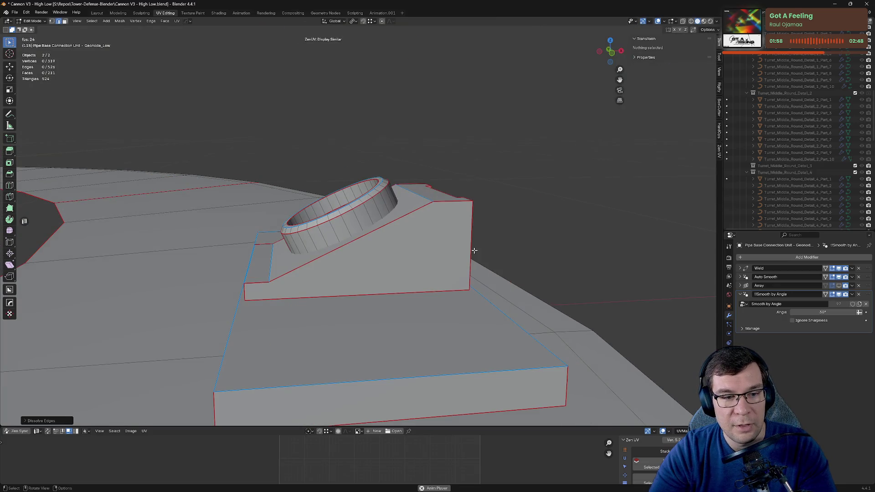
pyautogui.moveTo(564, 270); pyautogui.dragTo(424, 279, button='middle')
pyautogui.keyDown('alt'); pyautogui.click(370, 247); pyautogui.keyUp('alt')
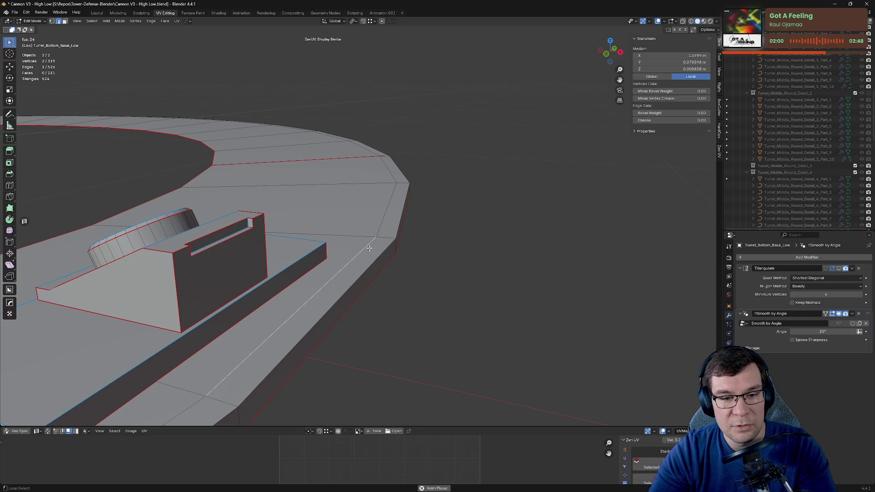
# Step: Dissolve the extra edge loops around the pipe mount and select the inner ring loop
pyautogui.press('x')
pyautogui.click(373, 250)
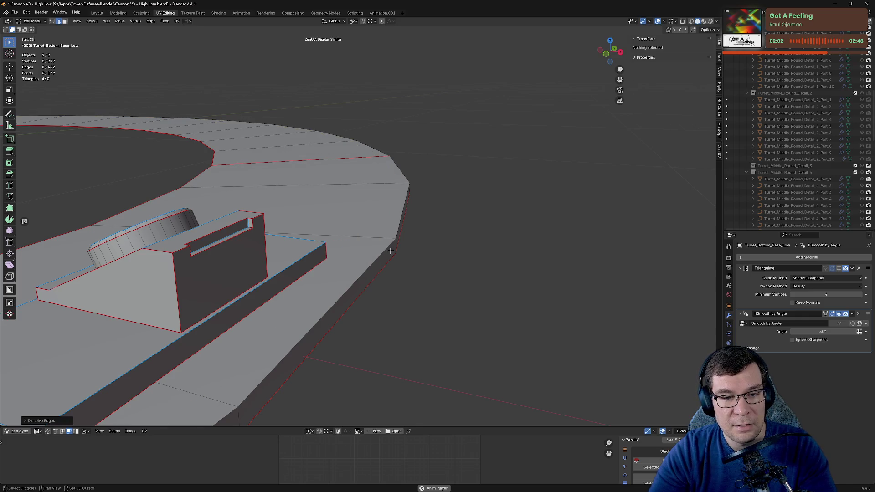
pyautogui.keyDown('shift'); pyautogui.moveTo(390, 250); pyautogui.dragTo(550, 226, button='middle'); pyautogui.keyUp('shift')
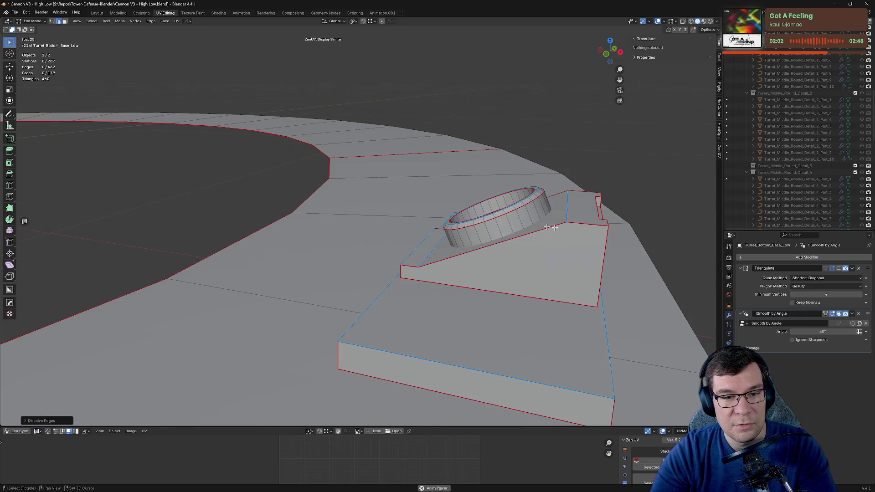
pyautogui.keyDown('alt'); pyautogui.click(305, 199); pyautogui.keyUp('alt')
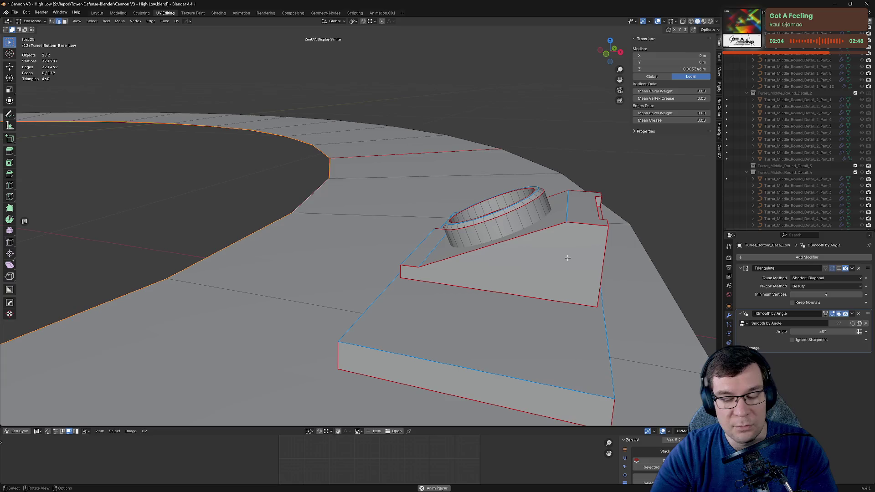
pyautogui.press('KP_1')
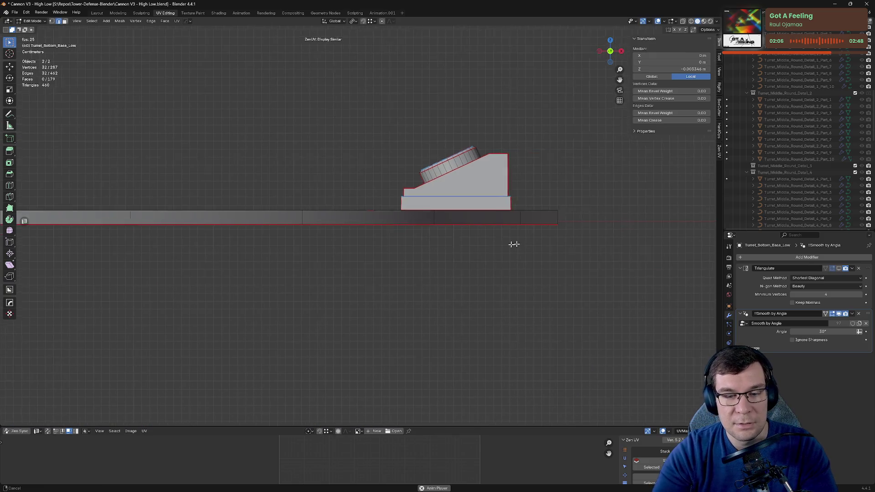
pyautogui.scroll(5, 511, 242)
pyautogui.scroll(3, 456, 228)
pyautogui.scroll(-1, 391, 236)
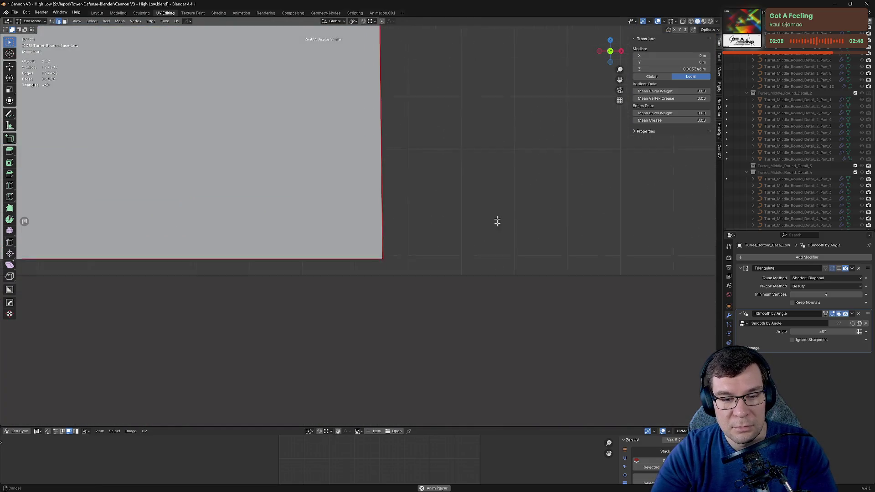
# Step: Select the curved ring loop and raise it 0.0125 m along Z
pyautogui.moveTo(441, 222); pyautogui.dragTo(307, 209, button='middle')
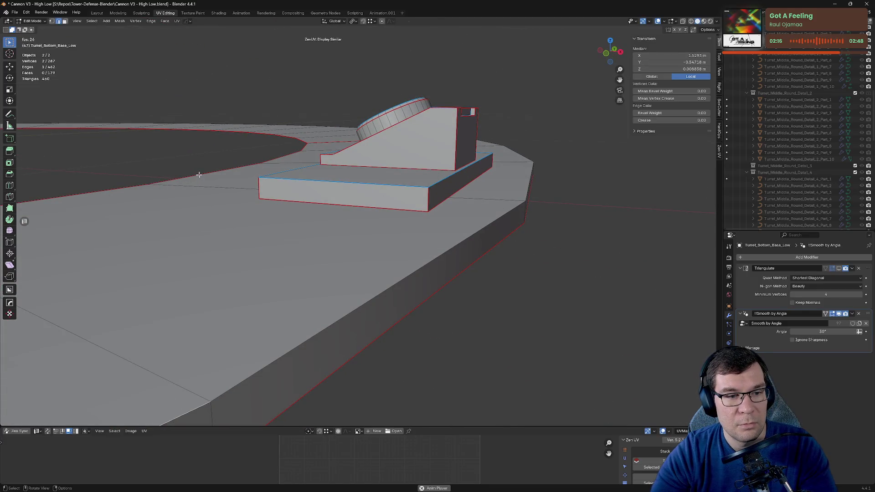
pyautogui.keyDown('alt'); pyautogui.click(198, 175); pyautogui.keyUp('alt')
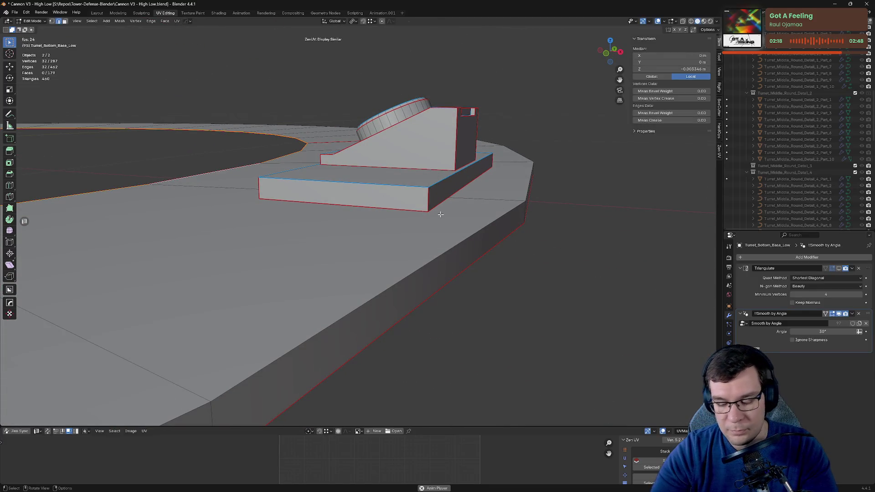
pyautogui.press('KP_1')
pyautogui.scroll(5, 465, 193)
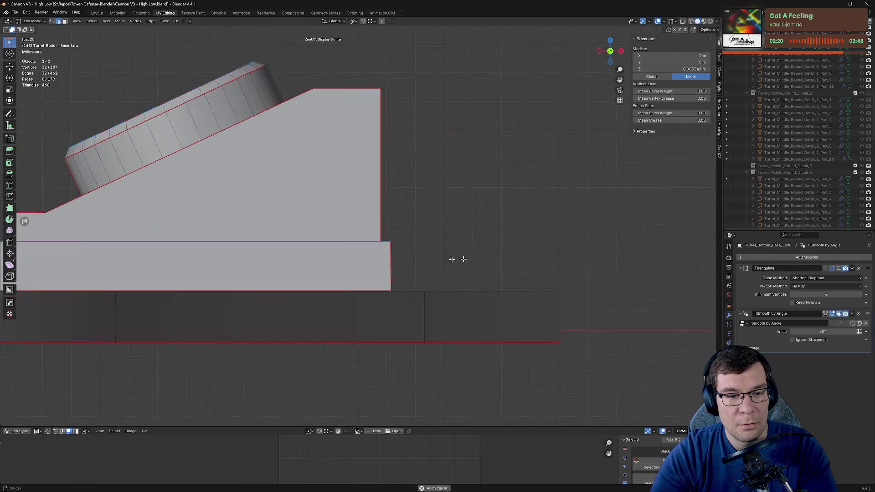
pyautogui.scroll(-1, 455, 256)
pyautogui.keyDown('shift'); pyautogui.moveTo(256, 274); pyautogui.dragTo(350, 291, button='middle'); pyautogui.keyUp('shift')
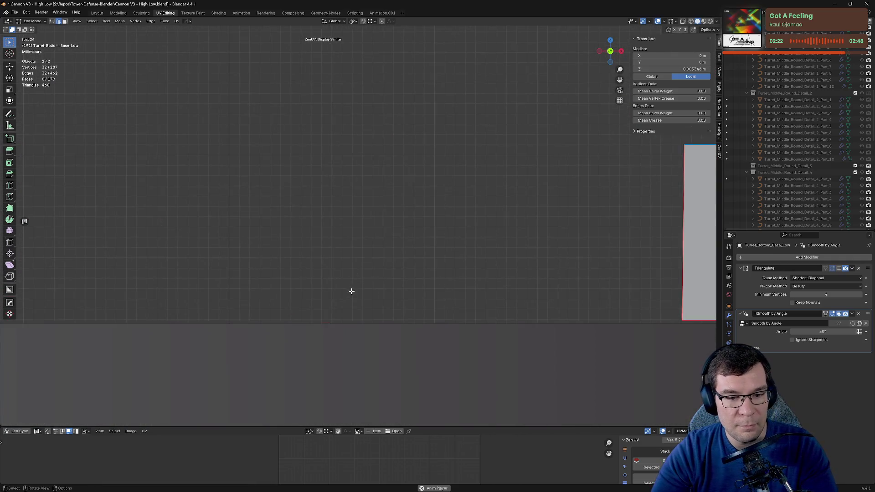
pyautogui.moveTo(330, 327)
pyautogui.keyDown('shift'); pyautogui.mouseDown(button='middle')
pyautogui.moveTo(364, 256)
pyautogui.moveTo(396, 219)
pyautogui.mouseUp(button='middle'); pyautogui.keyUp('shift')
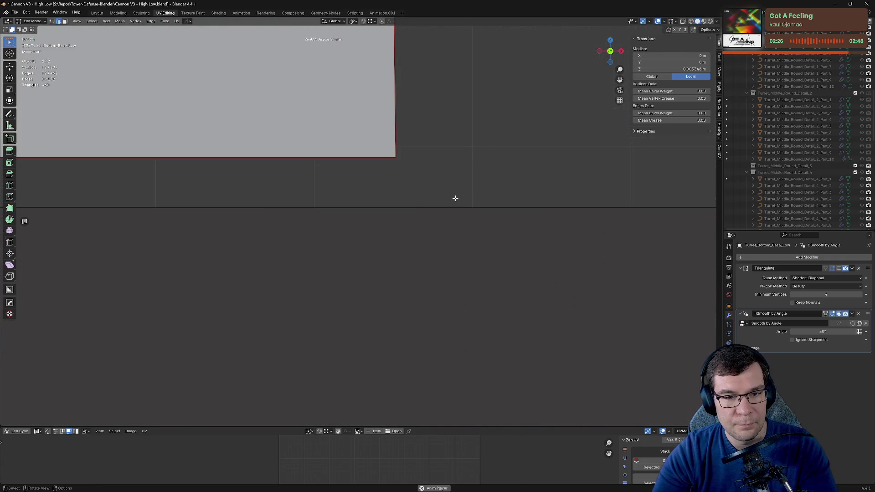
pyautogui.press('g')
pyautogui.press('z')
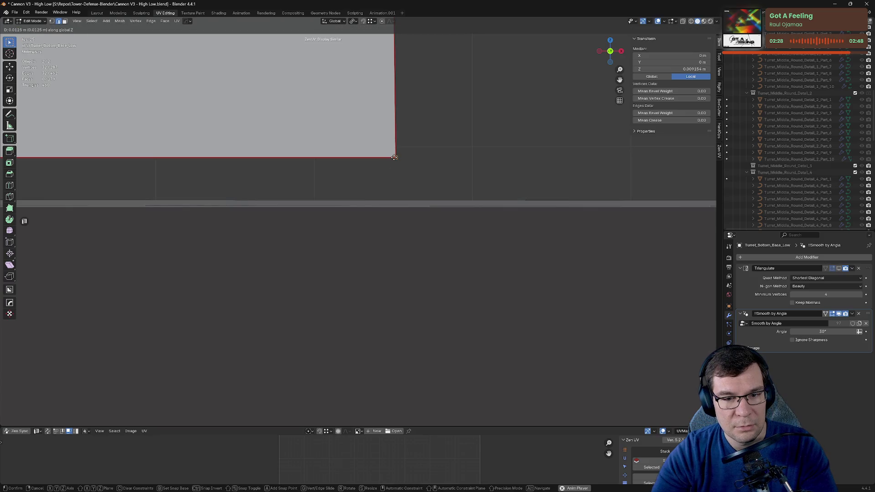
pyautogui.click(394, 157)
# Step: Try another vertical move of the ring edges, cancel it, and clear the selection
pyautogui.moveTo(394, 157)
pyautogui.mouseDown(button='middle')
pyautogui.moveTo(448, 204)
pyautogui.moveTo(408, 218)
pyautogui.moveTo(369, 213)
pyautogui.mouseUp(button='middle')
pyautogui.press('Tab')
pyautogui.scroll(-5, 448, 197)
pyautogui.press('Tab')
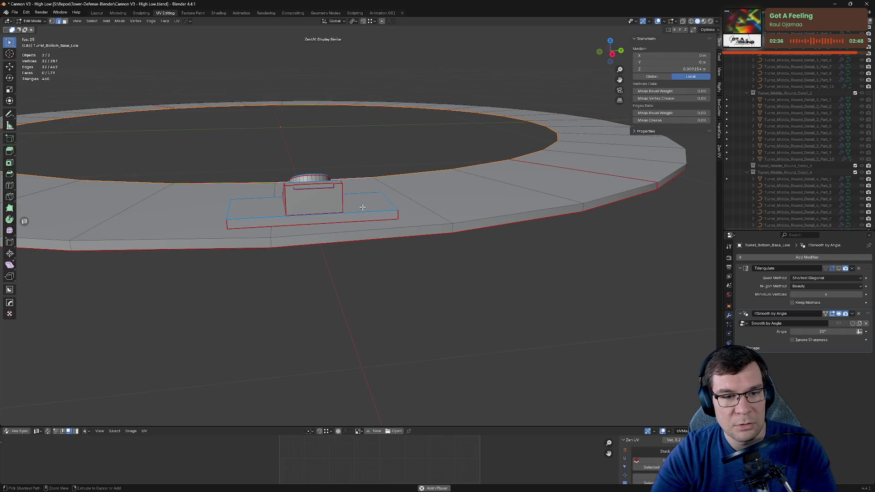
pyautogui.press('g')
pyautogui.press('z')
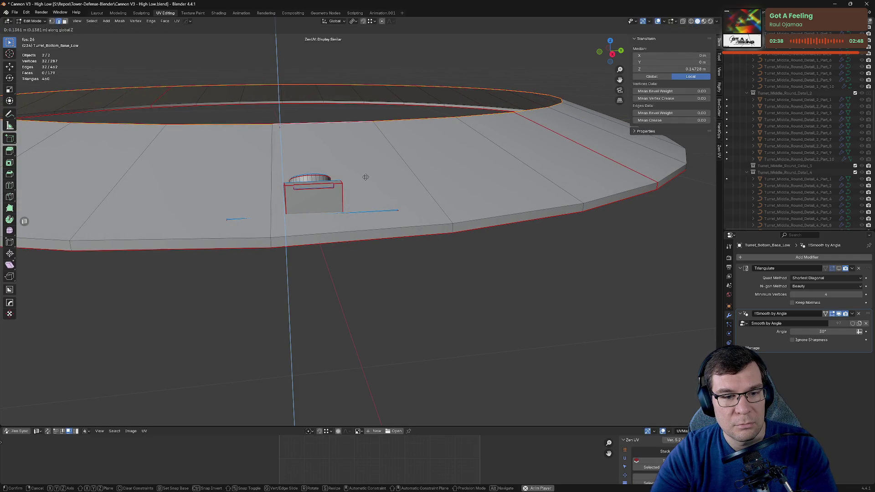
pyautogui.rightClick(367, 177)
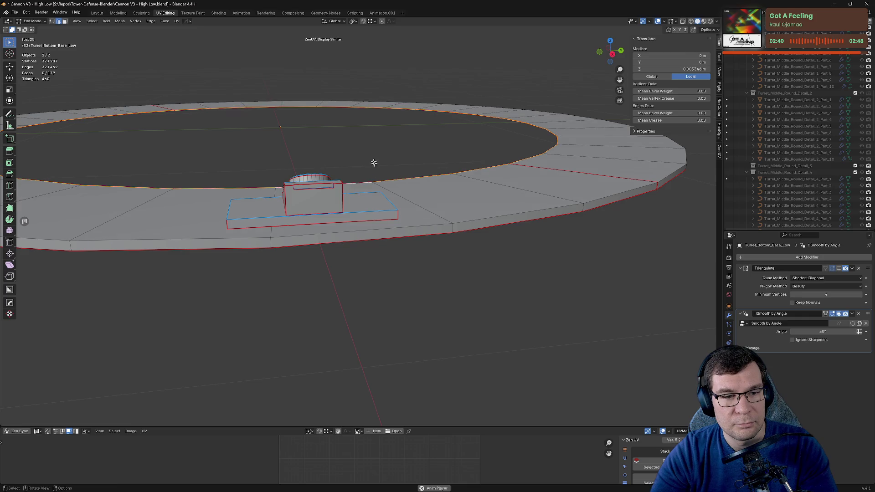
pyautogui.click(374, 163)
pyautogui.moveTo(374, 163)
pyautogui.mouseDown(button='middle')
pyautogui.moveTo(370, 237)
pyautogui.moveTo(268, 229)
pyautogui.moveTo(363, 223)
pyautogui.mouseUp(button='middle')
pyautogui.scroll(-8, 370, 234)
# Step: Merge the inner edge loop into a single centre vertex and select it
pyautogui.keyDown('alt'); pyautogui.click(242, 212); pyautogui.keyUp('alt')
pyautogui.press('m')
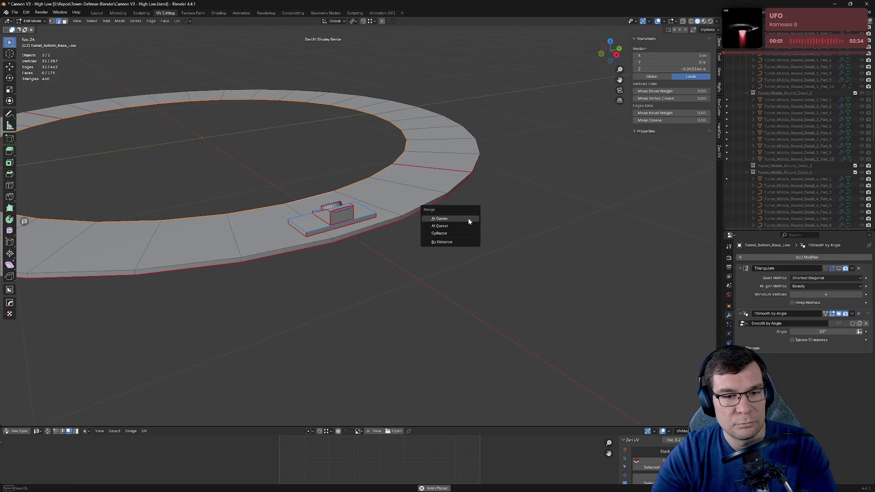
pyautogui.click(440, 218)
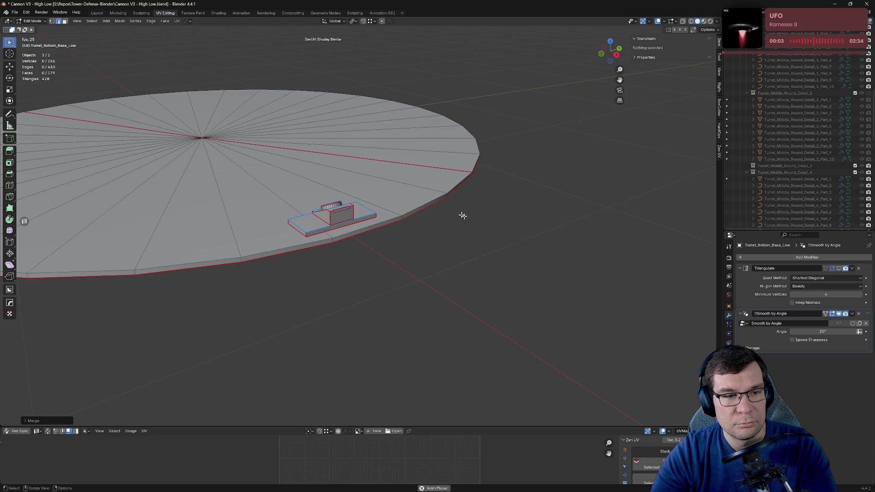
pyautogui.click(205, 139)
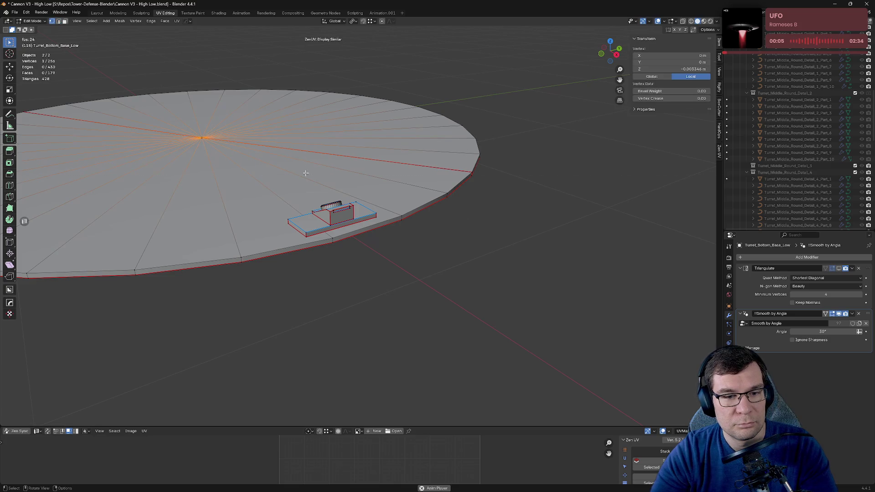
# Step: Raise the centre vertex along Z to 0.009154 m from the side view
pyautogui.press('KP_3')
pyautogui.scroll(10, 312, 175)
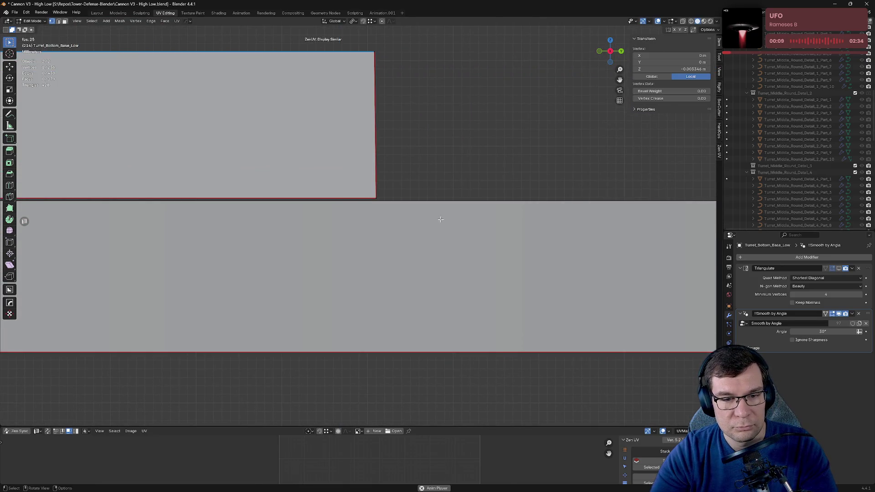
pyautogui.press('g')
pyautogui.press('z')
pyautogui.press('Escape')
pyautogui.scroll(-7, 446, 176)
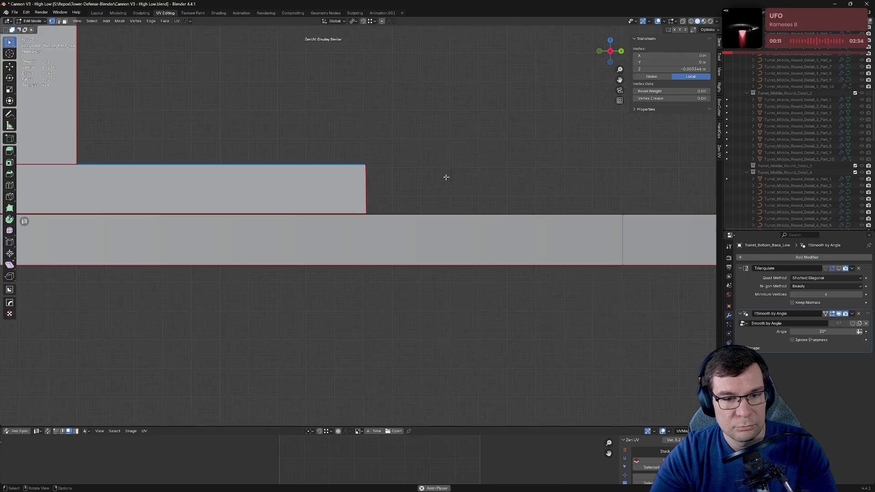
pyautogui.press('g')
pyautogui.press('Escape')
pyautogui.press('g')
pyautogui.press('z')
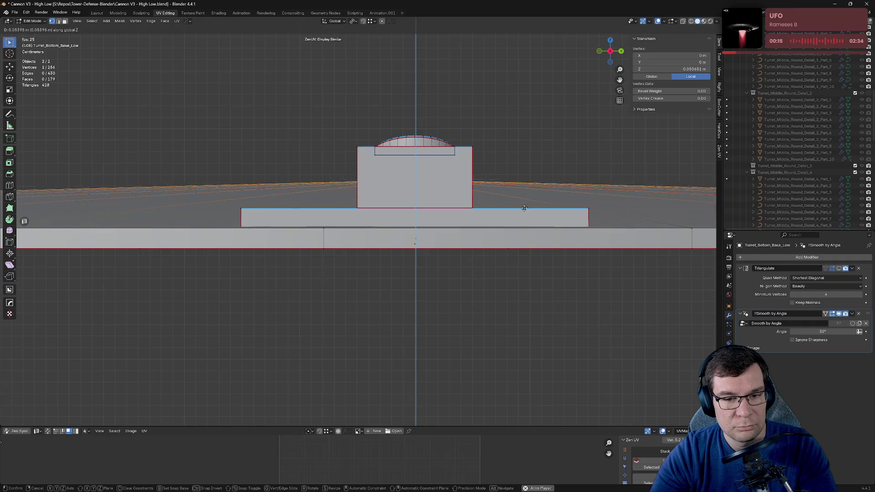
pyautogui.press('Escape')
pyautogui.keyDown('shift'); pyautogui.moveTo(576, 221); pyautogui.dragTo(501, 219, button='middle'); pyautogui.keyUp('shift')
pyautogui.scroll(8, 502, 219)
pyautogui.scroll(4, 459, 292)
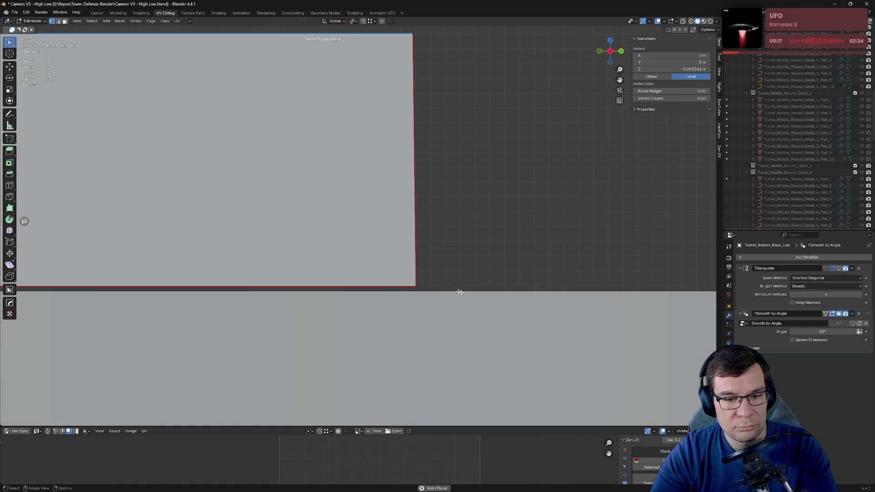
pyautogui.press('g')
pyautogui.press('z')
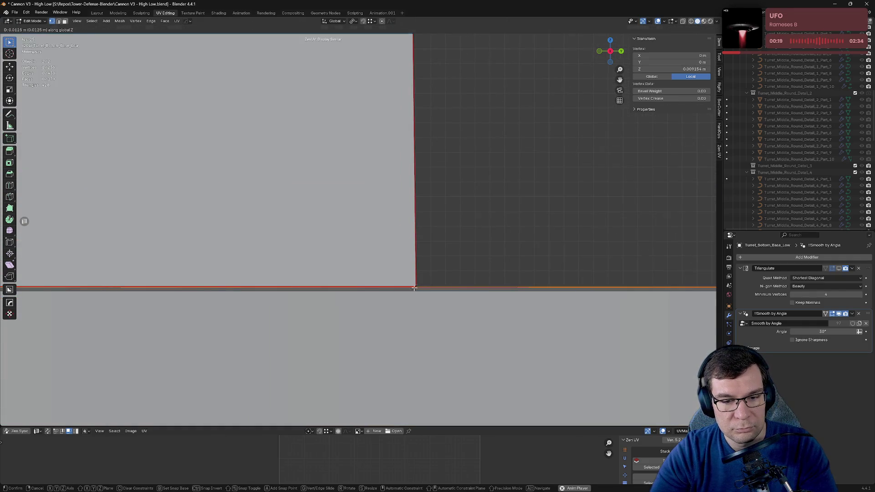
pyautogui.click(414, 288)
# Step: In edge mode, select the top rim loop and raise it slightly along Z
pyautogui.scroll(-4, 424, 287)
pyautogui.moveTo(429, 287); pyautogui.dragTo(441, 236, button='middle')
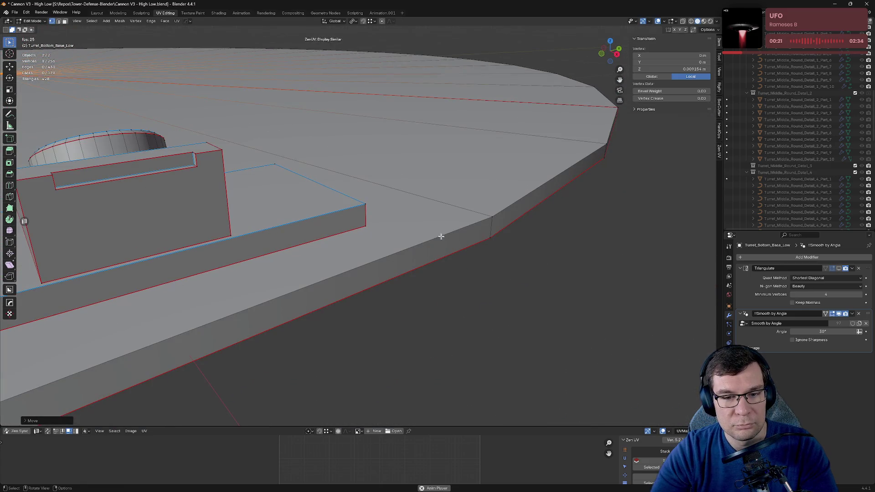
pyautogui.press('2')
pyautogui.click(530, 192)
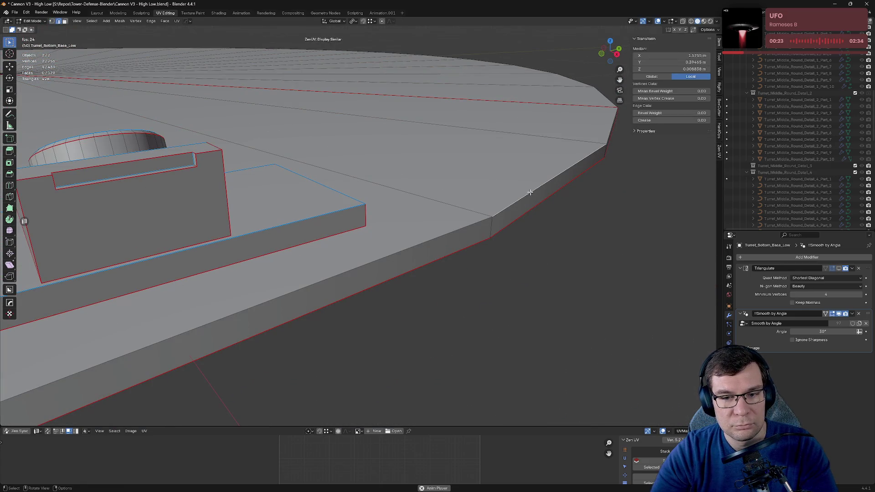
pyautogui.keyDown('alt'); pyautogui.click(519, 200); pyautogui.keyUp('alt')
pyautogui.scroll(4, 360, 241)
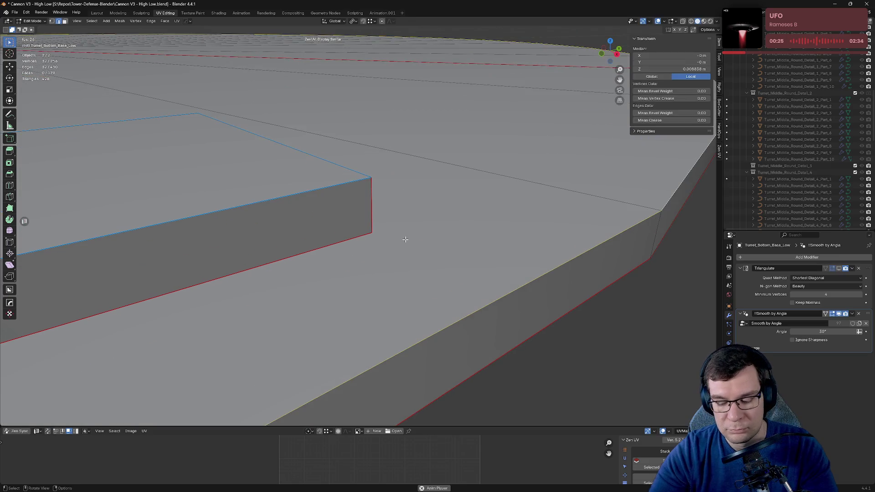
pyautogui.press('KP_1')
pyautogui.keyDown('shift'); pyautogui.moveTo(411, 270); pyautogui.dragTo(420, 226, button='middle'); pyautogui.keyUp('shift')
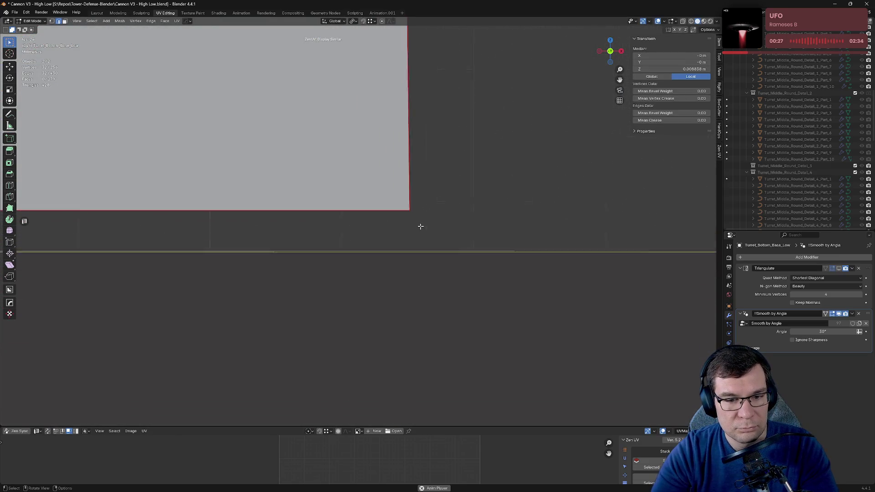
pyautogui.press('g')
pyautogui.press('z')
pyautogui.click(435, 217)
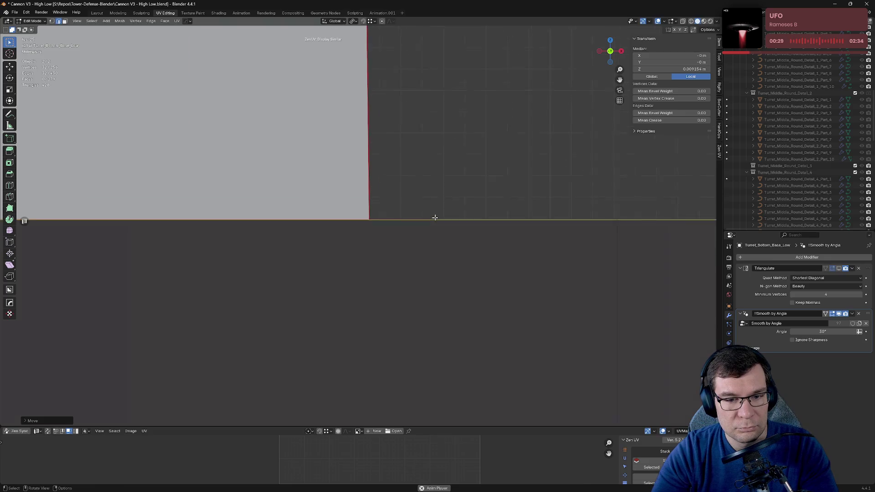
# Step: Extrude the disc's outer rim loop from top view, then undo the unwanted extrusion
pyautogui.scroll(-4, 428, 217)
pyautogui.moveTo(422, 217); pyautogui.dragTo(409, 242, button='middle')
pyautogui.press('KP_7')
pyautogui.scroll(-10, 399, 238)
pyautogui.scroll(-3, 400, 238)
pyautogui.keyDown('shift'); pyautogui.moveTo(259, 238); pyautogui.dragTo(392, 238, button='middle'); pyautogui.keyUp('shift')
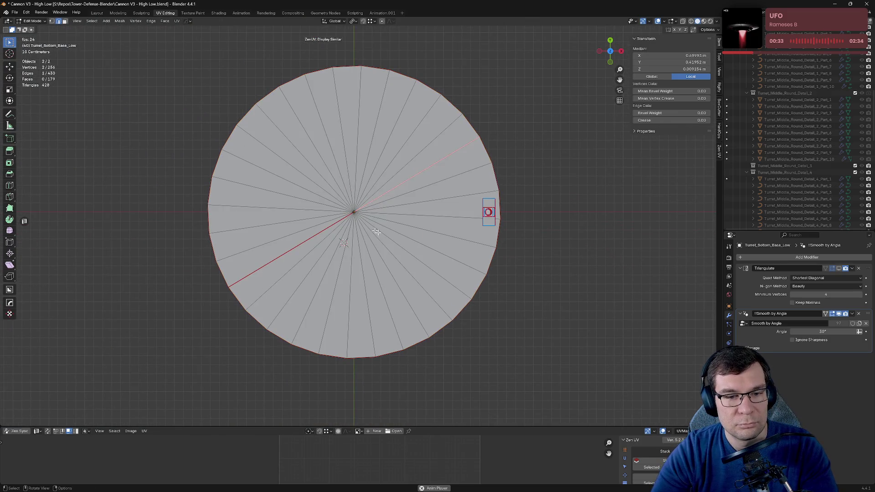
pyautogui.keyDown('alt'); pyautogui.click(464, 122); pyautogui.keyUp('alt')
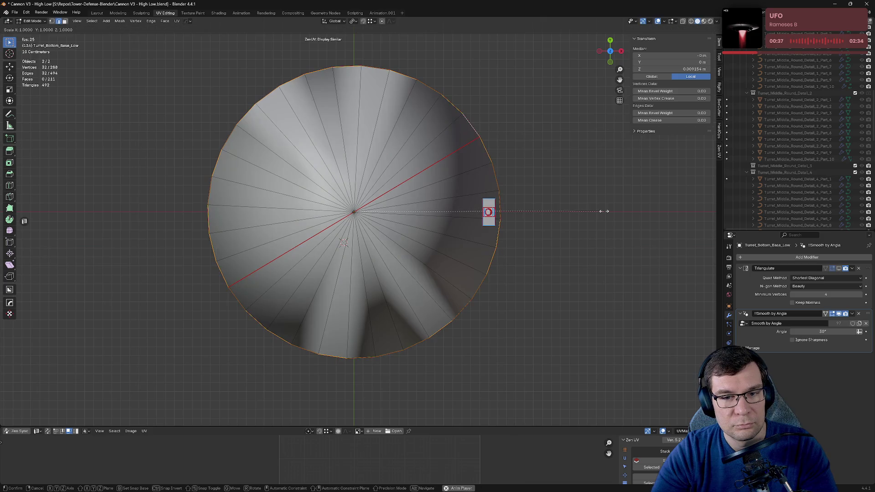
pyautogui.click(519, 217)
pyautogui.moveTo(519, 217); pyautogui.dragTo(515, 170, button='middle')
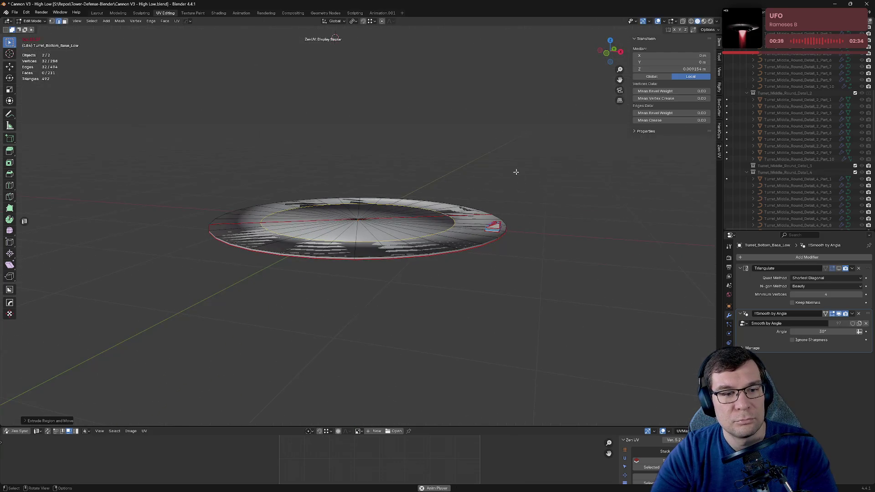
pyautogui.hotkey('ctrl', 'z')
pyautogui.hotkey('ctrl', 'z')
pyautogui.hotkey('ctrl', 'z')
pyautogui.hotkey('ctrl', 'z')
pyautogui.hotkey('ctrl', 'z')
pyautogui.hotkey('ctrl', 'z')
pyautogui.hotkey('ctrl', 'shift', 'z')
pyautogui.hotkey('ctrl', 'shift', 'z')
pyautogui.hotkey('ctrl', 'shift', 'z')
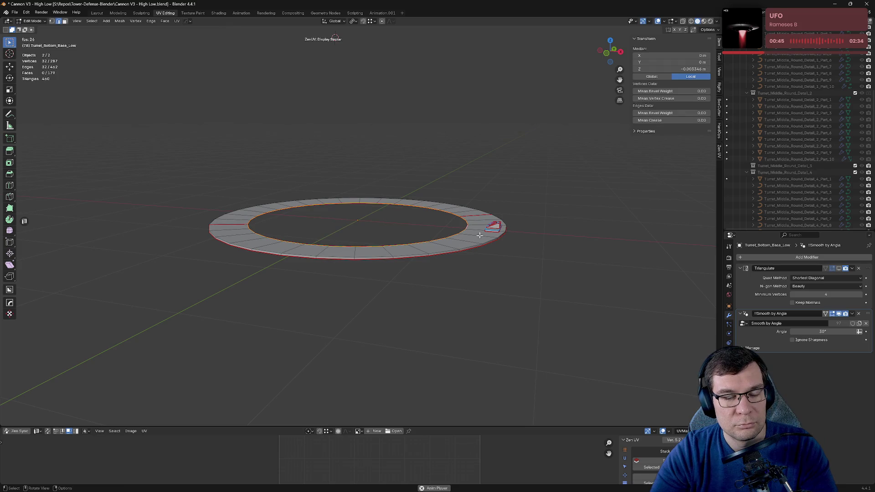
# Step: Zoom onto the ring's edge in front view and move the selected loop vertically
pyautogui.press('KP_1')
pyautogui.scroll(3, 529, 228)
pyautogui.scroll(3, 292, 244)
pyautogui.scroll(3, 246, 275)
pyautogui.scroll(2, 383, 223)
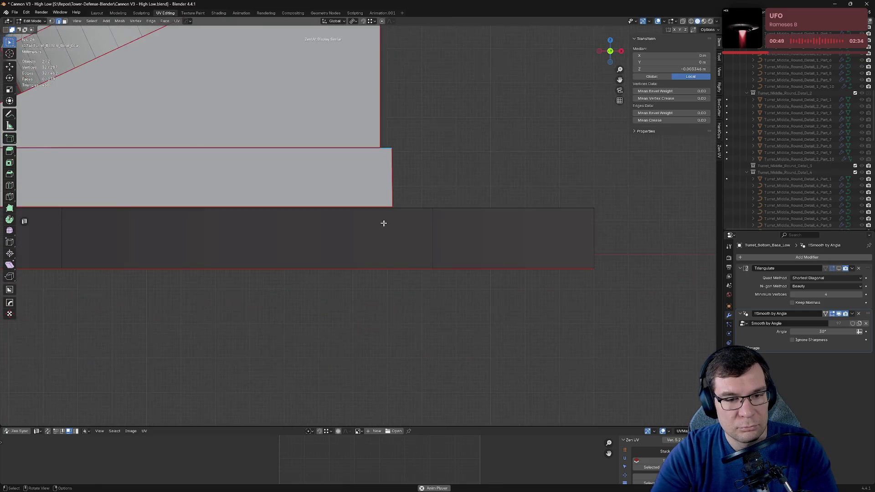
pyautogui.scroll(2, 541, 164)
pyautogui.moveTo(541, 164)
pyautogui.keyDown('shift'); pyautogui.mouseDown(button='middle')
pyautogui.moveTo(436, 217)
pyautogui.moveTo(489, 211)
pyautogui.moveTo(453, 209)
pyautogui.mouseUp(button='middle'); pyautogui.keyUp('shift')
pyautogui.press('g')
pyautogui.press('z')
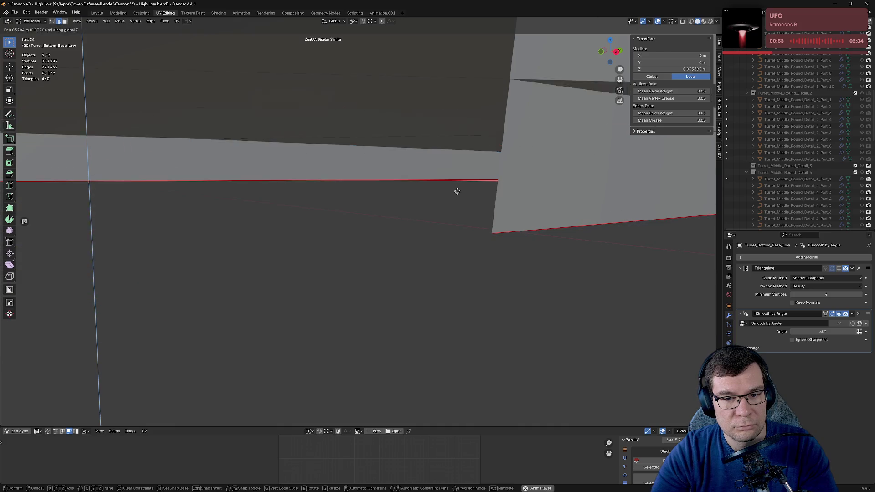
pyautogui.click(457, 201)
# Step: Readjust the same loop's height along Z from the front view
pyautogui.press('KP_1')
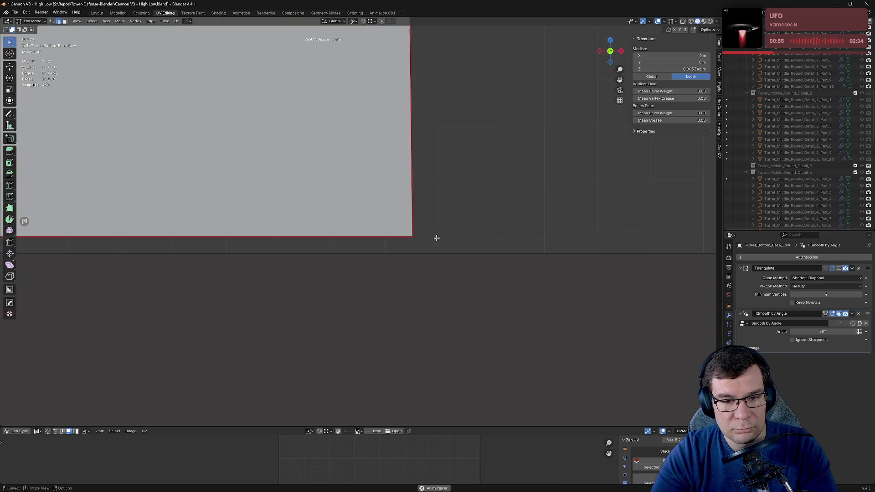
pyautogui.press('g')
pyautogui.press('z')
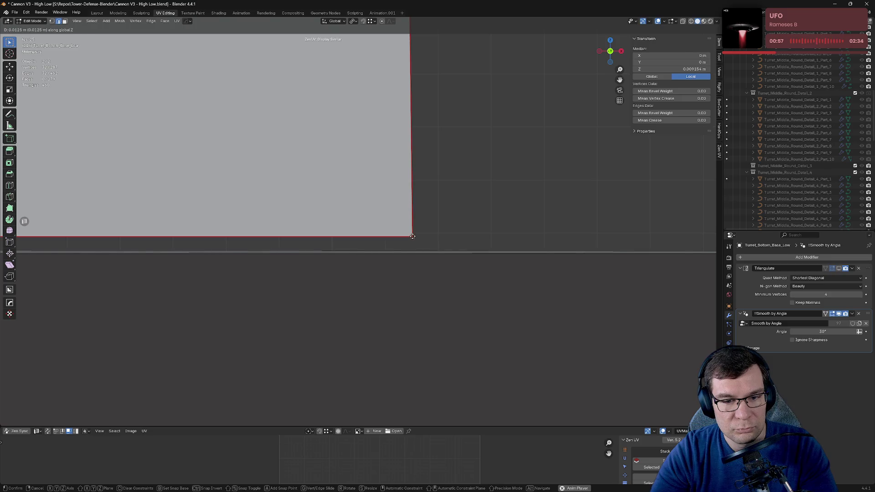
pyautogui.click(412, 236)
pyautogui.scroll(-5, 414, 235)
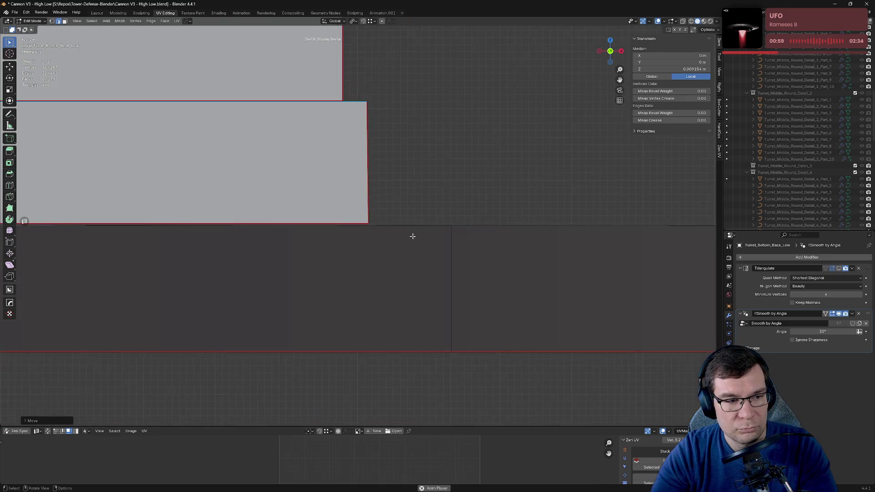
pyautogui.moveTo(413, 236)
pyautogui.mouseDown(button='middle')
pyautogui.moveTo(406, 244)
pyautogui.moveTo(431, 234)
pyautogui.mouseUp(button='middle')
# Step: Select the ring's outer rim loop and match its height along Z
pyautogui.hotkey('alt', 'a')
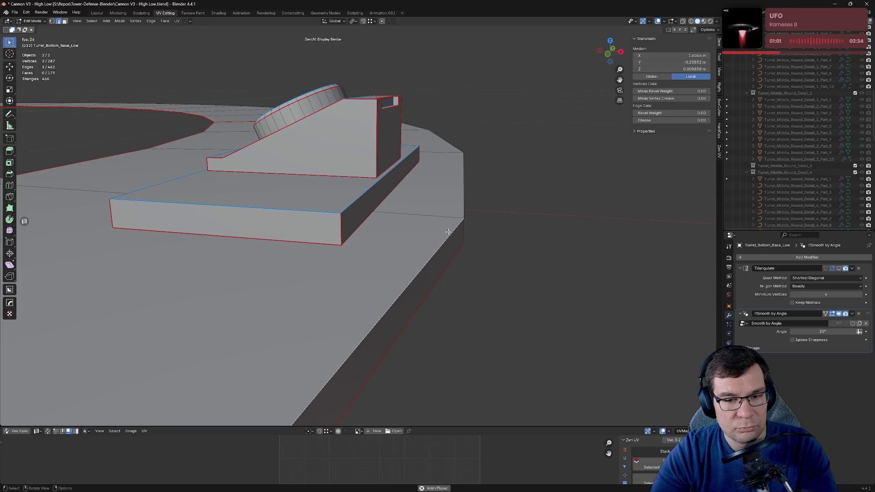
pyautogui.keyDown('alt'); pyautogui.click(448, 231); pyautogui.keyUp('alt')
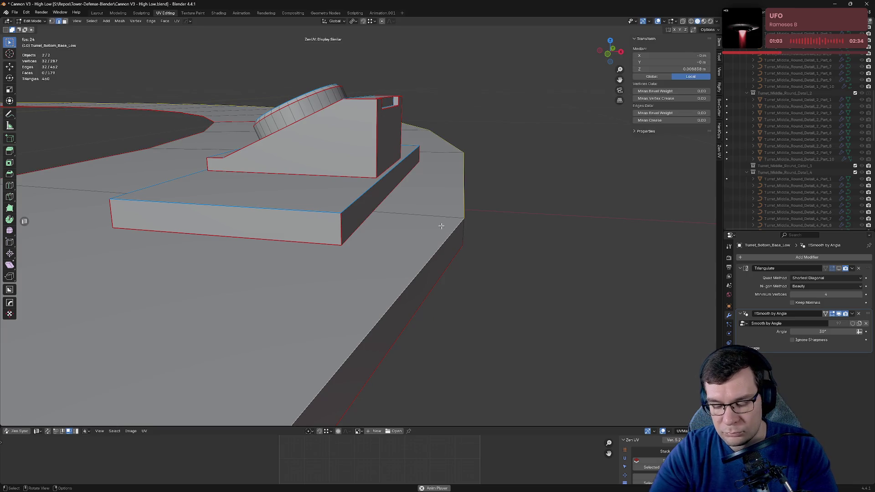
pyautogui.moveTo(441, 226)
pyautogui.mouseDown(button='middle')
pyautogui.moveTo(443, 206)
pyautogui.moveTo(447, 226)
pyautogui.mouseUp(button='middle')
pyautogui.press('g')
pyautogui.press('z')
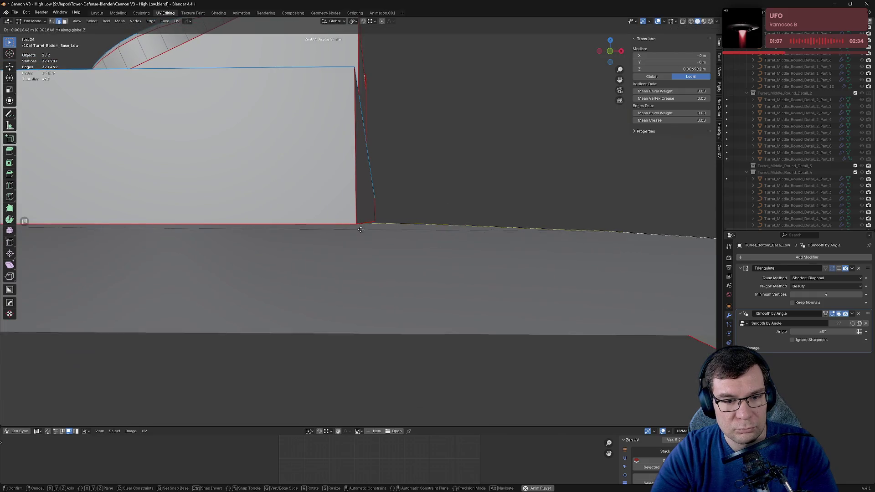
pyautogui.click(388, 229)
# Step: Save Cannon V3 - High Low.blend from object mode and return to mesh editing
pyautogui.press('Tab')
pyautogui.press('KP_3')
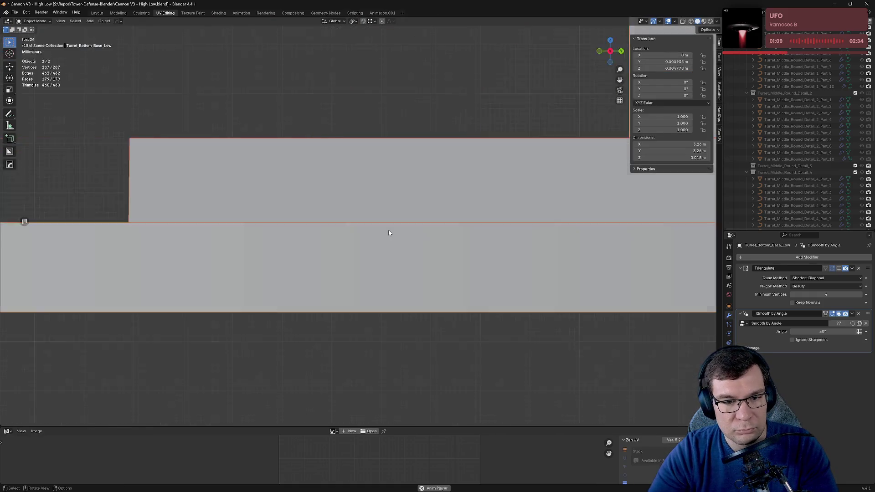
pyautogui.scroll(-5, 397, 234)
pyautogui.moveTo(400, 236)
pyautogui.mouseDown(button='middle')
pyautogui.moveTo(447, 248)
pyautogui.moveTo(432, 264)
pyautogui.mouseUp(button='middle')
pyautogui.hotkey('ctrl', 's')
pyautogui.press('Tab')
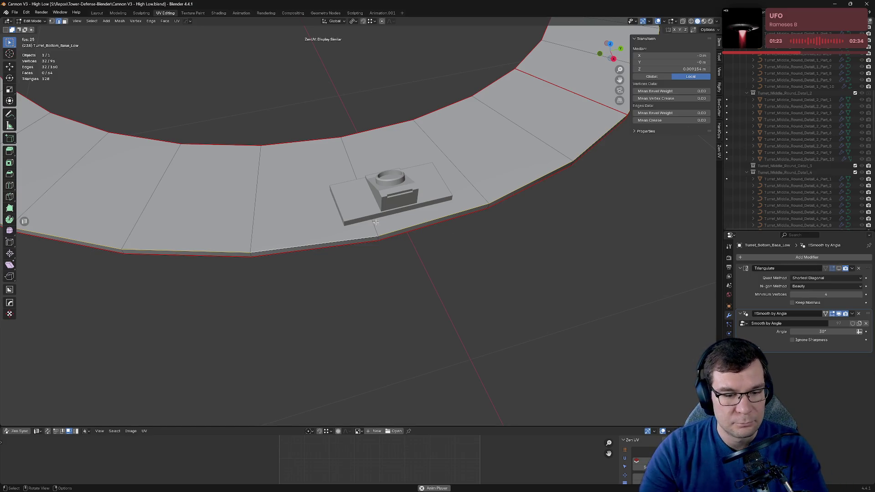
# Step: Save the file and inspect the flattened ring from several angles
pyautogui.moveTo(365, 143); pyautogui.dragTo(392, 129, button='middle')
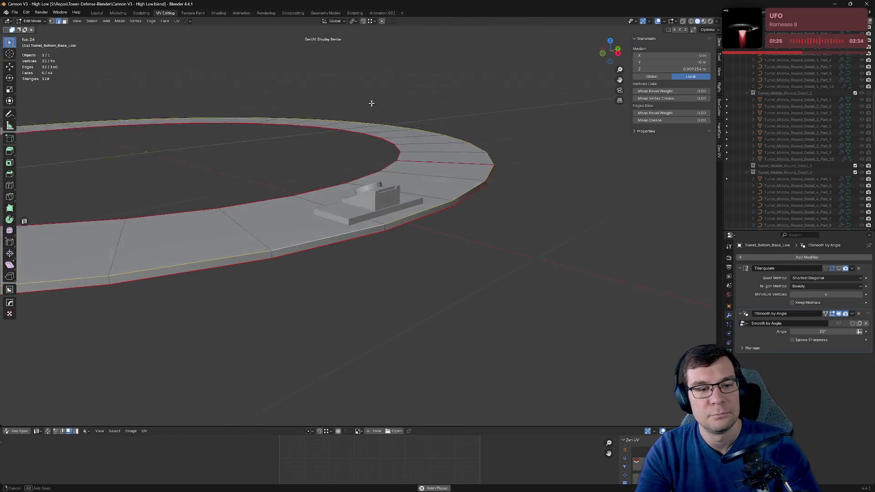
pyautogui.hotkey('ctrl', 's')
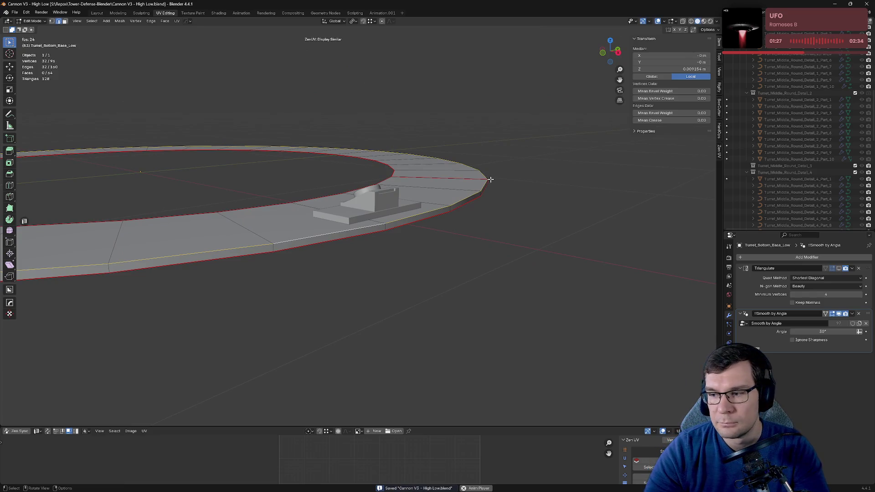
pyautogui.moveTo(497, 179)
pyautogui.mouseDown(button='middle')
pyautogui.moveTo(447, 164)
pyautogui.moveTo(359, 185)
pyautogui.moveTo(453, 191)
pyautogui.mouseUp(button='middle')
pyautogui.scroll(3, 463, 182)
pyautogui.scroll(3, 462, 182)
pyautogui.scroll(-3, 359, 186)
pyautogui.scroll(-3, 359, 186)
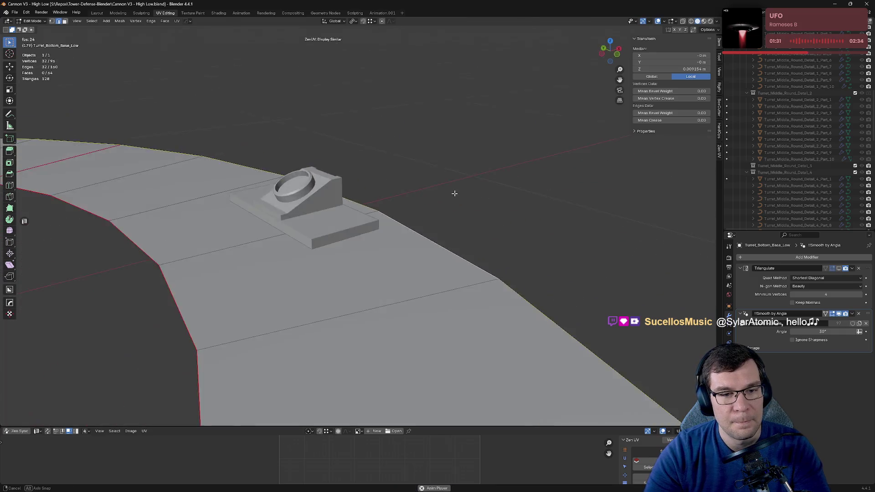
pyautogui.scroll(3, 344, 213)
pyautogui.scroll(-3, 344, 213)
pyautogui.scroll(-3, 344, 213)
pyautogui.moveTo(344, 212); pyautogui.dragTo(391, 203, button='middle')
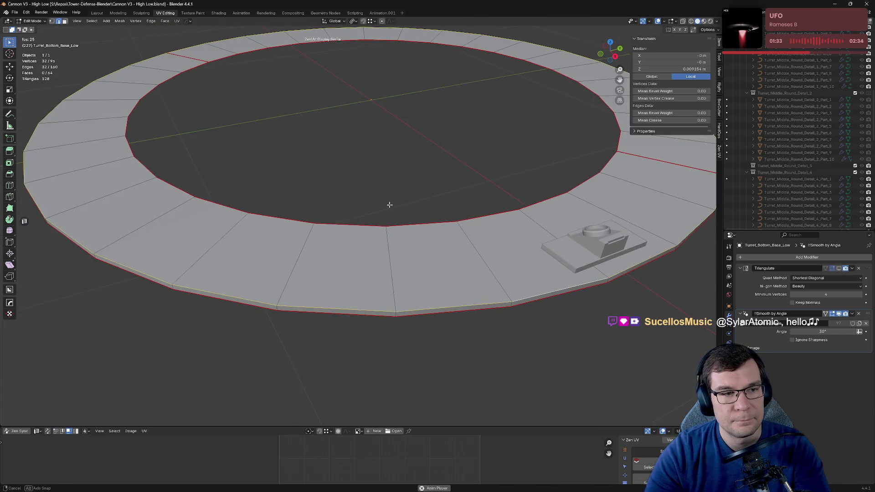
# Step: Isolate the ring in local view and enlarge the UV editor below the viewport
pyautogui.press('Tab')
pyautogui.scroll(-3, 391, 202)
pyautogui.press('Tab')
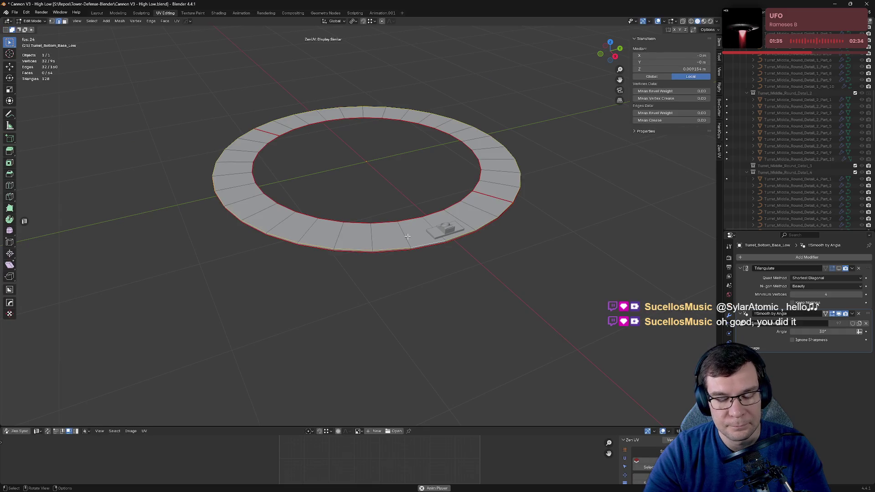
pyautogui.press('KP_Divide')
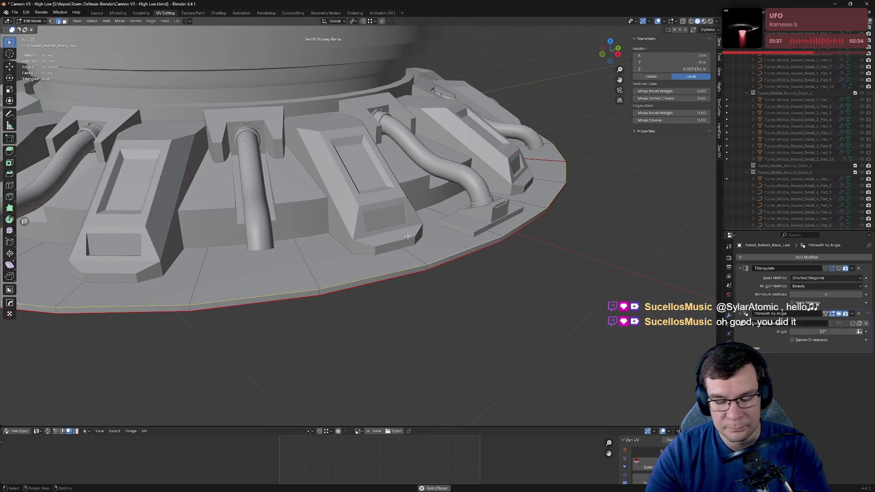
pyautogui.press('KP_Divide')
pyautogui.moveTo(408, 236); pyautogui.dragTo(425, 225, button='middle')
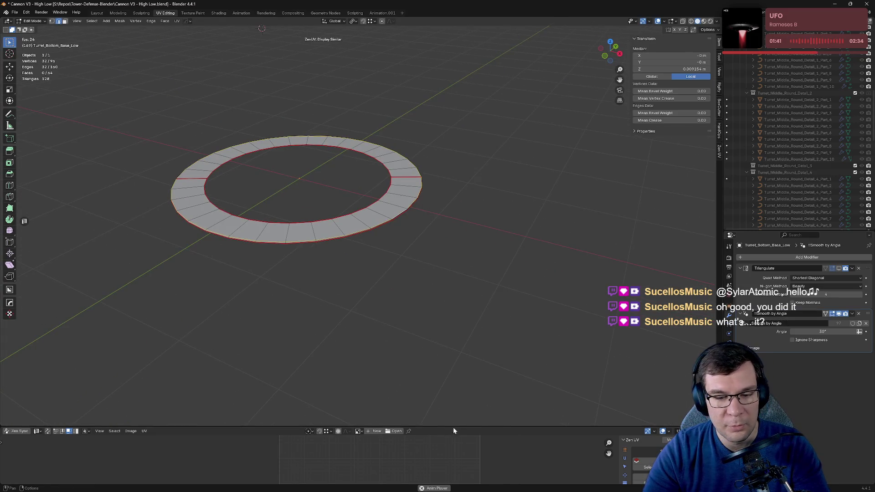
pyautogui.moveTo(460, 427); pyautogui.dragTo(445, 300)
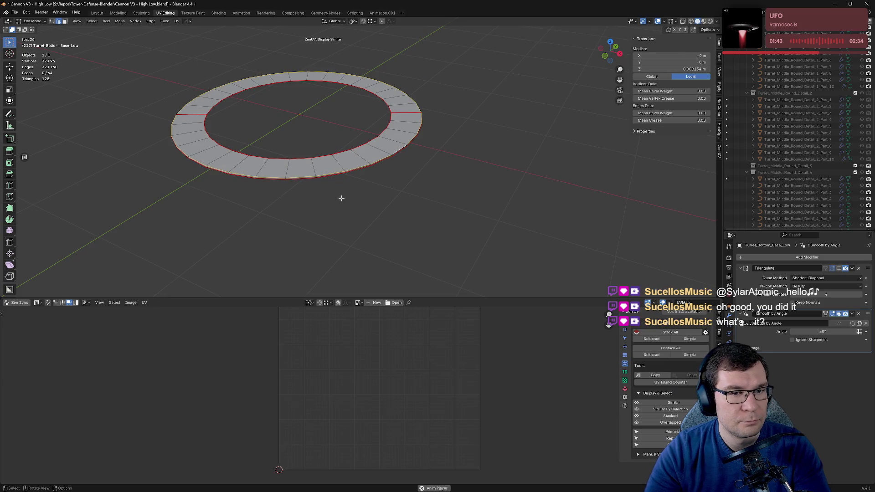
# Step: Select the whole ring and apply the Checker texture from the Zen UV quick menu
pyautogui.press('a')
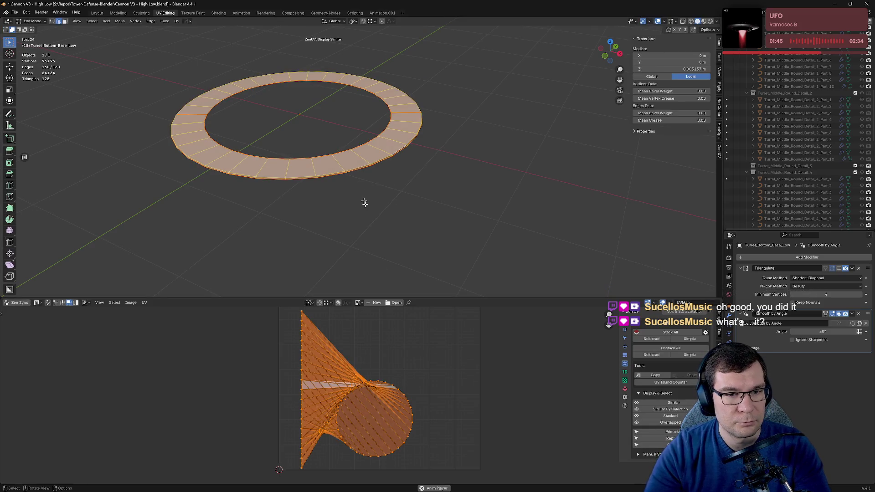
pyautogui.moveTo(353, 177); pyautogui.dragTo(367, 180, button='middle')
pyautogui.click(397, 109)
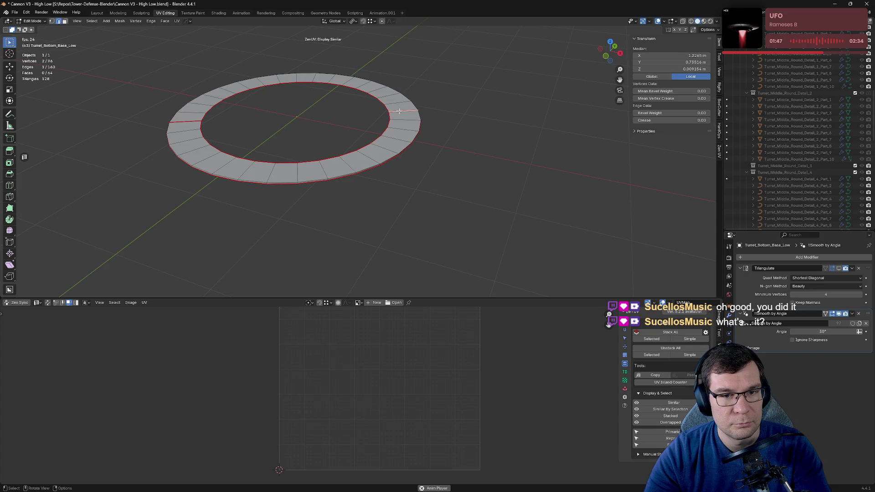
pyautogui.hotkey('alt', 'e')
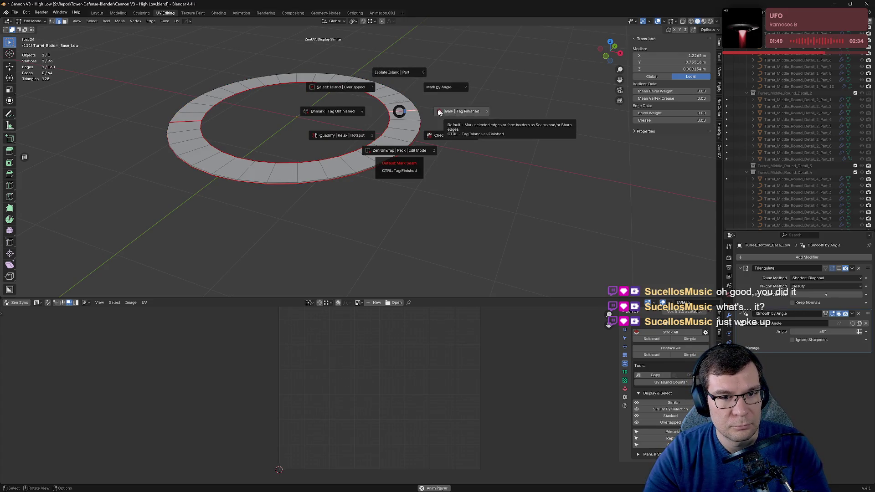
pyautogui.press('a')
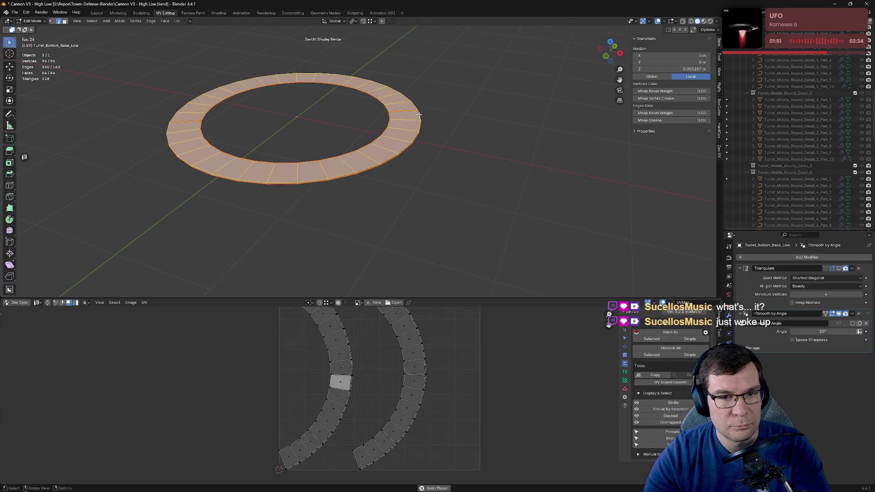
pyautogui.hotkey('alt', 'e')
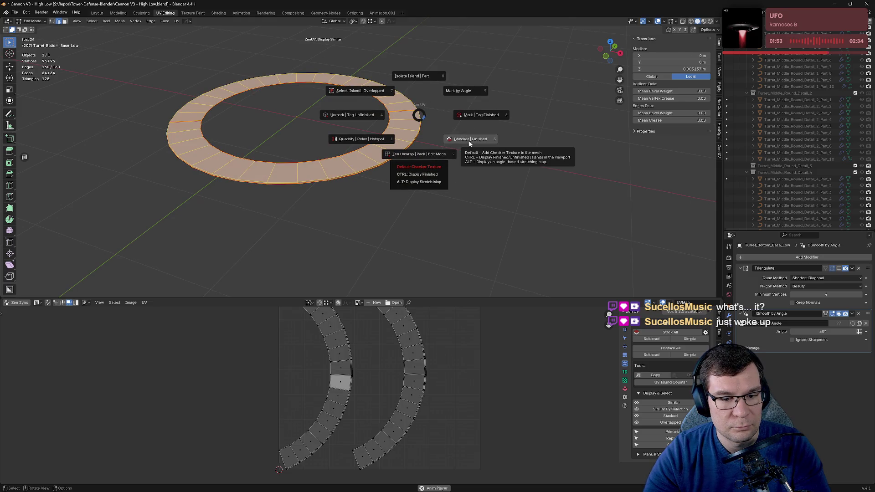
pyautogui.click(468, 141)
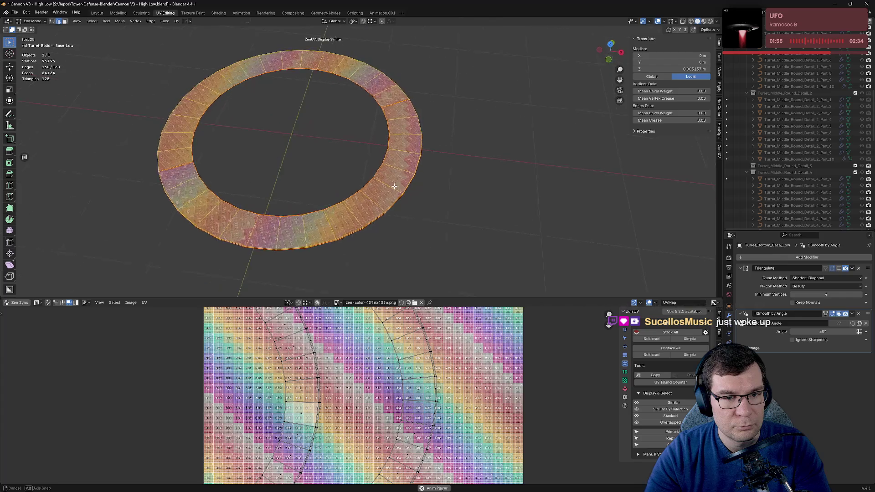
# Step: Mark the selected ring edges as seams with the Zen UV seam menu
pyautogui.press('Tab')
pyautogui.moveTo(408, 189)
pyautogui.mouseDown(button='middle')
pyautogui.moveTo(420, 205)
pyautogui.moveTo(355, 202)
pyautogui.mouseUp(button='middle')
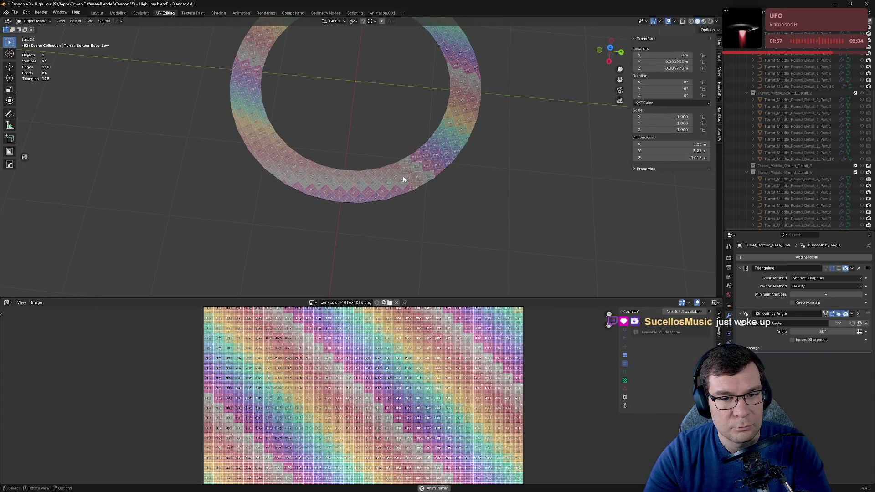
pyautogui.press('Tab')
pyautogui.click(410, 189)
pyautogui.hotkey('alt', 'q')
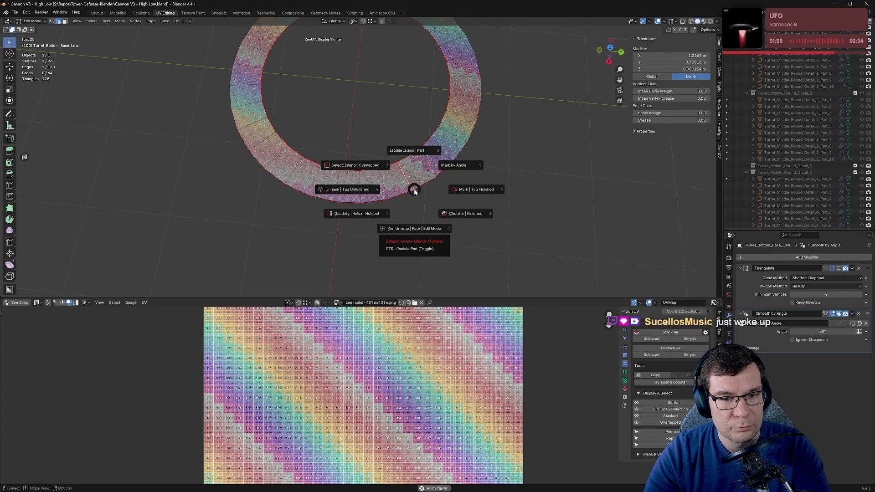
pyautogui.click(367, 190)
pyautogui.moveTo(367, 191); pyautogui.dragTo(347, 100, button='middle')
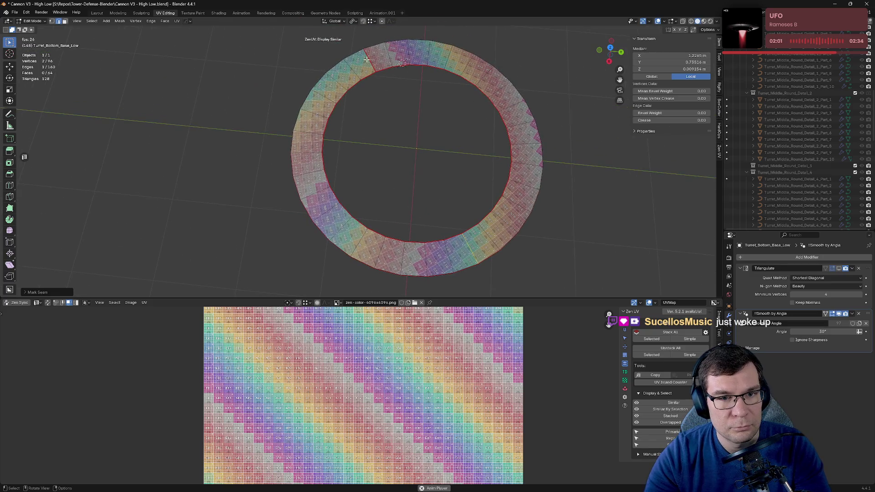
pyautogui.hotkey('alt', 'q')
pyautogui.click(336, 73)
# Step: Save Cannon V3 - High Low.blend and select the entire ring mesh
pyautogui.moveTo(467, 187)
pyautogui.mouseDown(button='middle')
pyautogui.moveTo(487, 148)
pyautogui.moveTo(664, 155)
pyautogui.moveTo(557, 172)
pyautogui.mouseUp(button='middle')
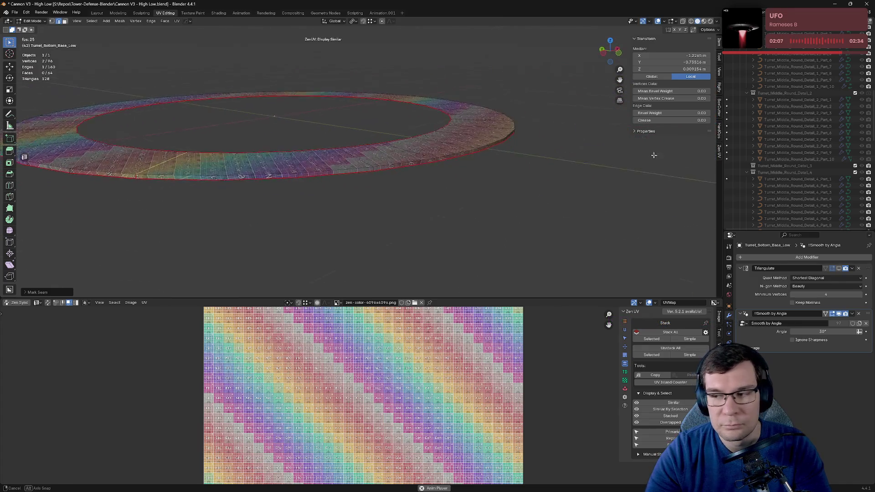
pyautogui.hotkey('ctrl', 's')
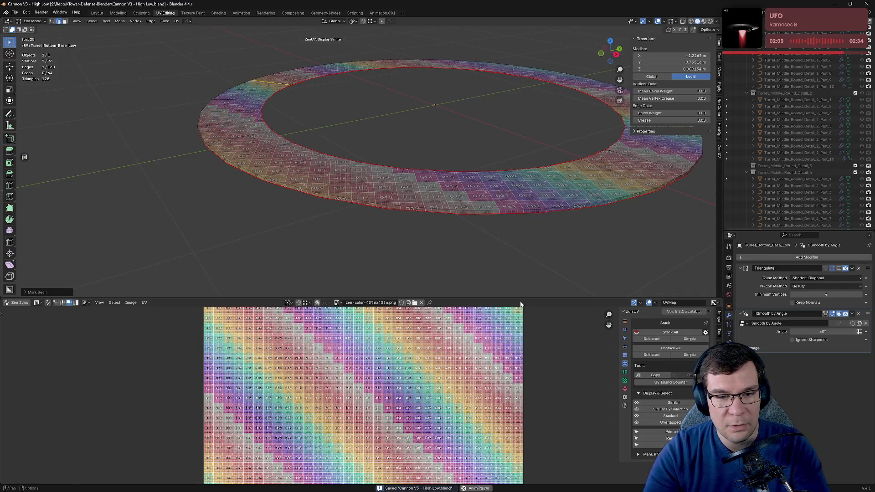
pyautogui.moveTo(556, 172); pyautogui.dragTo(474, 210, button='middle')
pyautogui.scroll(-5, 450, 370)
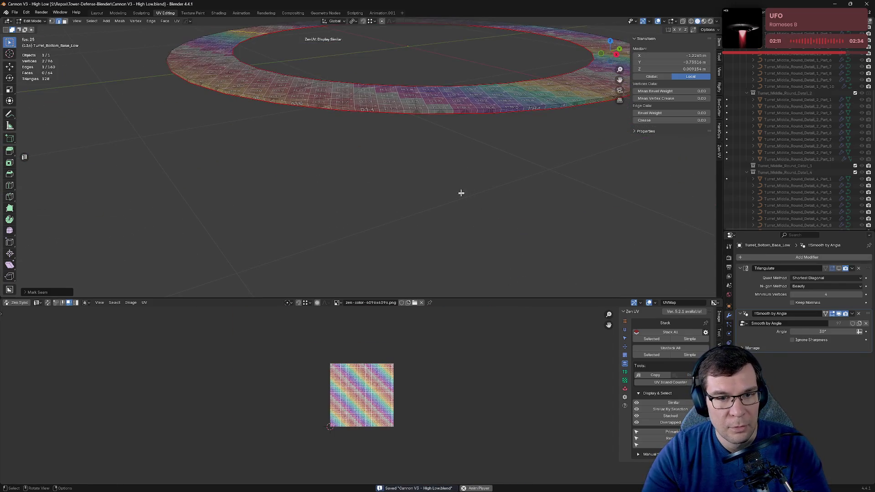
pyautogui.press('a')
pyautogui.scroll(6, 389, 403)
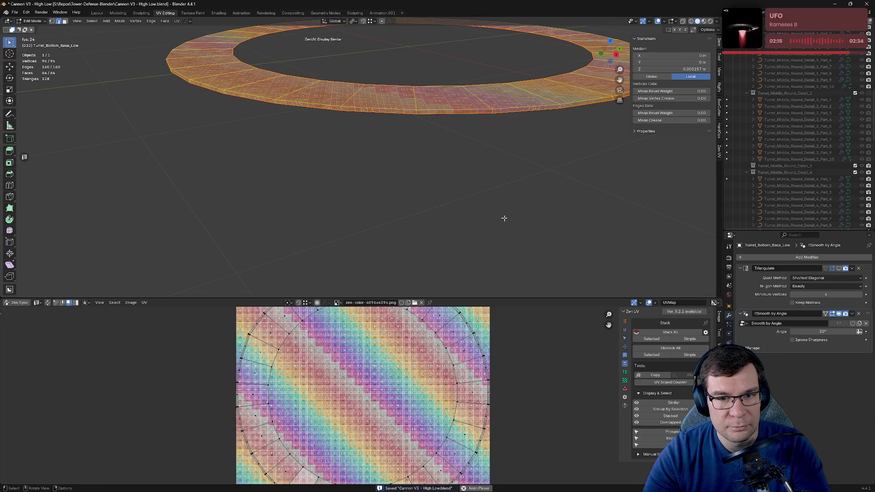
pyautogui.keyDown('shift'); pyautogui.moveTo(541, 176); pyautogui.dragTo(400, 204, button='middle'); pyautogui.keyUp('shift')
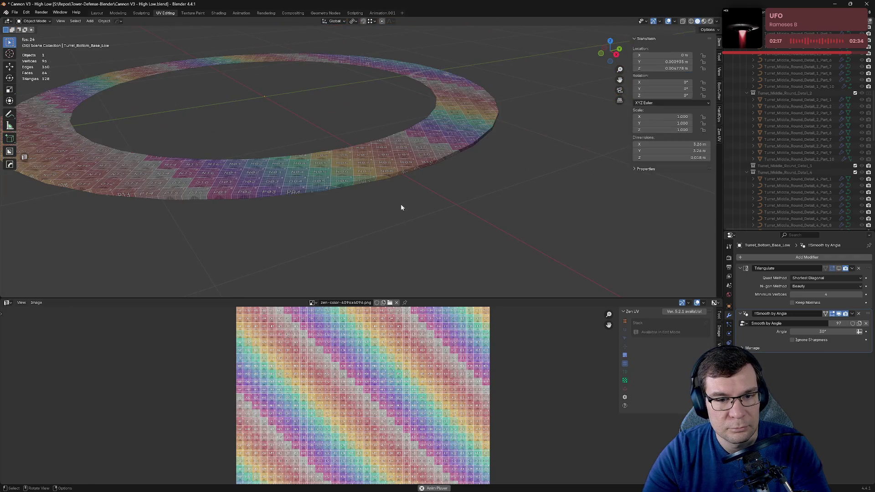
# Step: Mark a single edge of the Turret_Bottom_Base_Low ring as a seam with the Zen UV pie, then inspect it
pyautogui.moveTo(444, 185)
pyautogui.mouseDown(button='middle')
pyautogui.moveTo(461, 164)
pyautogui.moveTo(424, 155)
pyautogui.moveTo(446, 137)
pyautogui.moveTo(399, 139)
pyautogui.moveTo(414, 127)
pyautogui.moveTo(455, 131)
pyautogui.mouseUp(button='middle')
pyautogui.click(392, 143)
pyautogui.hotkey('alt', 'e')
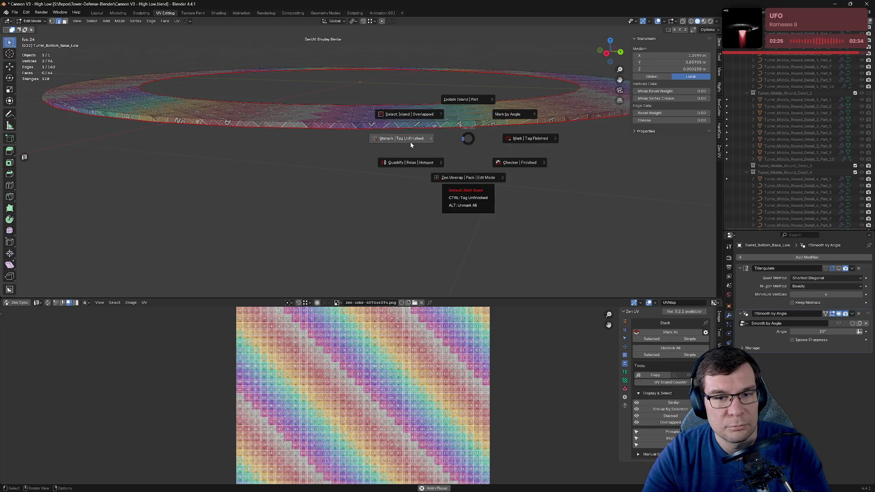
pyautogui.click(401, 141)
pyautogui.moveTo(401, 142)
pyautogui.mouseDown(button='middle')
pyautogui.moveTo(541, 149)
pyautogui.moveTo(506, 156)
pyautogui.mouseUp(button='middle')
pyautogui.moveTo(355, 193)
pyautogui.mouseDown(button='middle')
pyautogui.moveTo(403, 181)
pyautogui.moveTo(334, 167)
pyautogui.mouseUp(button='middle')
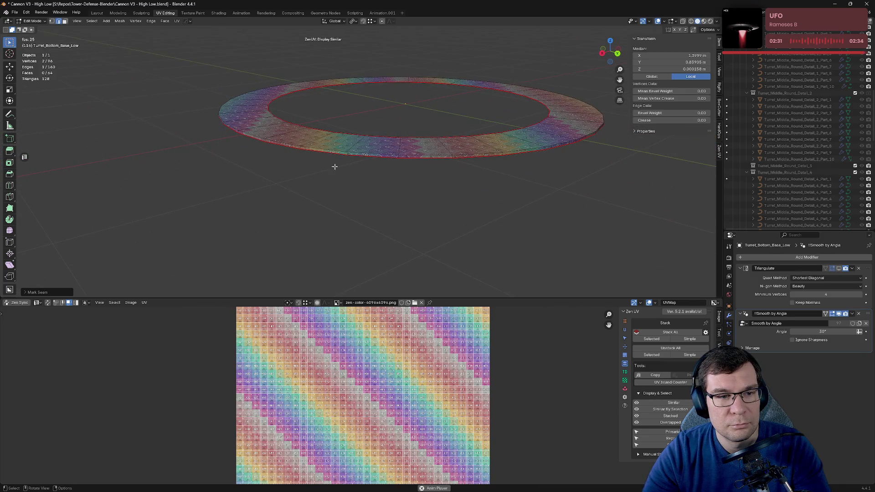
pyautogui.moveTo(494, 129)
pyautogui.mouseDown(button='middle')
pyautogui.moveTo(509, 107)
pyautogui.moveTo(314, 115)
pyautogui.mouseUp(button='middle')
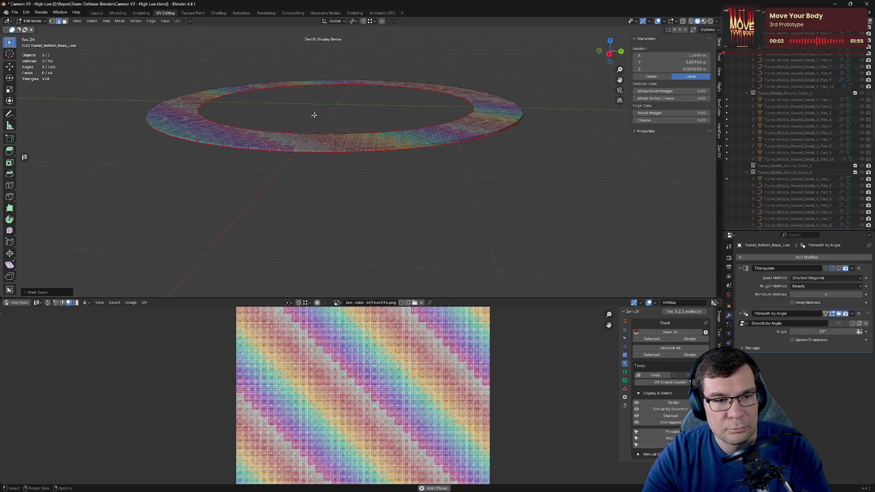
# Step: Select the whole ring and run seam marking on it
pyautogui.press('a')
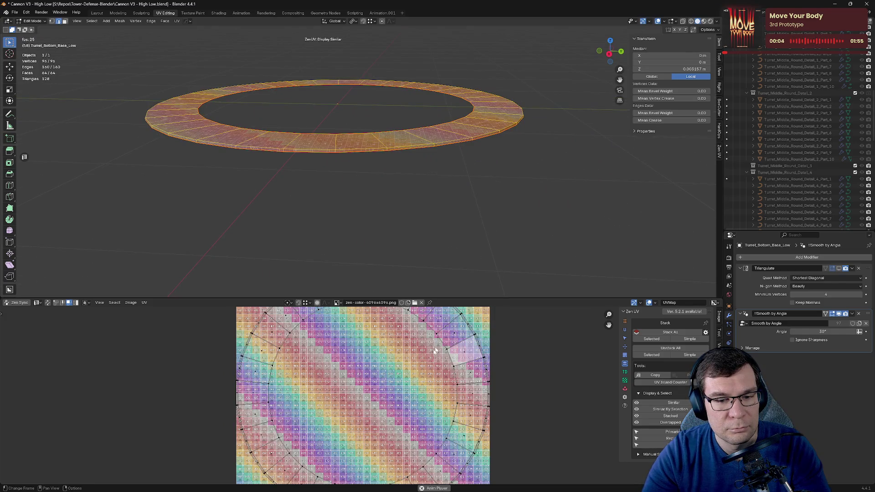
pyautogui.hotkey('alt', 'a')
pyautogui.press('a')
pyautogui.hotkey('alt', 'q')
pyautogui.click(397, 137)
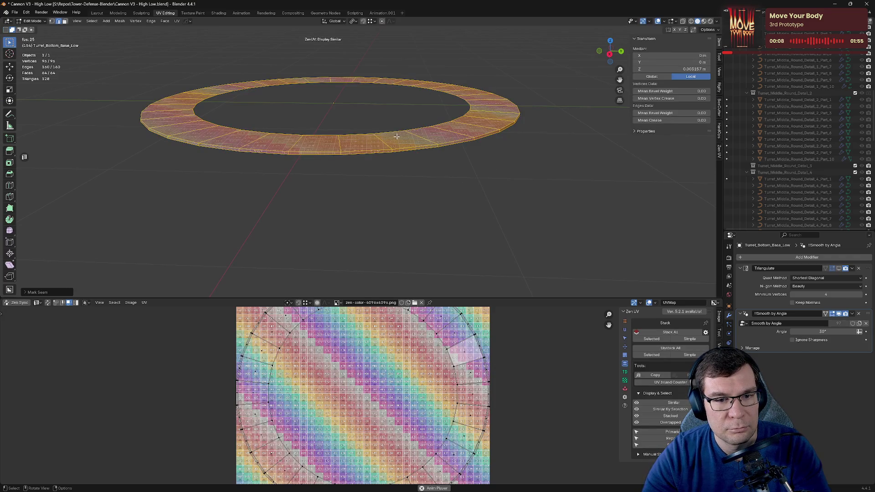
# Step: Mark the ring's inner edge loop and outer bottom edge loop as seams
pyautogui.hotkey('alt', 'a')
pyautogui.click(397, 146)
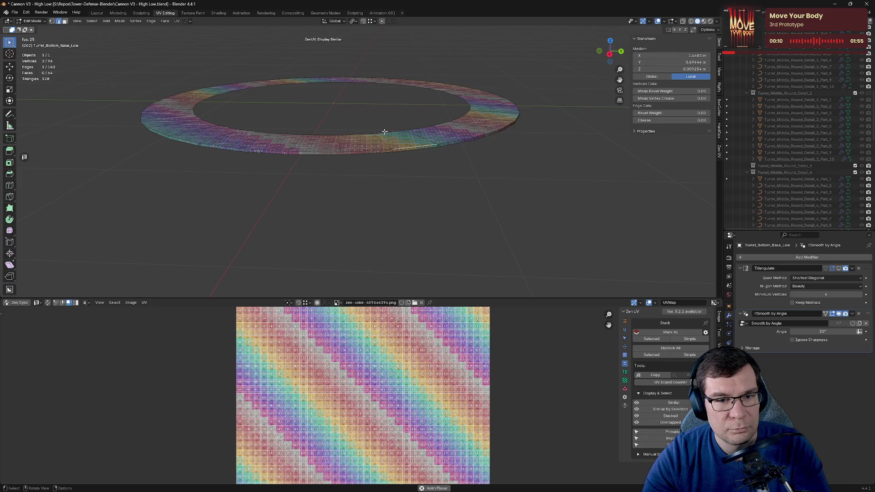
pyautogui.keyDown('alt'); pyautogui.click(384, 132); pyautogui.keyUp('alt')
pyautogui.hotkey('alt', 'q')
pyautogui.click(438, 130)
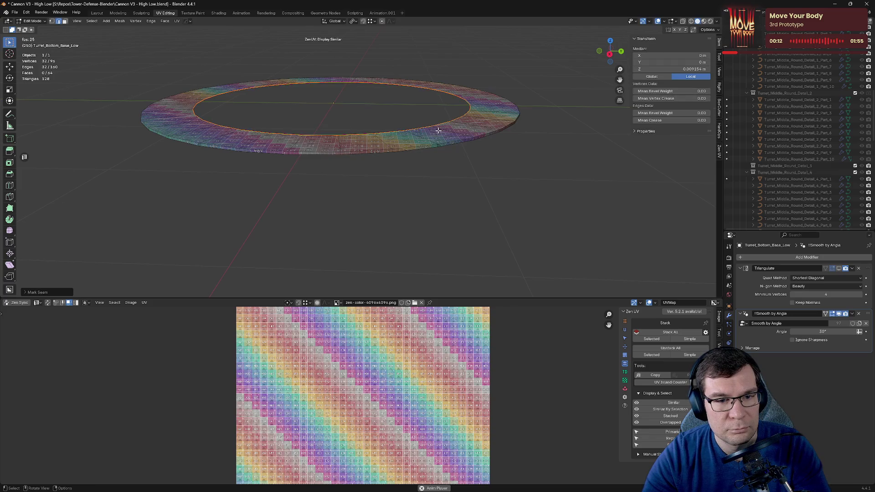
pyautogui.hotkey('alt', 'a')
pyautogui.keyDown('alt'); pyautogui.click(418, 150); pyautogui.keyUp('alt')
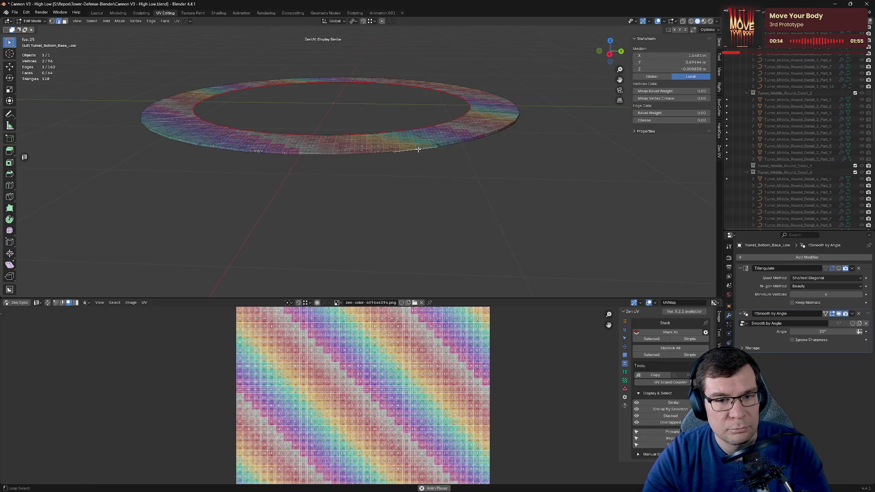
pyautogui.hotkey('alt', 'q')
pyautogui.click(487, 151)
# Step: Select the whole ring to check its UVs and save the file
pyautogui.press('a')
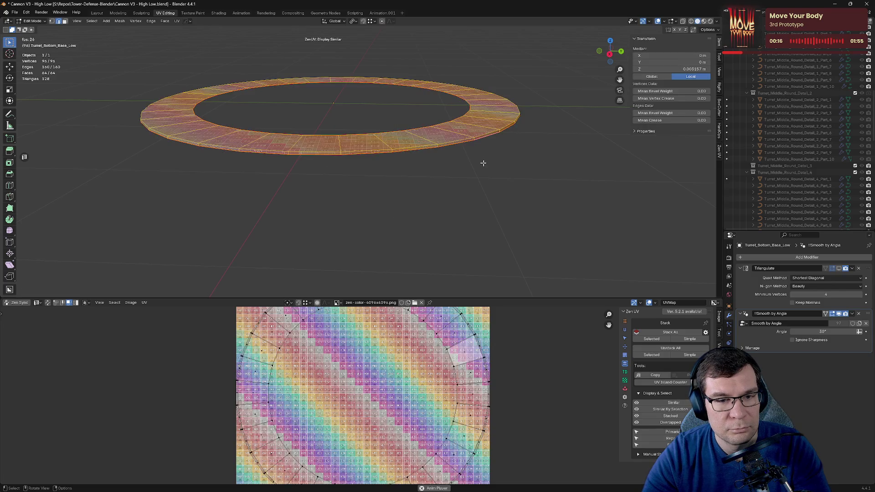
pyautogui.scroll(2, 467, 355)
pyautogui.scroll(2, 410, 369)
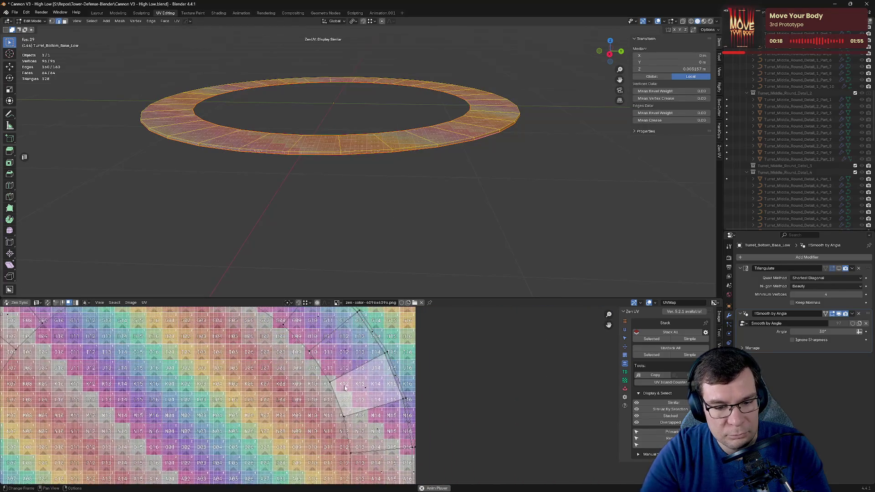
pyautogui.scroll(3, 363, 383)
pyautogui.scroll(-3, 364, 381)
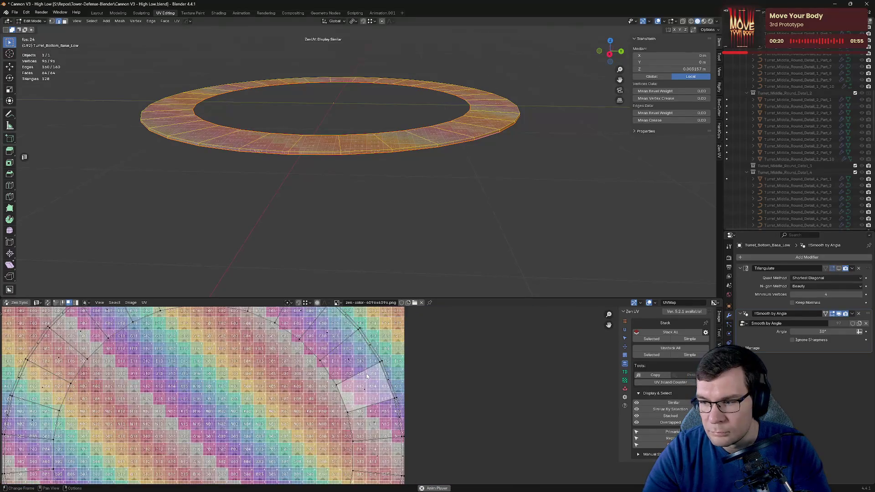
pyautogui.scroll(-3, 367, 374)
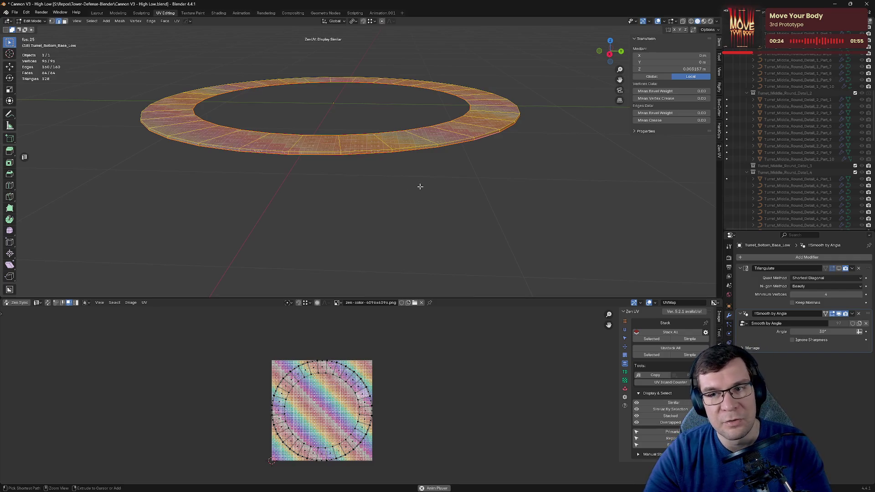
pyautogui.hotkey('ctrl', 's')
# Step: Leave Local View so the whole turret shows again in object mode
pyautogui.moveTo(400, 182); pyautogui.dragTo(410, 166, button='middle')
pyautogui.press('Tab')
pyautogui.moveTo(336, 130); pyautogui.dragTo(447, 165, button='middle')
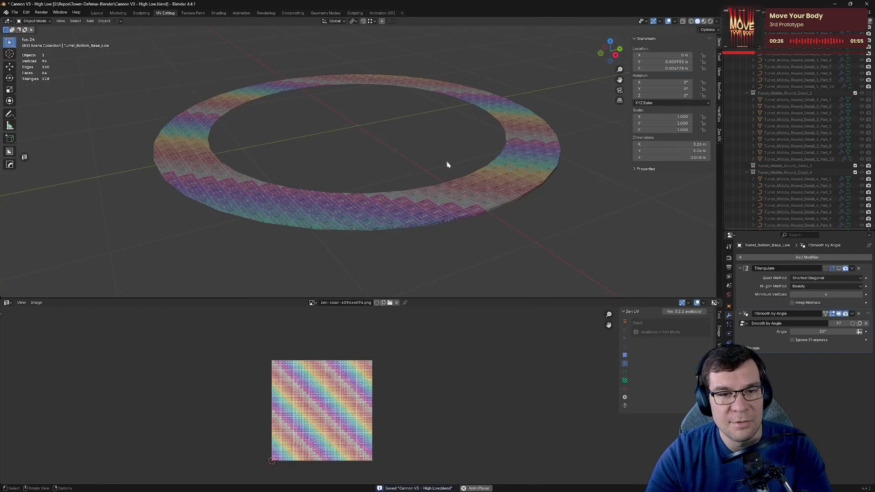
pyautogui.press('Tab')
pyautogui.press('KP_Divide')
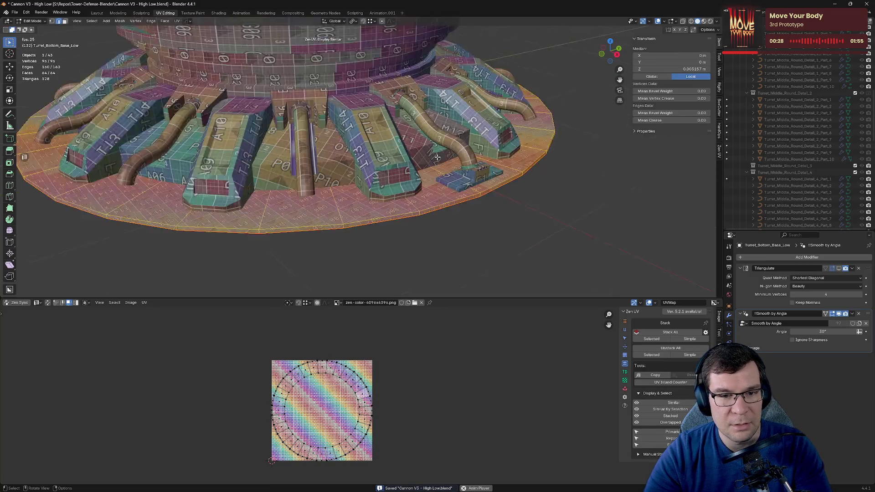
pyautogui.press('Tab')
pyautogui.scroll(-4, 436, 158)
pyautogui.moveTo(437, 158); pyautogui.dragTo(459, 121, button='middle')
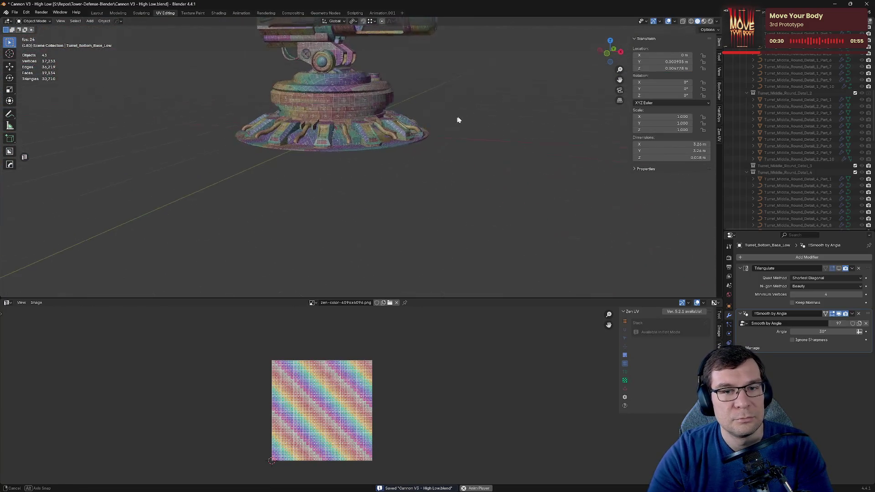
pyautogui.scroll(5, 787, 125)
pyautogui.scroll(4, 757, 86)
# Step: Hide the Turret_Top_Low and Turret_Middle_Low collections and edit all bottom parts together
pyautogui.click(739, 102)
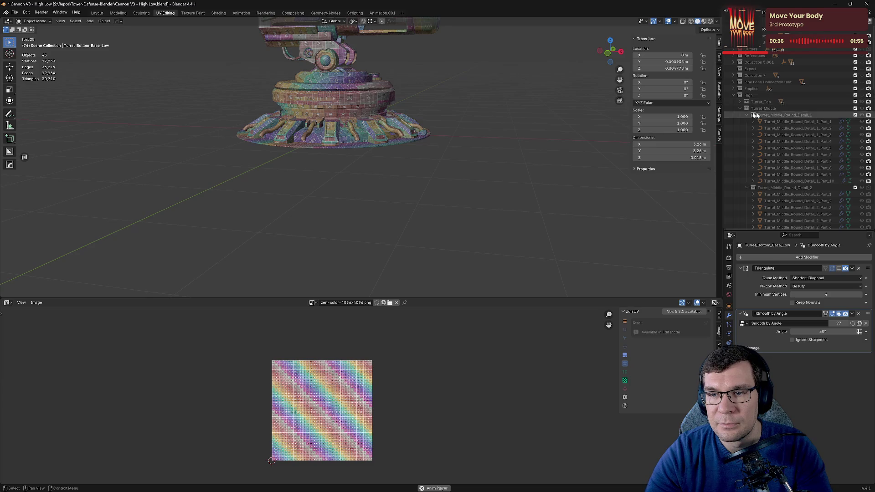
pyautogui.click(733, 95)
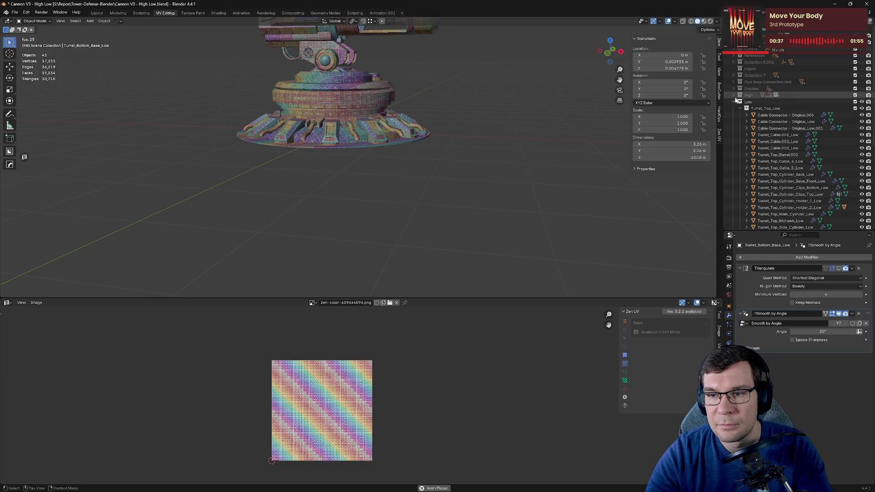
pyautogui.click(861, 108)
pyautogui.click(740, 108)
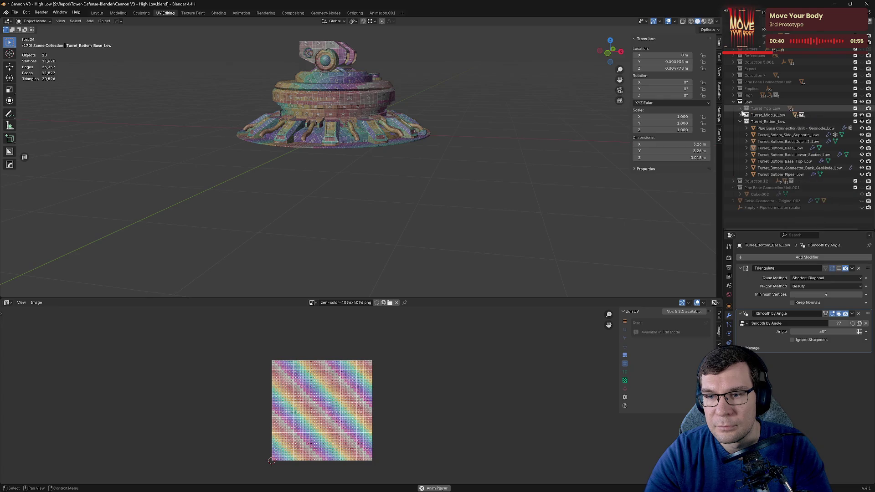
pyautogui.click(862, 116)
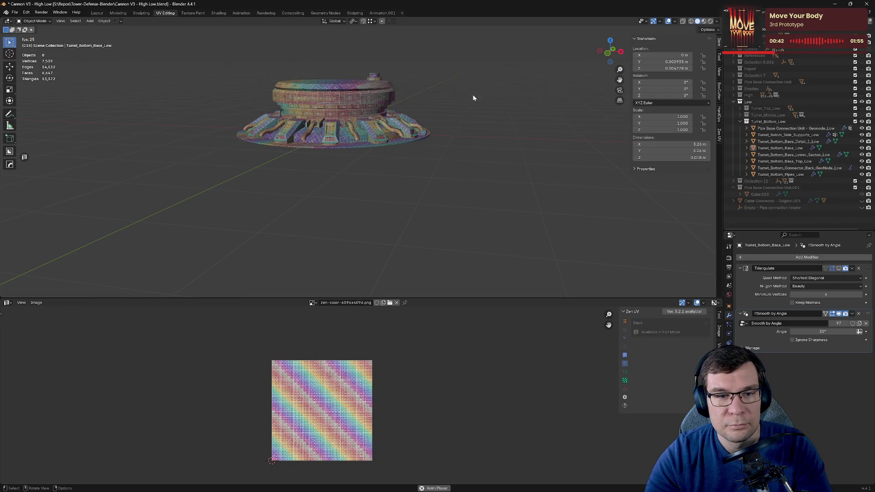
pyautogui.press('a')
pyautogui.press('Tab')
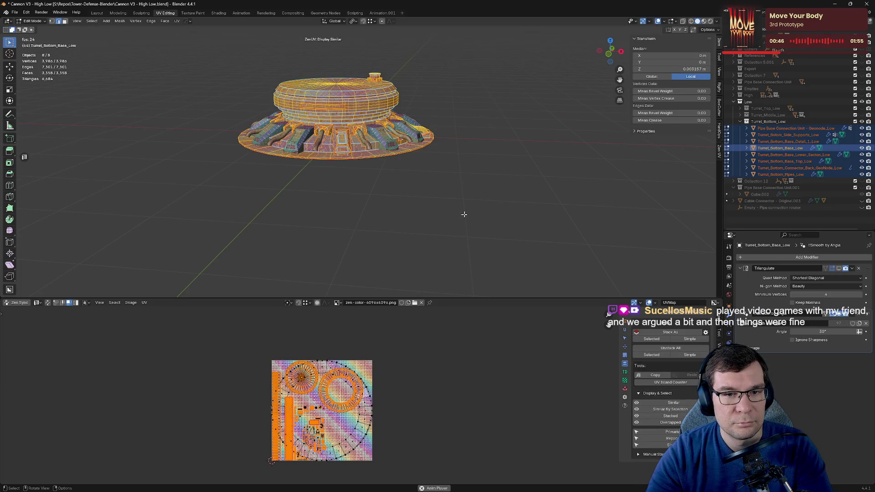
# Step: Save the file and inspect the turret base connectors close-up
pyautogui.moveTo(469, 207); pyautogui.dragTo(476, 192, button='middle')
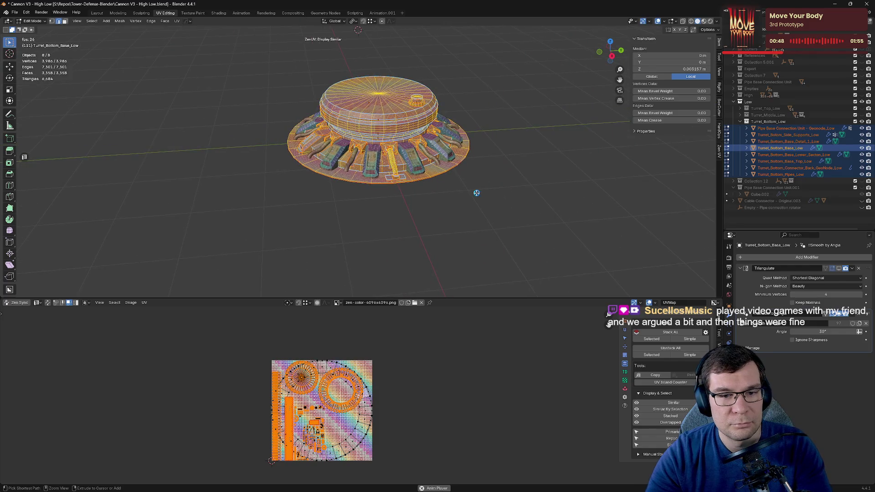
pyautogui.hotkey('ctrl', 's')
pyautogui.scroll(6, 391, 200)
pyautogui.scroll(-5, 438, 209)
pyautogui.scroll(-3, 445, 207)
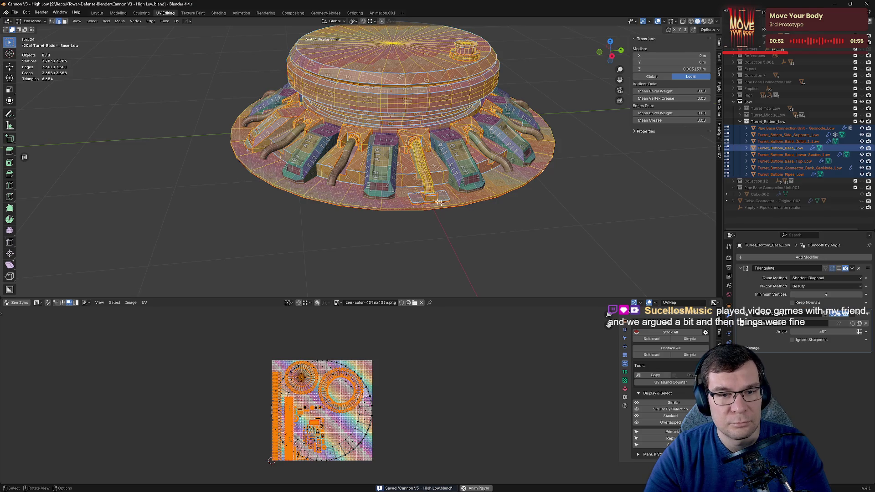
pyautogui.scroll(8, 439, 202)
pyautogui.moveTo(451, 187); pyautogui.dragTo(467, 170, button='middle')
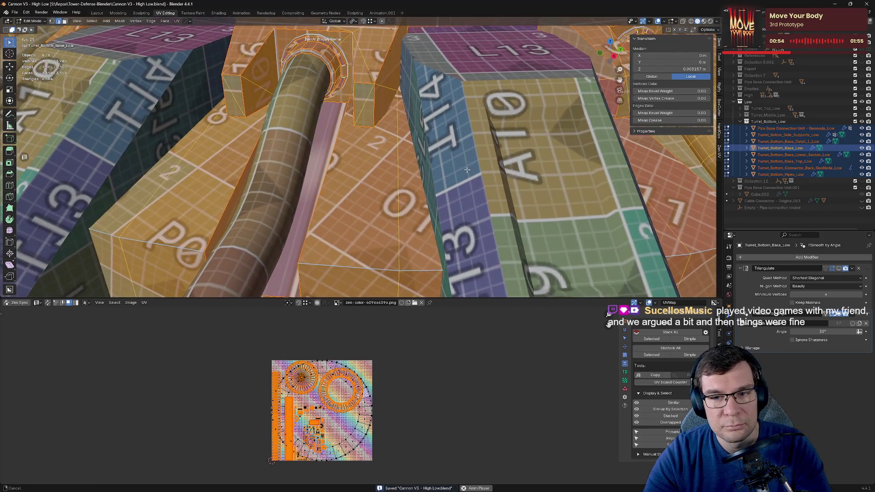
pyautogui.scroll(-3, 467, 170)
# Step: Select Turret_Bottom_Base_Lower_Section_Low and isolate it in Local View
pyautogui.press('Tab')
pyautogui.click(475, 163)
pyautogui.scroll(-4, 476, 162)
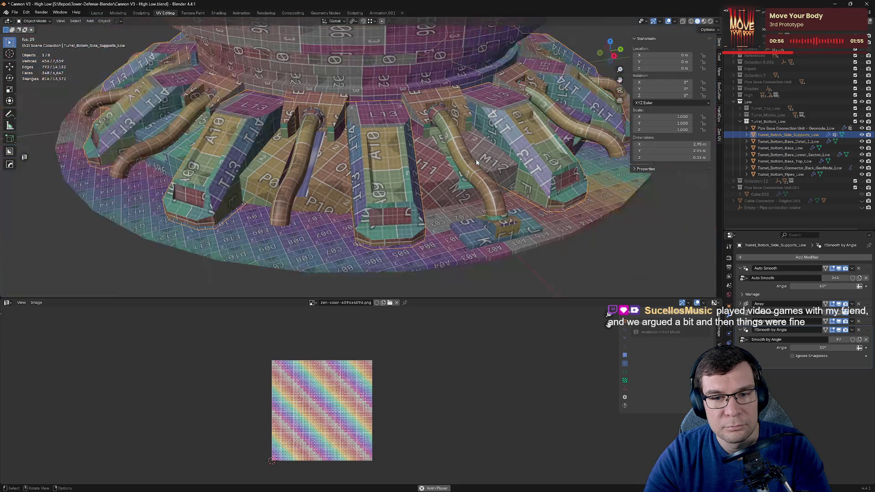
pyautogui.moveTo(406, 198); pyautogui.dragTo(483, 191, button='middle')
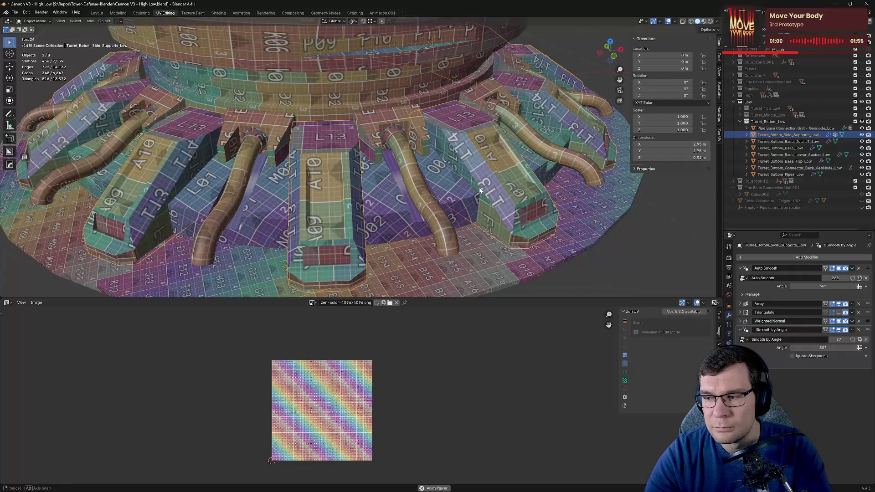
pyautogui.moveTo(418, 182); pyautogui.dragTo(530, 177, button='middle')
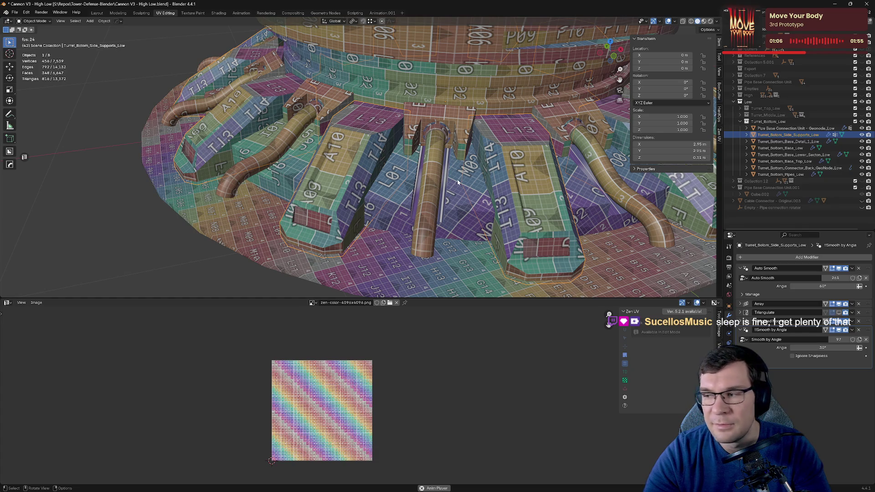
pyautogui.moveTo(450, 174)
pyautogui.mouseDown(button='middle')
pyautogui.moveTo(536, 187)
pyautogui.moveTo(448, 184)
pyautogui.mouseUp(button='middle')
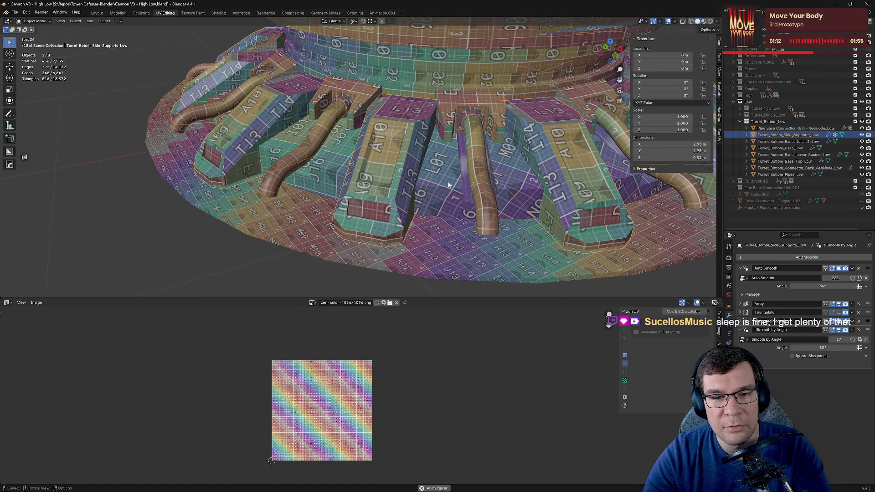
pyautogui.click(448, 184)
pyautogui.press('KP_Divide')
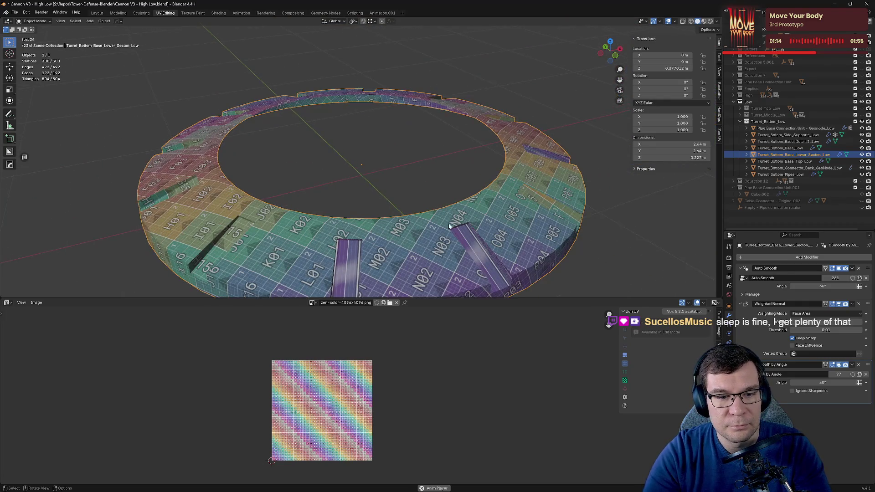
# Step: Mark the slot strip edges of the lower ring as seams and tag the island finished
pyautogui.press('Tab')
pyautogui.click(388, 150)
pyautogui.press('KP_Decimal')
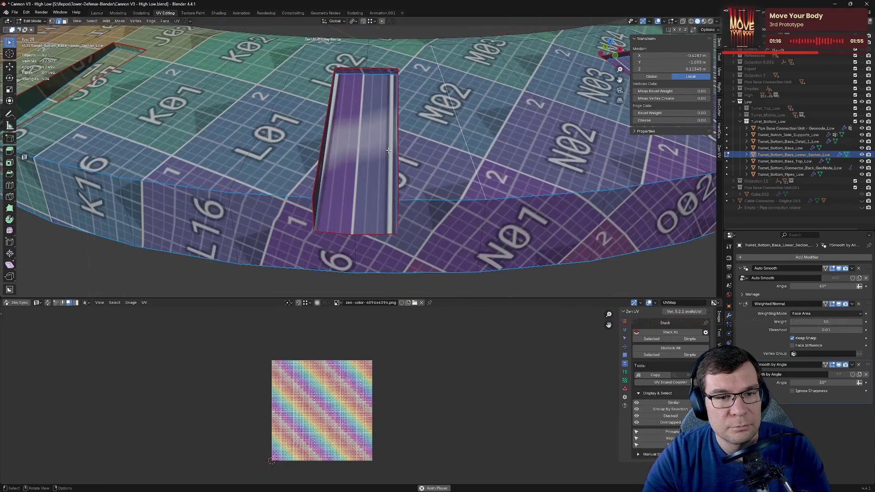
pyautogui.moveTo(279, 176); pyautogui.dragTo(398, 118, button='middle')
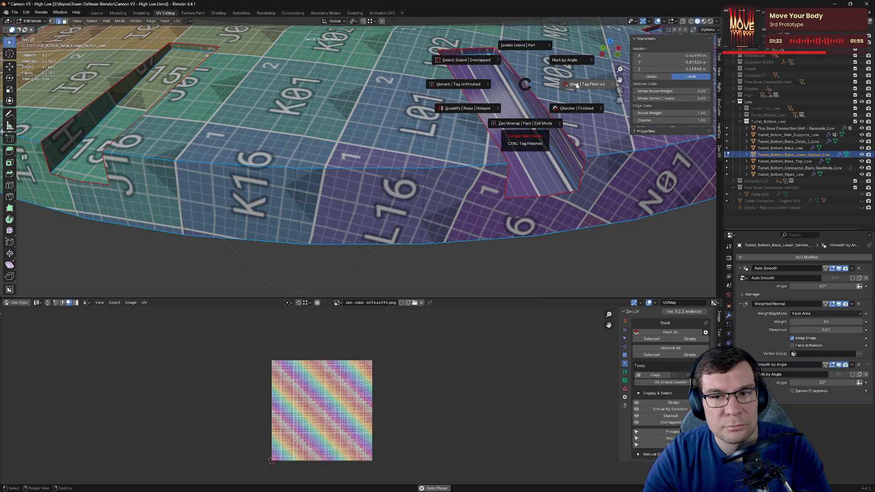
pyautogui.click(560, 84)
pyautogui.hotkey('alt', 'q')
pyautogui.click(540, 90)
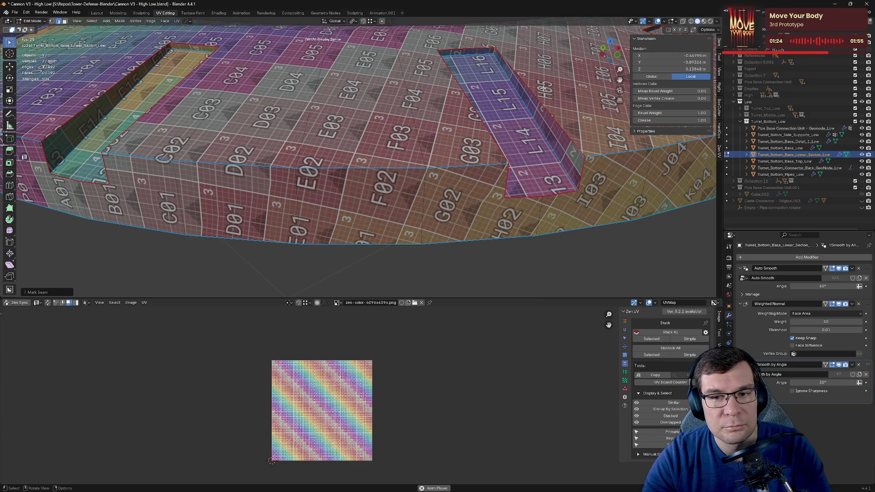
# Step: Inspect the whole lower ring and save the blend file
pyautogui.scroll(-6, 510, 91)
pyautogui.moveTo(511, 91); pyautogui.dragTo(361, 94, button='middle')
pyautogui.scroll(5, 484, 93)
pyautogui.scroll(-5, 407, 121)
pyautogui.moveTo(407, 121); pyautogui.dragTo(357, 140, button='middle')
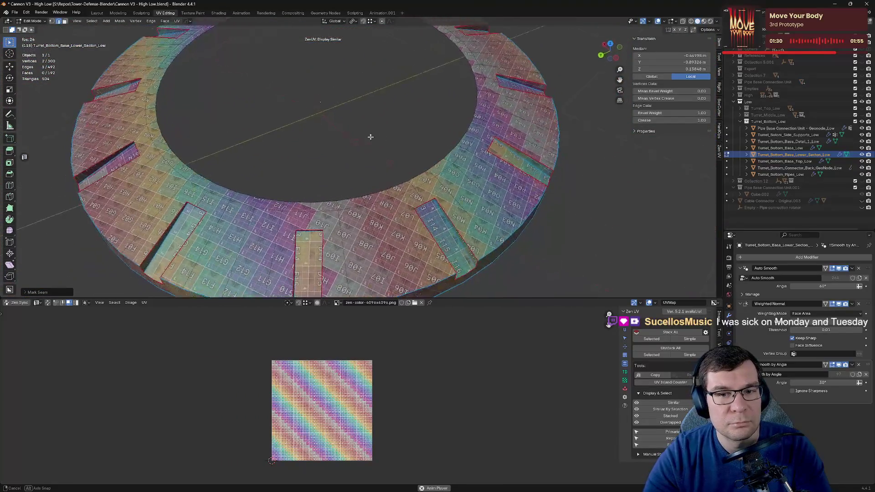
pyautogui.hotkey('ctrl', 's')
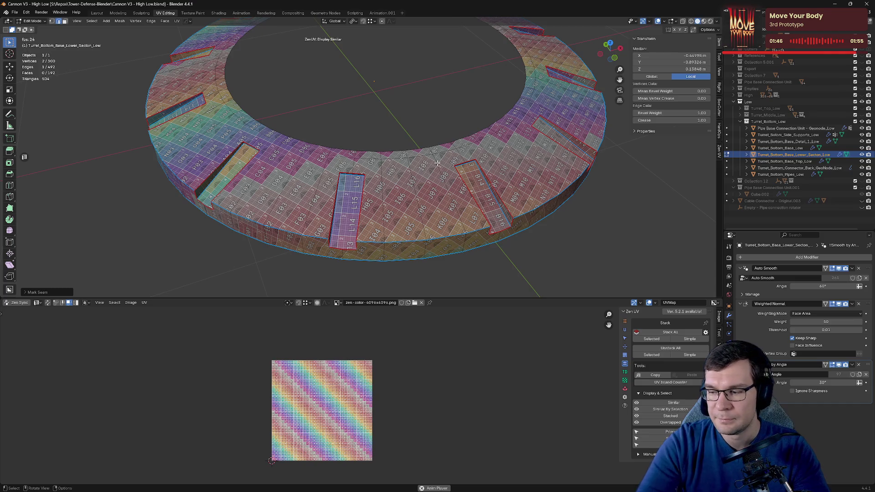
pyautogui.hotkey('ctrl', 's')
# Step: Mark the lower ring's inner rim edge loop as a seam
pyautogui.moveTo(503, 122)
pyautogui.mouseDown(button='middle')
pyautogui.moveTo(467, 103)
pyautogui.moveTo(540, 100)
pyautogui.moveTo(618, 114)
pyautogui.moveTo(605, 108)
pyautogui.mouseUp(button='middle')
pyautogui.scroll(5, 468, 103)
pyautogui.scroll(-5, 618, 114)
pyautogui.scroll(3, 619, 115)
pyautogui.keyDown('alt'); pyautogui.click(514, 118); pyautogui.keyUp('alt')
pyautogui.hotkey('alt', 'e')
pyautogui.click(561, 120)
# Step: Save the blend file and return to object mode
pyautogui.moveTo(562, 120); pyautogui.dragTo(565, 130, button='middle')
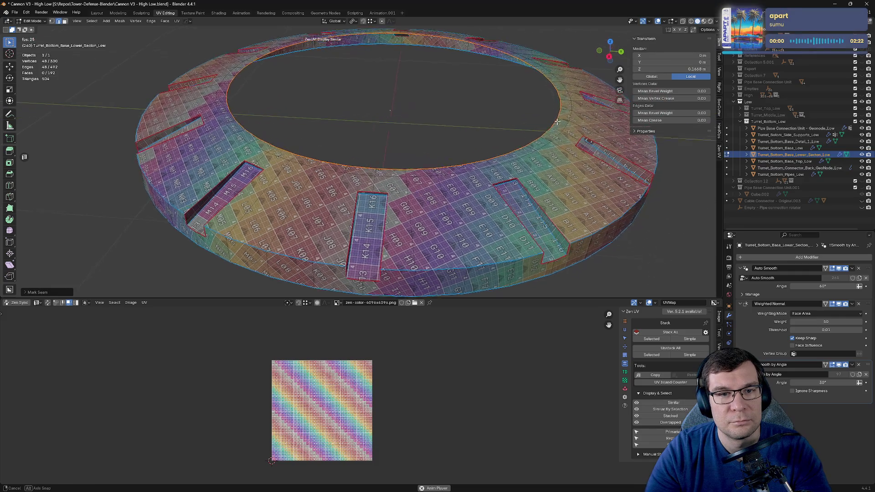
pyautogui.scroll(3, 565, 129)
pyautogui.hotkey('ctrl', 's')
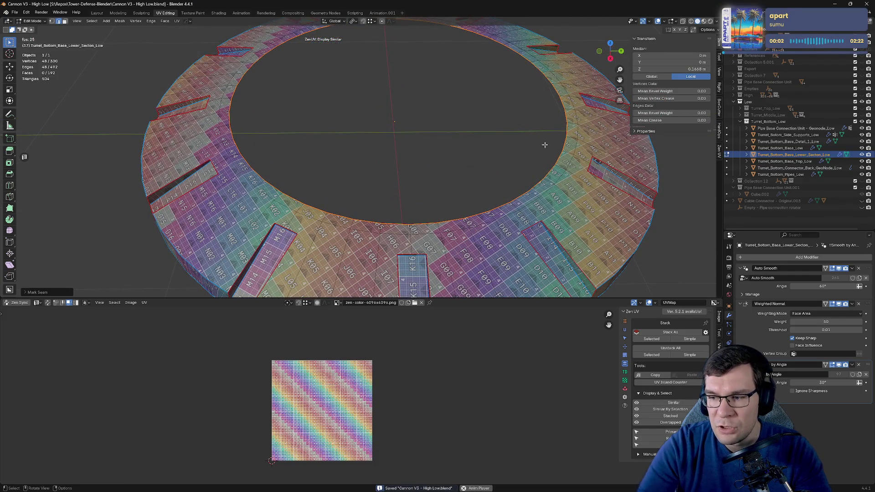
pyautogui.scroll(-3, 539, 140)
pyautogui.press('Tab')
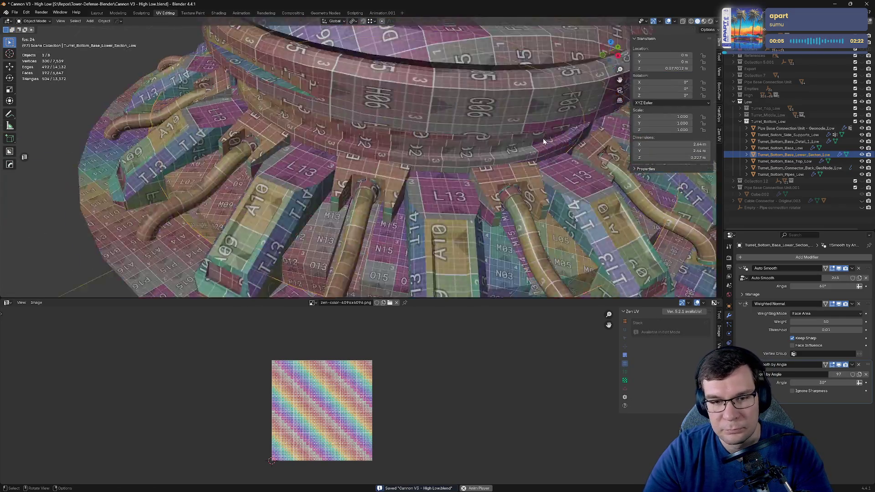
# Step: Isolate Turret_Bottom_Side_Supports_Low in Local View
pyautogui.press('KP_Divide')
pyautogui.moveTo(542, 141); pyautogui.dragTo(537, 154, button='middle')
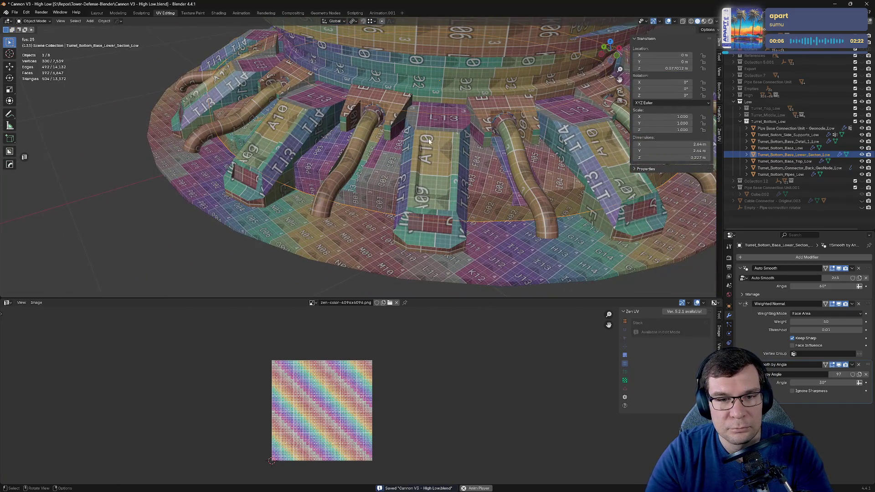
pyautogui.click(427, 140)
pyautogui.press('KP_Divide')
pyautogui.moveTo(338, 160)
pyautogui.mouseDown(button='middle')
pyautogui.moveTo(451, 156)
pyautogui.moveTo(484, 179)
pyautogui.moveTo(438, 151)
pyautogui.moveTo(439, 127)
pyautogui.mouseUp(button='middle')
# Step: Mark an edge on the support block as a seam and save the file
pyautogui.press('Tab')
pyautogui.scroll(5, 484, 180)
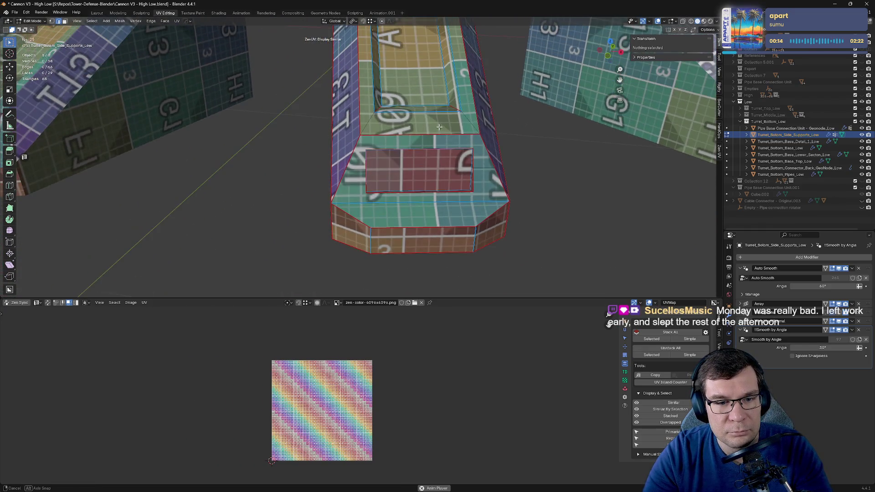
pyautogui.click(352, 217)
pyautogui.hotkey('alt', 'e')
pyautogui.click(385, 219)
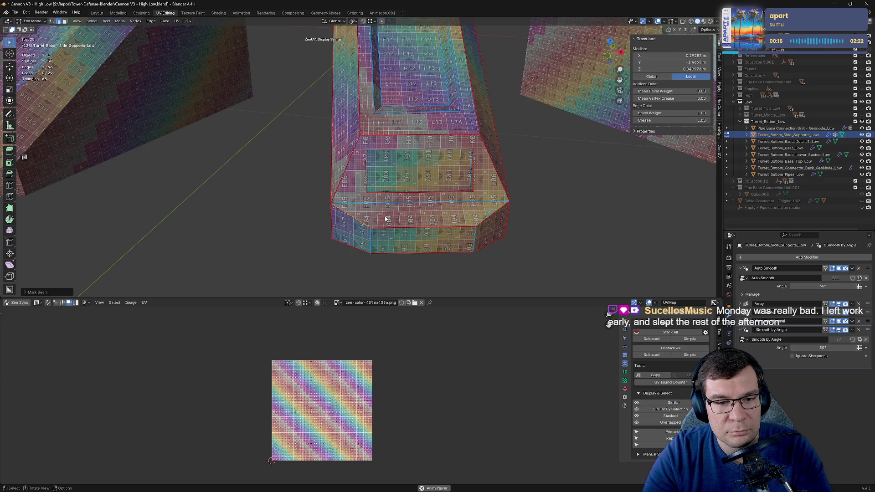
pyautogui.moveTo(472, 160)
pyautogui.mouseDown(button='middle')
pyautogui.moveTo(499, 155)
pyautogui.moveTo(461, 160)
pyautogui.mouseUp(button='middle')
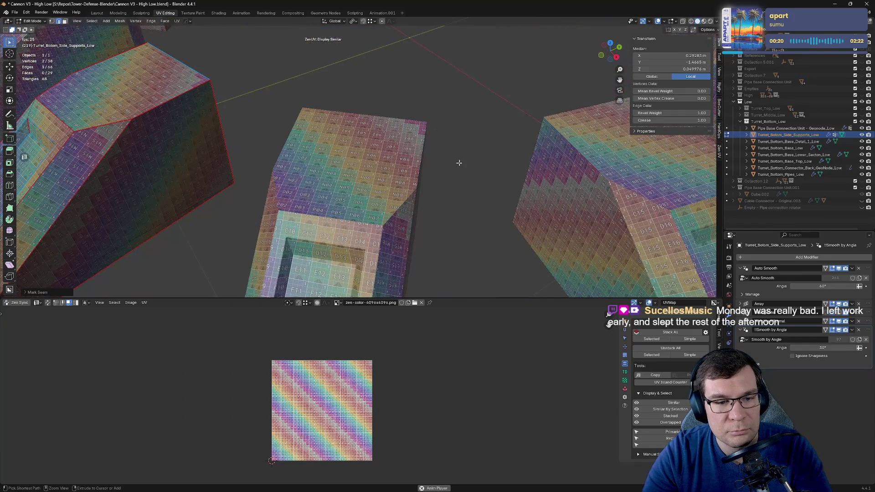
pyautogui.hotkey('ctrl', 's')
# Step: Show the full turret again with all eight bottom parts selected and framed
pyautogui.press('Tab')
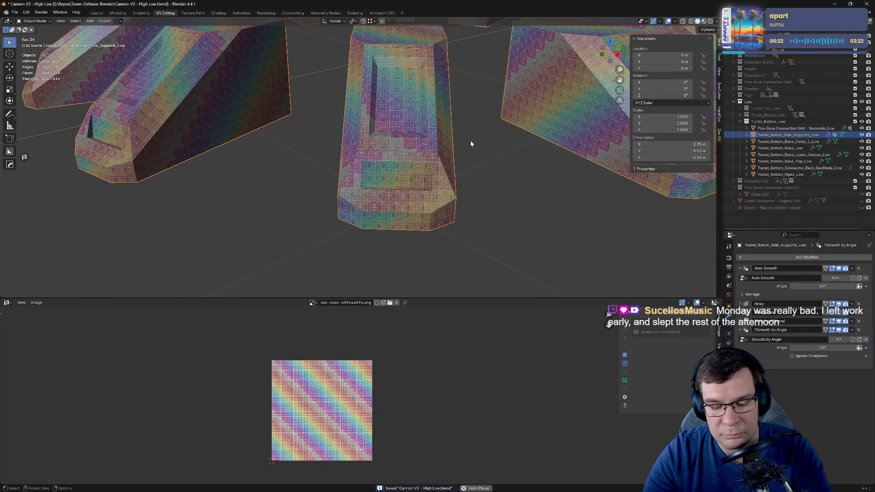
pyautogui.press('KP_Divide')
pyautogui.press('a')
pyautogui.press('KP_Decimal')
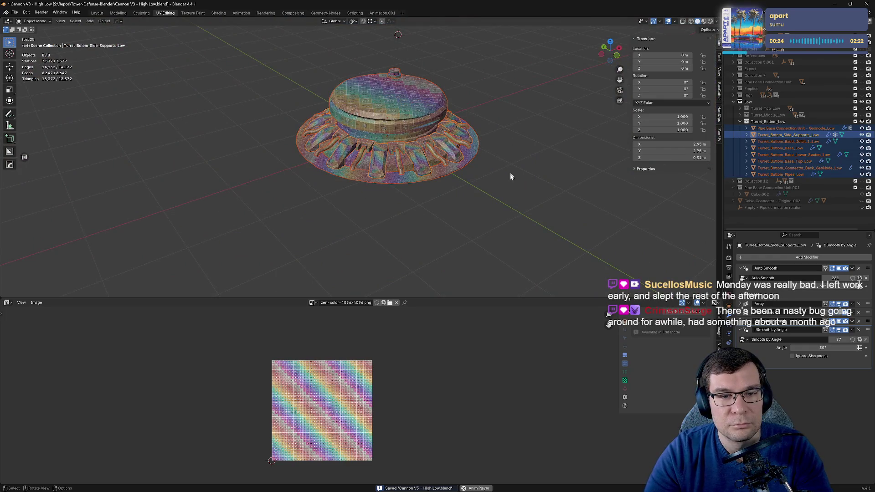
# Step: In Edit Mode, move the selected UV islands off the left of the tile and save
pyautogui.press('Tab')
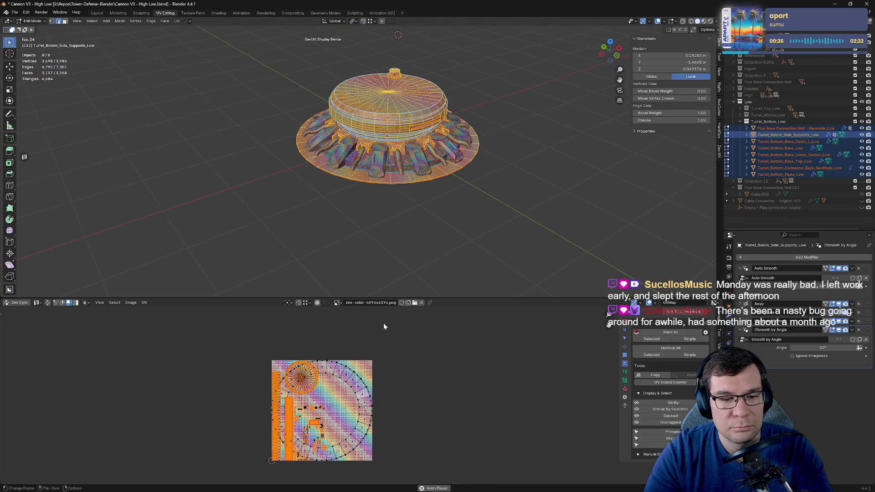
pyautogui.press('g')
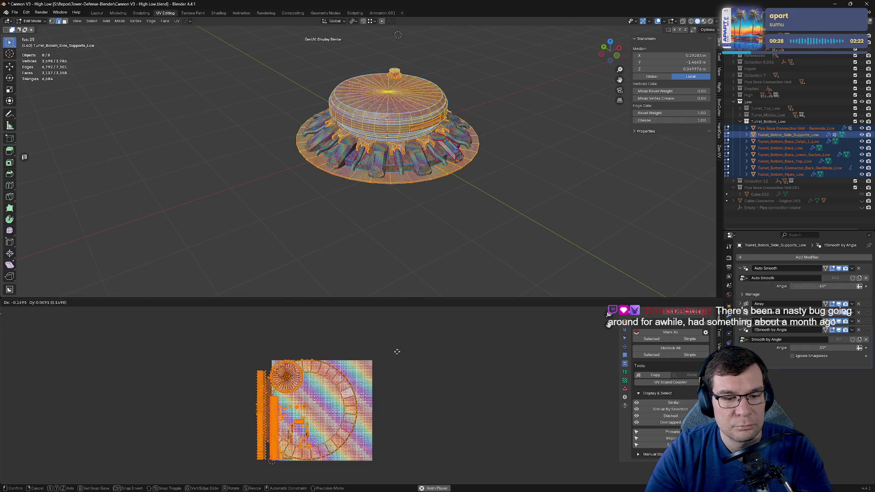
pyautogui.press('Escape')
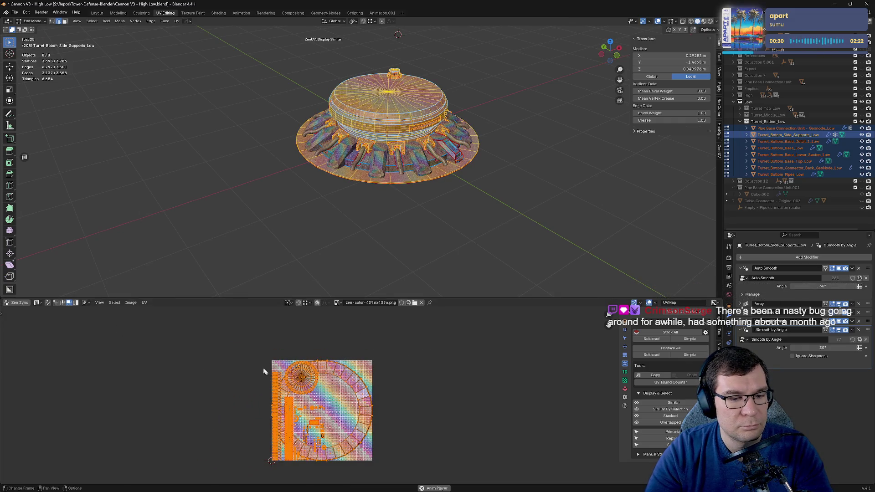
pyautogui.press('g')
pyautogui.click(152, 374)
pyautogui.scroll(-2, 310, 350)
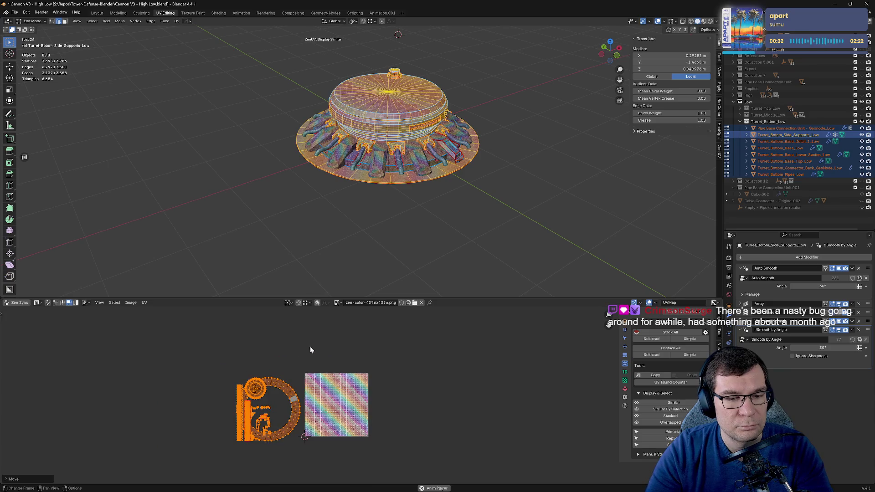
pyautogui.moveTo(395, 363); pyautogui.dragTo(454, 356, button='middle')
pyautogui.hotkey('ctrl', 's')
# Step: Select the stacked duplicate islands, move them aside, and test hiding and revealing them
pyautogui.hotkey('alt', 'a')
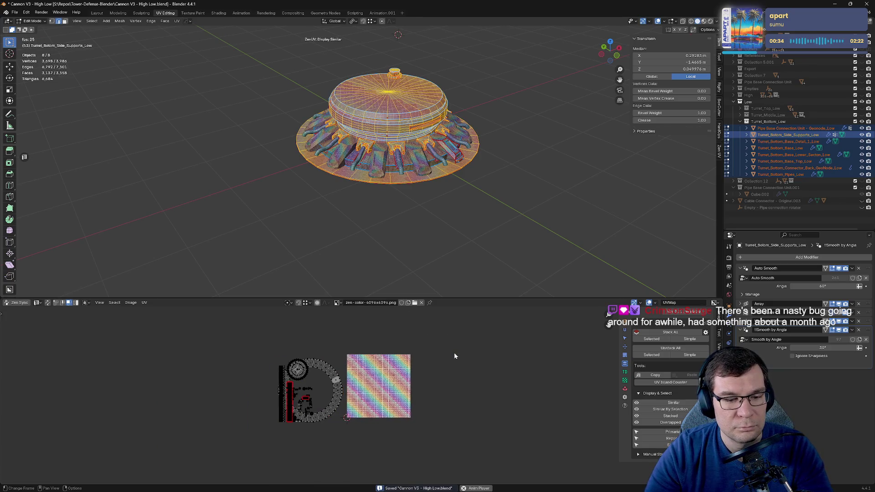
pyautogui.press('a')
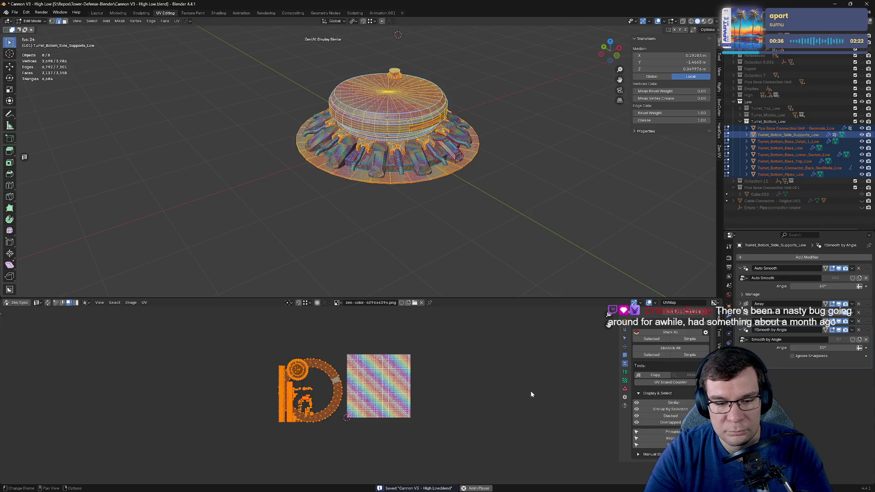
pyautogui.click(671, 416)
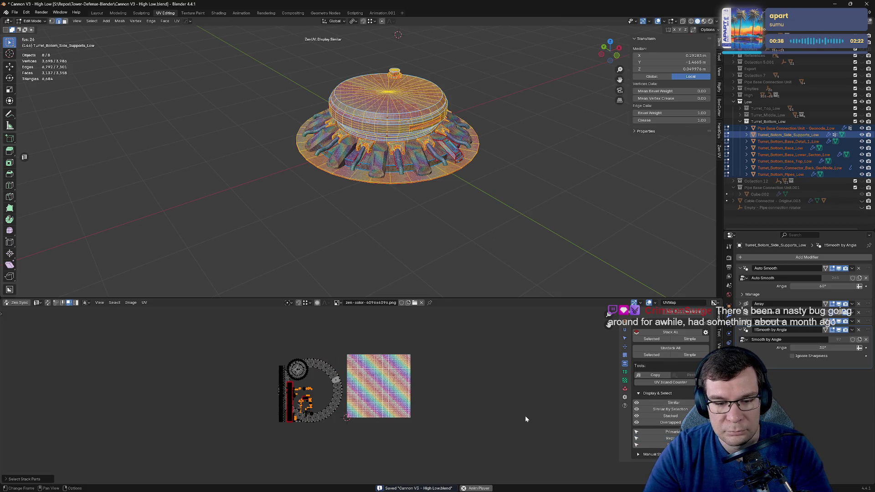
pyautogui.press('g')
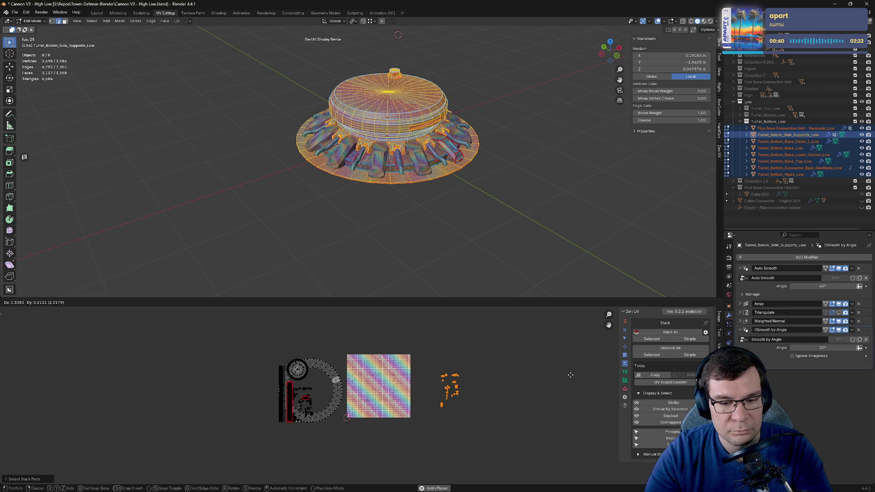
pyautogui.click(564, 373)
pyautogui.press('h')
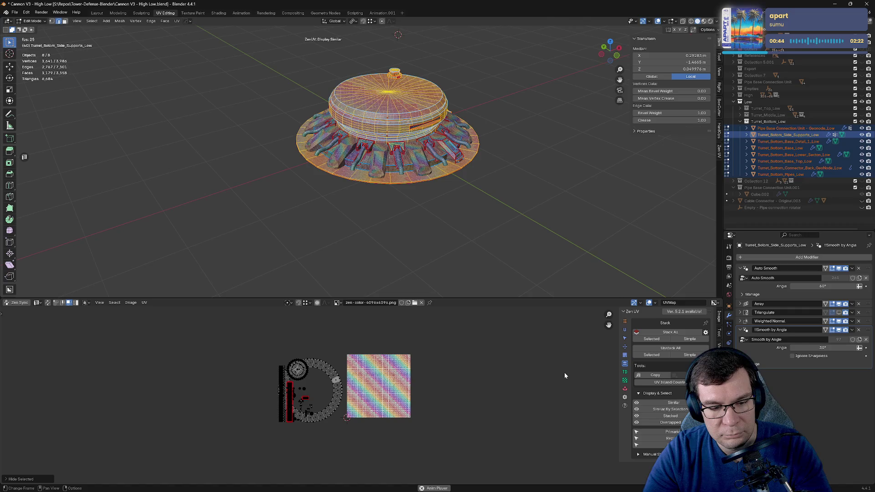
pyautogui.hotkey('alt', 'h')
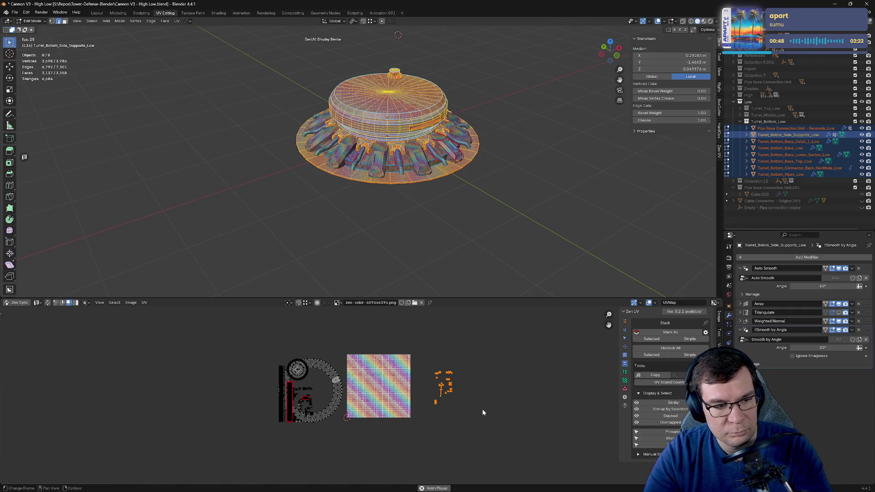
pyautogui.click(20, 303)
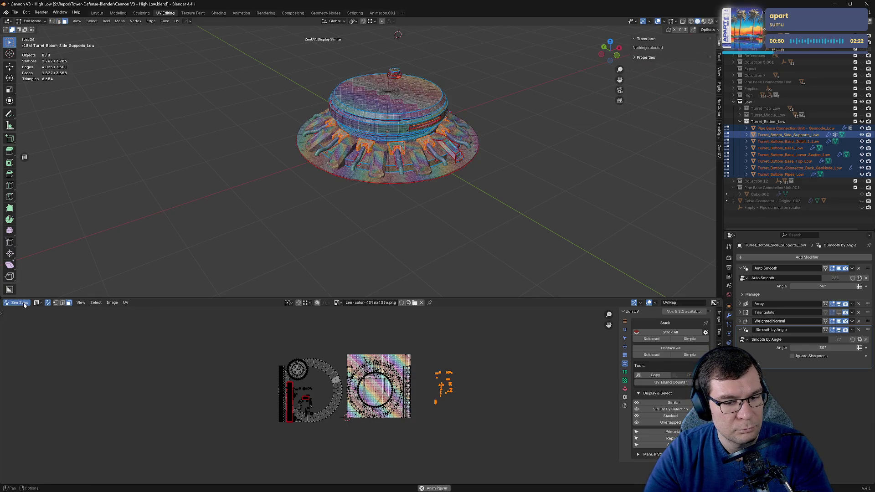
pyautogui.click(24, 304)
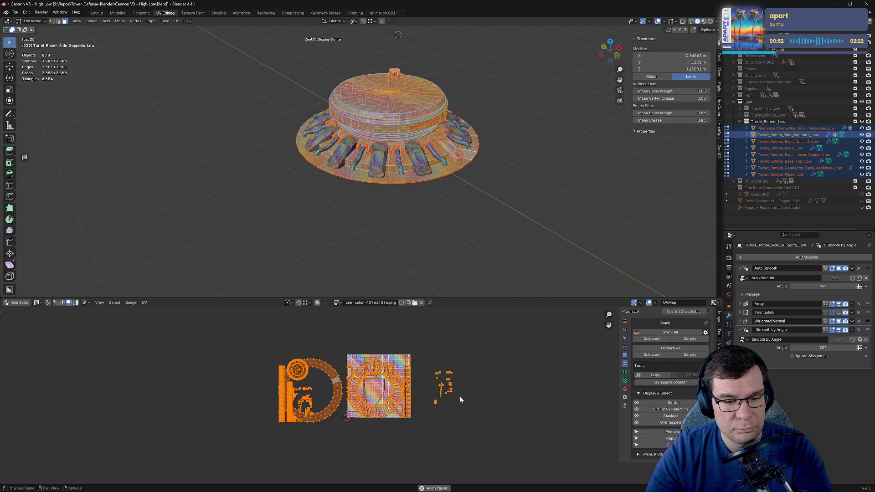
pyautogui.scroll(4, 362, 387)
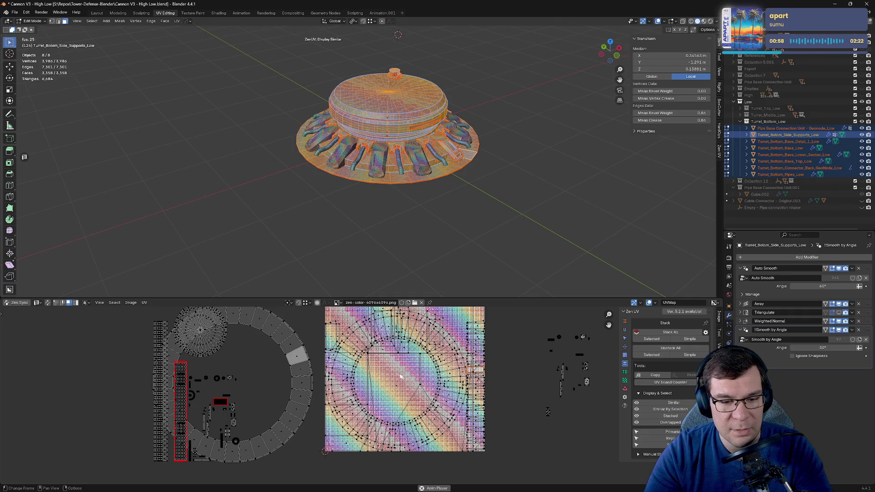
# Step: Select the whole turret mesh and shift all its UV islands left of the tile
pyautogui.click(475, 201)
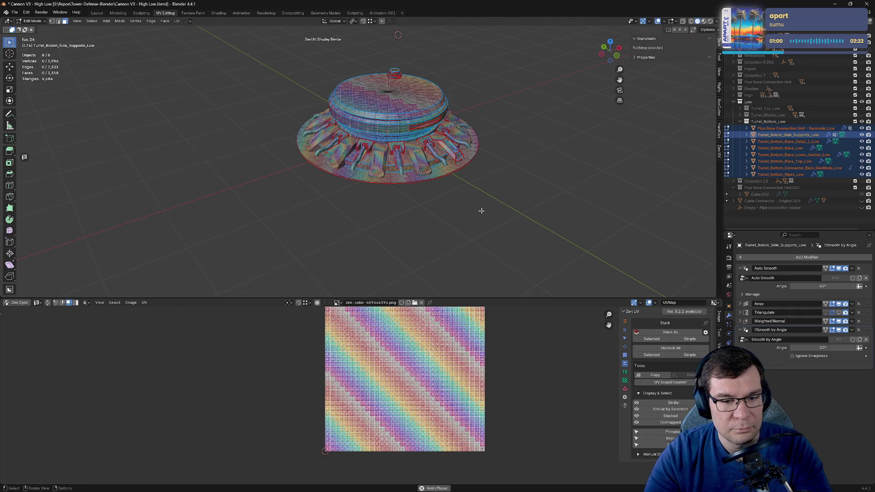
pyautogui.press('a')
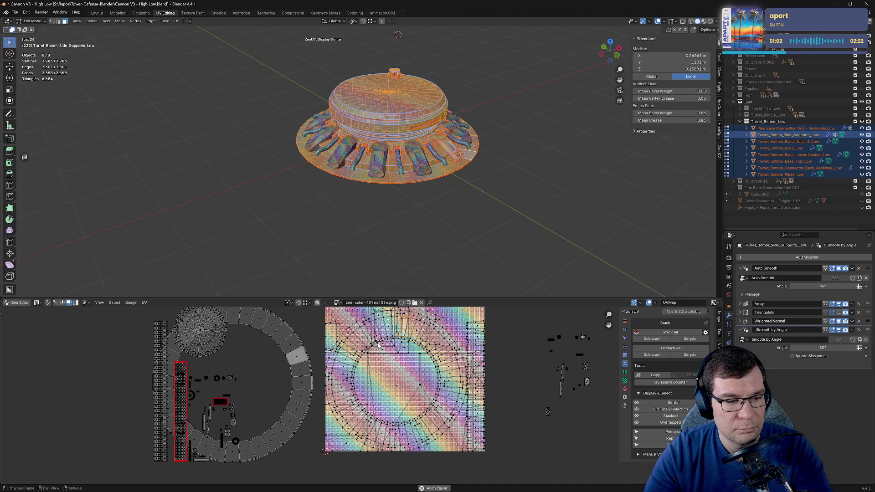
pyautogui.scroll(5, 377, 345)
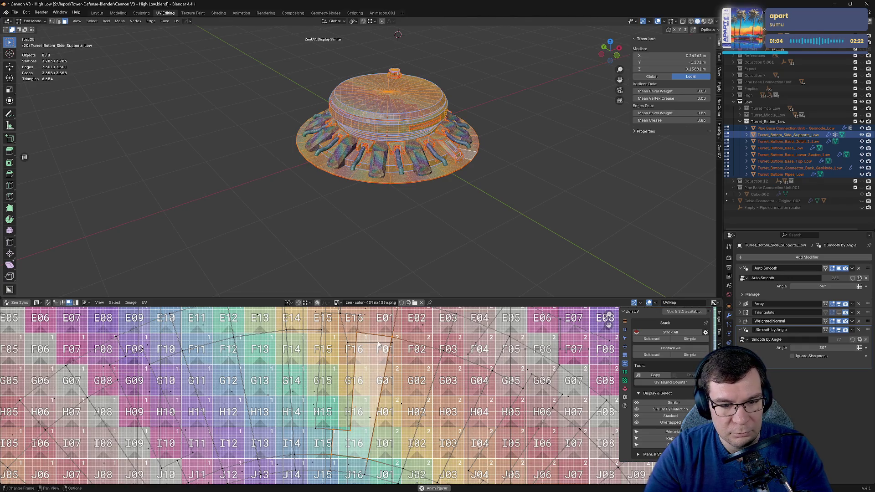
pyautogui.scroll(-2, 504, 160)
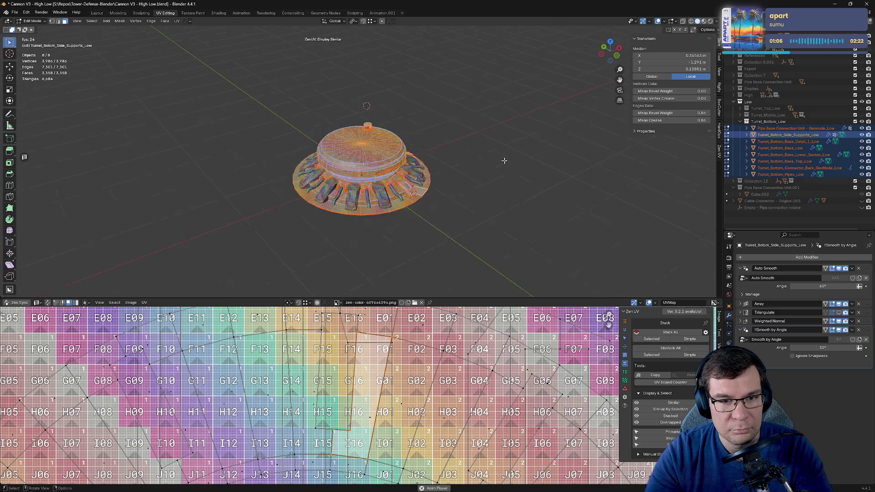
pyautogui.scroll(-2, 504, 160)
pyautogui.scroll(-8, 410, 362)
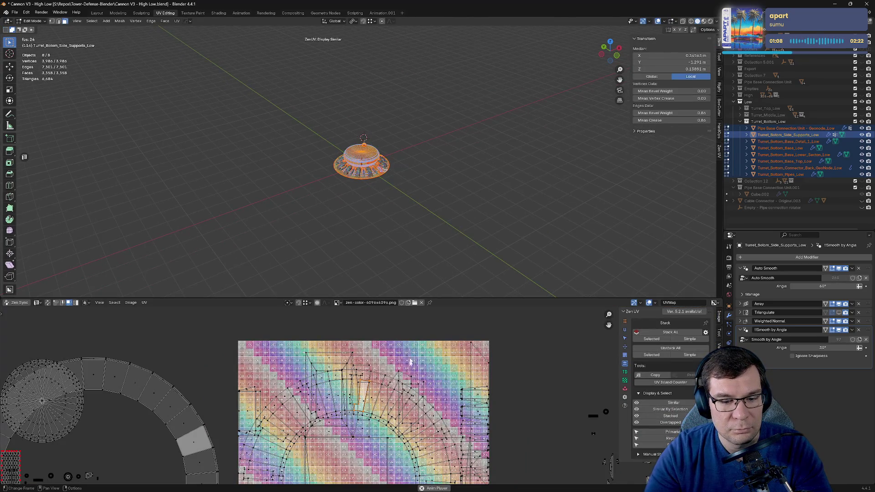
pyautogui.scroll(-3, 412, 396)
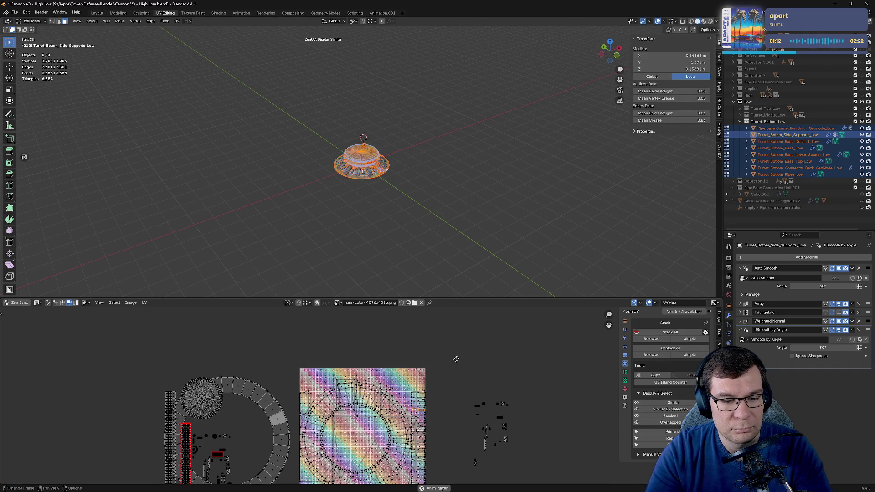
pyautogui.moveTo(479, 362); pyautogui.dragTo(234, 354)
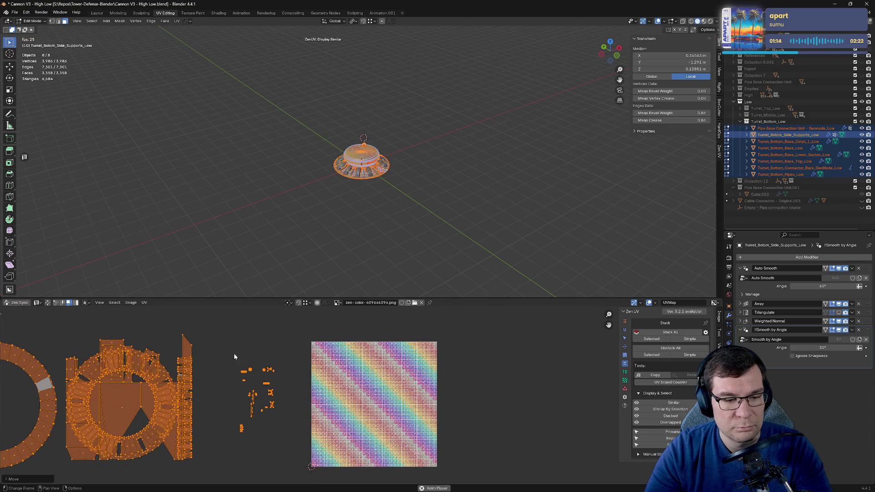
pyautogui.scroll(-3, 234, 353)
pyautogui.moveTo(246, 349); pyautogui.dragTo(360, 306, button='middle')
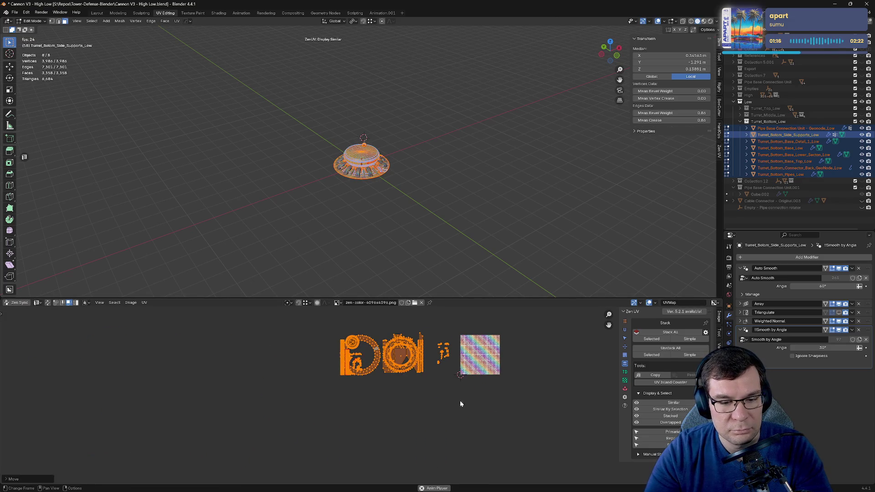
# Step: Clear the mesh selection, turn off UV selection sync, and re-enter Edit Mode
pyautogui.click(433, 241)
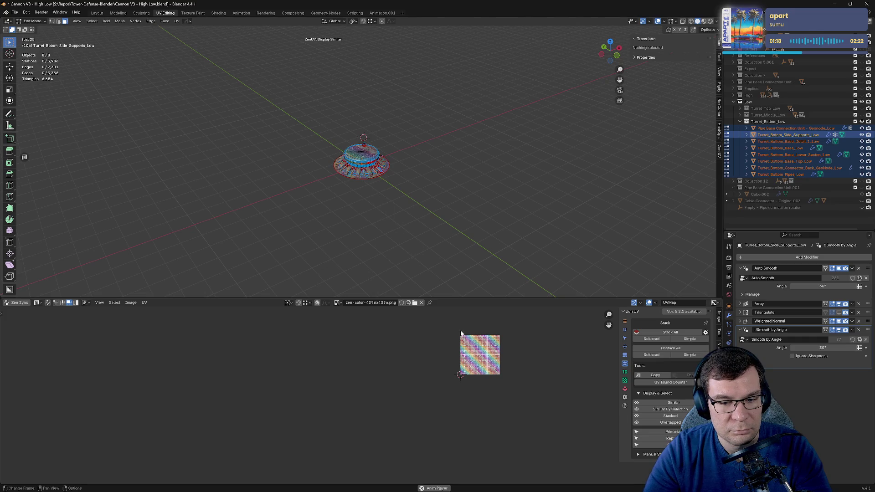
pyautogui.press('a')
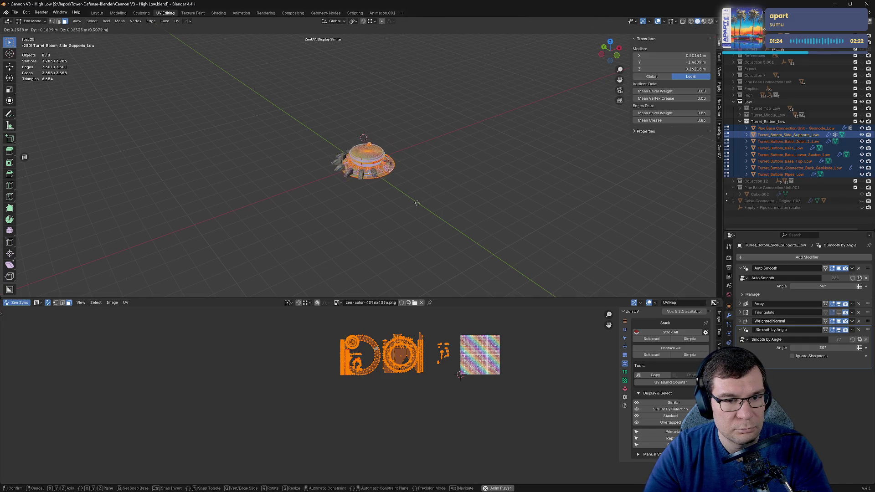
pyautogui.hotkey('alt', 'a')
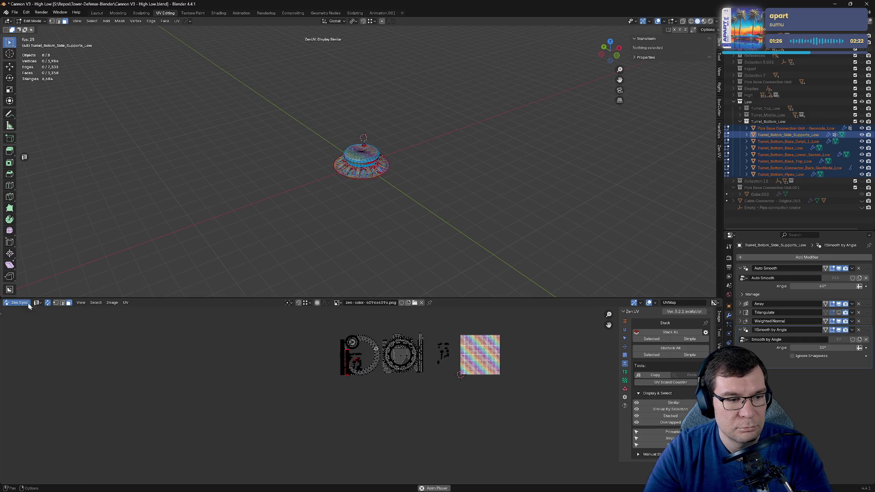
pyautogui.click(48, 304)
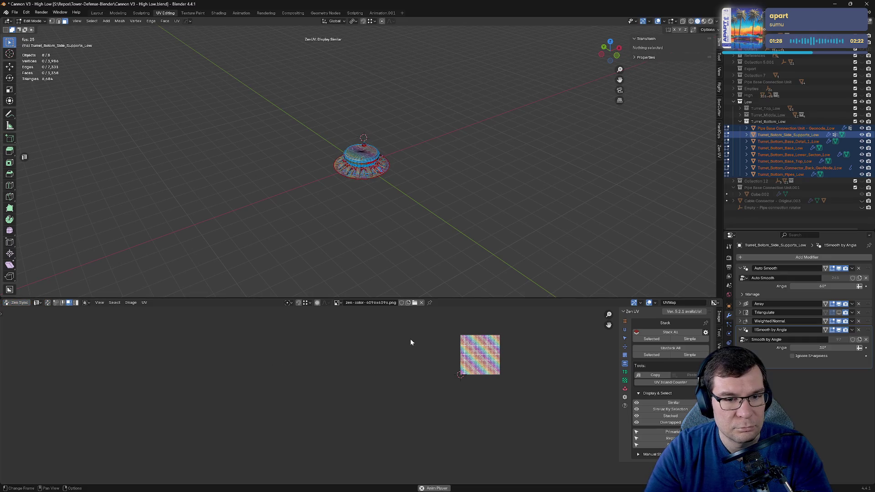
pyautogui.press('Tab')
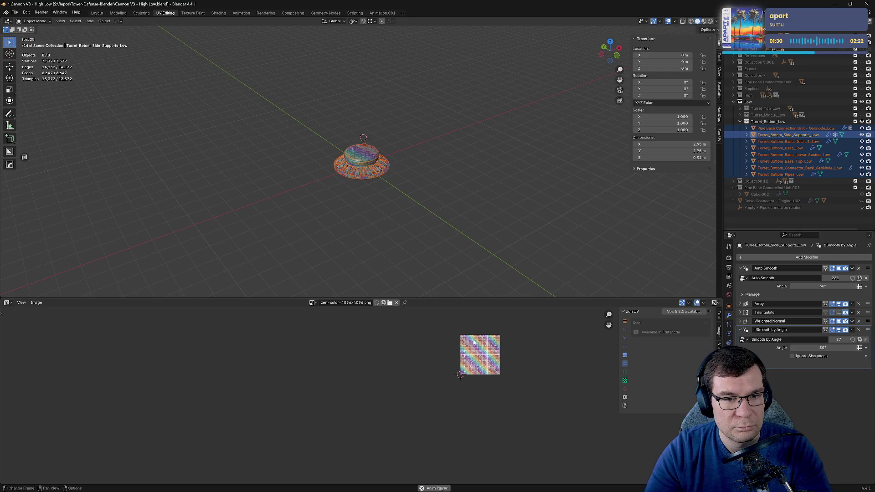
pyautogui.press('Tab')
# Step: Move the duplicate stack parts and the small islands aside, below the tile
pyautogui.scroll(2, 399, 406)
pyautogui.scroll(2, 405, 405)
pyautogui.moveTo(436, 385)
pyautogui.keyDown('shift'); pyautogui.mouseDown(button='middle')
pyautogui.moveTo(395, 414)
pyautogui.moveTo(401, 426)
pyautogui.mouseUp(button='middle'); pyautogui.keyUp('shift')
pyautogui.scroll(-1, 402, 421)
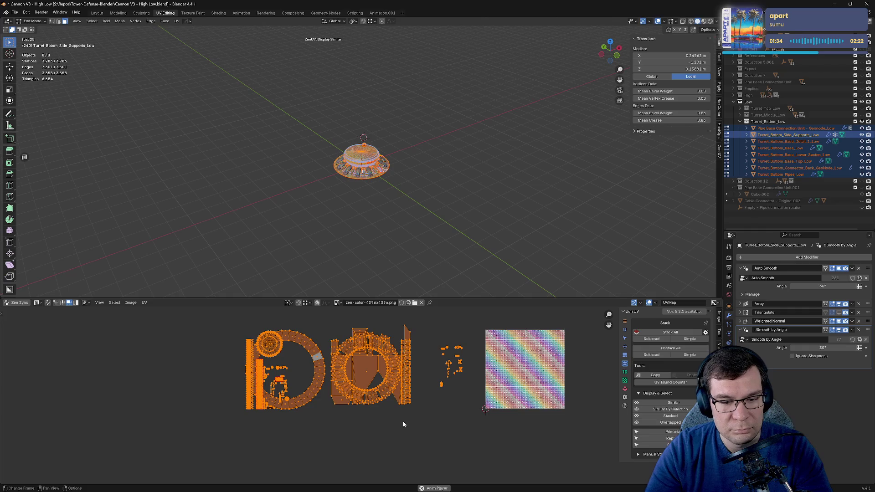
pyautogui.click(665, 438)
pyautogui.press('g')
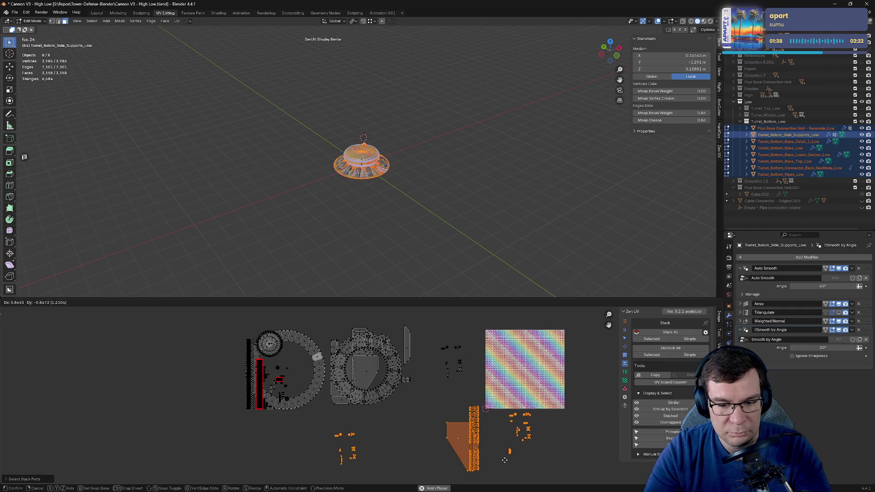
pyautogui.click(546, 472)
pyautogui.keyDown('shift'); pyautogui.moveTo(545, 472); pyautogui.dragTo(497, 360, button='middle'); pyautogui.keyUp('shift')
pyautogui.moveTo(304, 360); pyautogui.dragTo(325, 384)
pyautogui.press('g')
pyautogui.click(564, 441)
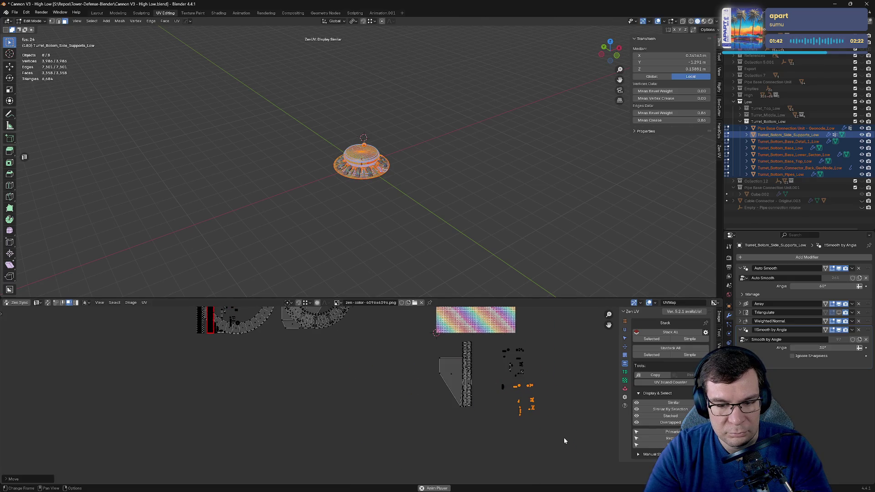
# Step: Gather the set-aside islands, including the large one, into one spot beside the tile
pyautogui.moveTo(413, 350); pyautogui.dragTo(565, 436)
pyautogui.press('g')
pyautogui.click(589, 396)
pyautogui.moveTo(589, 393); pyautogui.dragTo(456, 423, button='middle')
pyautogui.press('g')
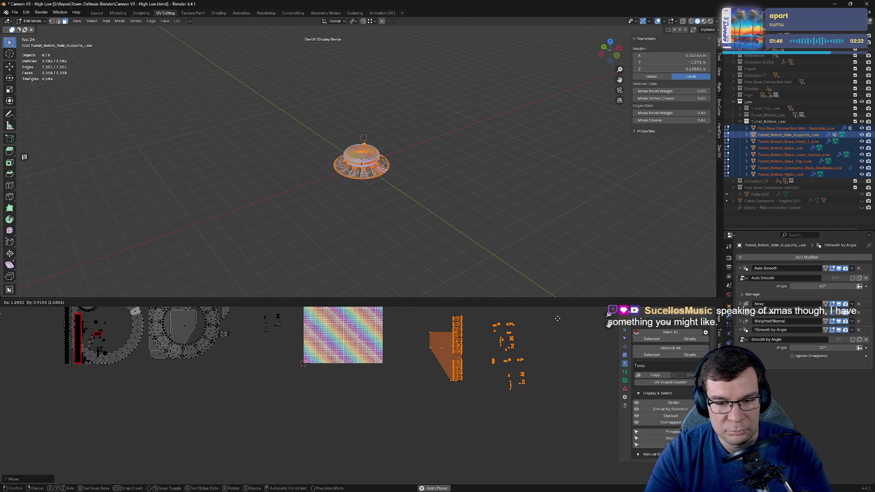
pyautogui.click(529, 357)
# Step: Hide the set-aside islands and box-select the remaining unique turret islands
pyautogui.press('h')
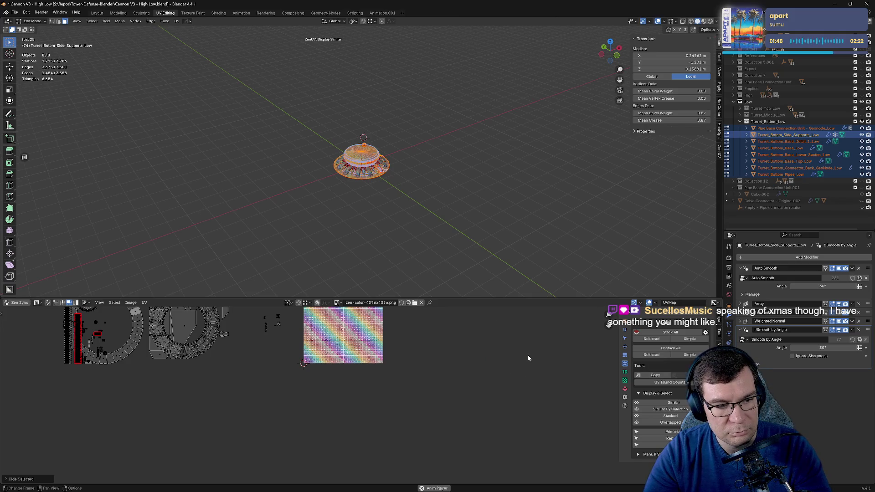
pyautogui.hotkey('alt', 'h')
pyautogui.press('h')
pyautogui.keyDown('shift'); pyautogui.moveTo(517, 361); pyautogui.dragTo(579, 418, button='middle'); pyautogui.keyUp('shift')
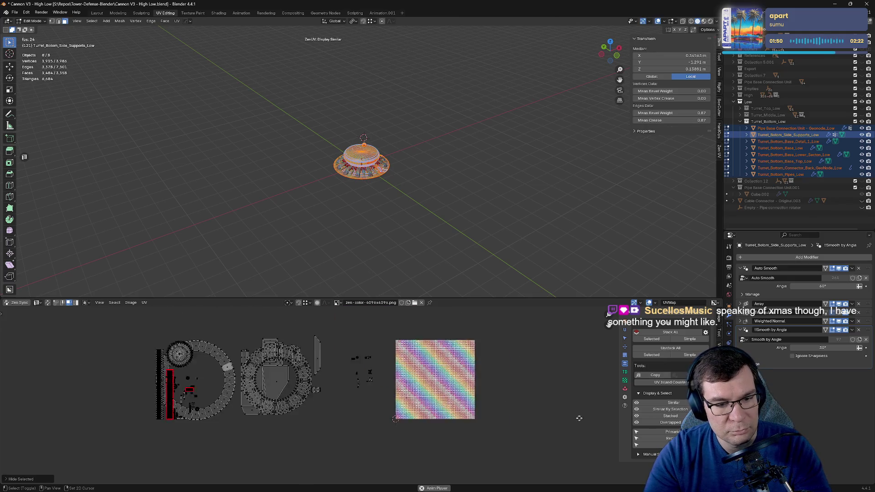
pyautogui.moveTo(124, 336); pyautogui.dragTo(434, 452)
pyautogui.moveTo(433, 452); pyautogui.dragTo(483, 464, button='middle')
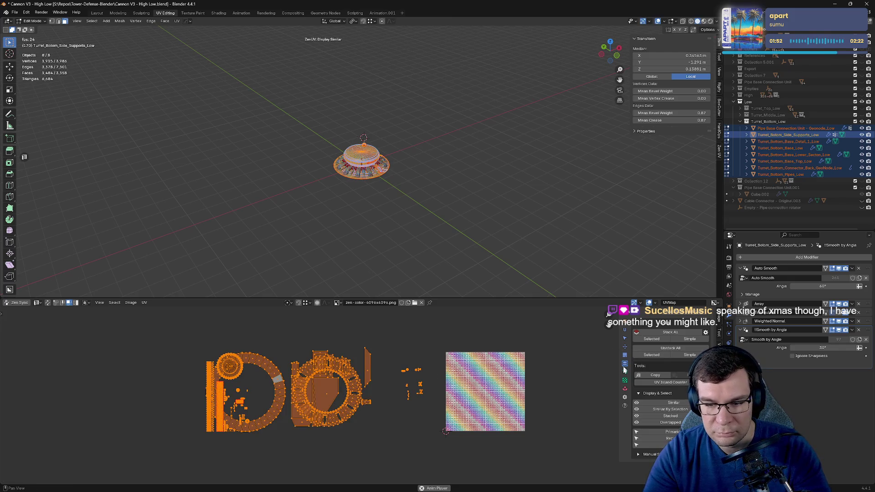
pyautogui.click(625, 389)
# Step: Pack the selected islands into the square tile, then restack the duplicates onto their originals
pyautogui.click(671, 334)
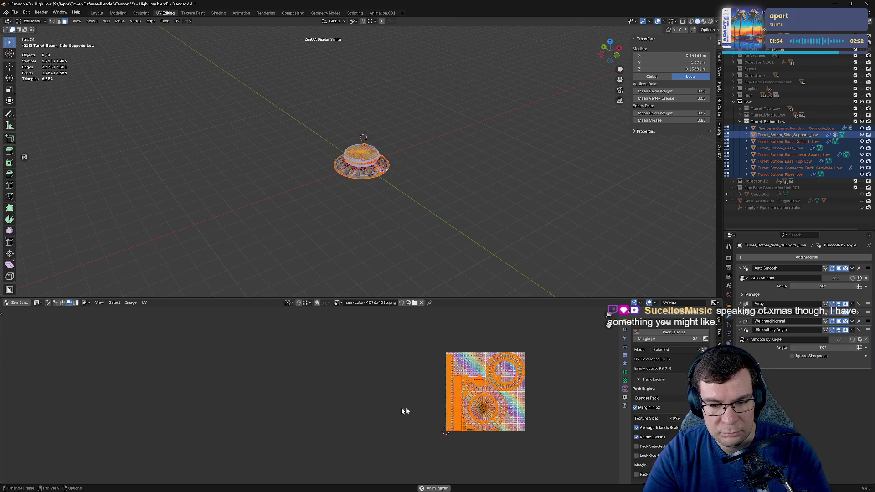
pyautogui.moveTo(580, 401); pyautogui.dragTo(488, 378, button='middle')
pyautogui.press('a')
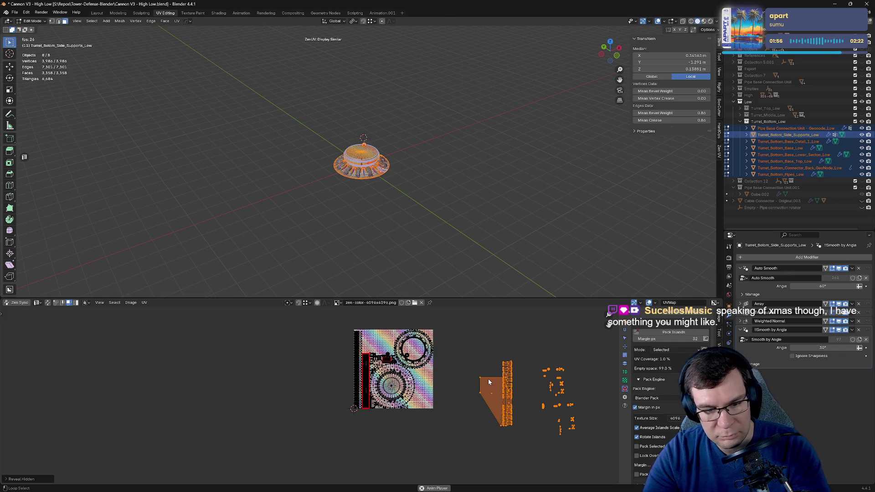
pyautogui.moveTo(292, 318); pyautogui.dragTo(457, 436)
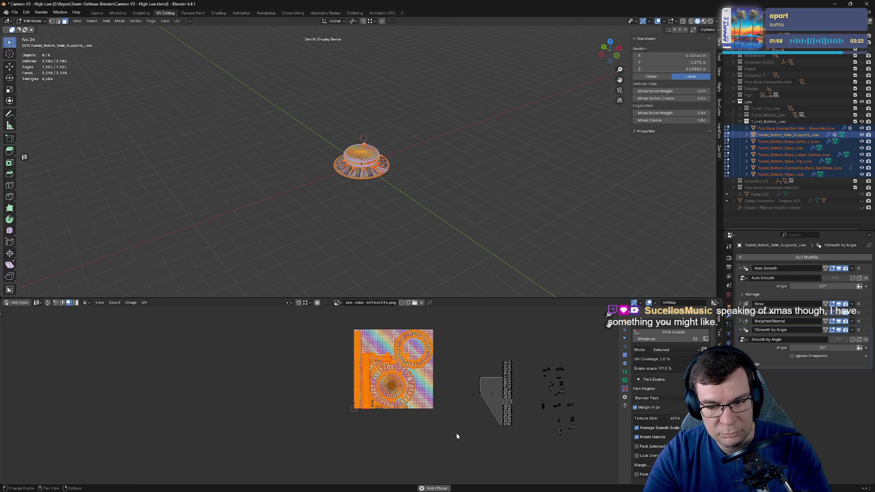
pyautogui.click(625, 364)
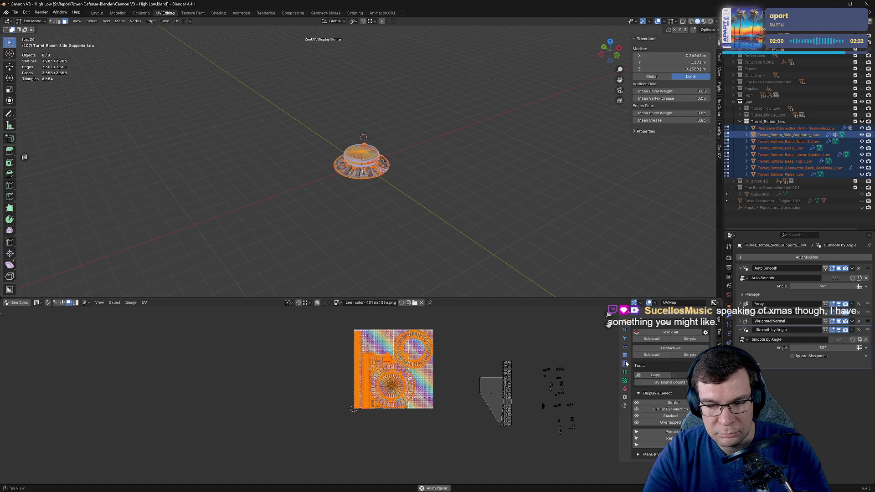
pyautogui.click(669, 332)
# Step: Enlarge the UV editor and inspect the packed layout, including the small K–M islands
pyautogui.scroll(4, 418, 390)
pyautogui.scroll(1, 418, 390)
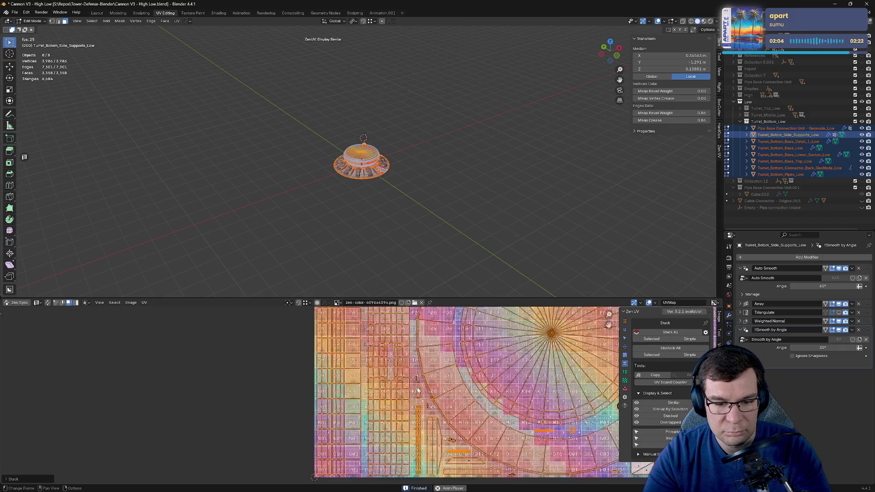
pyautogui.scroll(3, 417, 390)
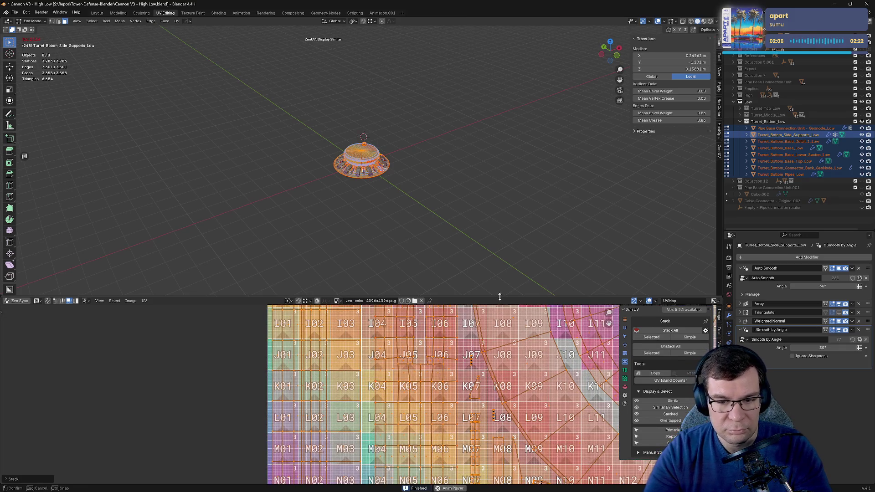
pyautogui.moveTo(500, 298); pyautogui.dragTo(449, 52)
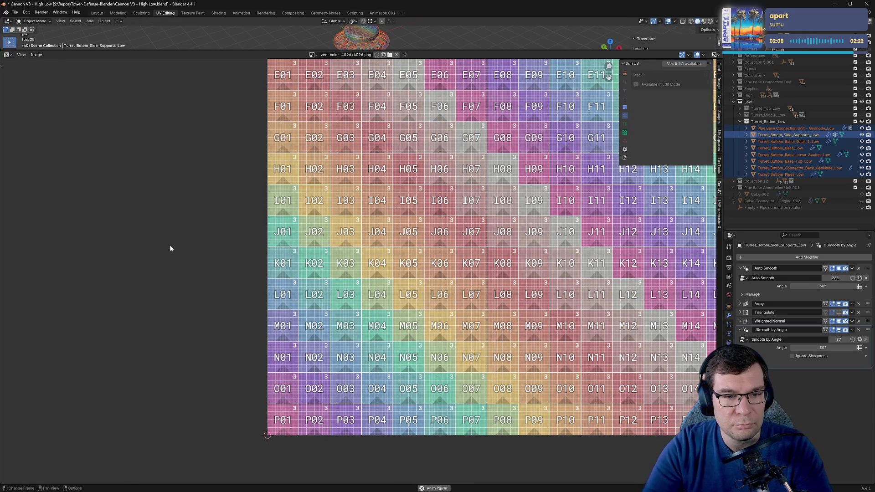
pyautogui.scroll(-3, 360, 267)
pyautogui.moveTo(551, 90)
pyautogui.mouseDown(button='middle')
pyautogui.moveTo(474, 137)
pyautogui.moveTo(379, 244)
pyautogui.mouseUp(button='middle')
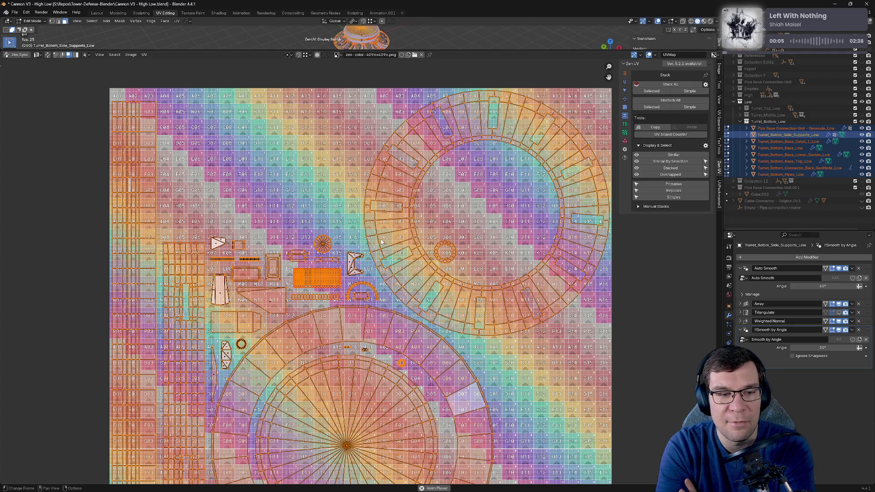
pyautogui.scroll(4, 228, 232)
pyautogui.moveTo(227, 232); pyautogui.dragTo(384, 227, button='middle')
# Step: Frame the whole texture tile and save the cannon file
pyautogui.press('Home')
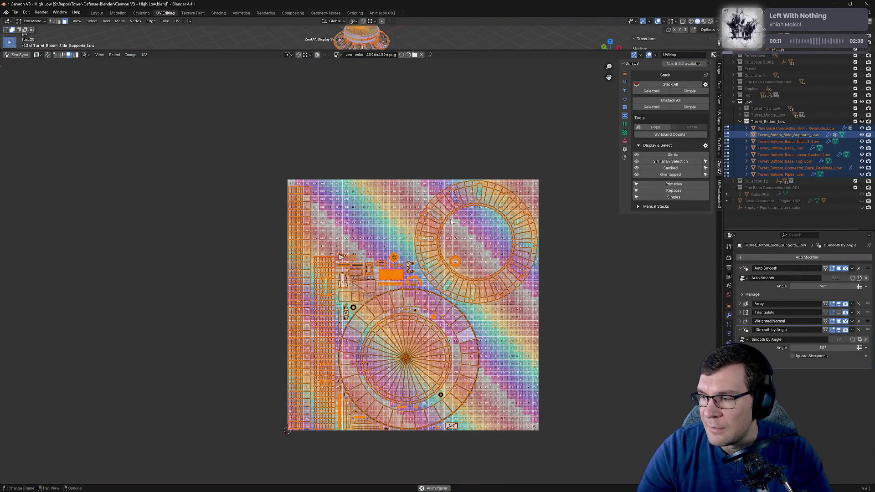
pyautogui.scroll(-1, 504, 229)
pyautogui.scroll(-4, 463, 250)
pyautogui.scroll(6, 518, 295)
pyautogui.moveTo(547, 299); pyautogui.dragTo(484, 220, button='middle')
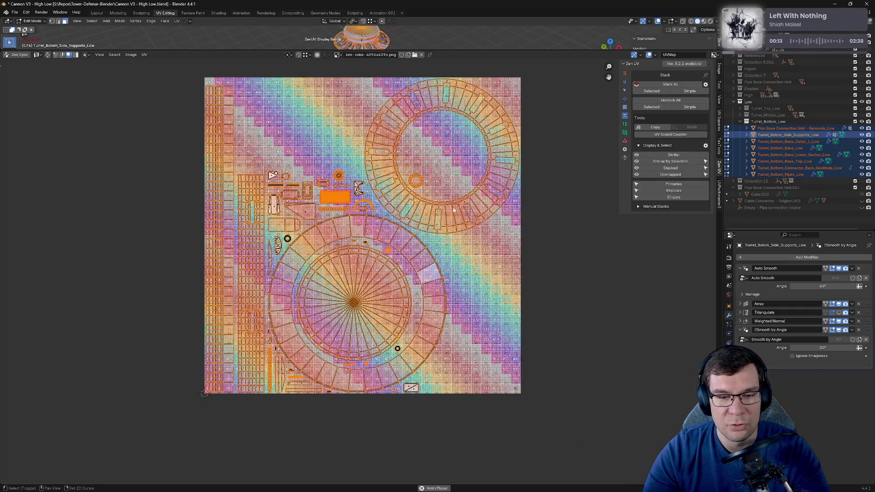
pyautogui.hotkey('ctrl', 's')
# Step: Enlarge the 3D viewport, orbit to inspect the whole turret, and save again
pyautogui.scroll(-5, 484, 219)
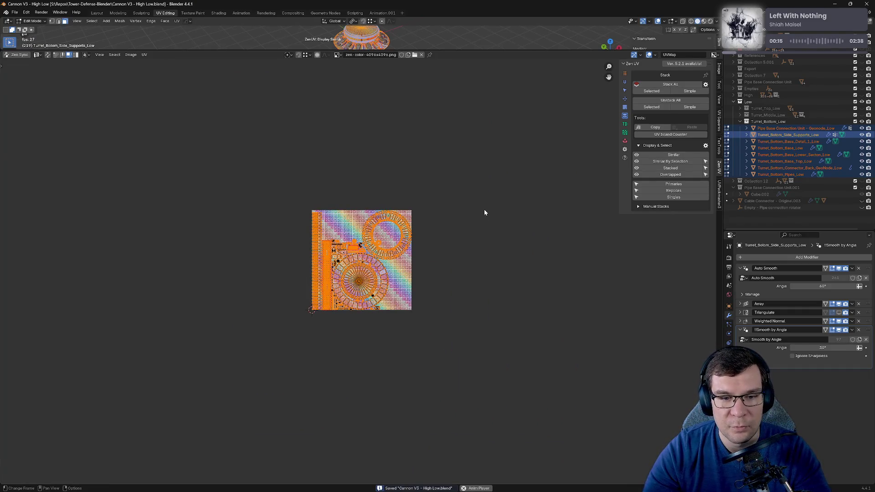
pyautogui.moveTo(458, 50); pyautogui.dragTo(458, 313)
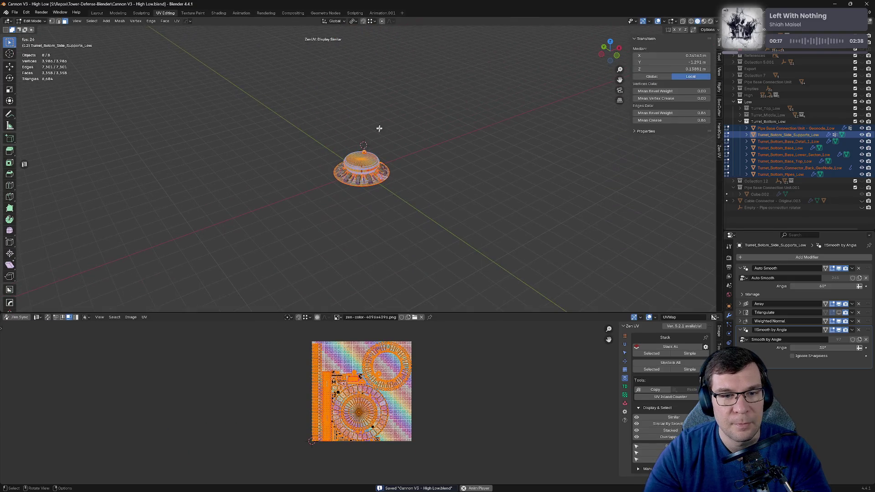
pyautogui.scroll(5, 390, 120)
pyautogui.moveTo(551, 189)
pyautogui.mouseDown(button='middle')
pyautogui.moveTo(508, 165)
pyautogui.moveTo(514, 134)
pyautogui.mouseUp(button='middle')
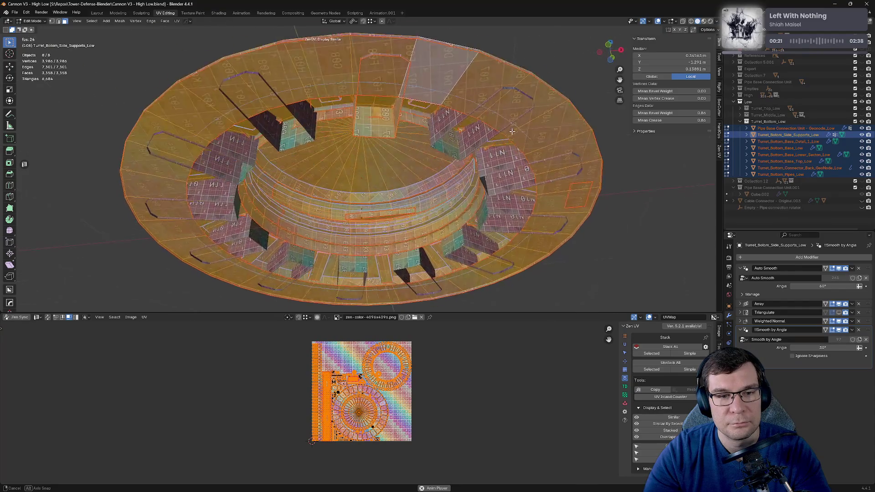
pyautogui.moveTo(515, 168); pyautogui.dragTo(479, 142, button='middle')
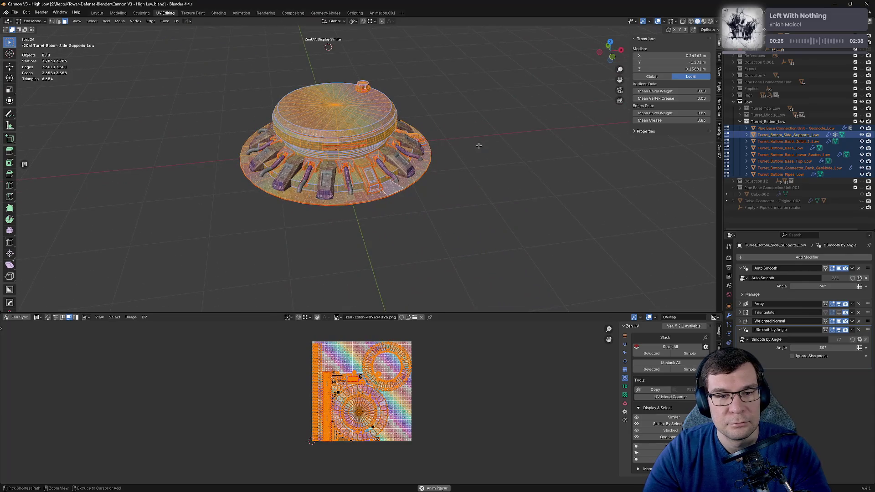
pyautogui.hotkey('ctrl', 's')
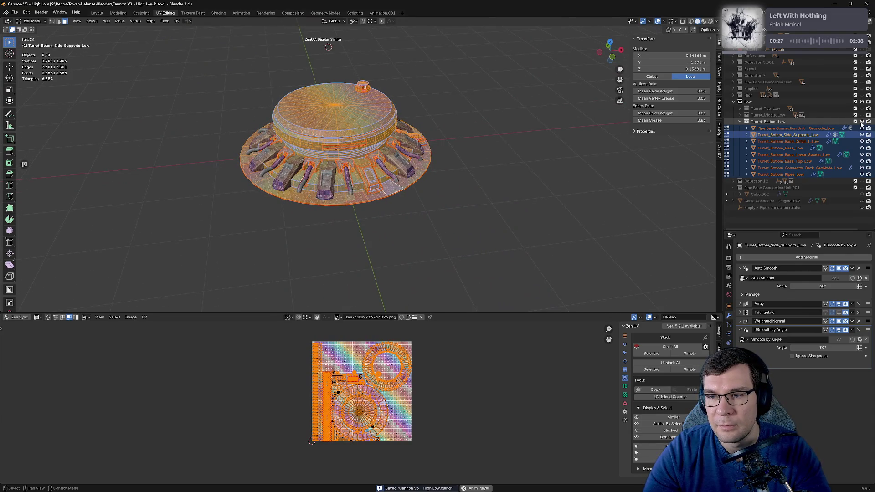
# Step: Hide Turret_Bottom_Low in the Outliner, expand Turret_Middle_Low, and return to Object Mode
pyautogui.click(861, 122)
pyautogui.click(740, 115)
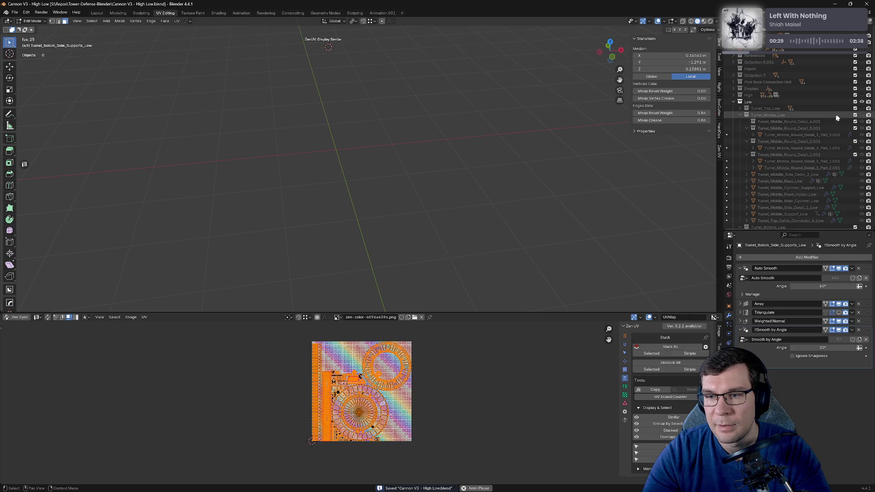
pyautogui.press('Tab')
pyautogui.press('Tab')
# Step: Open all visible turret parts in Edit Mode with every face selected, and enlarge the UV editor
pyautogui.press('Tab')
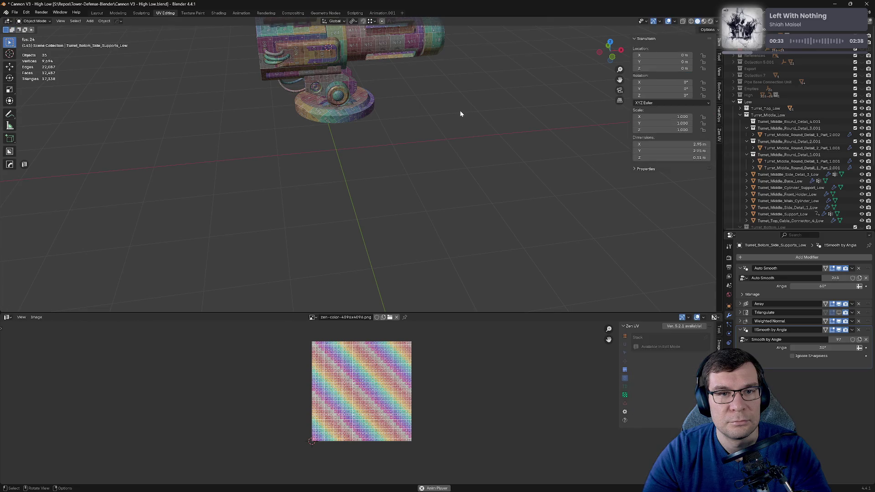
pyautogui.press('Tab')
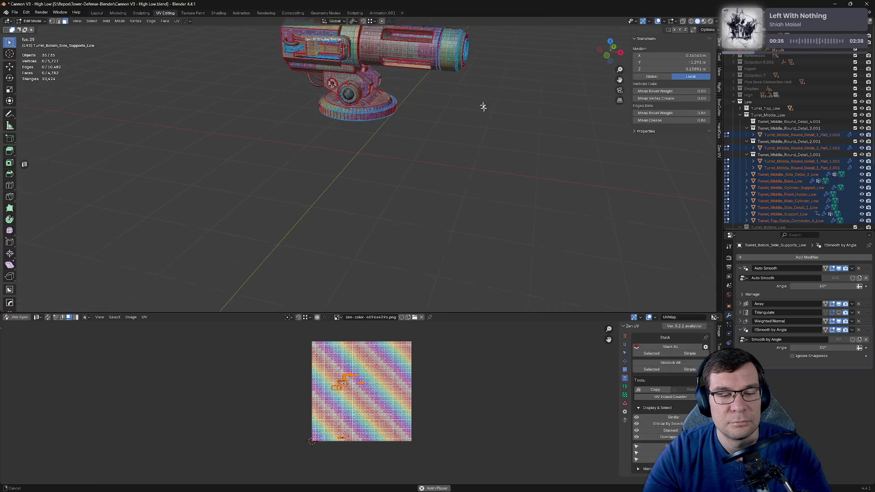
pyautogui.moveTo(481, 105); pyautogui.dragTo(497, 179, button='middle')
pyautogui.press('a')
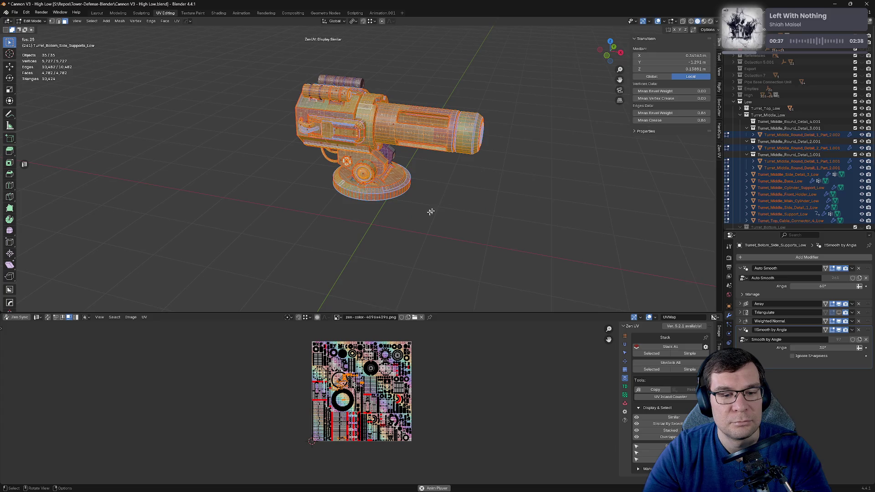
pyautogui.scroll(5, 431, 212)
pyautogui.scroll(2, 423, 142)
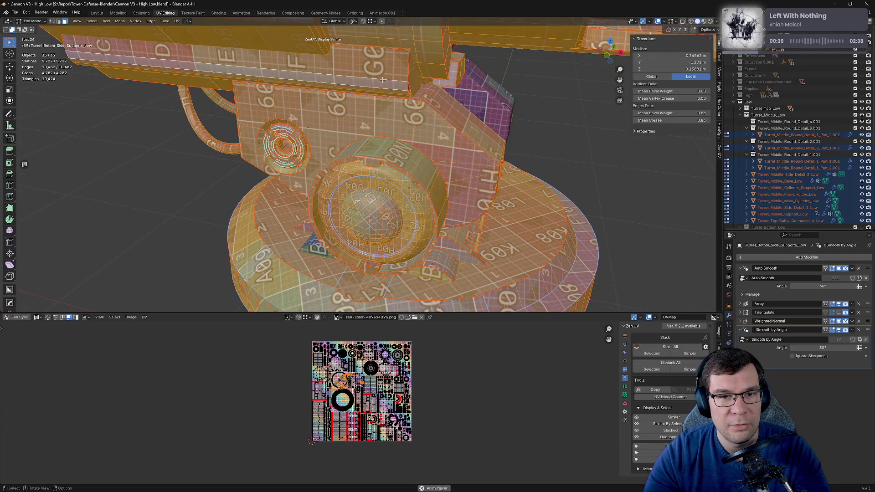
pyautogui.scroll(5, 346, 326)
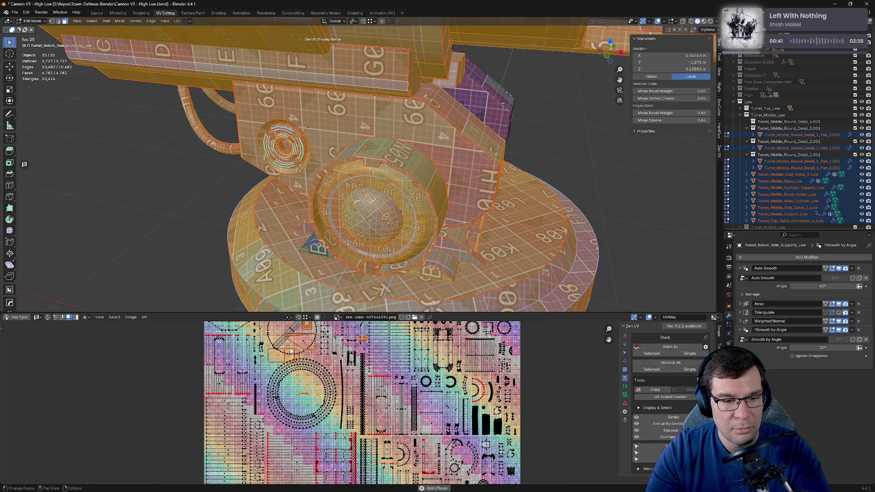
pyautogui.scroll(1, 346, 323)
pyautogui.moveTo(347, 314); pyautogui.dragTo(355, 189)
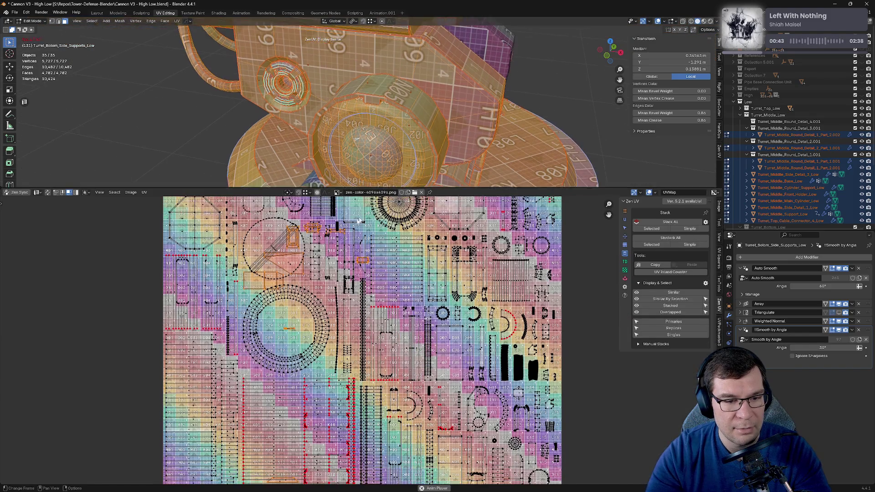
# Step: Select all UV islands and confirm they stay inside the tile, cancelling a trial move
pyautogui.scroll(-3, 387, 136)
pyautogui.scroll(-3, 387, 136)
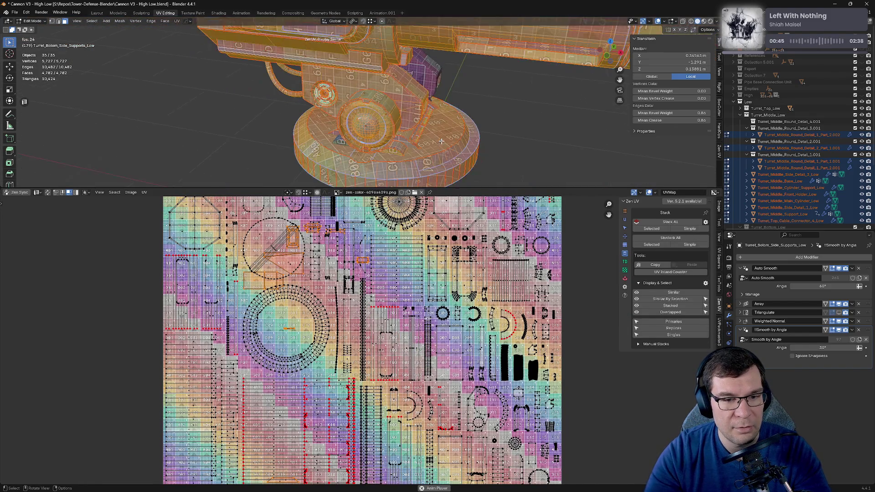
pyautogui.scroll(-2, 387, 137)
pyautogui.scroll(-1, 387, 136)
pyautogui.press('a')
pyautogui.scroll(-1, 579, 349)
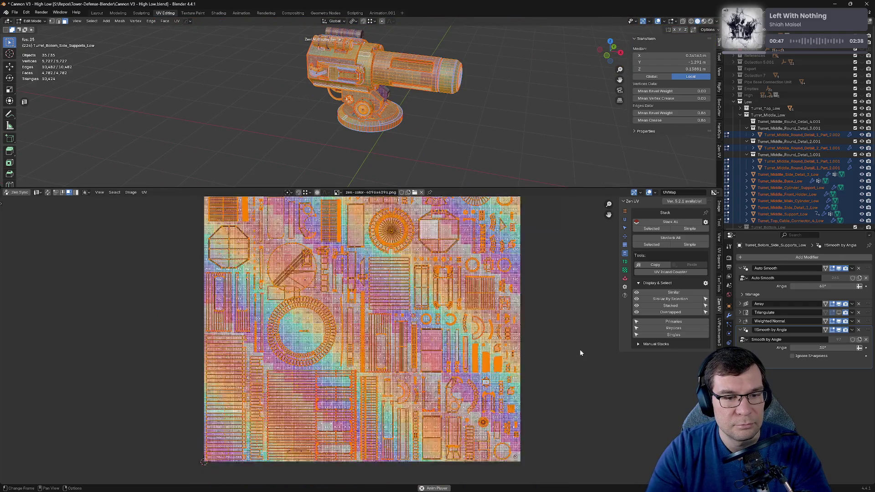
pyautogui.scroll(-3, 579, 349)
pyautogui.scroll(-1, 579, 349)
pyautogui.press('g')
pyautogui.rightClick(405, 354)
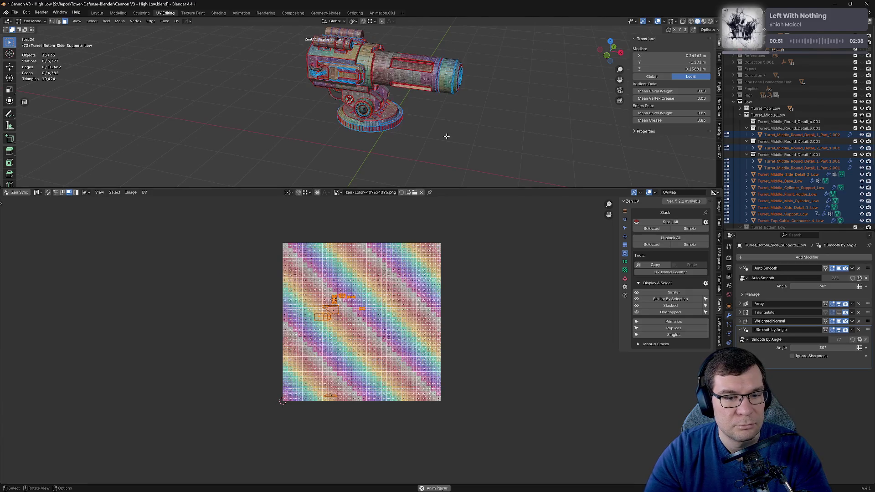
pyautogui.scroll(4, 338, 328)
pyautogui.scroll(3, 339, 329)
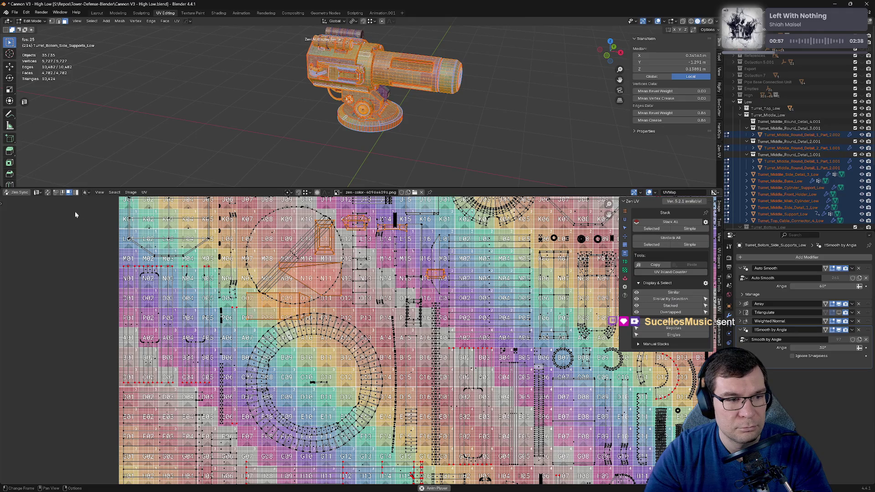
# Step: With UV Sync Selection on, select the round face and support-part faces to locate their islands
pyautogui.click(47, 193)
pyautogui.click(337, 311)
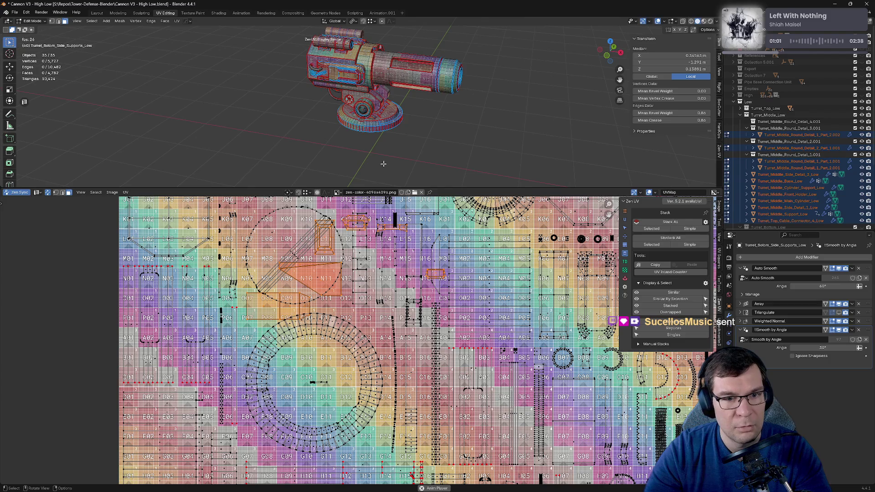
pyautogui.moveTo(348, 155); pyautogui.dragTo(359, 159, button='middle')
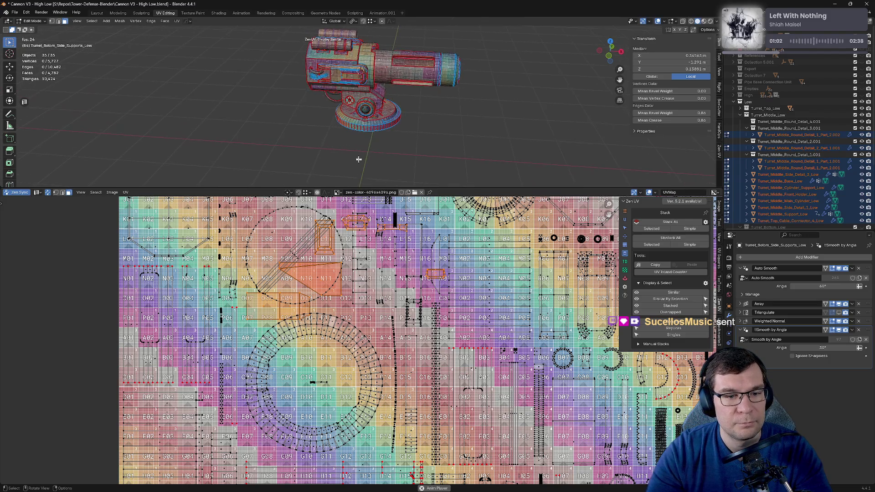
pyautogui.click(347, 264)
pyautogui.click(355, 99)
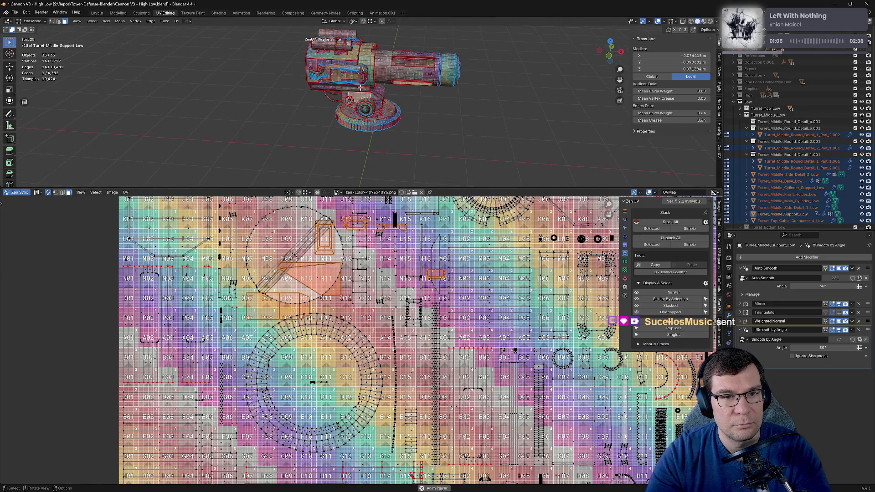
pyautogui.click(373, 91)
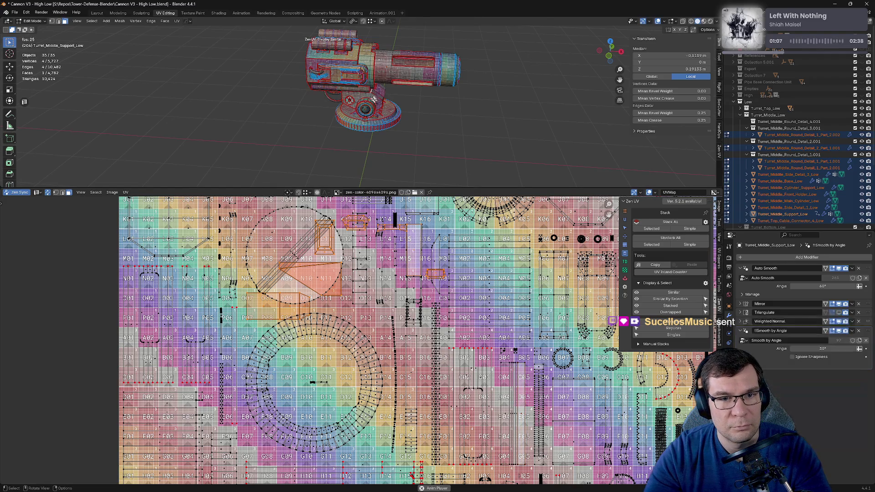
pyautogui.moveTo(372, 91); pyautogui.dragTo(349, 99, button='middle')
pyautogui.click(363, 89)
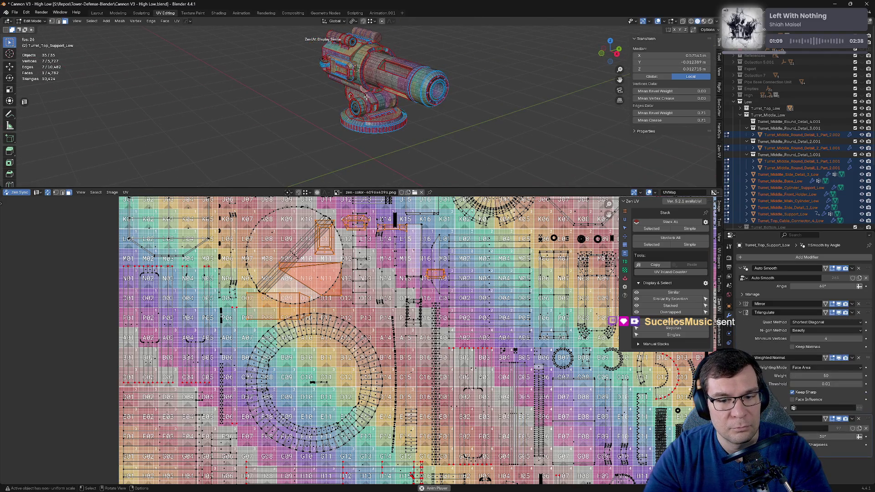
pyautogui.scroll(-4, 476, 294)
pyautogui.scroll(6, 476, 293)
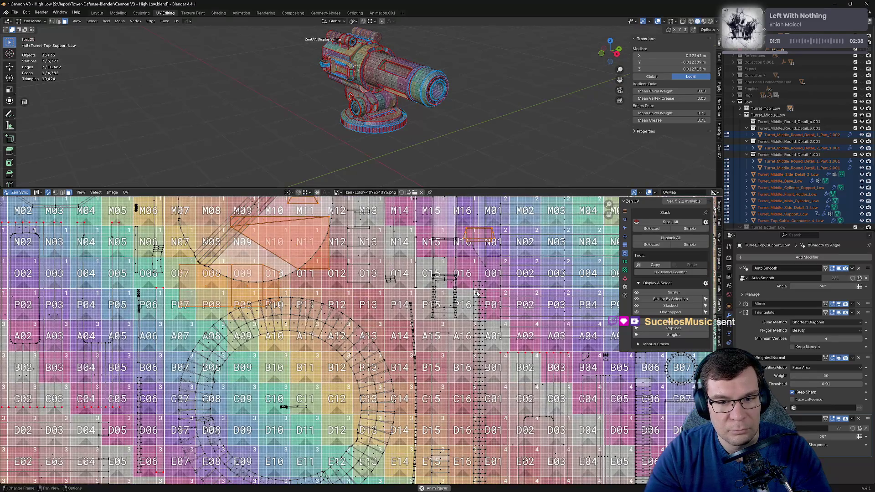
pyautogui.press('Home')
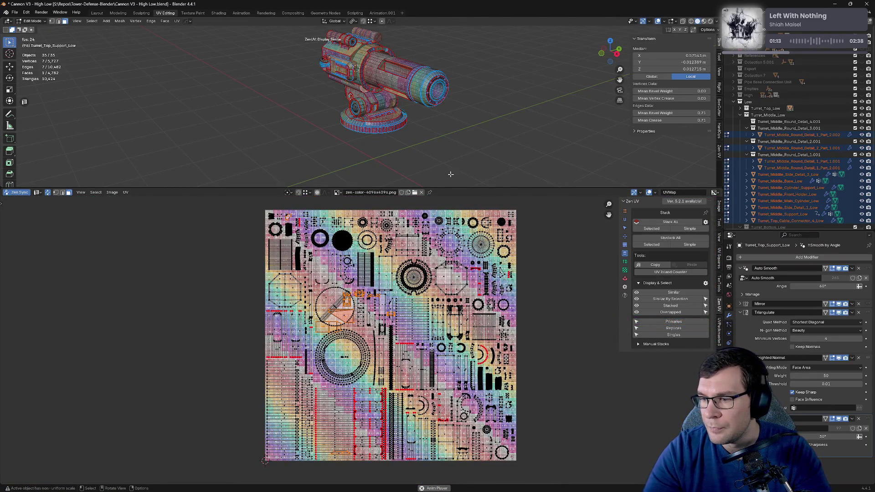
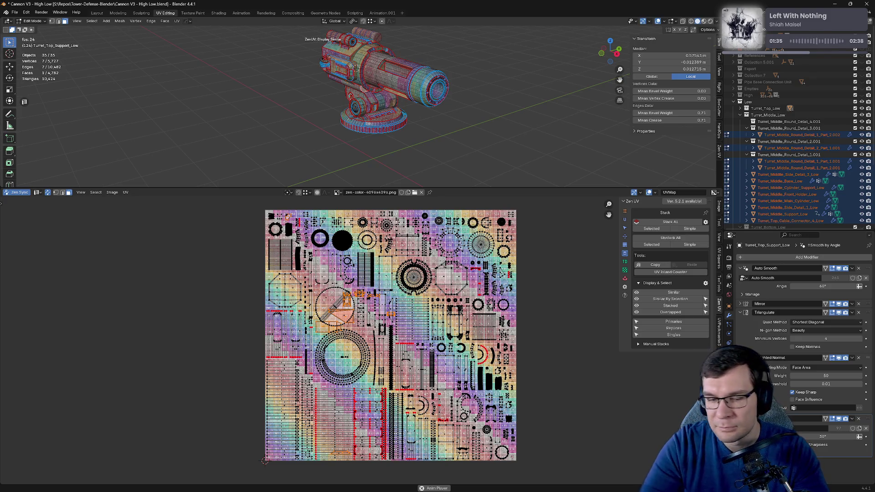
# Step: Enlarge the UV editor, bring the whole UV layout into view, and save the cannon file
pyautogui.moveTo(558, 187); pyautogui.dragTo(558, 106)
pyautogui.click(567, 215)
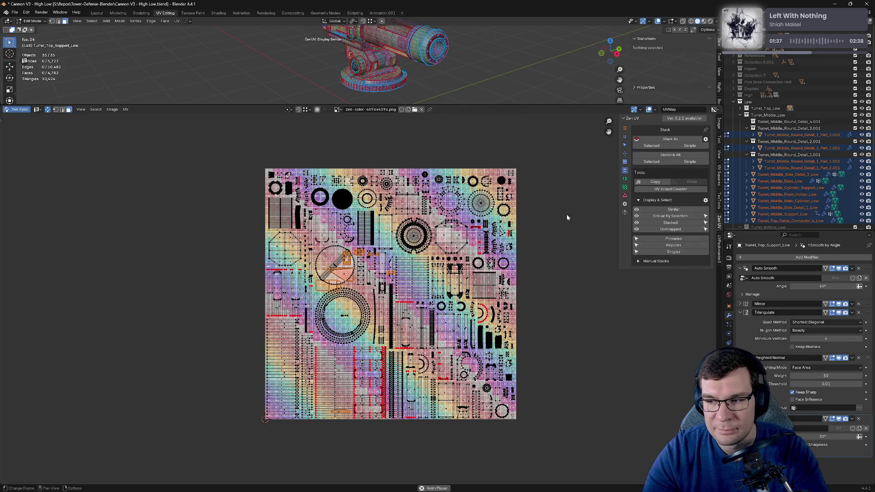
pyautogui.moveTo(569, 222); pyautogui.dragTo(523, 228, button='middle')
pyautogui.hotkey('ctrl', 's')
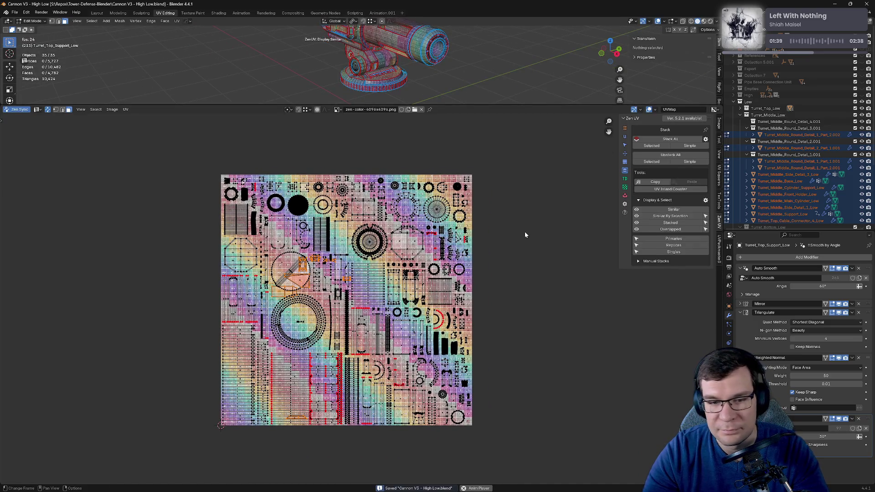
pyautogui.moveTo(502, 105); pyautogui.dragTo(502, 272)
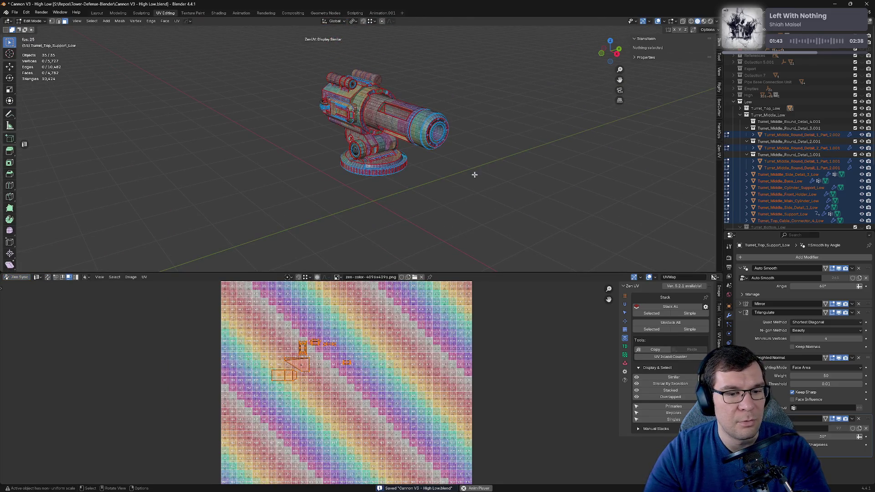
# Step: Check the barrel's UVs, then select every cannon object and enter Edit Mode together
pyautogui.press('Tab')
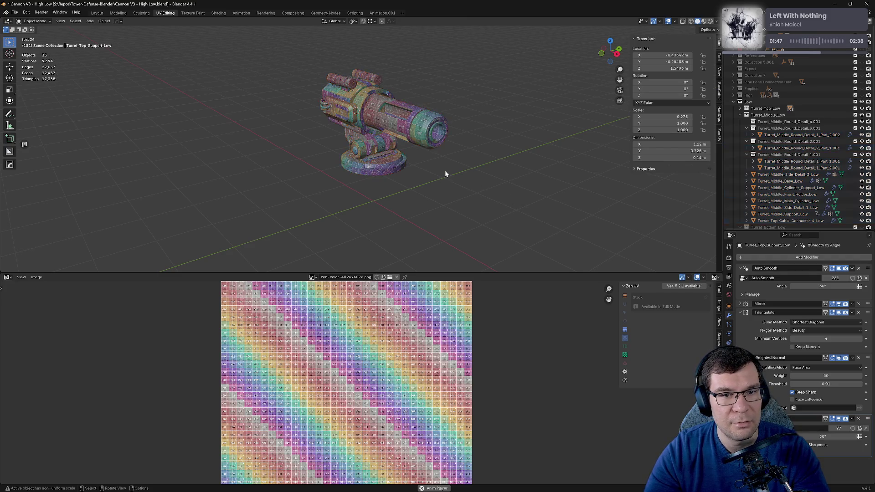
pyautogui.click(389, 125)
pyautogui.press('Tab')
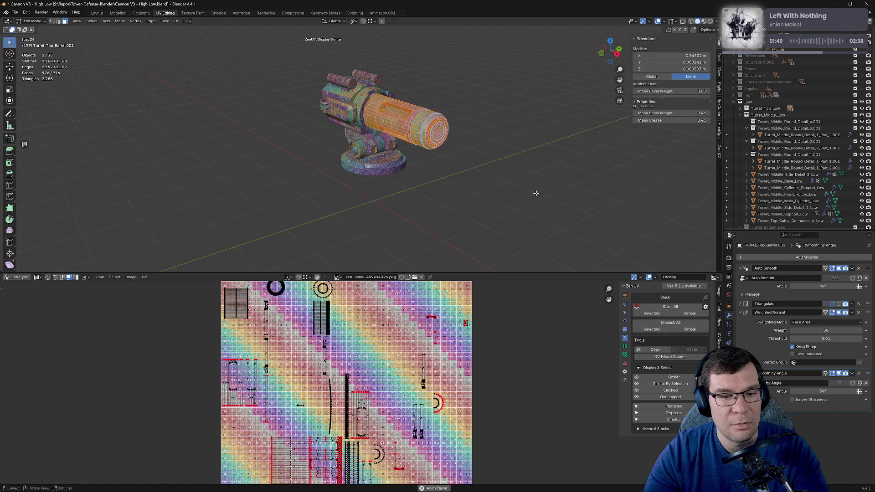
pyautogui.press('Tab')
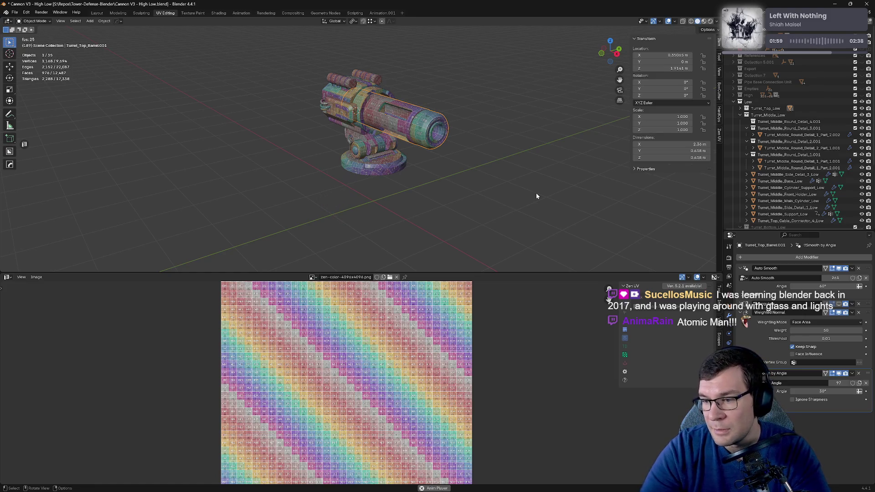
pyautogui.press('Tab')
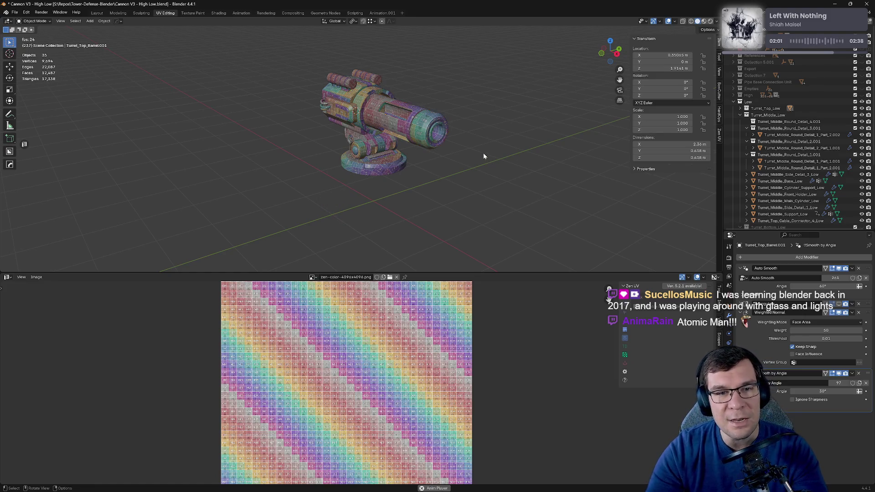
pyautogui.press('Tab')
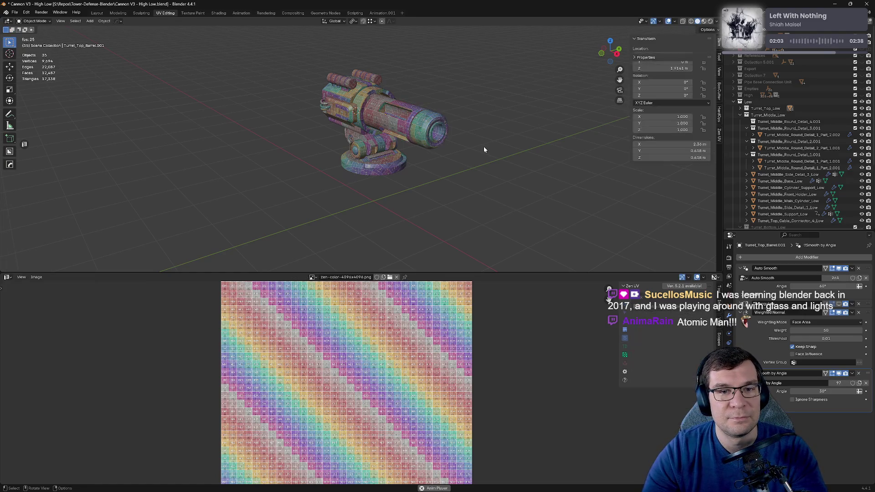
pyautogui.press('a')
pyautogui.press('Tab')
# Step: Move all UV islands to the left of the texture square
pyautogui.press('a')
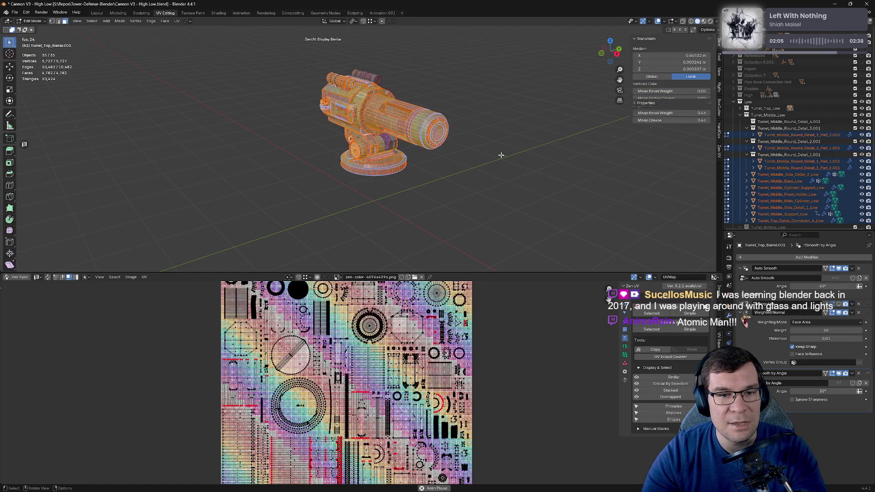
pyautogui.press('Home')
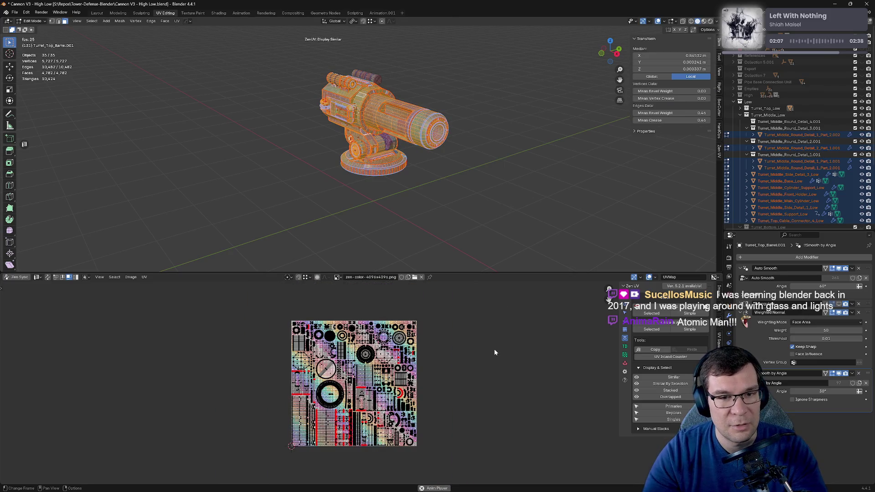
pyautogui.press('g')
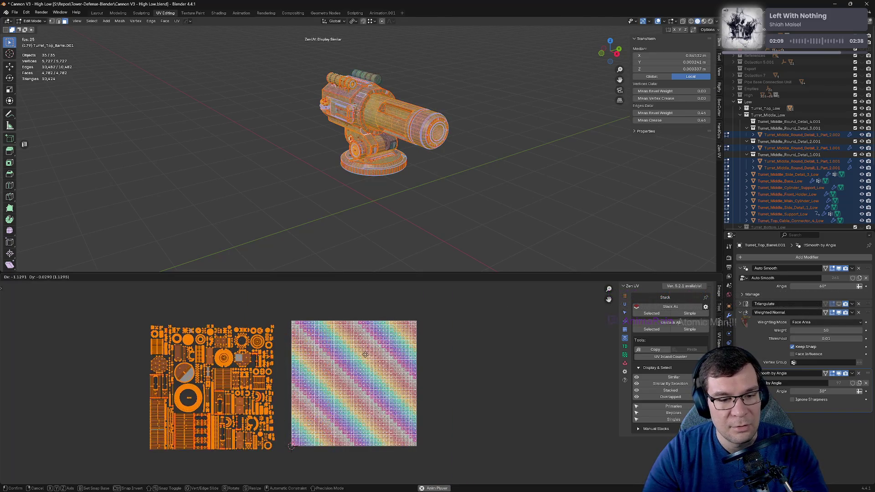
pyautogui.click(522, 339)
pyautogui.click(522, 339)
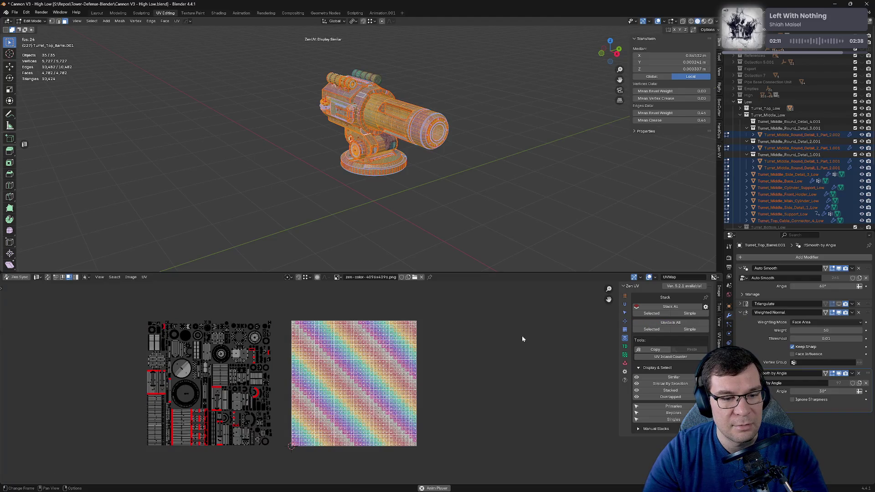
# Step: Select the stacked replica islands with Zen UV and move them right of the texture
pyautogui.press('a')
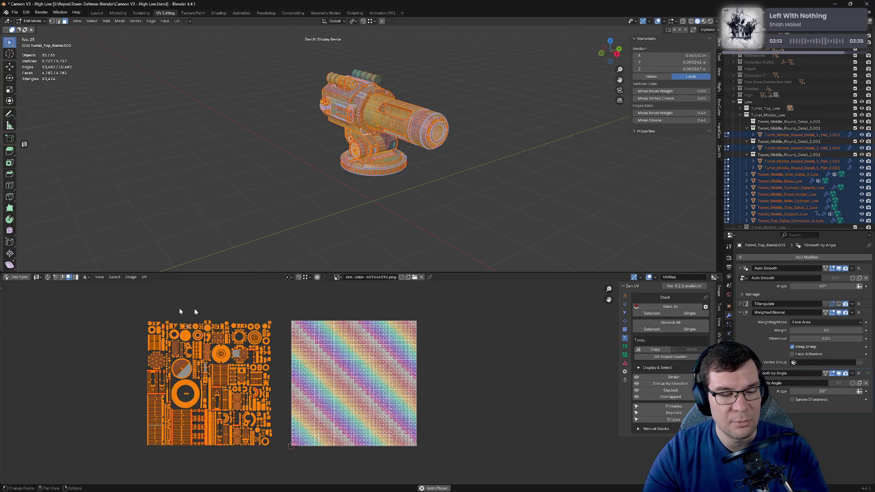
pyautogui.click(669, 412)
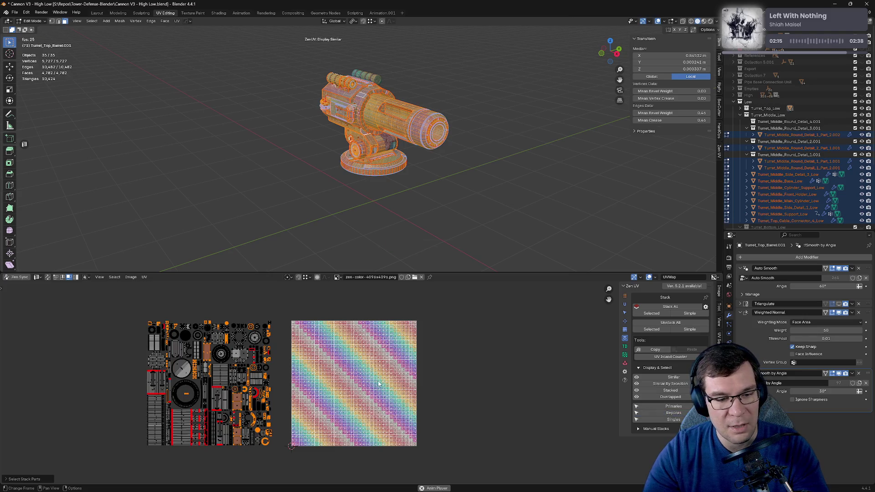
pyautogui.press('g')
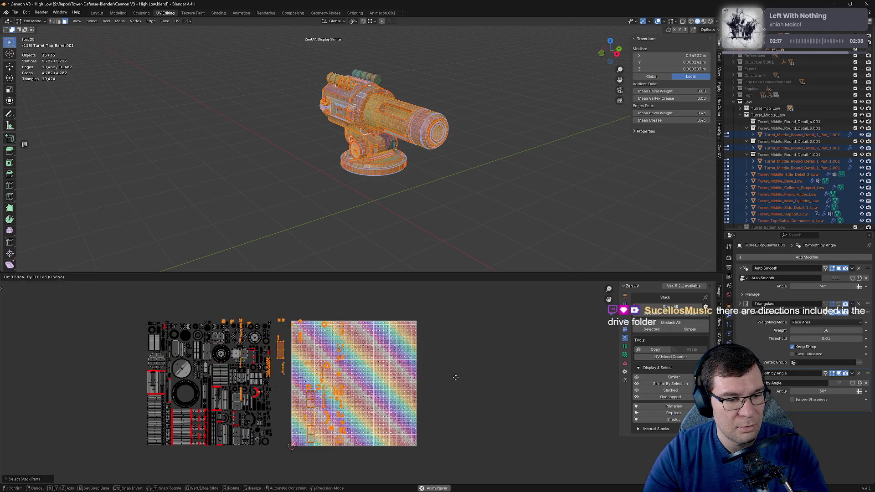
pyautogui.click(650, 382)
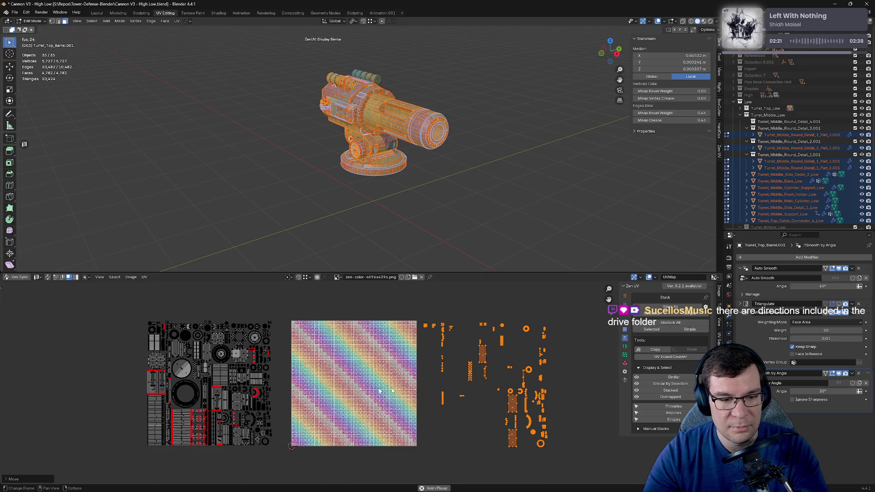
# Step: Hide the replica islands and reselect the main islands on the left
pyautogui.click(130, 323)
pyautogui.moveTo(129, 321); pyautogui.dragTo(296, 461)
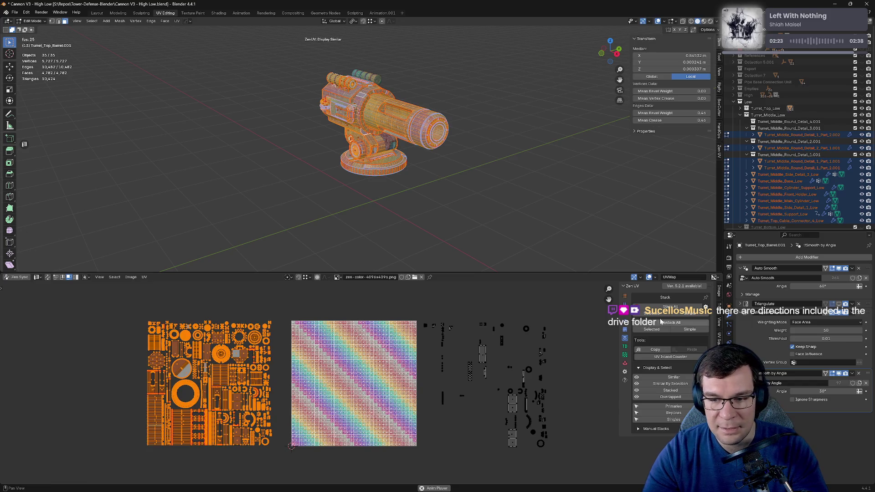
pyautogui.hotkey('ctrl', 'i')
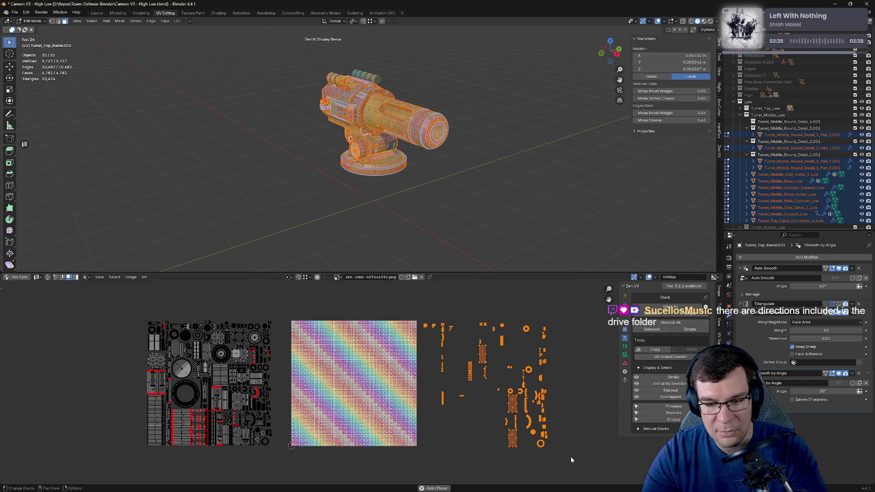
pyautogui.press('h')
pyautogui.moveTo(97, 306); pyautogui.dragTo(290, 475)
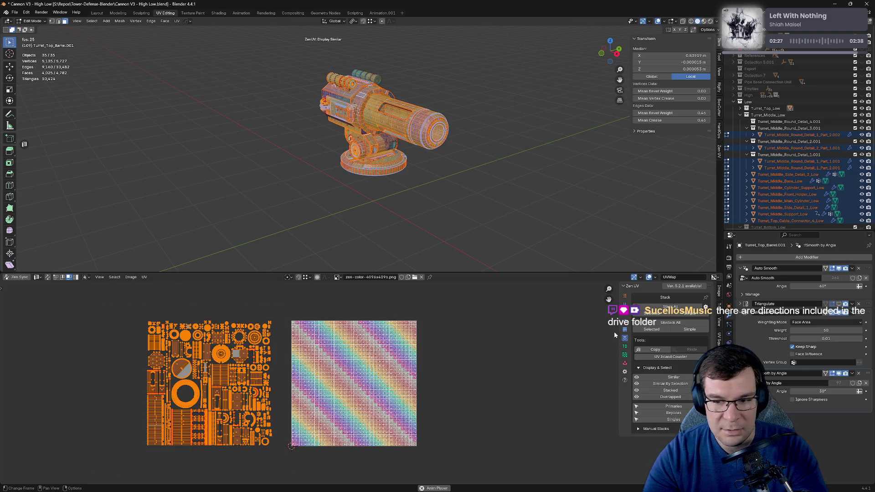
# Step: Pack the main islands into the texture square with Zen UV Pack Islands and reveal the replicas
pyautogui.click(624, 363)
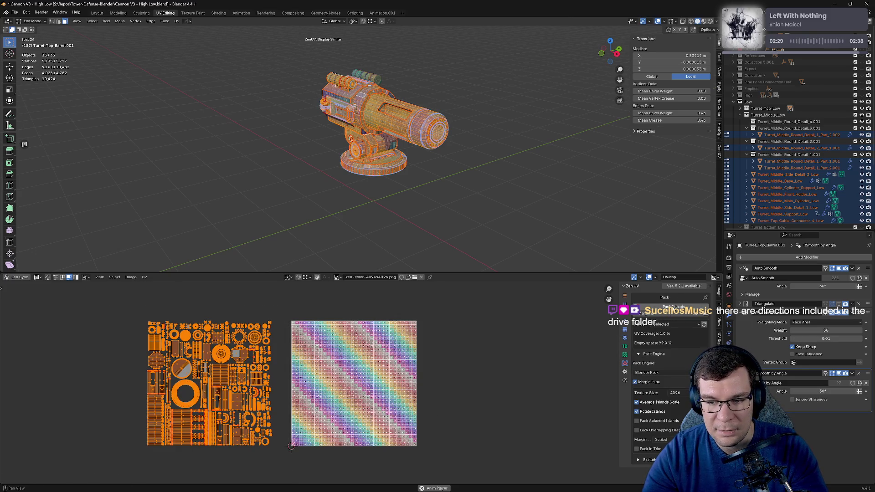
pyautogui.click(673, 307)
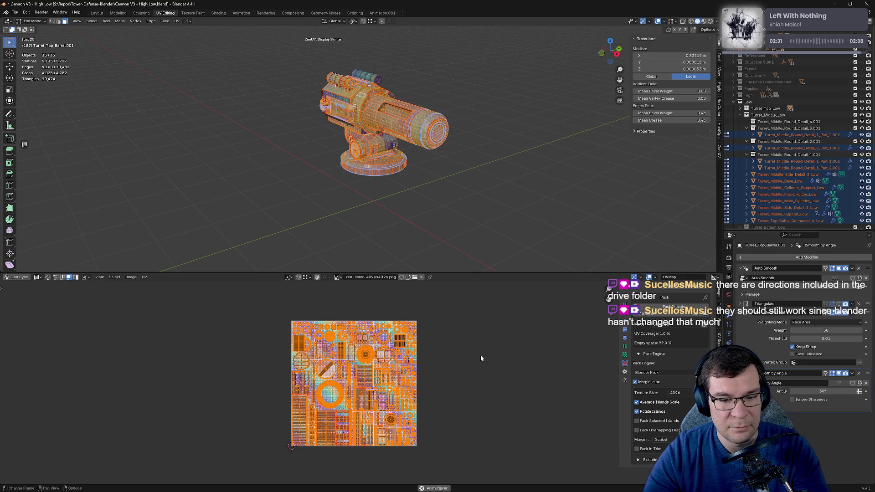
pyautogui.hotkey('alt', 'h')
pyautogui.moveTo(246, 302); pyautogui.dragTo(421, 466)
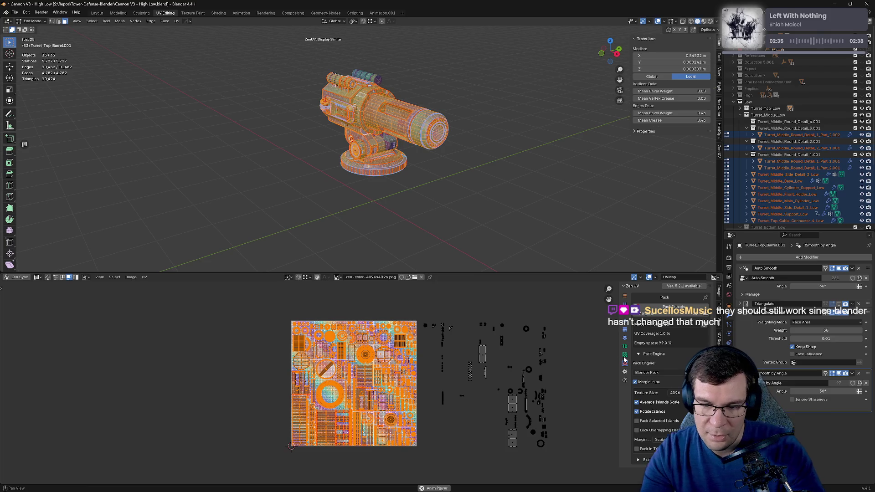
# Step: Stack the replicas onto their packed originals and move the leftover island into the square
pyautogui.click(625, 338)
pyautogui.click(668, 307)
pyautogui.click(489, 420)
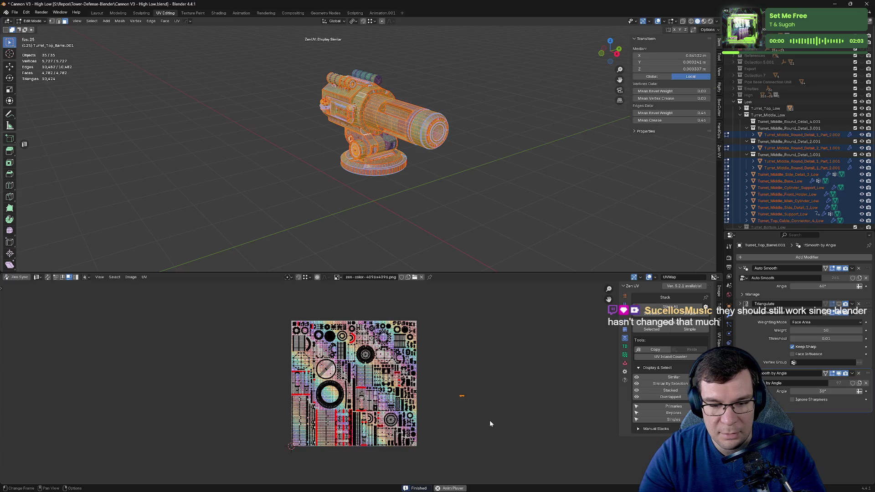
pyautogui.press('g')
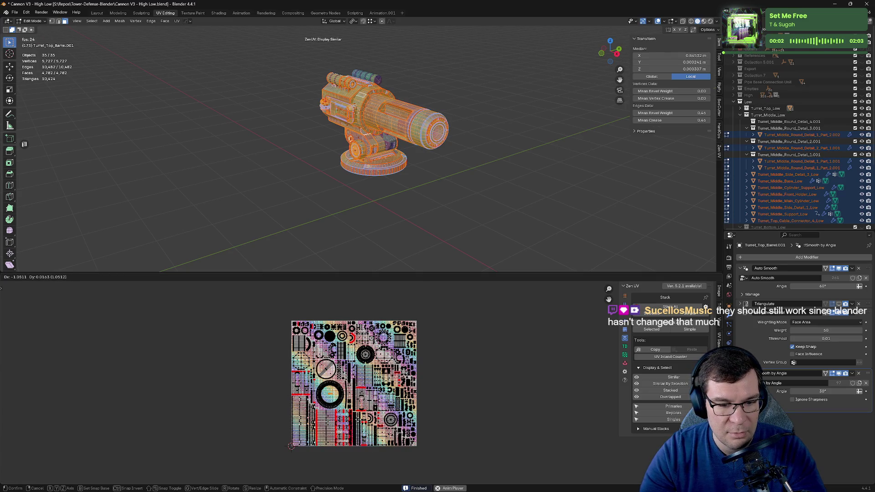
pyautogui.click(291, 446)
pyautogui.scroll(8, 358, 420)
pyautogui.hotkey('alt', 'a')
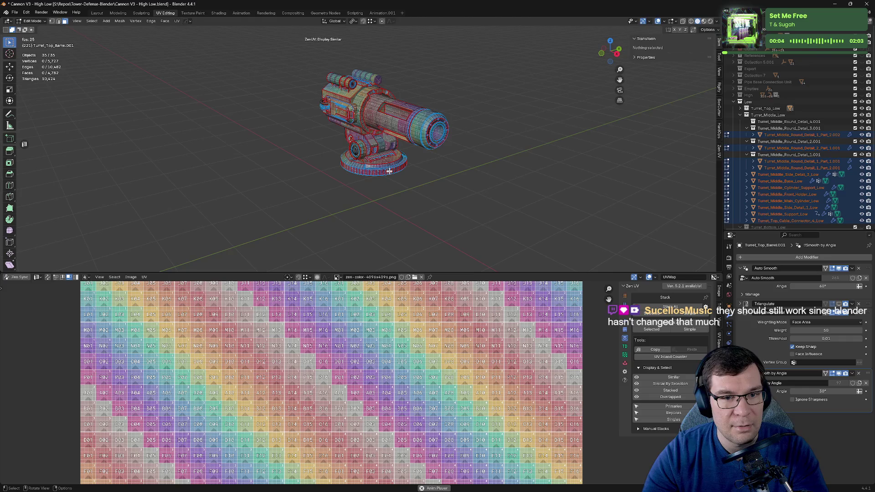
# Step: Select a turret support face and its whole mesh, framing the texture in the UV view
pyautogui.click(363, 133)
pyautogui.press('Home')
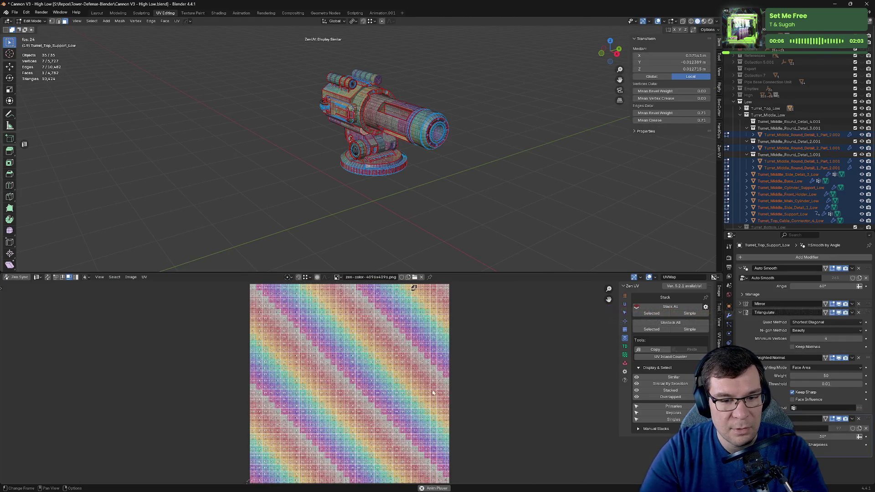
pyautogui.press('a')
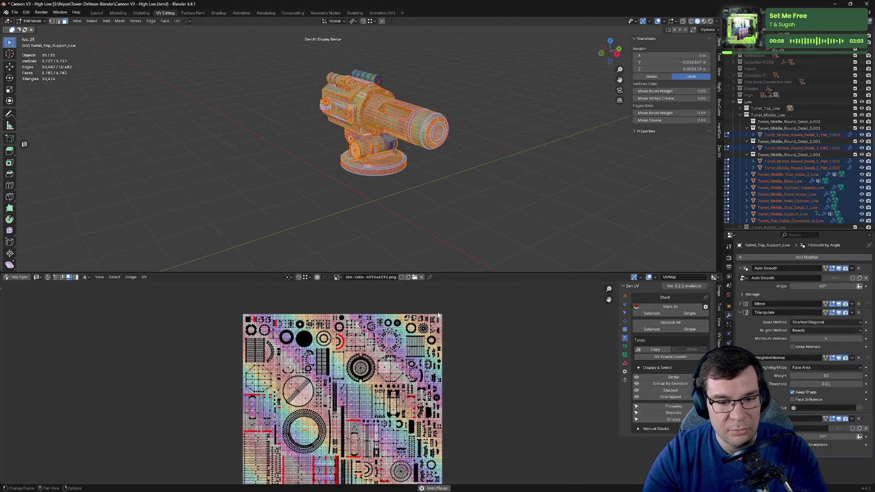
pyautogui.scroll(3, 423, 347)
pyautogui.scroll(2, 423, 347)
pyautogui.scroll(2, 420, 365)
pyautogui.scroll(2, 417, 385)
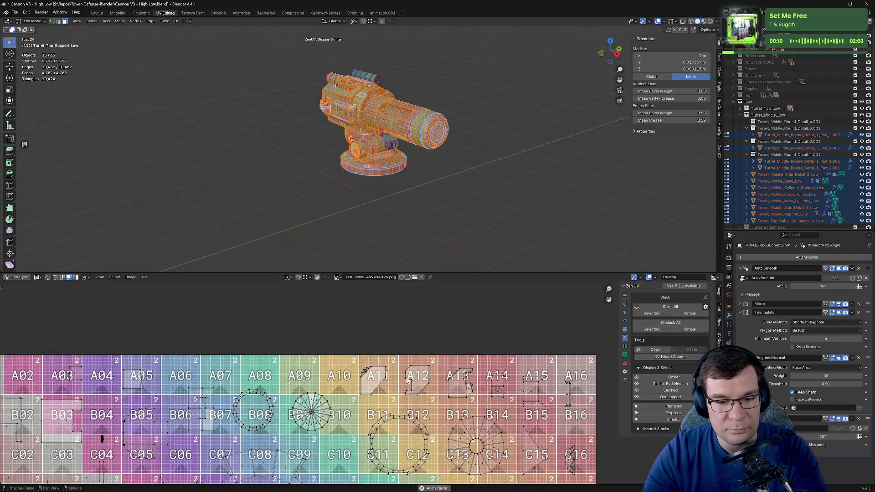
pyautogui.scroll(2, 418, 385)
pyautogui.scroll(2, 417, 385)
pyautogui.scroll(-2, 505, 360)
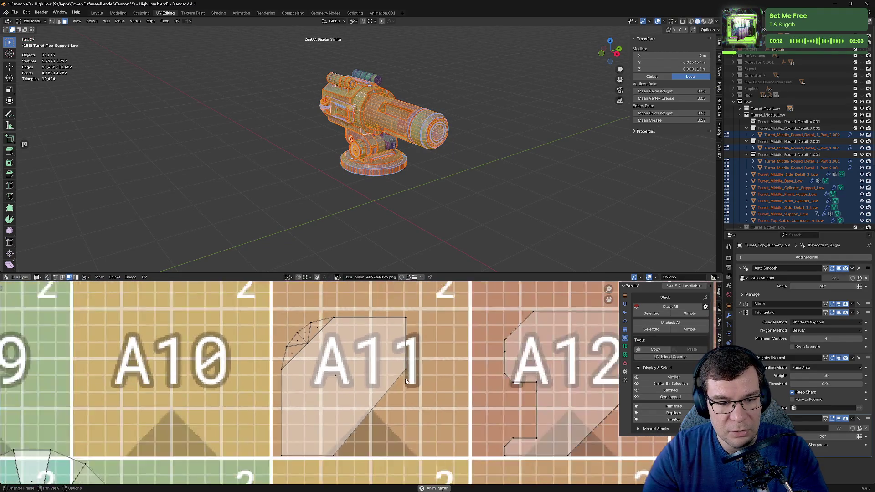
pyautogui.scroll(-4, 505, 360)
# Step: Orbit to the turret ring, pick a face, and select the whole mesh to show all islands
pyautogui.moveTo(364, 137)
pyautogui.mouseDown(button='middle')
pyautogui.moveTo(373, 137)
pyautogui.moveTo(360, 155)
pyautogui.mouseUp(button='middle')
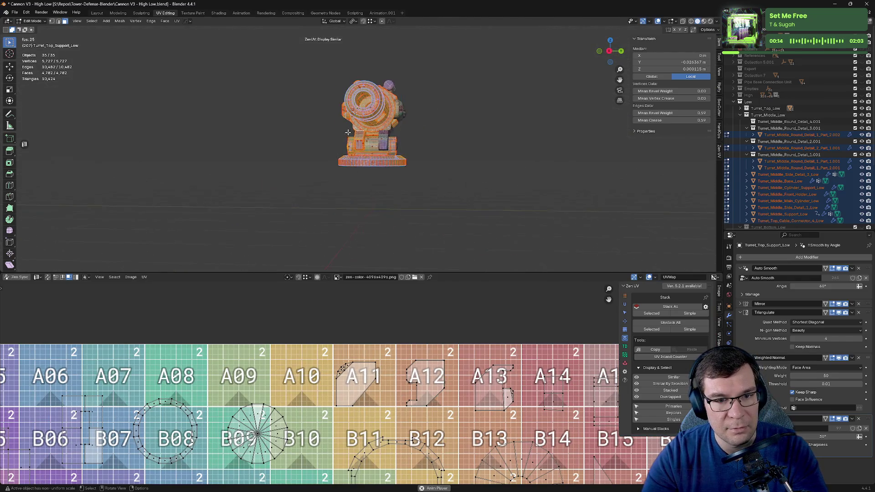
pyautogui.scroll(6, 357, 162)
pyautogui.scroll(3, 358, 162)
pyautogui.scroll(5, 357, 161)
pyautogui.scroll(-5, 358, 162)
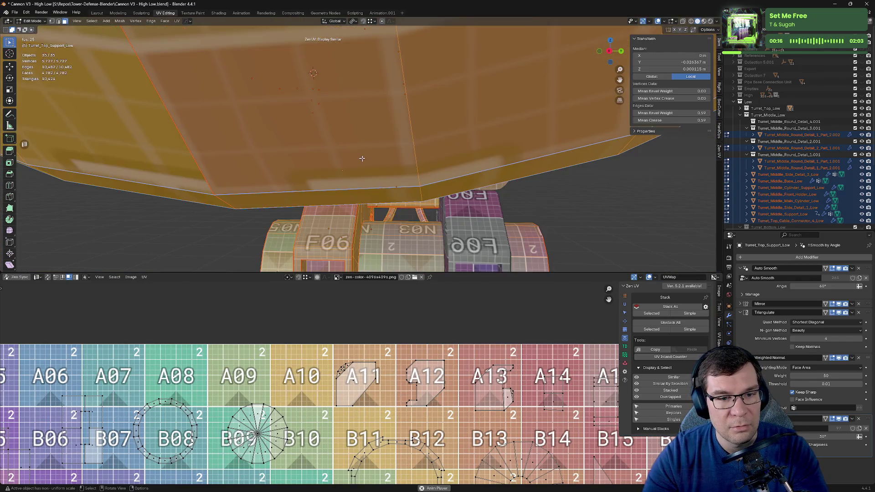
pyautogui.scroll(-2, 357, 162)
pyautogui.moveTo(357, 162); pyautogui.dragTo(396, 172, button='middle')
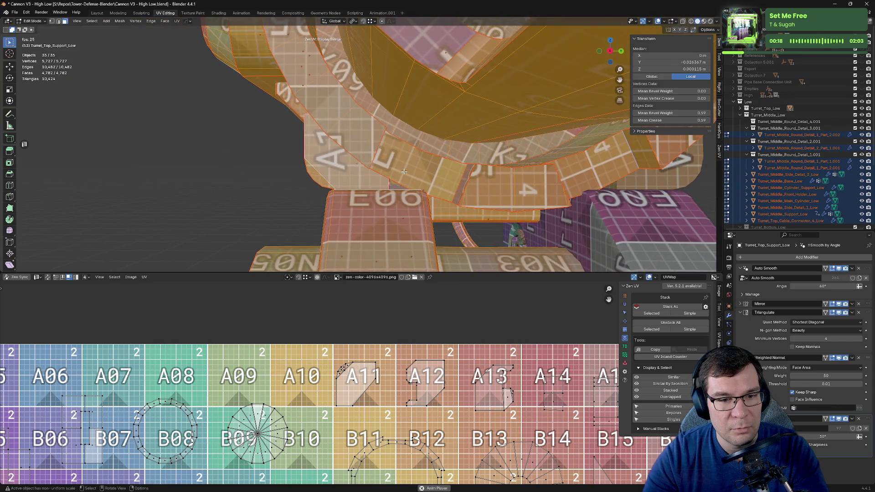
pyautogui.click(403, 174)
pyautogui.scroll(-5, 427, 354)
pyautogui.scroll(-2, 436, 424)
pyautogui.scroll(2, 424, 405)
pyautogui.scroll(2, 392, 346)
pyautogui.scroll(3, 390, 359)
pyautogui.press('a')
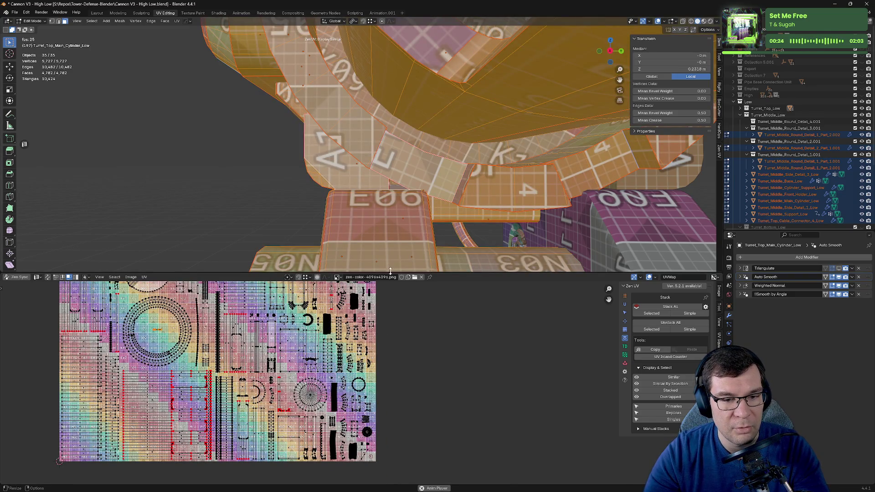
# Step: Enlarge the UV editor, zoom into the UV map, and switch to edge select mode
pyautogui.moveTo(390, 270); pyautogui.dragTo(390, 115)
pyautogui.scroll(1, 362, 303)
pyautogui.scroll(4, 362, 303)
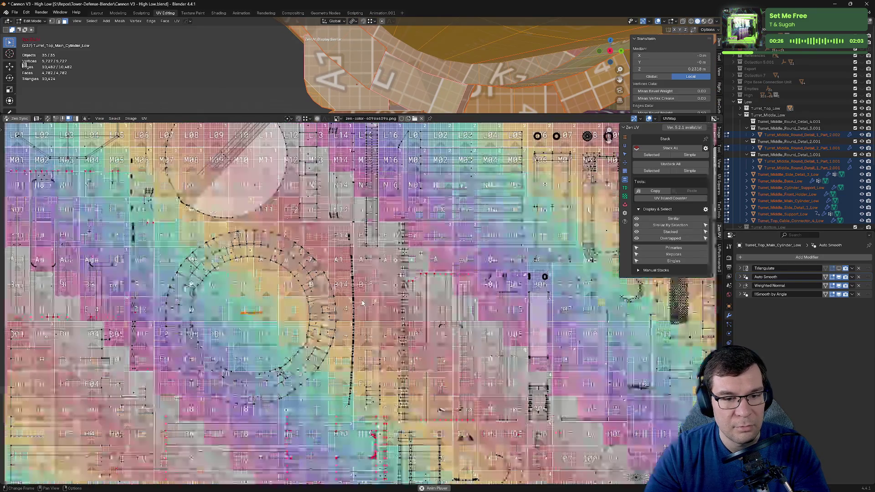
pyautogui.press('2')
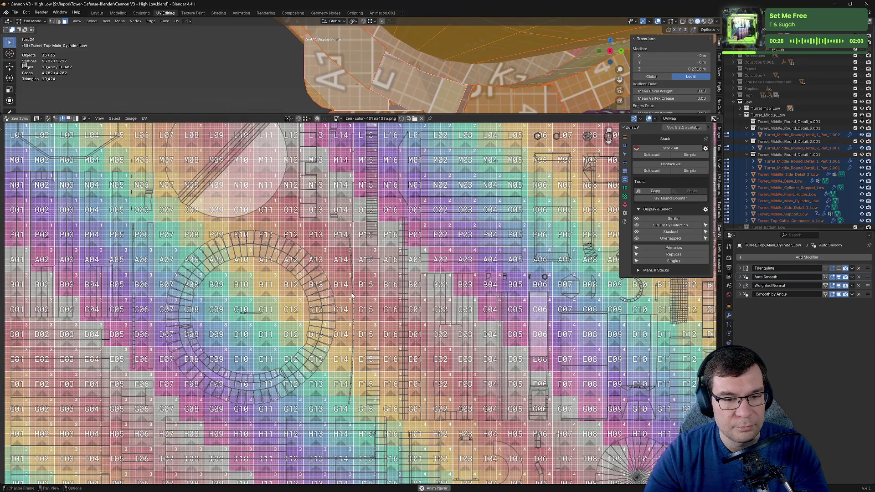
pyautogui.scroll(4, 347, 306)
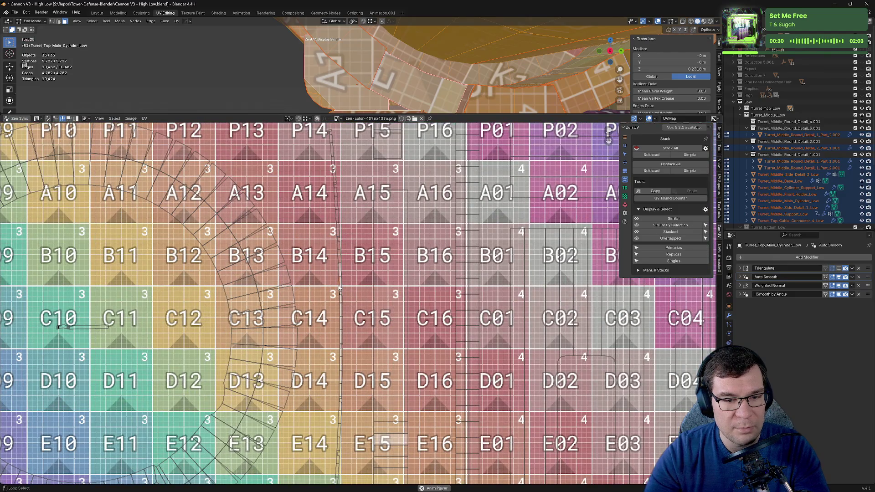
pyautogui.scroll(-4, 339, 287)
pyautogui.scroll(-1, 339, 288)
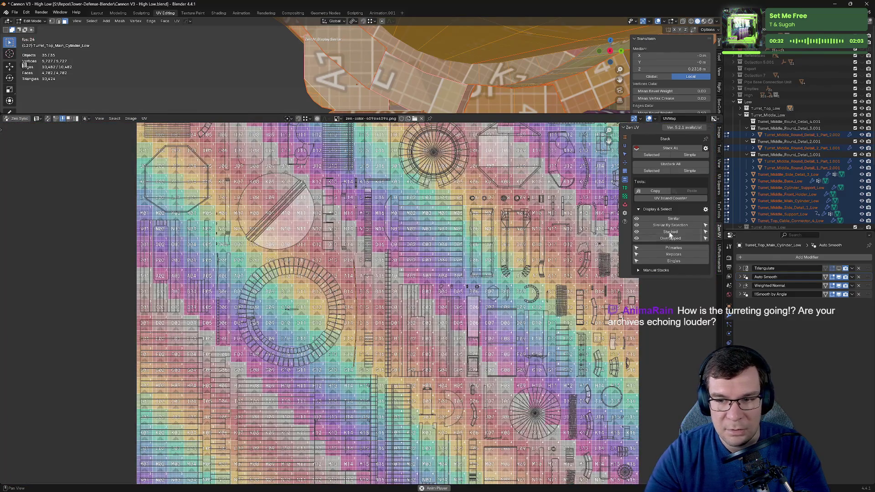
# Step: Browse the Zen UV panels and run Quadrify from Transform on the selected islands
pyautogui.click(625, 196)
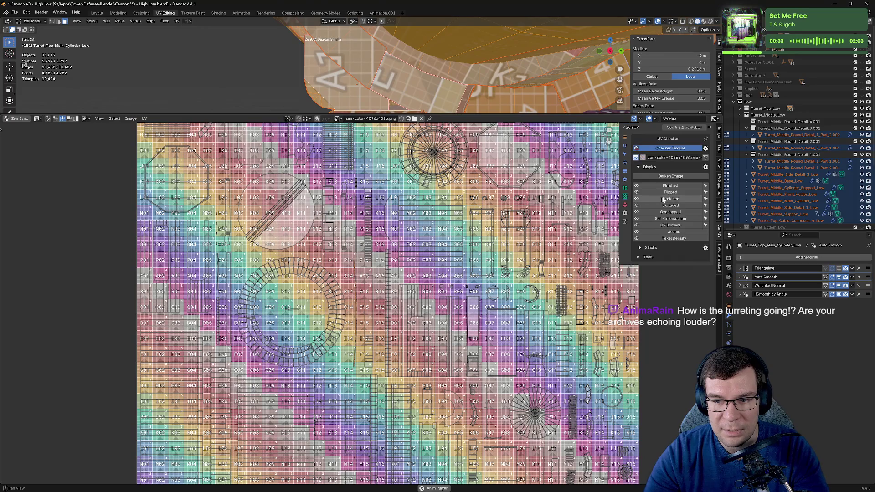
pyautogui.click(625, 181)
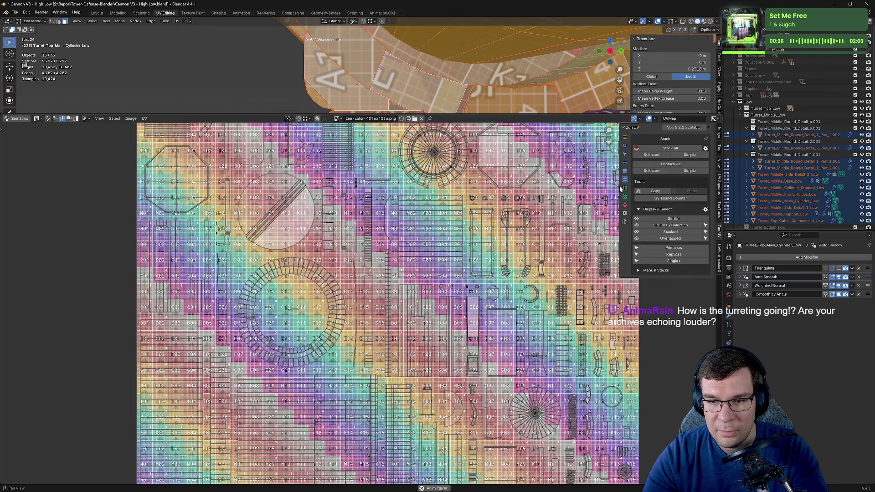
pyautogui.click(625, 190)
pyautogui.click(626, 206)
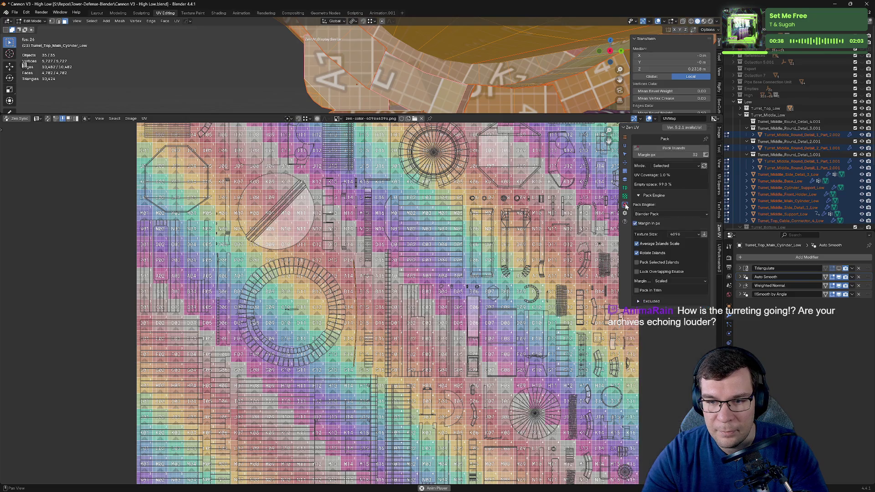
pyautogui.click(626, 197)
pyautogui.click(624, 162)
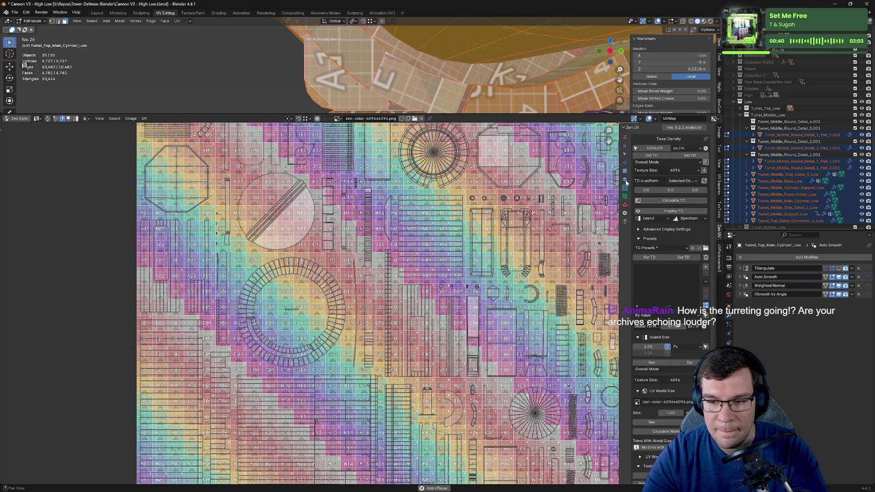
pyautogui.click(624, 154)
pyautogui.click(625, 172)
pyautogui.click(624, 163)
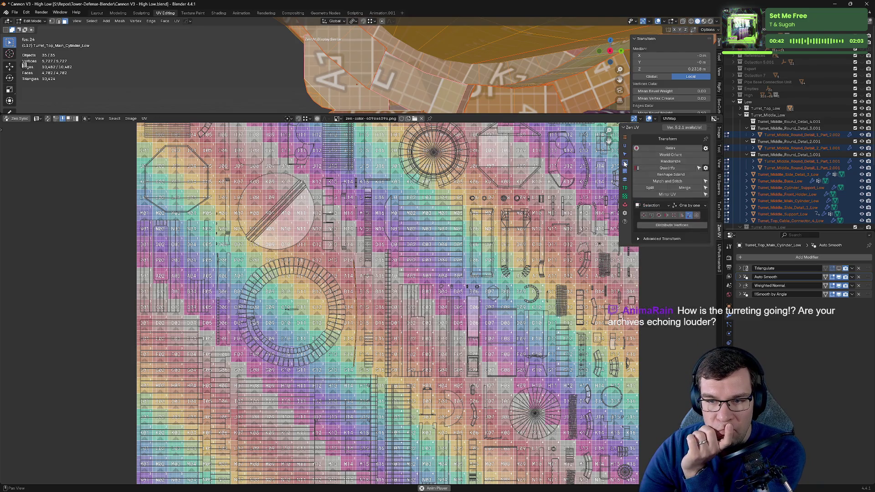
pyautogui.click(626, 172)
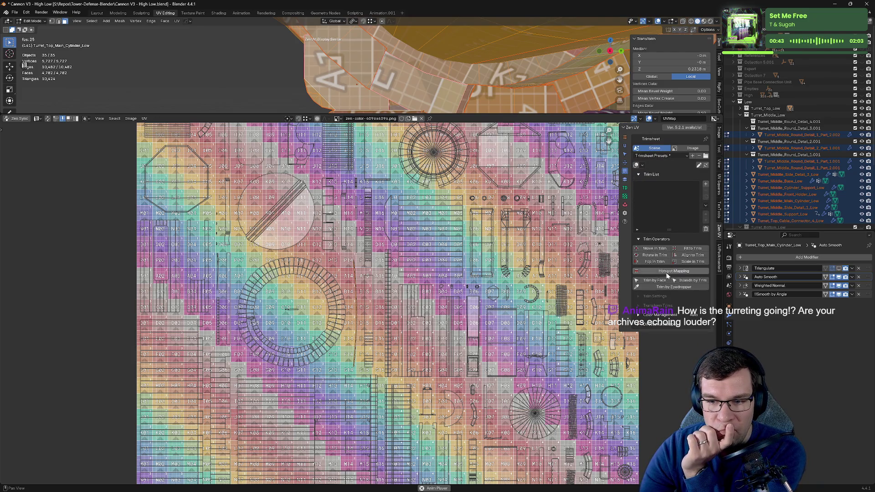
pyautogui.click(625, 163)
pyautogui.click(678, 169)
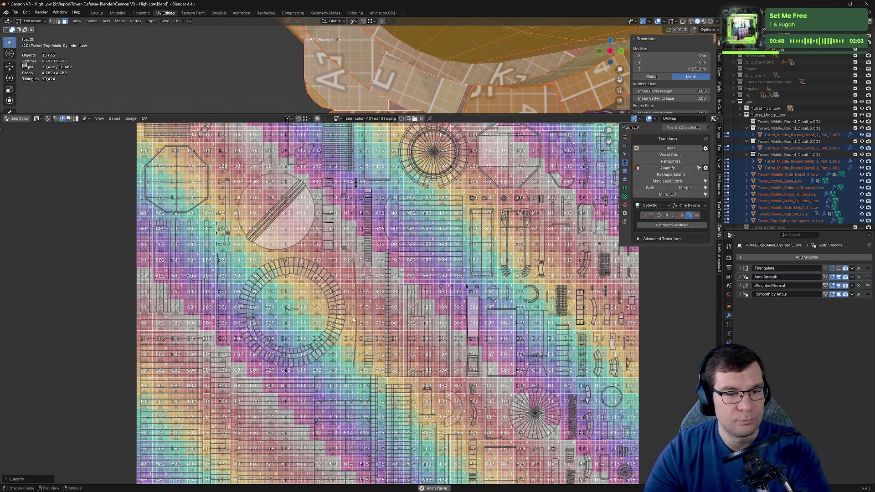
pyautogui.scroll(6, 346, 316)
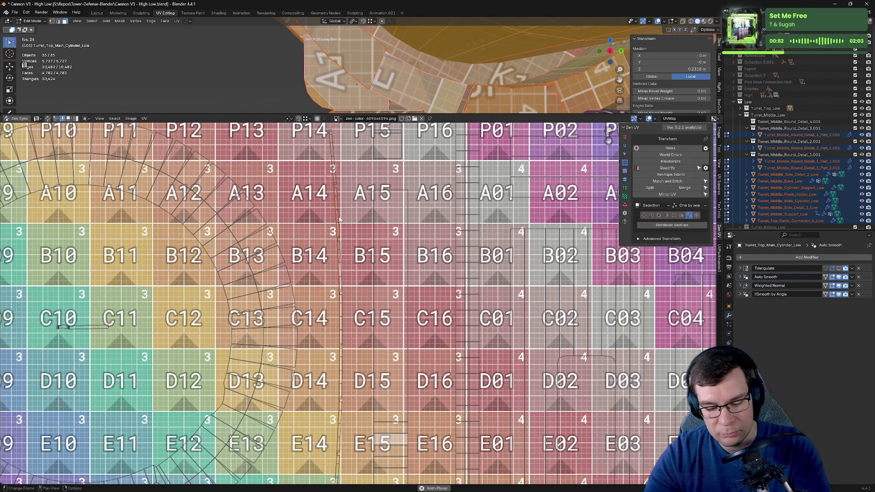
# Step: Select the connected UV island and save Cannon V3 - High Low.blend
pyautogui.press('l')
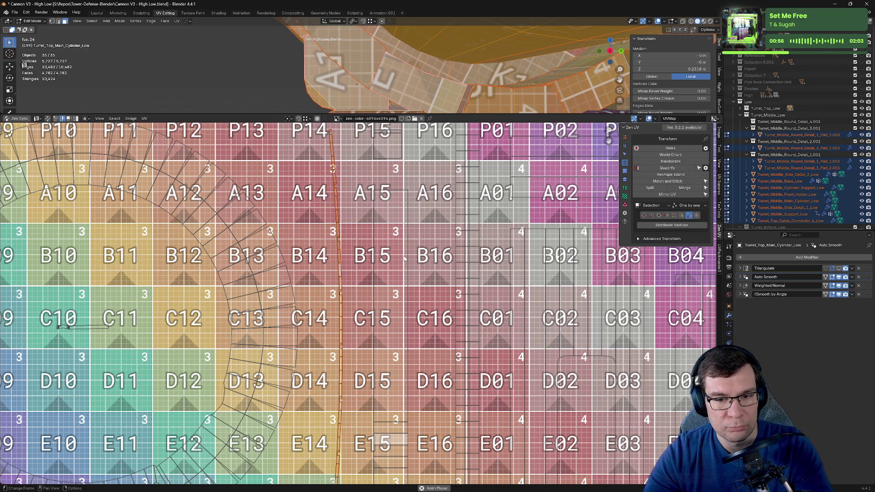
pyautogui.scroll(-3, 404, 258)
pyautogui.scroll(-2, 404, 258)
pyautogui.scroll(-2, 403, 258)
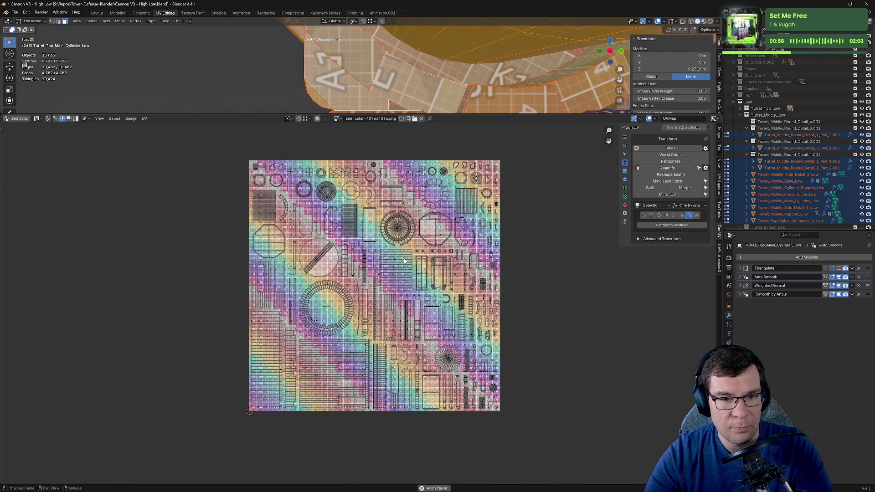
pyautogui.hotkey('ctrl', 's')
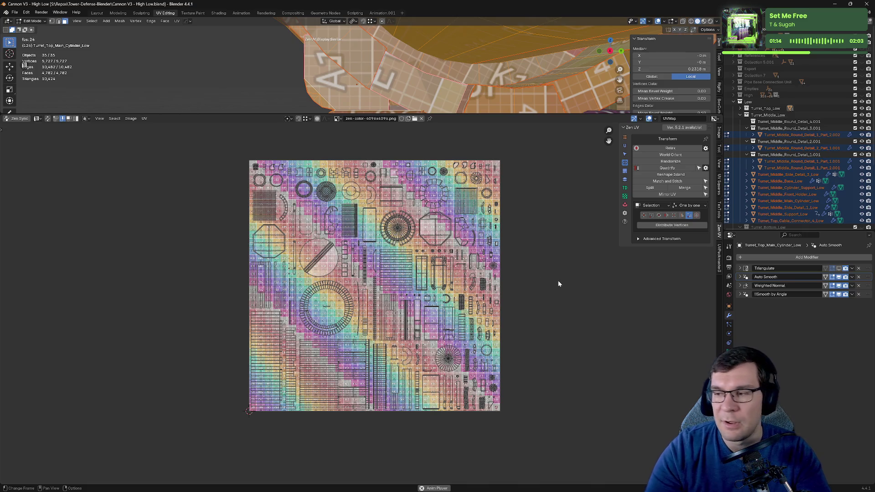
pyautogui.scroll(1, 355, 212)
pyautogui.scroll(1, 390, 220)
pyautogui.moveTo(389, 220); pyautogui.dragTo(428, 266, button='middle')
pyautogui.scroll(-1, 428, 266)
pyautogui.hotkey('ctrl', 's')
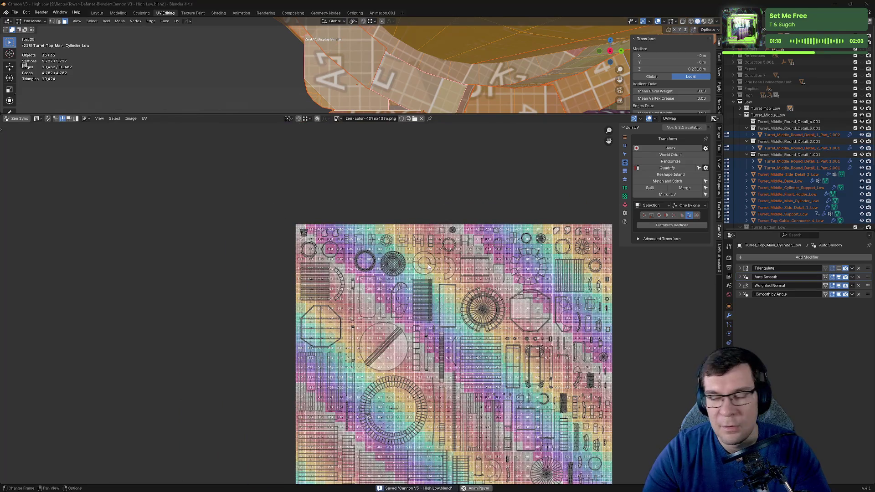
# Step: Inspect the textured tower from several angles in Substance Painter, then return to Blender
pyautogui.hotkey('alt', 'Tab')
pyautogui.moveTo(483, 249)
pyautogui.keyDown('alt'); pyautogui.mouseDown()
pyautogui.moveTo(494, 199)
pyautogui.moveTo(524, 219)
pyautogui.mouseUp(); pyautogui.keyUp('alt')
pyautogui.scroll(3, 556, 242)
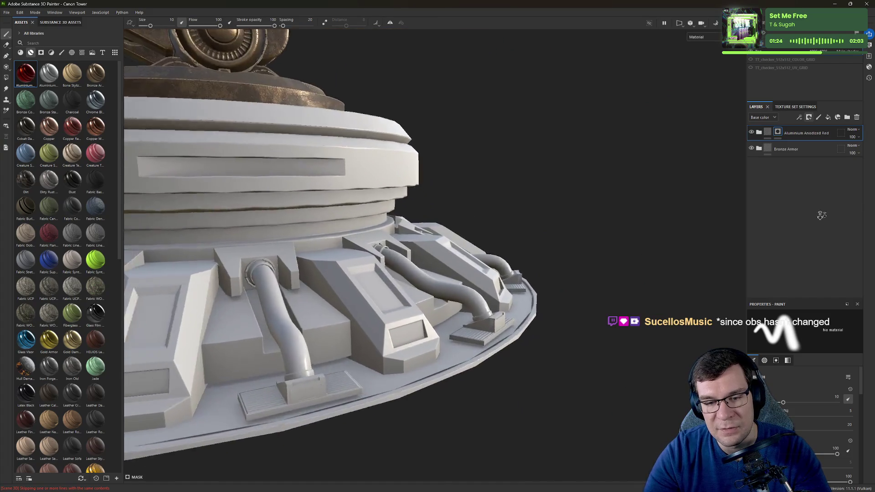
pyautogui.scroll(-5, 565, 205)
pyautogui.keyDown('alt'); pyautogui.moveTo(568, 190); pyautogui.dragTo(559, 196); pyautogui.keyUp('alt')
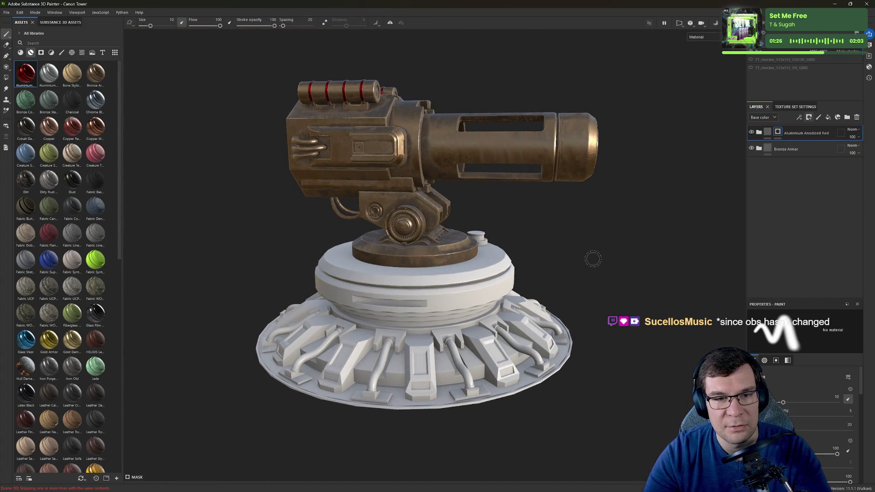
pyautogui.hotkey('alt', 'Tab')
pyautogui.scroll(-4, 471, 189)
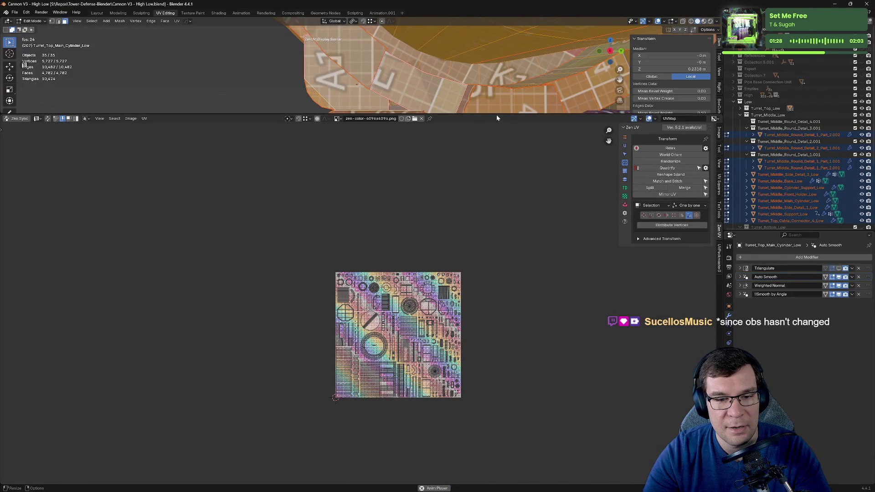
# Step: Enlarge the 3D viewport and make the Turret_Bottom_Low collection visible
pyautogui.moveTo(499, 124); pyautogui.dragTo(499, 365)
pyautogui.scroll(-5, 410, 183)
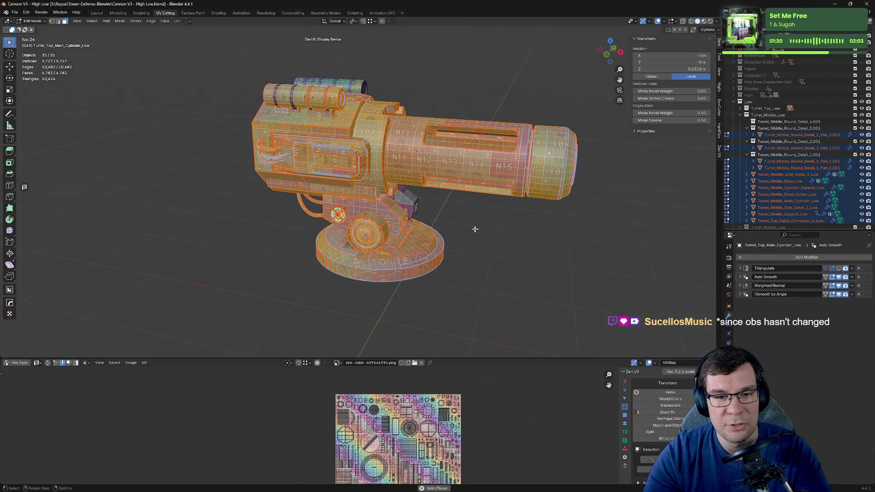
pyautogui.scroll(-5, 820, 159)
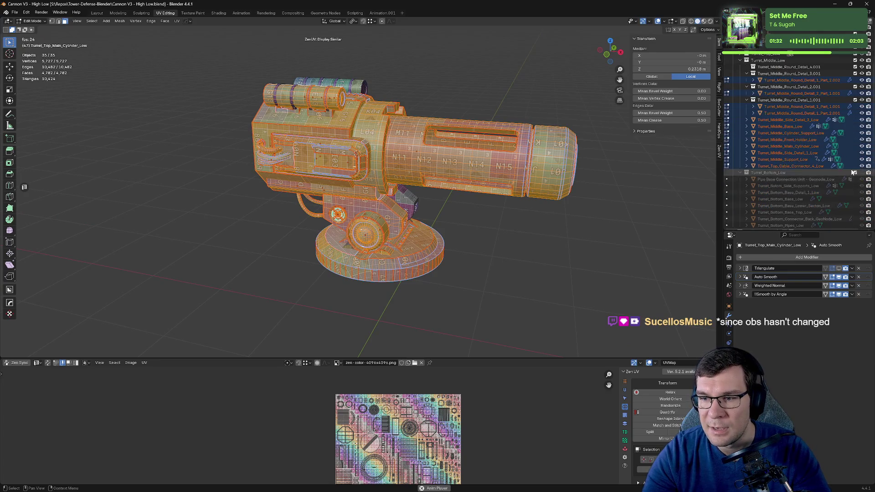
pyautogui.click(855, 172)
# Step: Switch to Object Mode, select all 43 objects, and save the file
pyautogui.press('Tab')
pyautogui.scroll(-3, 491, 246)
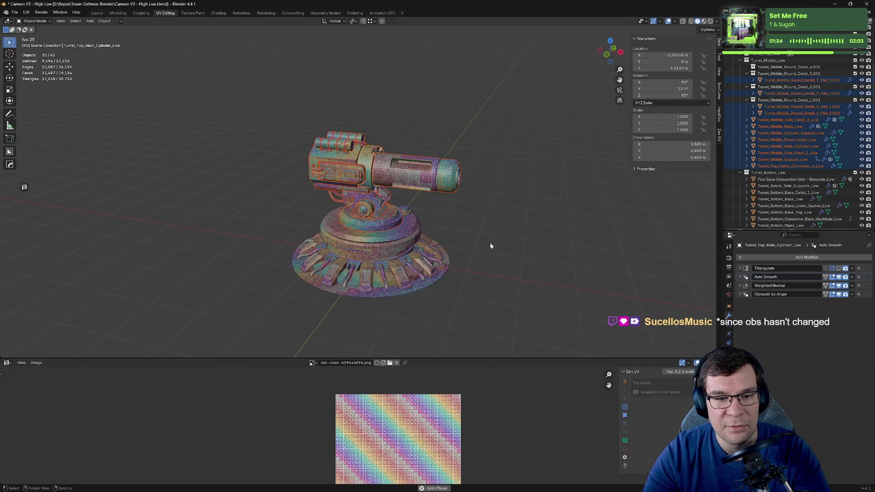
pyautogui.press('Tab')
pyautogui.scroll(5, 488, 246)
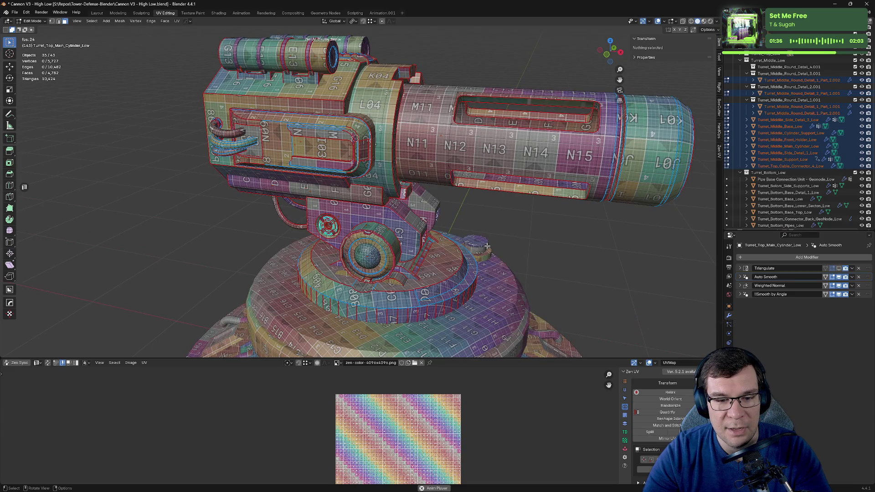
pyautogui.scroll(-5, 487, 246)
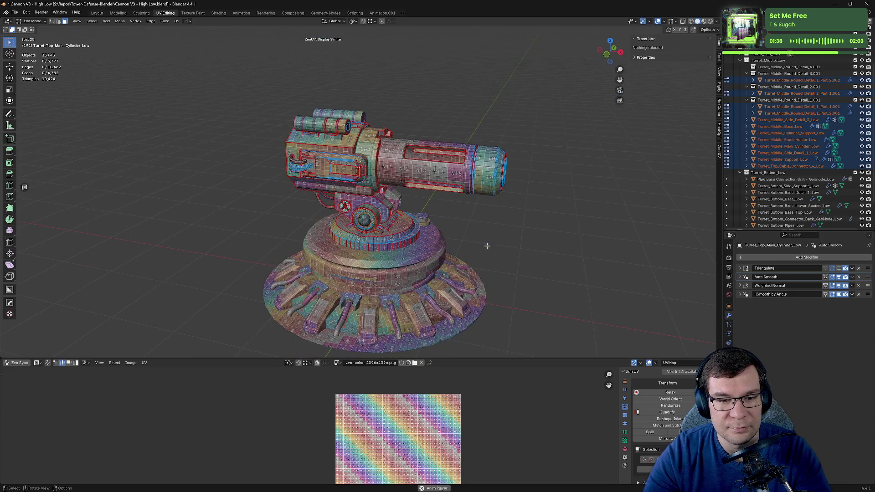
pyautogui.press('Tab')
pyautogui.press('a')
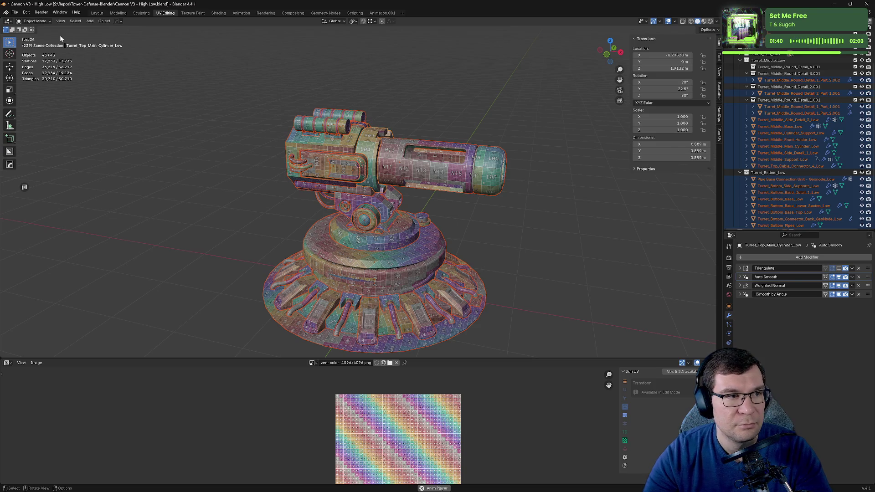
pyautogui.hotkey('ctrl', 's')
# Step: Export the low-poly cannon as FBX over Cannon Tower_low.fbx
pyautogui.click(14, 12)
pyautogui.moveTo(32, 113)
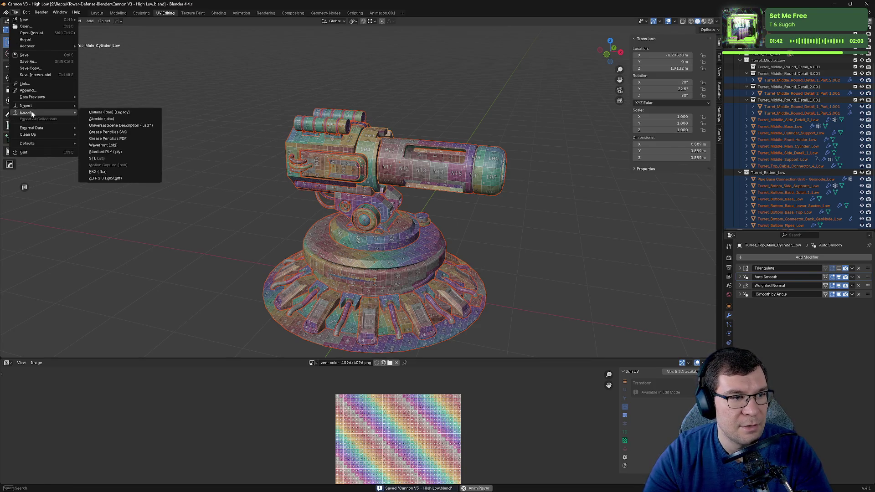
pyautogui.click(122, 173)
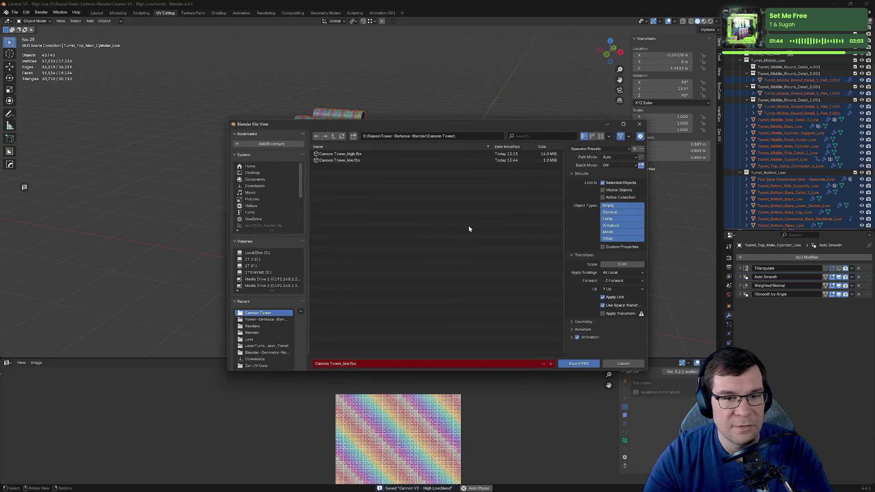
pyautogui.click(501, 160)
pyautogui.click(586, 367)
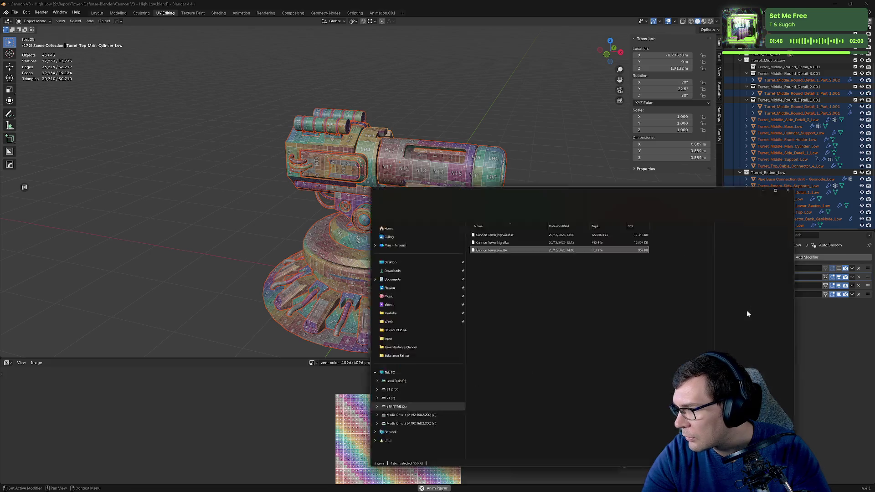
pyautogui.hotkey('alt', 'Tab')
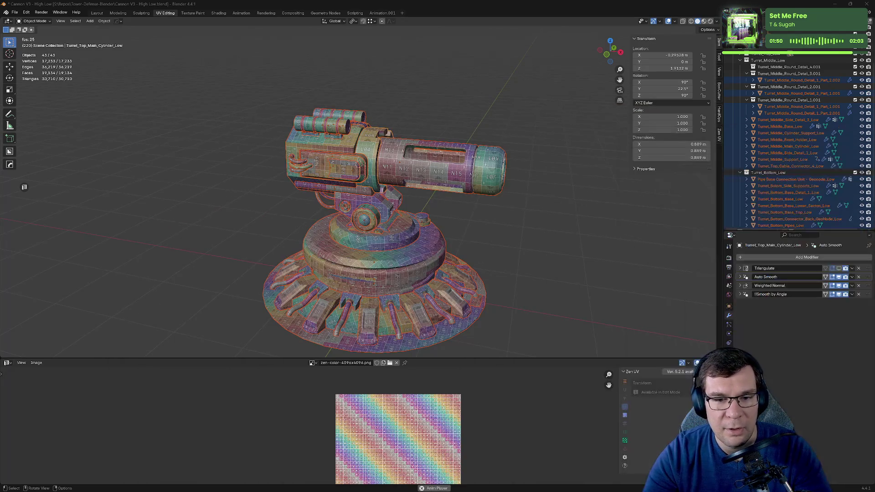
# Step: Turn on the Pipe Base Connection Unit's array modifier, select all objects, and save
pyautogui.moveTo(527, 260); pyautogui.dragTo(532, 261, button='middle')
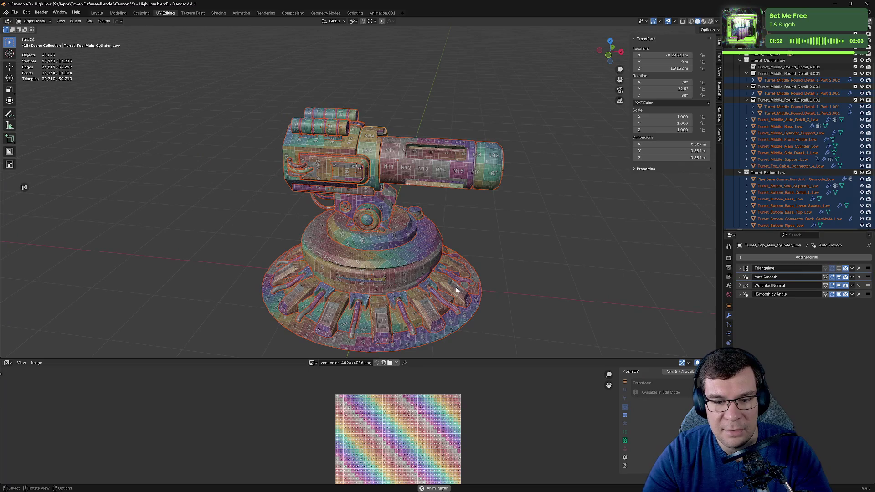
pyautogui.click(473, 294)
pyautogui.click(840, 286)
pyautogui.press('a')
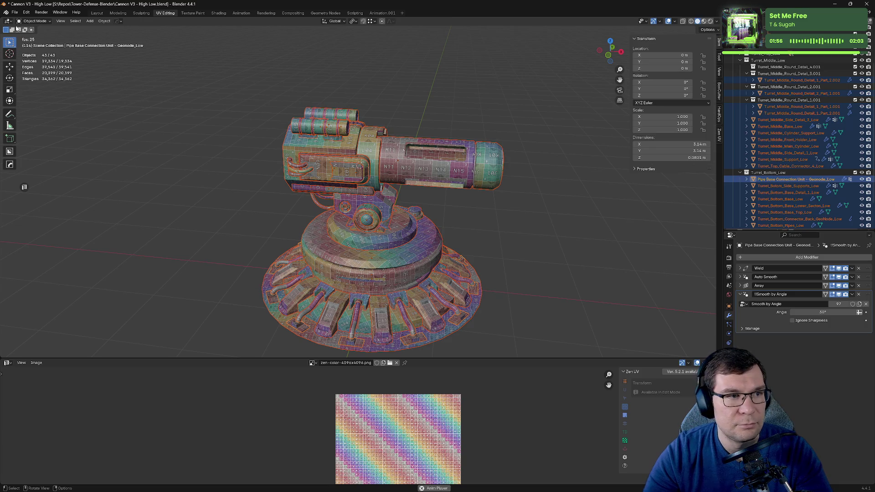
pyautogui.hotkey('ctrl', 's')
# Step: Re-export all objects as FBX over Cannon Tower_low.fbx and deselect everything
pyautogui.click(15, 12)
pyautogui.moveTo(52, 112)
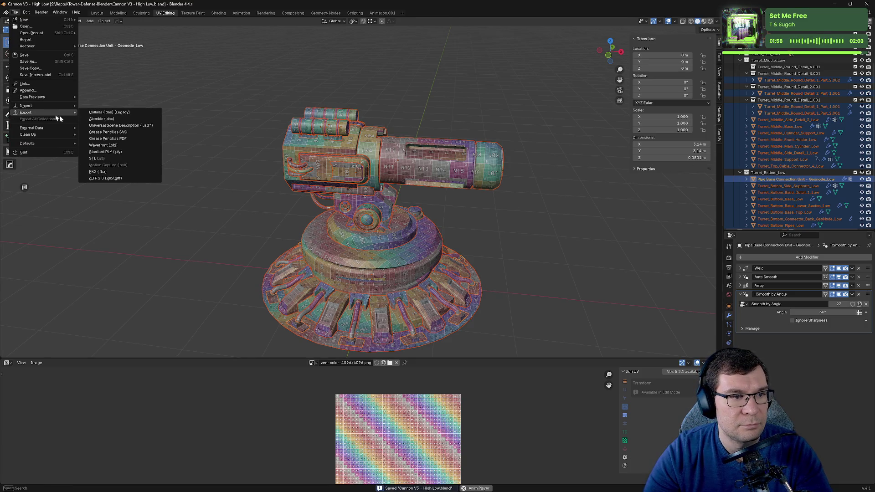
pyautogui.click(141, 172)
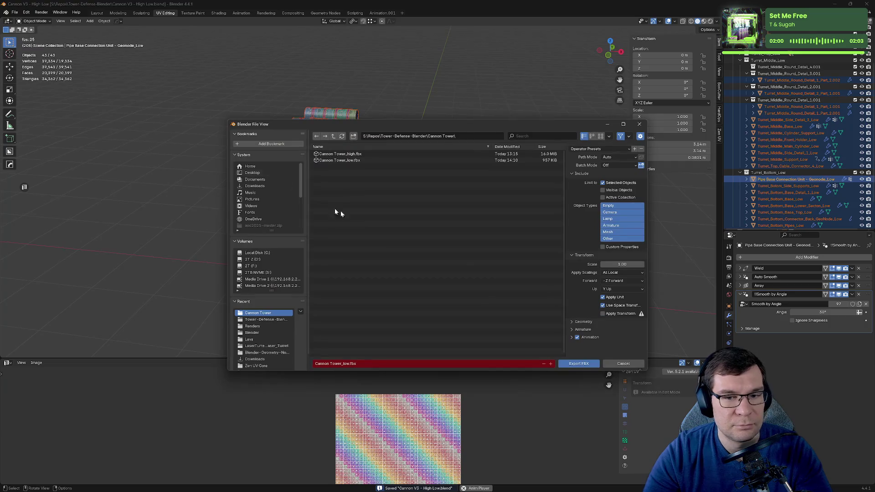
pyautogui.click(577, 366)
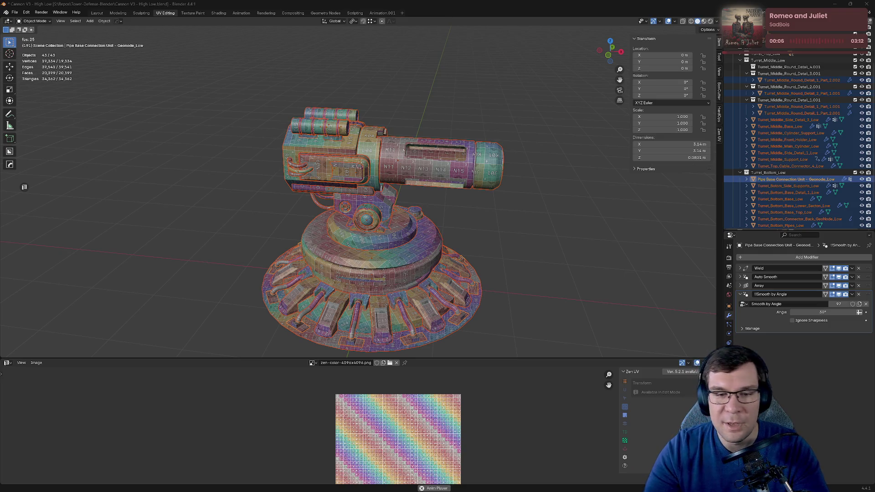
pyautogui.click(634, 194)
# Step: Save the file, hide the low-poly turret, and select the high-poly base disk
pyautogui.hotkey('ctrl', 's')
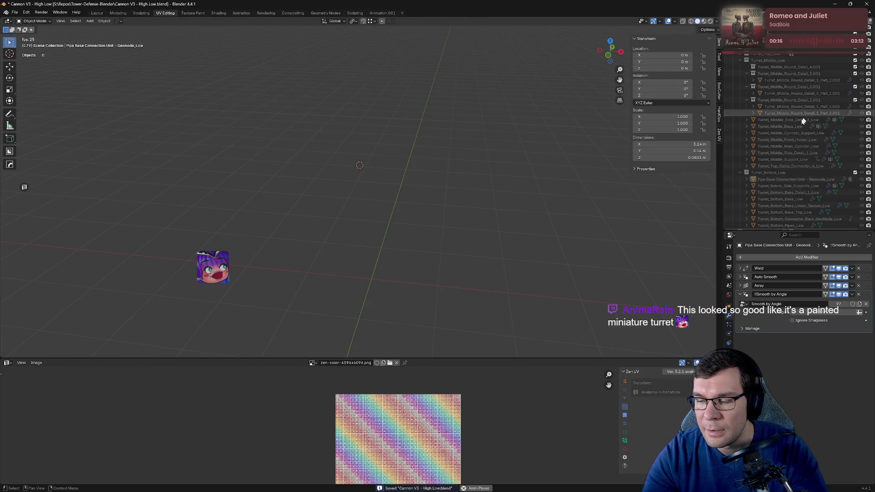
pyautogui.scroll(5, 791, 128)
pyautogui.click(732, 88)
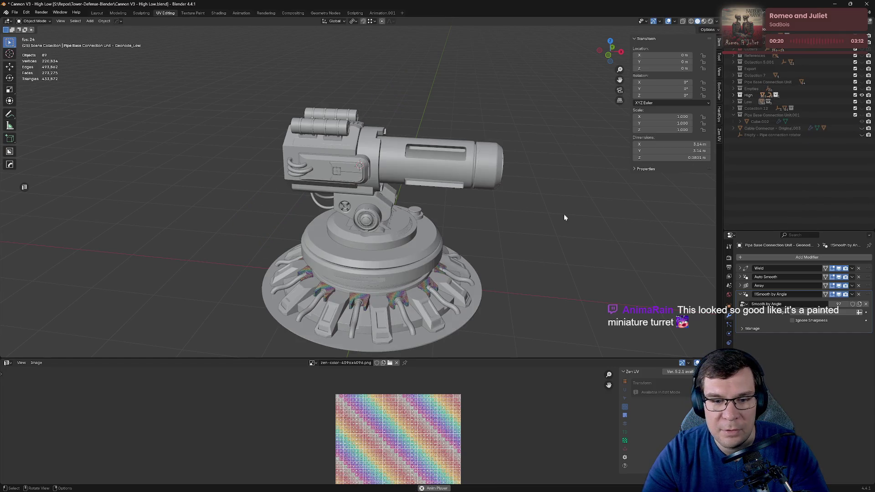
pyautogui.scroll(5, 588, 237)
pyautogui.moveTo(606, 261)
pyautogui.mouseDown(button='middle')
pyautogui.moveTo(611, 248)
pyautogui.moveTo(627, 321)
pyautogui.mouseUp(button='middle')
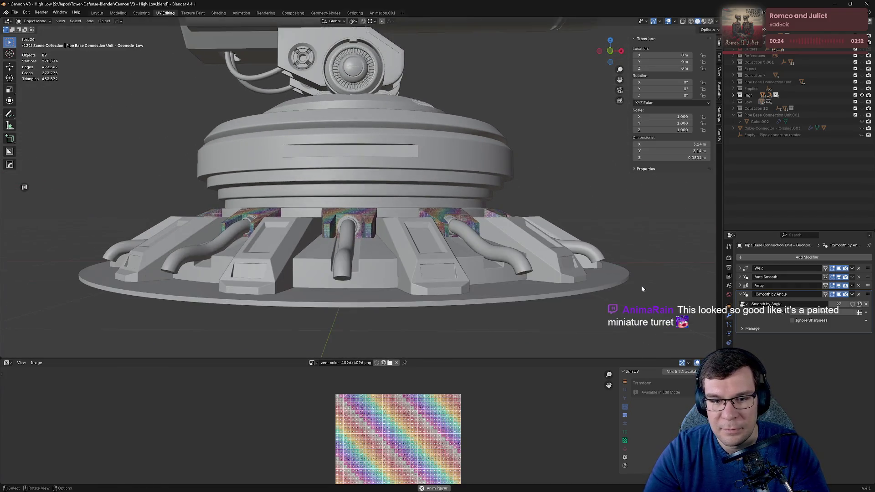
pyautogui.moveTo(628, 322); pyautogui.dragTo(353, 294, button='middle')
pyautogui.click(354, 294)
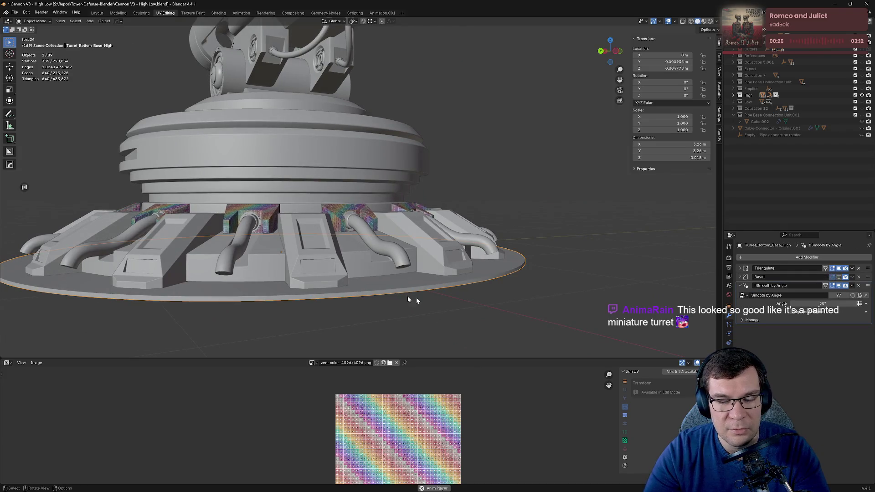
# Step: Inspect the base's Bevel modifier settings and view the base from above and below
pyautogui.click(805, 283)
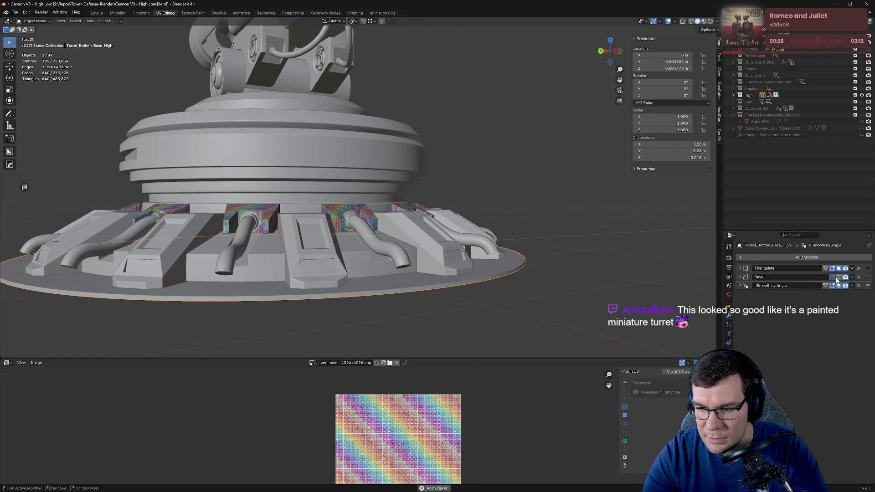
pyautogui.scroll(3, 443, 303)
pyautogui.scroll(3, 541, 236)
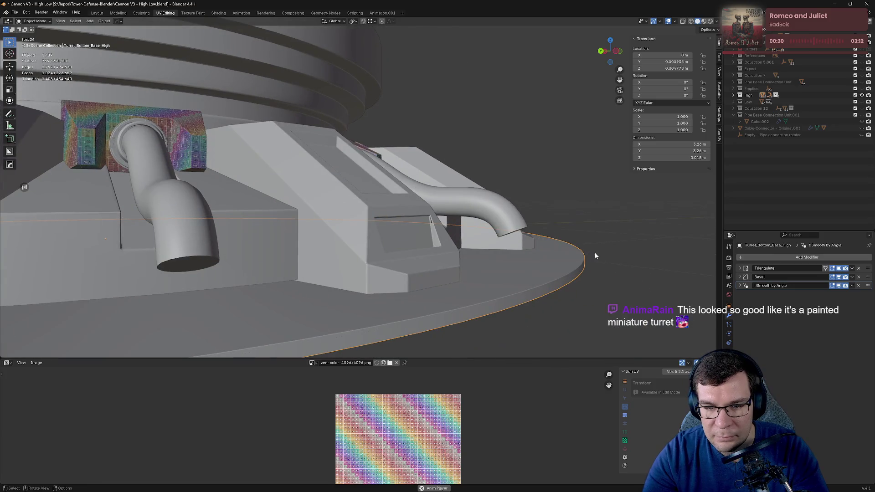
pyautogui.click(750, 279)
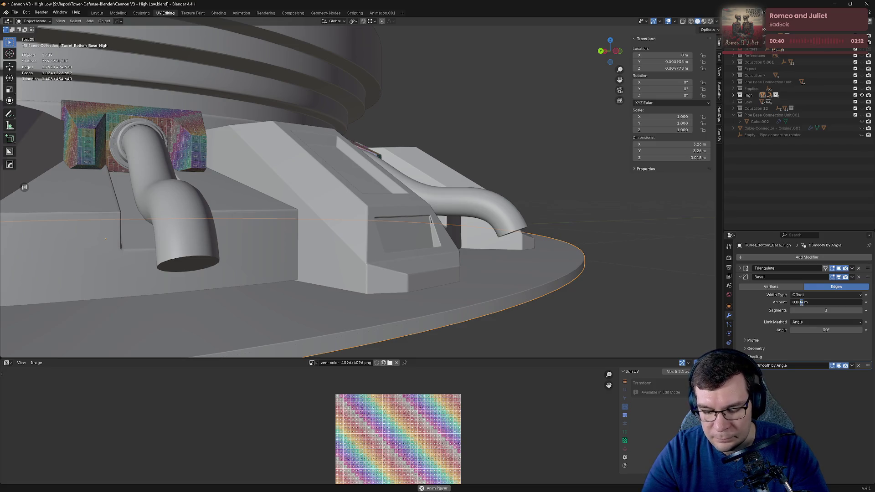
pyautogui.scroll(-8, 539, 279)
pyautogui.moveTo(539, 279); pyautogui.dragTo(338, 267, button='middle')
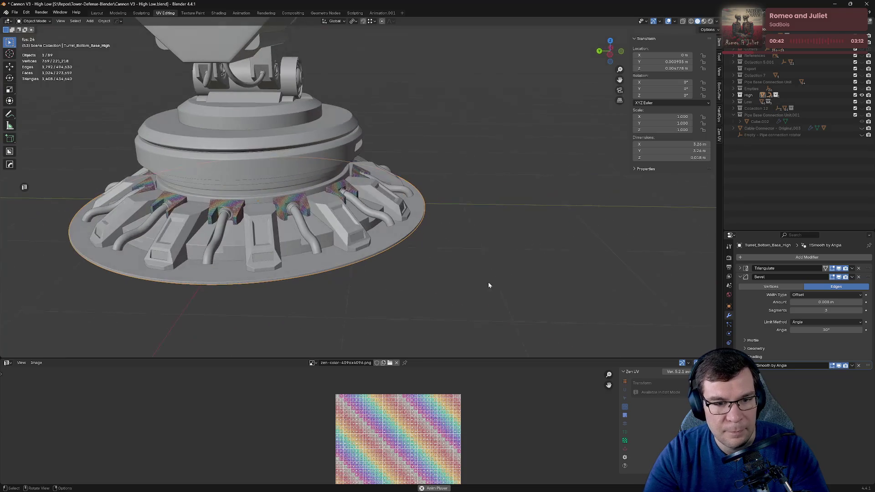
pyautogui.moveTo(547, 259); pyautogui.dragTo(500, 222, button='middle')
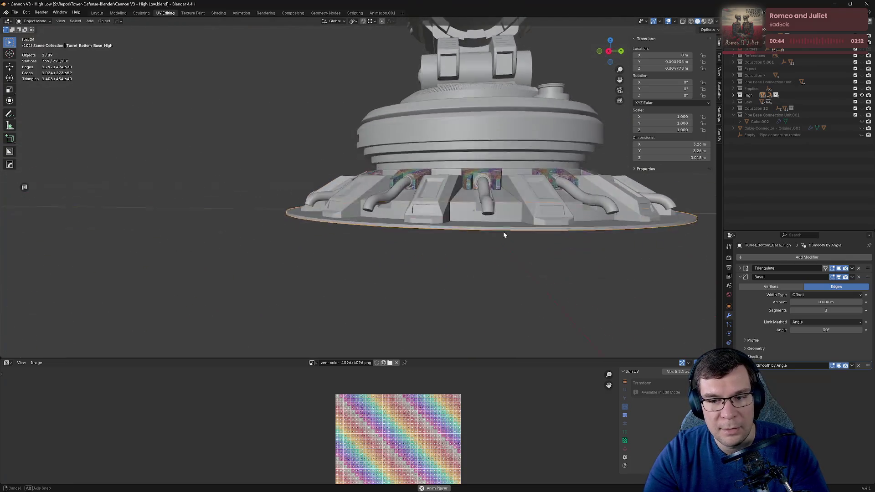
# Step: Unhide Pipe Base Connection Unit - Geonode copy inside Turret_Bottom
pyautogui.click(733, 95)
pyautogui.scroll(-5, 754, 139)
pyautogui.scroll(-4, 754, 139)
pyautogui.scroll(-2, 756, 141)
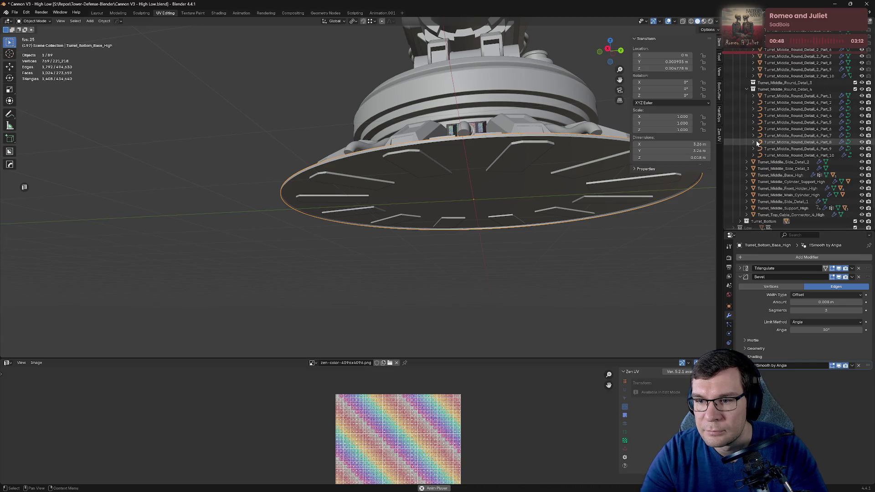
pyautogui.scroll(-1, 768, 146)
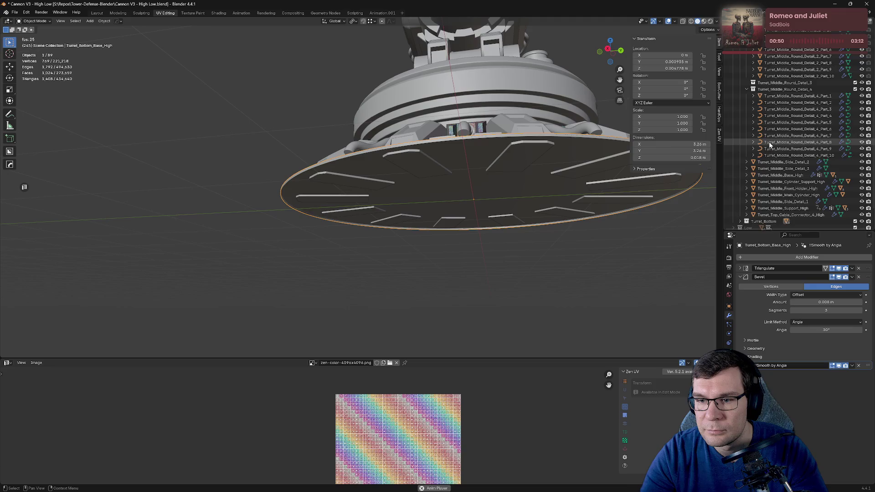
pyautogui.scroll(-2, 769, 142)
pyautogui.click(740, 184)
pyautogui.scroll(-4, 740, 184)
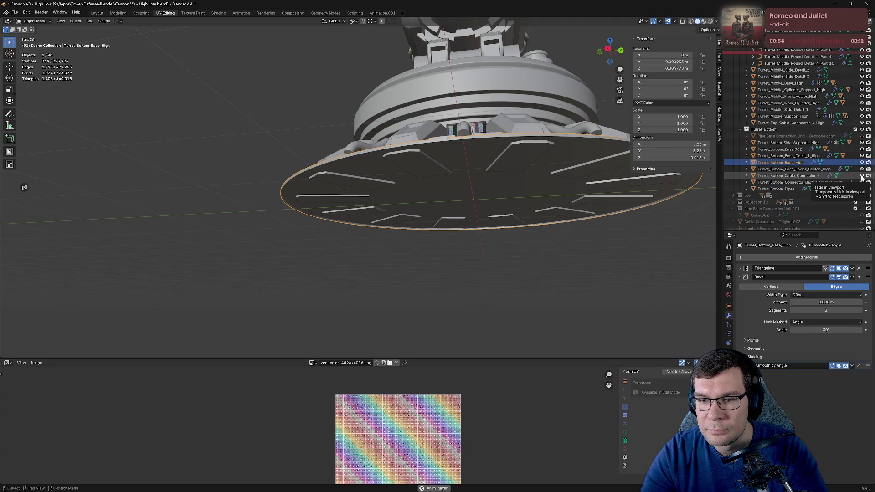
pyautogui.click(861, 136)
pyautogui.moveTo(511, 255)
pyautogui.mouseDown(button='middle')
pyautogui.moveTo(515, 187)
pyautogui.moveTo(579, 195)
pyautogui.moveTo(536, 204)
pyautogui.moveTo(637, 218)
pyautogui.moveTo(545, 198)
pyautogui.moveTo(546, 232)
pyautogui.moveTo(593, 230)
pyautogui.moveTo(524, 204)
pyautogui.moveTo(540, 247)
pyautogui.mouseUp(button='middle')
# Step: Save Cannon V3 - High Low.blend again
pyautogui.hotkey('ctrl', 's')
pyautogui.scroll(-5, 540, 247)
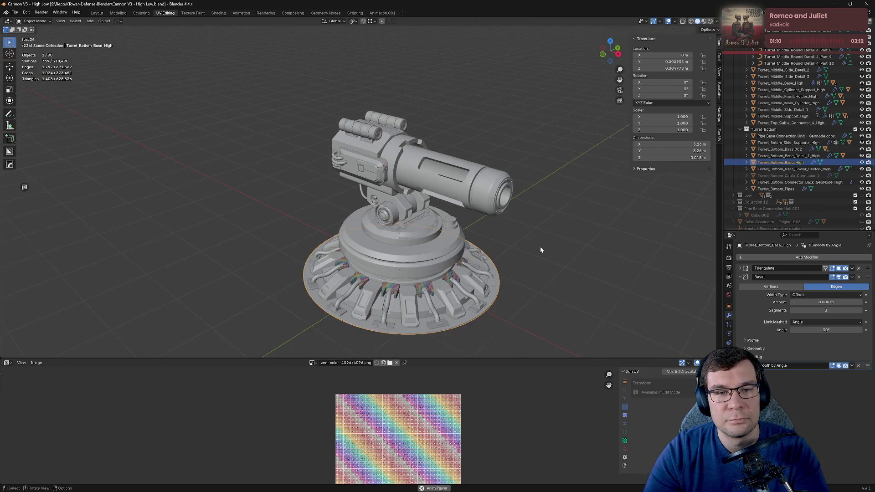
pyautogui.click(15, 12)
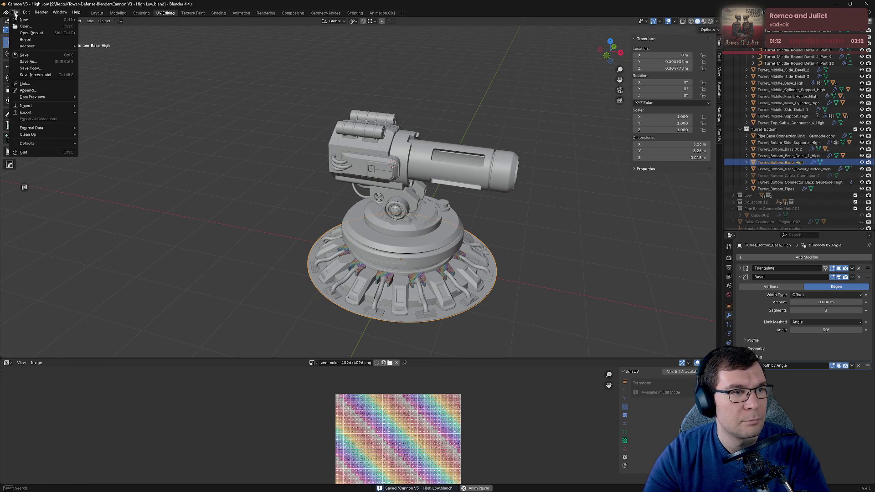
# Step: Select every object and export it as FBX over Cannon Tower_high.fbx, then deselect
pyautogui.moveTo(36, 113)
pyautogui.press('a')
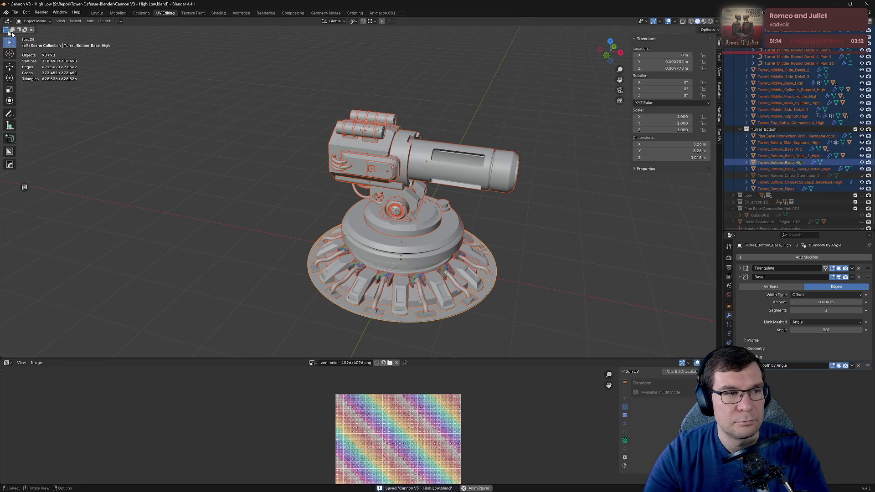
pyautogui.click(13, 13)
pyautogui.moveTo(34, 112)
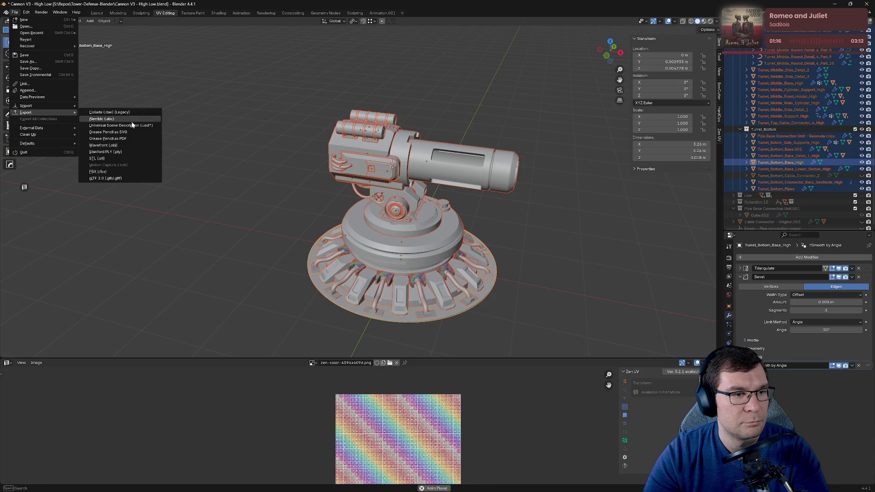
pyautogui.click(129, 173)
pyautogui.click(351, 154)
pyautogui.click(573, 365)
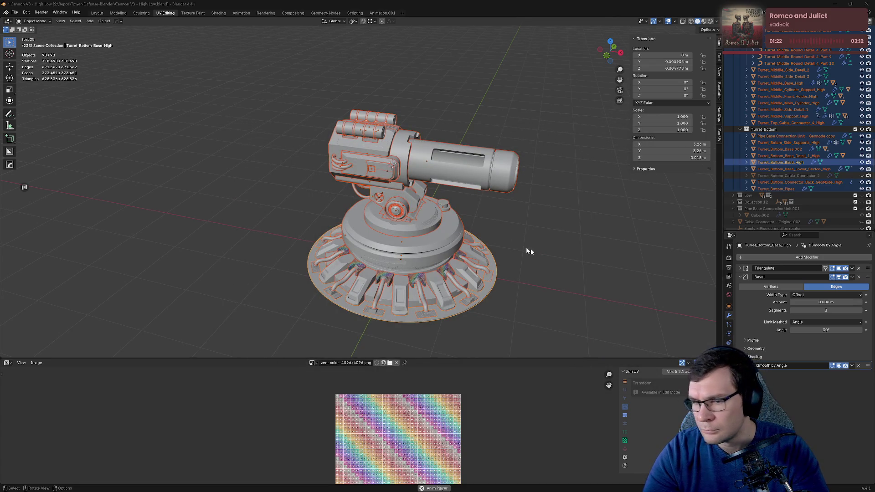
pyautogui.click(554, 200)
pyautogui.hotkey('alt', 'Tab')
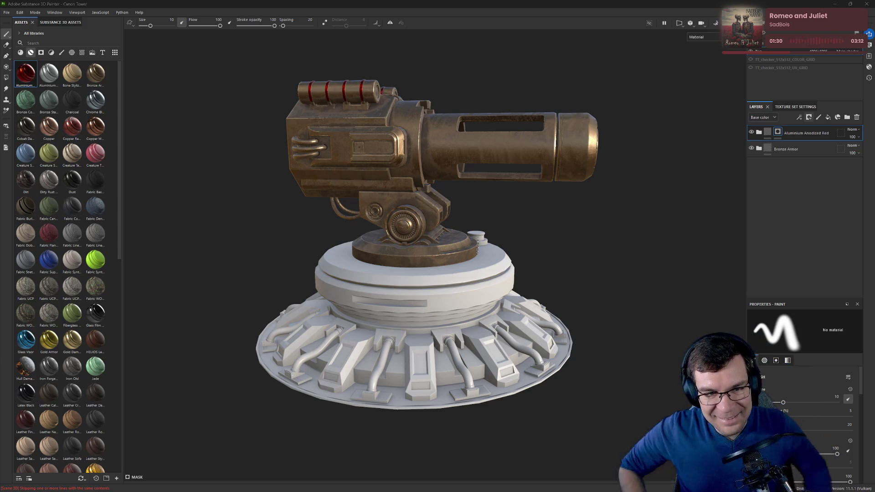
# Step: Inspect the textured barrel's muzzle ring and red-banded cylinders
pyautogui.keyDown('alt'); pyautogui.moveTo(543, 135); pyautogui.dragTo(501, 151); pyautogui.keyUp('alt')
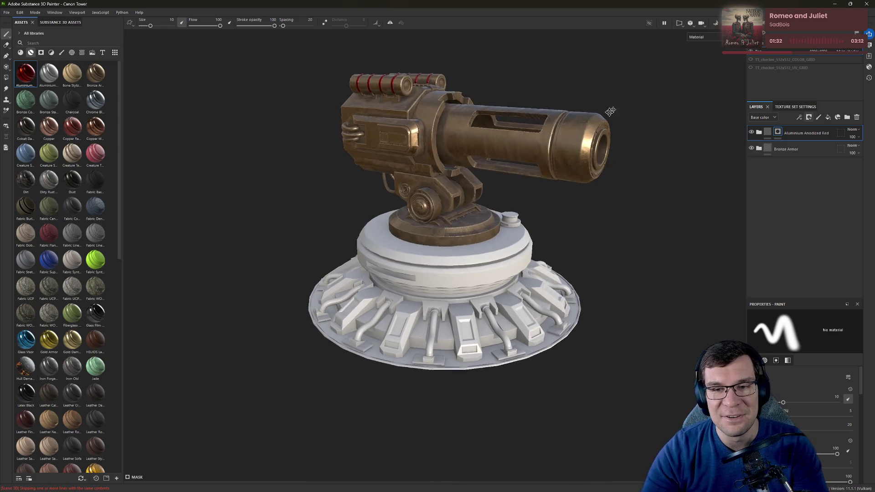
pyautogui.scroll(5, 501, 150)
pyautogui.moveTo(552, 228)
pyautogui.keyDown('alt'); pyautogui.mouseDown()
pyautogui.moveTo(335, 159)
pyautogui.moveTo(230, 228)
pyautogui.moveTo(549, 279)
pyautogui.moveTo(369, 3)
pyautogui.mouseUp(); pyautogui.keyUp('alt')
pyautogui.moveTo(416, 199)
pyautogui.keyDown('alt'); pyautogui.mouseDown()
pyautogui.moveTo(457, 133)
pyautogui.moveTo(427, 224)
pyautogui.mouseUp(); pyautogui.keyUp('alt')
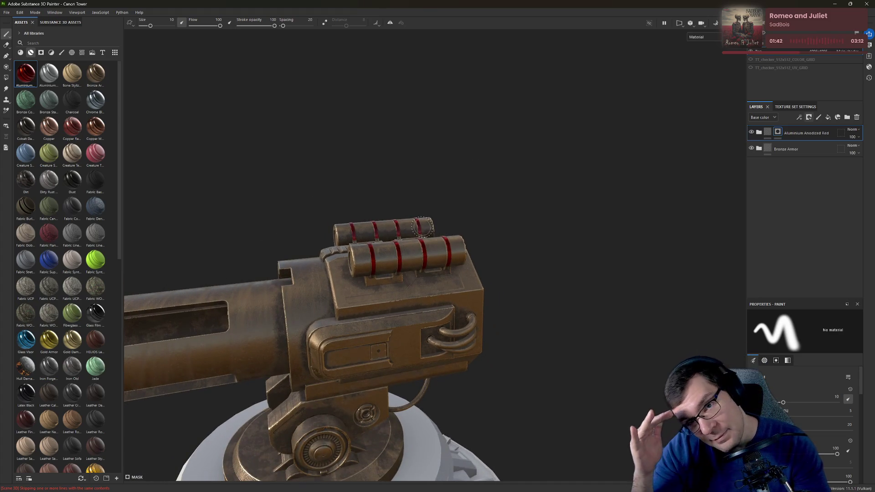
pyautogui.moveTo(419, 234)
pyautogui.keyDown('alt'); pyautogui.mouseDown(button='right')
pyautogui.moveTo(597, 255)
pyautogui.moveTo(239, 267)
pyautogui.moveTo(312, 174)
pyautogui.mouseUp(button='right'); pyautogui.keyUp('alt')
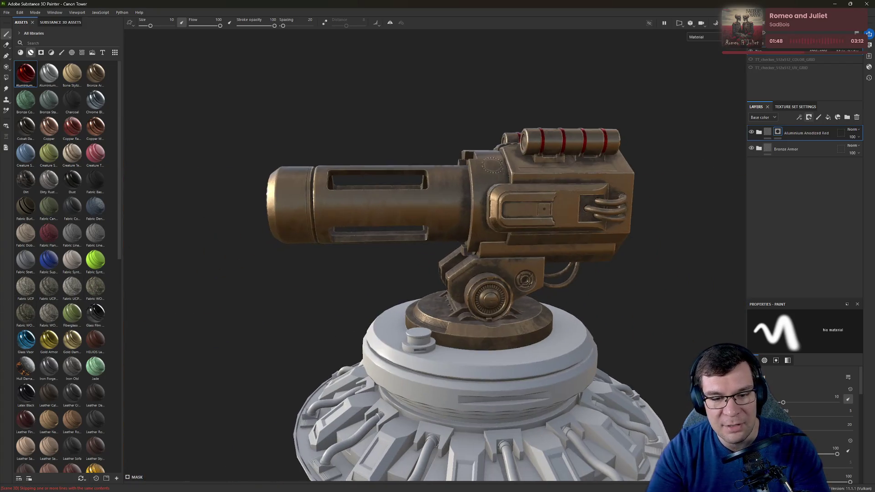
# Step: Inspect the turret's top panel, frame the whole tower, and enter Bake Mesh Maps mode
pyautogui.moveTo(312, 174)
pyautogui.keyDown('alt'); pyautogui.mouseDown()
pyautogui.moveTo(641, 149)
pyautogui.moveTo(527, 191)
pyautogui.mouseUp(); pyautogui.keyUp('alt')
pyautogui.scroll(3, 641, 150)
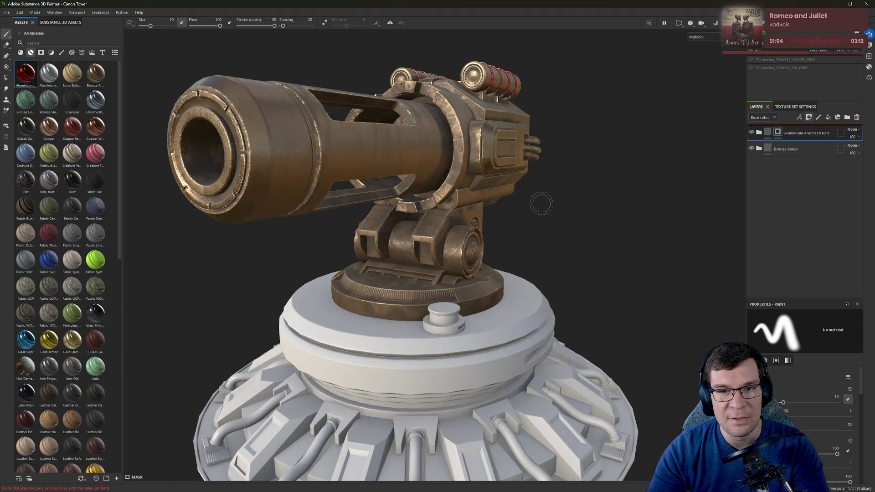
pyautogui.keyDown('alt'); pyautogui.moveTo(527, 192); pyautogui.dragTo(335, 230); pyautogui.keyUp('alt')
pyautogui.moveTo(336, 230)
pyautogui.keyDown('alt'); pyautogui.mouseDown(button='right')
pyautogui.moveTo(499, 230)
pyautogui.moveTo(366, 130)
pyautogui.moveTo(494, 114)
pyautogui.mouseUp(button='right'); pyautogui.keyUp('alt')
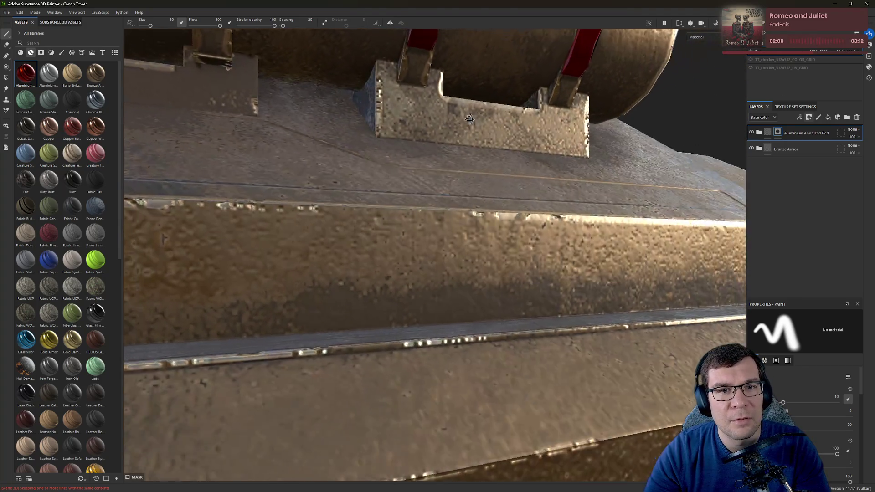
pyautogui.keyDown('alt'); pyautogui.moveTo(493, 114); pyautogui.dragTo(437, 162); pyautogui.keyUp('alt')
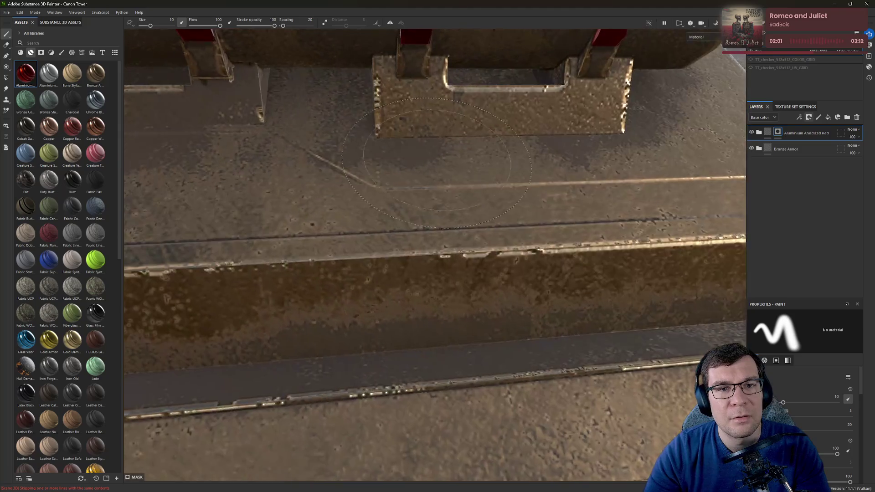
pyautogui.keyDown('alt'); pyautogui.moveTo(436, 163); pyautogui.dragTo(186, 185, button='right'); pyautogui.keyUp('alt')
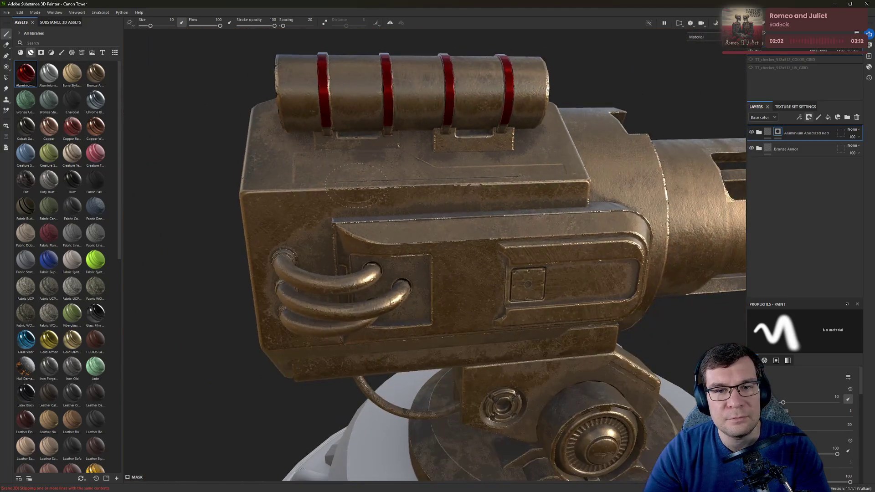
pyautogui.scroll(-3, 484, 186)
pyautogui.keyDown('alt'); pyautogui.moveTo(484, 185); pyautogui.dragTo(435, 228); pyautogui.keyUp('alt')
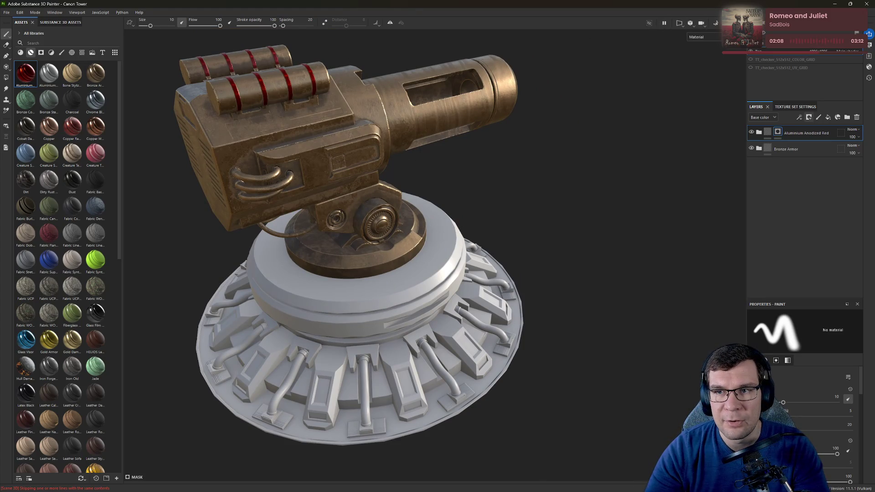
pyautogui.click(715, 28)
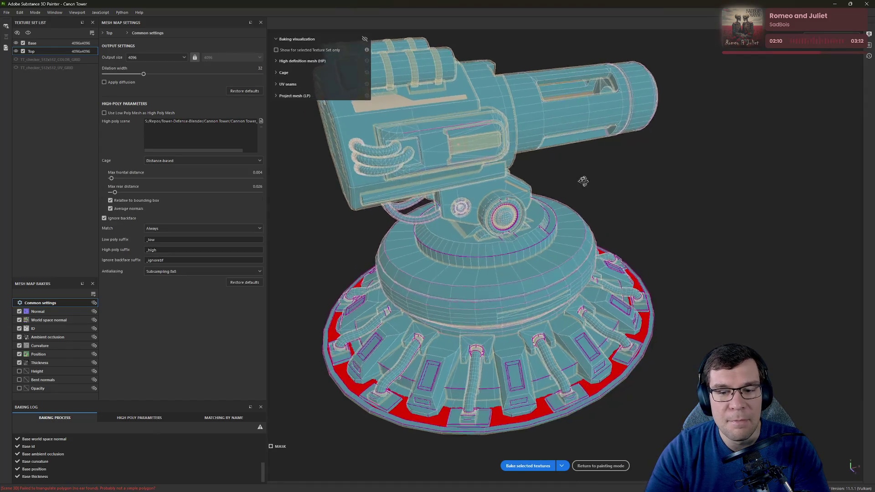
# Step: Look through the File, Help and Edit menus without changing anything
pyautogui.click(8, 12)
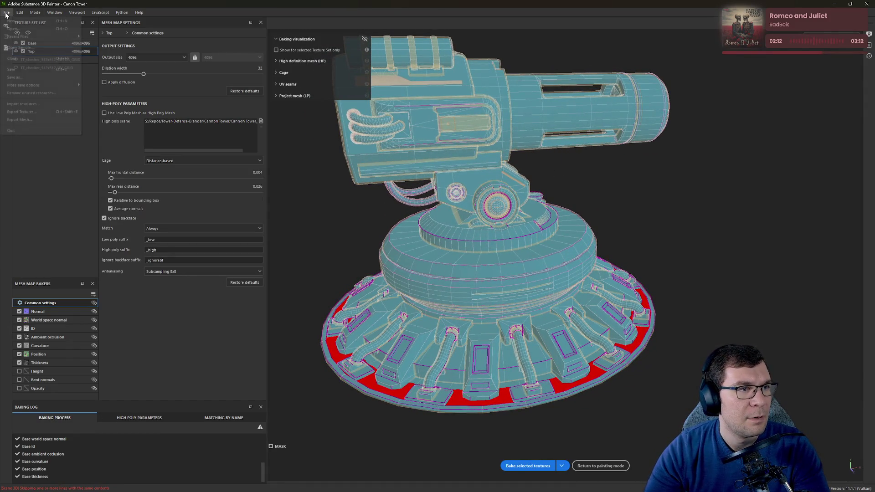
pyautogui.moveTo(139, 13)
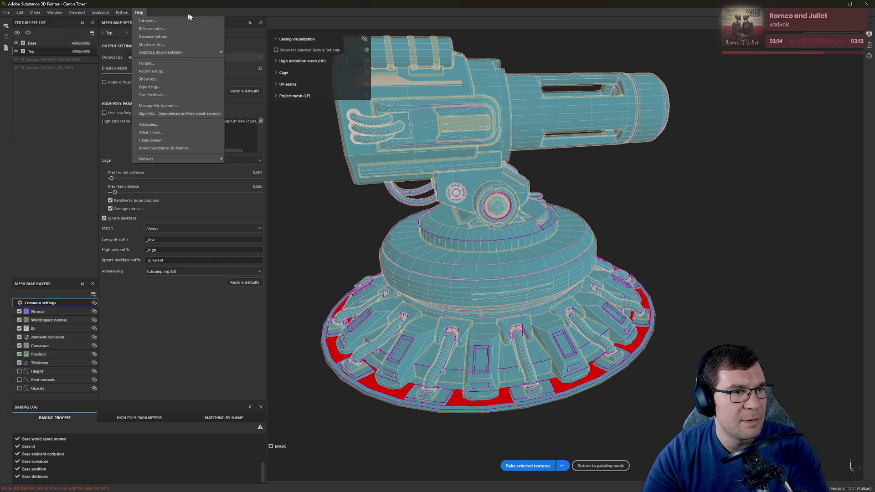
pyautogui.click(52, 130)
pyautogui.click(19, 13)
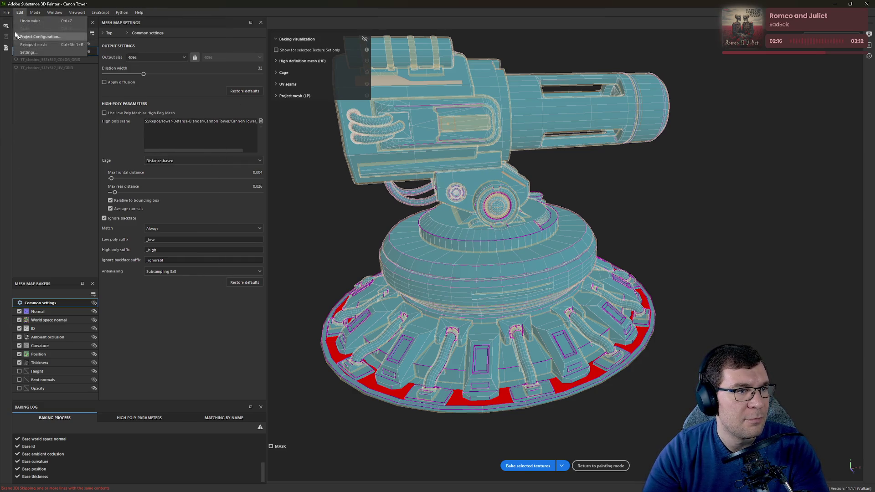
pyautogui.click(49, 46)
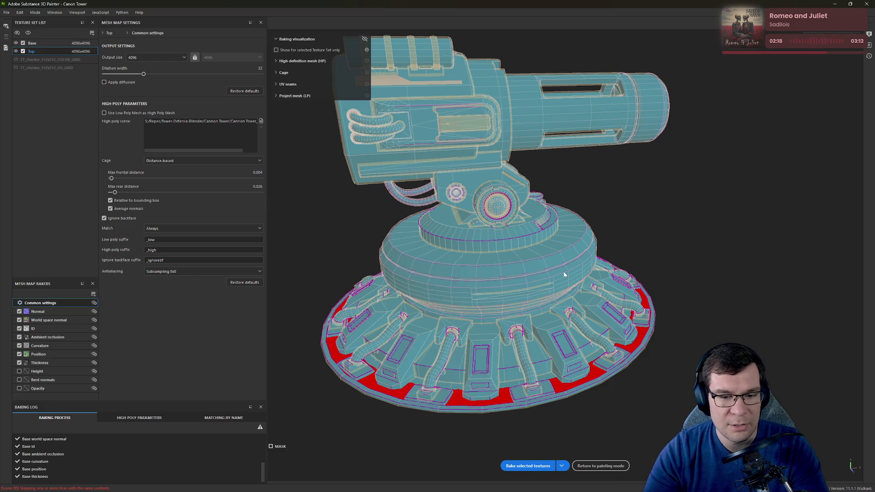
# Step: Bake the Base and Top texture sets with a Distance-based cage, then return to painting
pyautogui.keyDown('alt'); pyautogui.moveTo(564, 274); pyautogui.dragTo(715, 271); pyautogui.keyUp('alt')
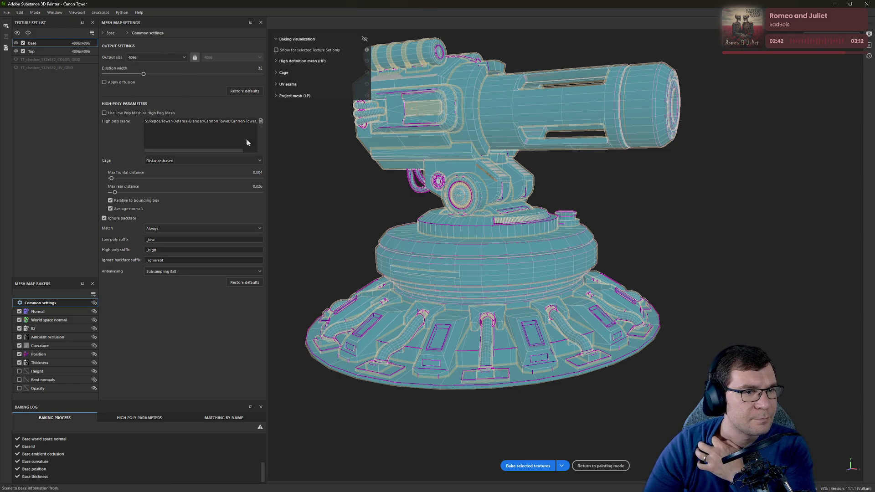
pyautogui.click(191, 160)
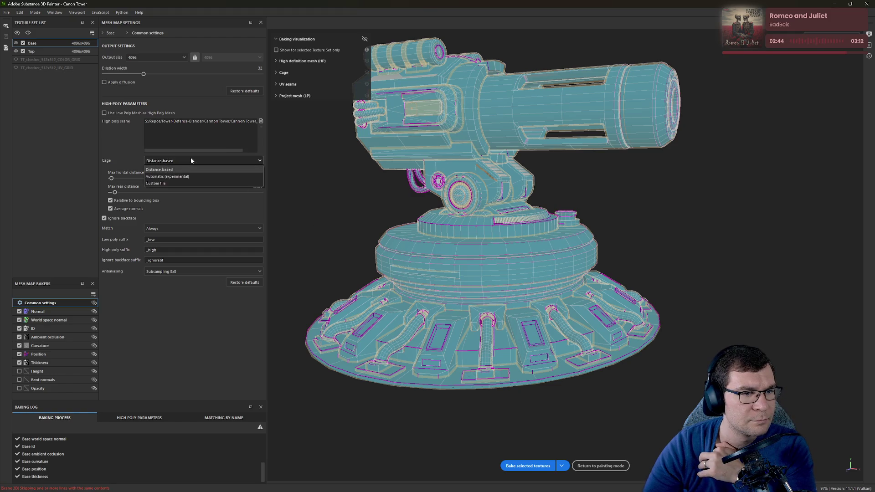
pyautogui.click(191, 159)
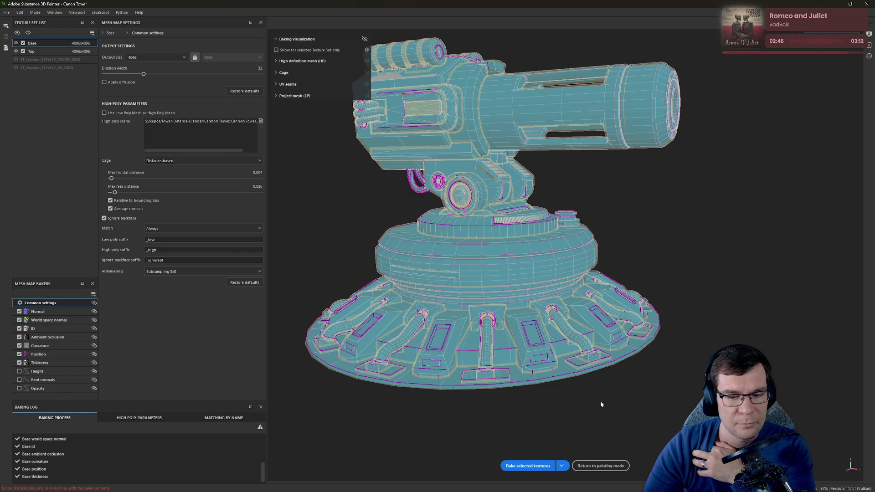
pyautogui.click(526, 466)
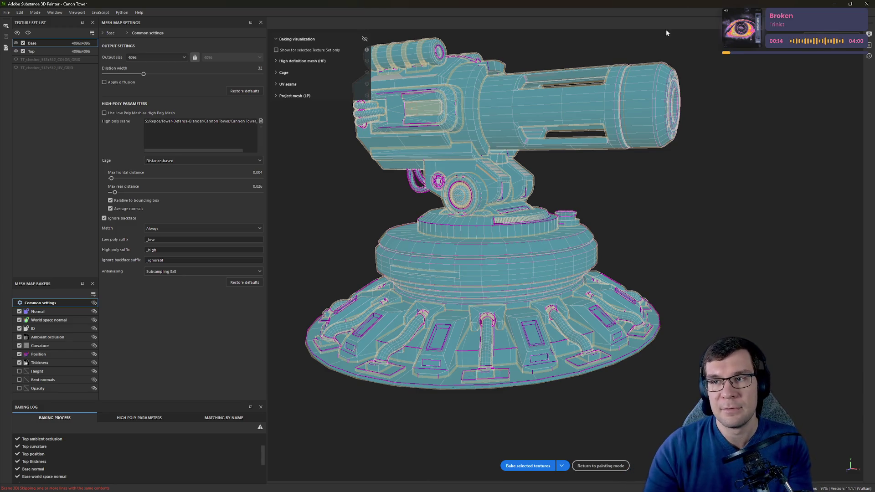
pyautogui.click(601, 466)
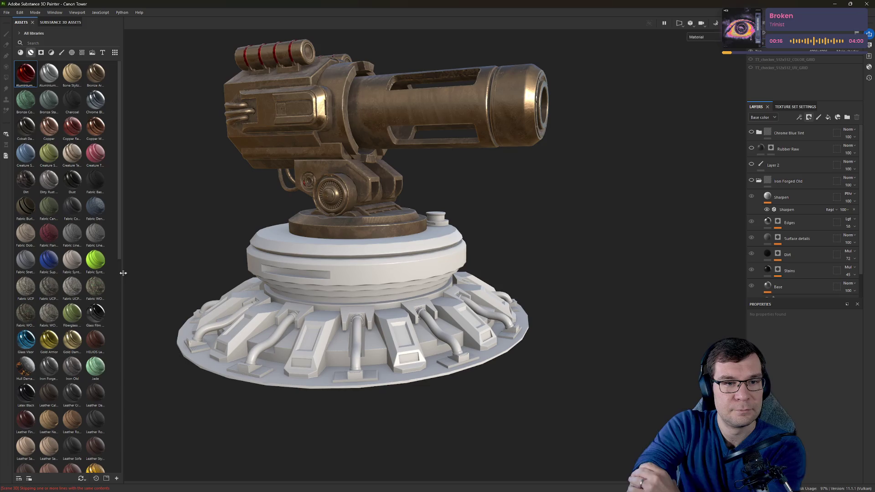
# Step: Show the World space normal channel and inspect the baked normals on the base pipes
pyautogui.click(706, 37)
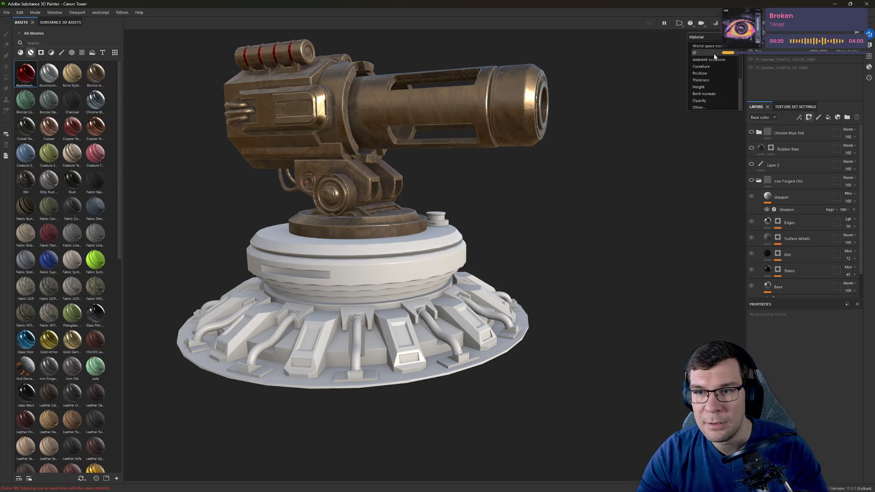
pyautogui.click(718, 47)
pyautogui.moveTo(587, 137)
pyautogui.keyDown('alt'); pyautogui.mouseDown()
pyautogui.moveTo(434, 150)
pyautogui.moveTo(394, 215)
pyautogui.moveTo(521, 197)
pyautogui.moveTo(553, 255)
pyautogui.moveTo(593, 274)
pyautogui.mouseUp(); pyautogui.keyUp('alt')
pyautogui.scroll(5, 553, 256)
pyautogui.moveTo(592, 273)
pyautogui.keyDown('alt'); pyautogui.mouseDown(button='right')
pyautogui.moveTo(635, 285)
pyautogui.moveTo(620, 321)
pyautogui.mouseUp(button='right'); pyautogui.keyUp('alt')
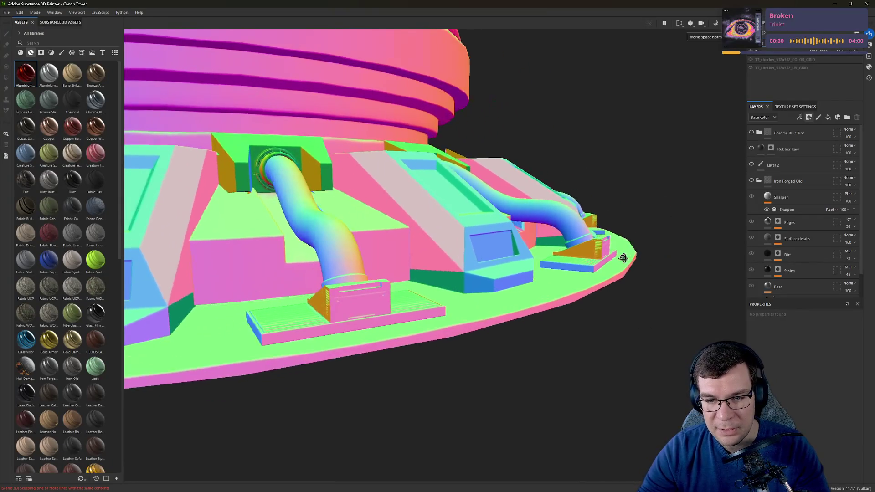
pyautogui.keyDown('alt'); pyautogui.moveTo(620, 320); pyautogui.dragTo(674, 248); pyautogui.keyUp('alt')
pyautogui.scroll(5, 689, 248)
pyautogui.scroll(-10, 689, 248)
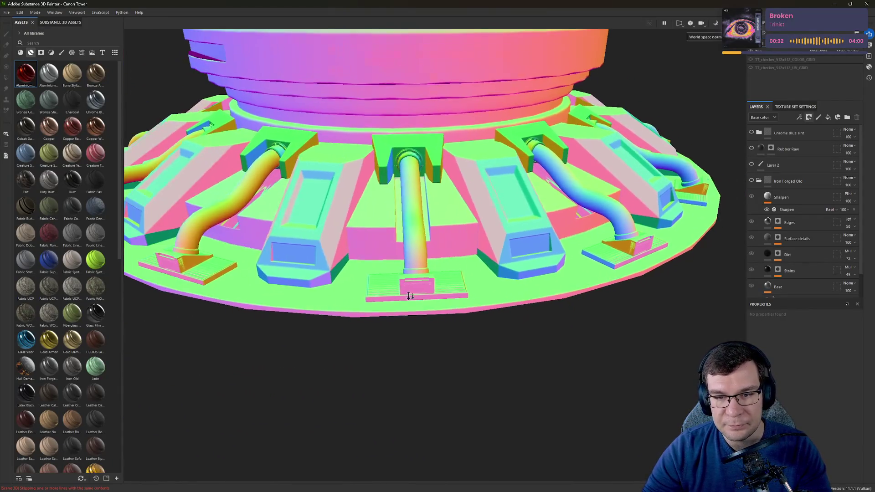
pyautogui.moveTo(593, 228)
pyautogui.keyDown('alt'); pyautogui.mouseDown(button='middle')
pyautogui.moveTo(521, 201)
pyautogui.moveTo(446, 227)
pyautogui.mouseUp(button='middle'); pyautogui.keyUp('alt')
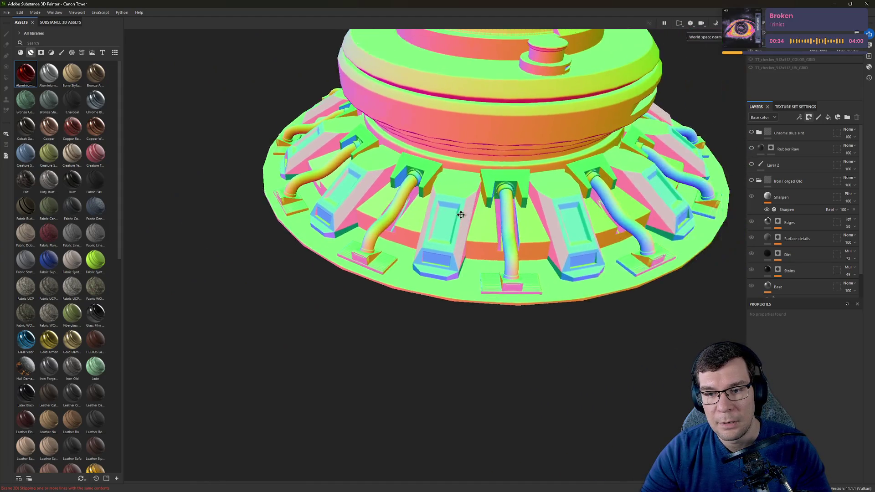
pyautogui.scroll(8, 446, 227)
pyautogui.scroll(-5, 676, 191)
pyautogui.moveTo(676, 191)
pyautogui.keyDown('alt'); pyautogui.mouseDown()
pyautogui.moveTo(565, 117)
pyautogui.moveTo(573, 122)
pyautogui.mouseUp(); pyautogui.keyUp('alt')
pyautogui.scroll(4, 566, 118)
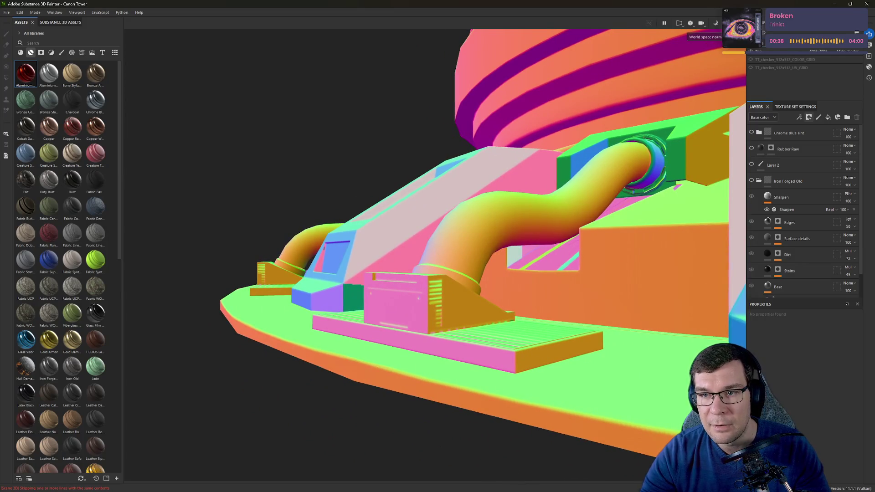
# Step: Switch the viewport back to the Material channel and review the tower's base block
pyautogui.click(715, 23)
pyautogui.click(714, 49)
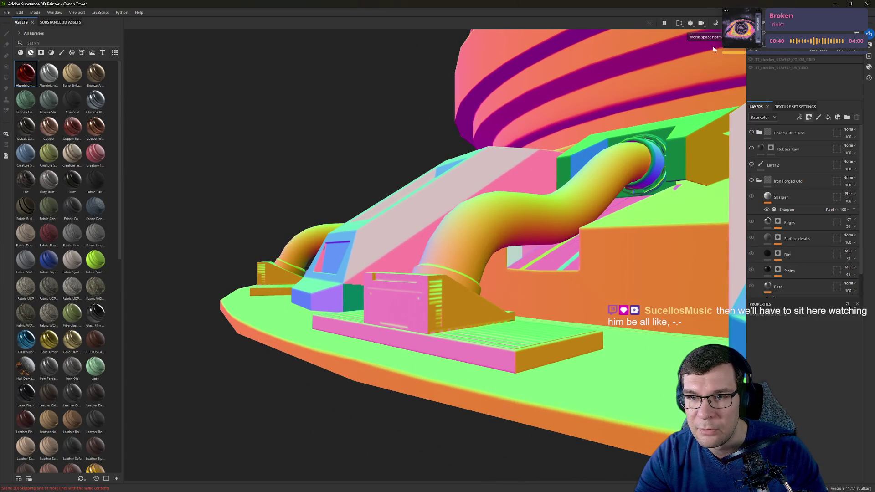
pyautogui.click(720, 36)
pyautogui.scroll(5, 719, 83)
pyautogui.click(711, 54)
pyautogui.moveTo(598, 134)
pyautogui.keyDown('alt'); pyautogui.mouseDown()
pyautogui.moveTo(581, 225)
pyautogui.moveTo(843, 168)
pyautogui.moveTo(530, 227)
pyautogui.mouseUp(); pyautogui.keyUp('alt')
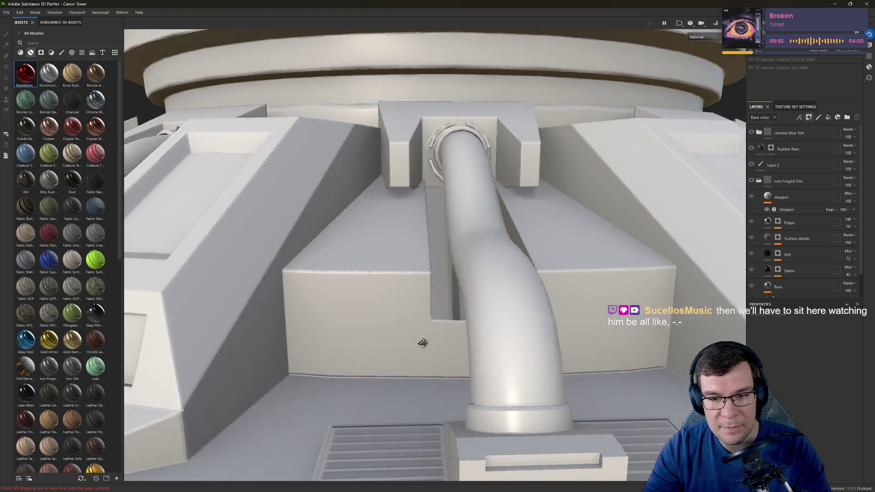
pyautogui.keyDown('alt'); pyautogui.moveTo(531, 226); pyautogui.dragTo(452, 337); pyautogui.keyUp('alt')
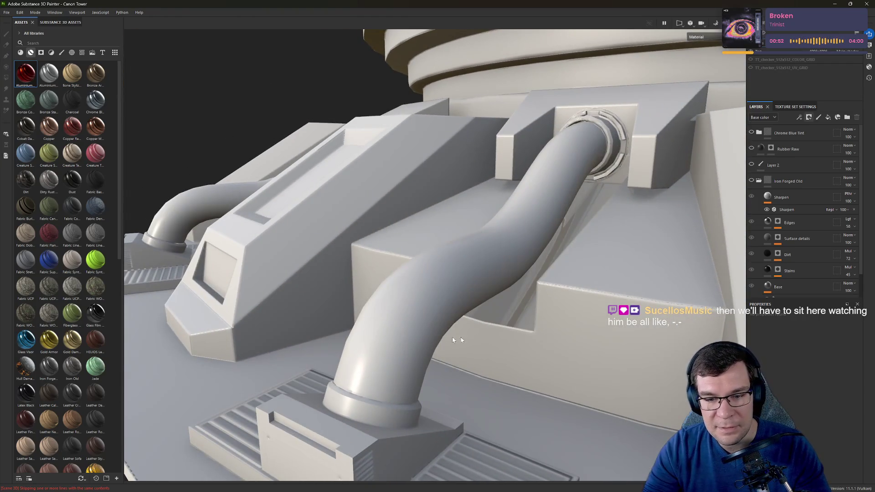
pyautogui.hotkey('alt', 'Tab')
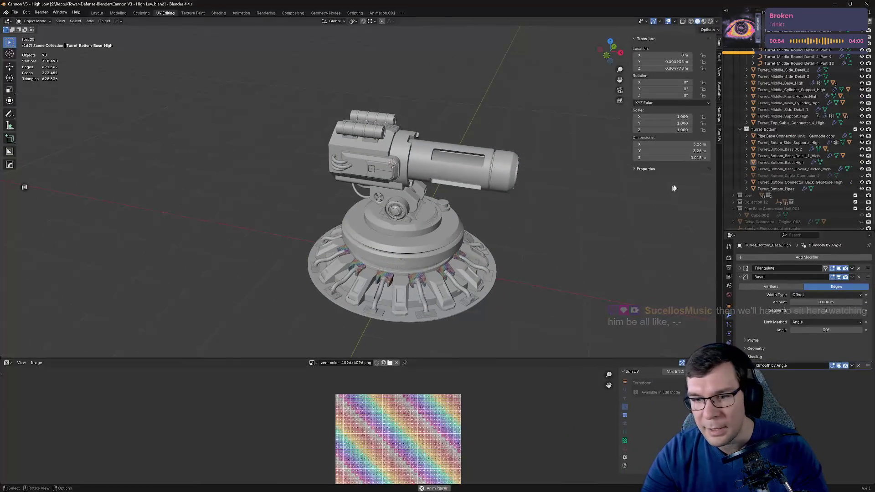
# Step: Hide the high-poly turret collection and show the Low collection
pyautogui.scroll(-5, 797, 117)
pyautogui.scroll(5, 799, 110)
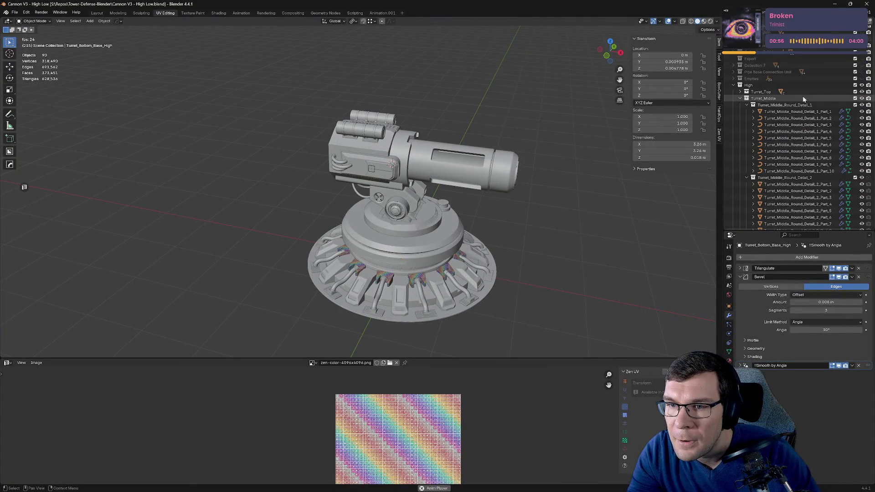
pyautogui.click(861, 99)
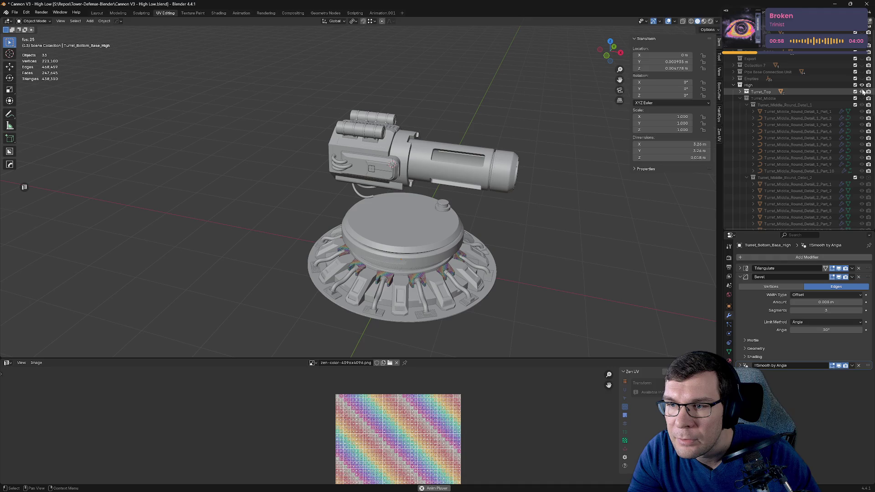
pyautogui.click(861, 99)
pyautogui.click(862, 86)
pyautogui.scroll(-10, 775, 137)
pyautogui.scroll(-5, 769, 166)
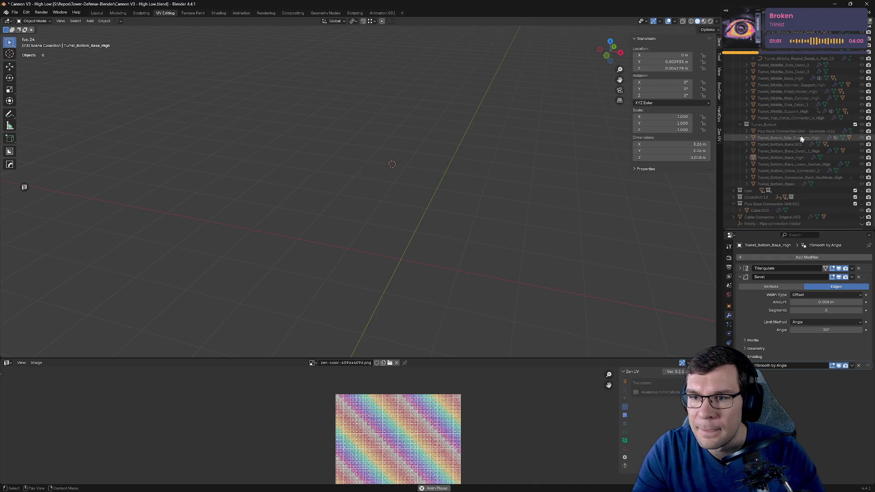
pyautogui.click(862, 191)
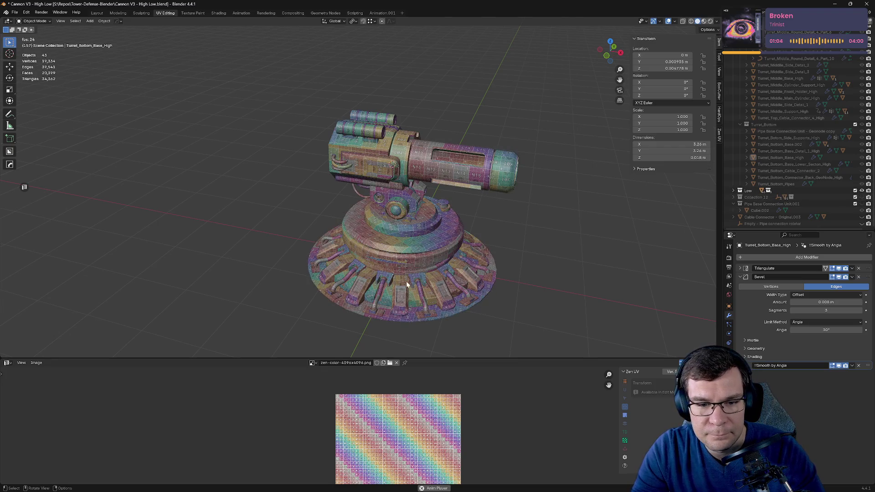
# Step: Select Turret_Bottom_Base_Lower_Section_Low and isolate it in local view
pyautogui.moveTo(407, 285); pyautogui.dragTo(538, 262, button='middle')
pyautogui.scroll(5, 454, 310)
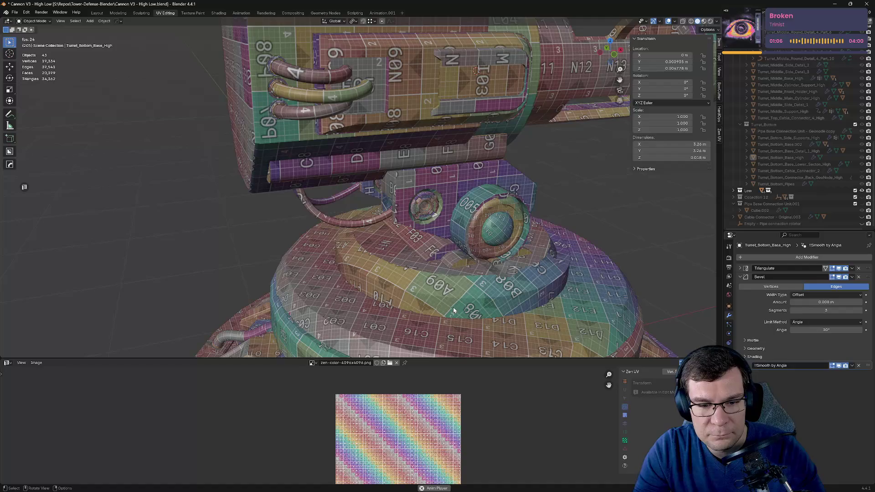
pyautogui.scroll(-3, 501, 258)
pyautogui.keyDown('shift'); pyautogui.moveTo(501, 259); pyautogui.dragTo(406, 85, button='middle'); pyautogui.keyUp('shift')
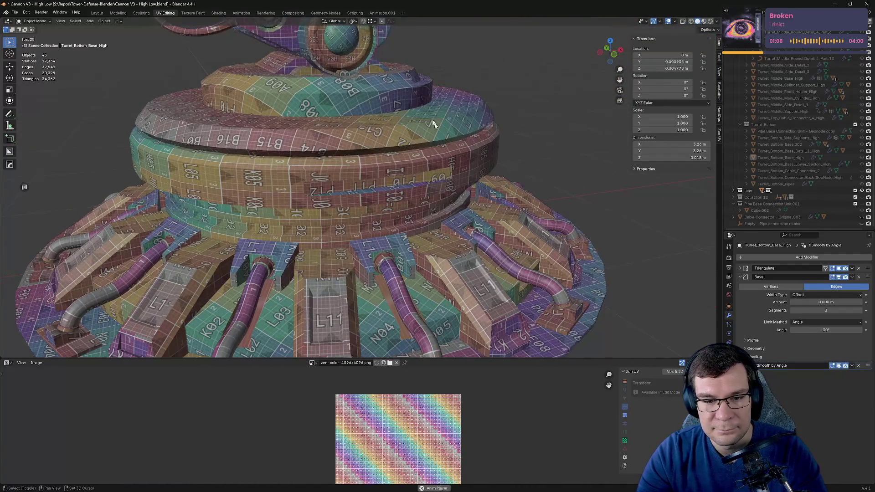
pyautogui.click(363, 218)
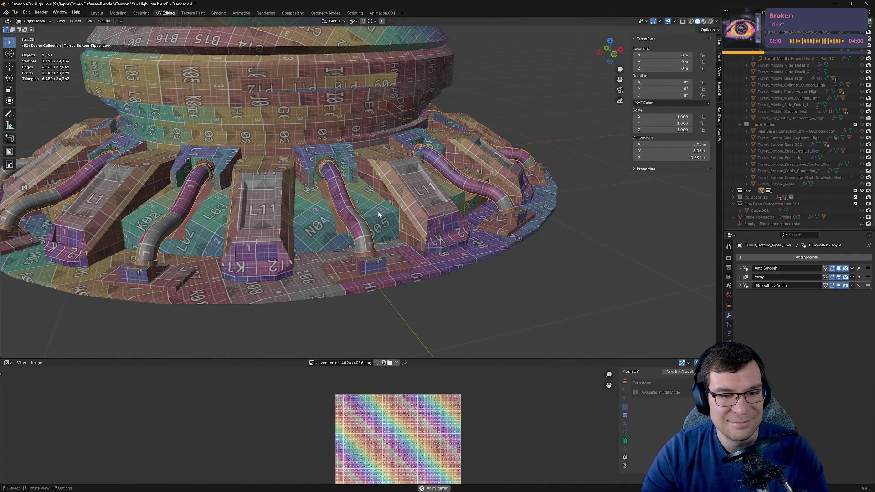
pyautogui.click(363, 218)
pyautogui.press('KP_Divide')
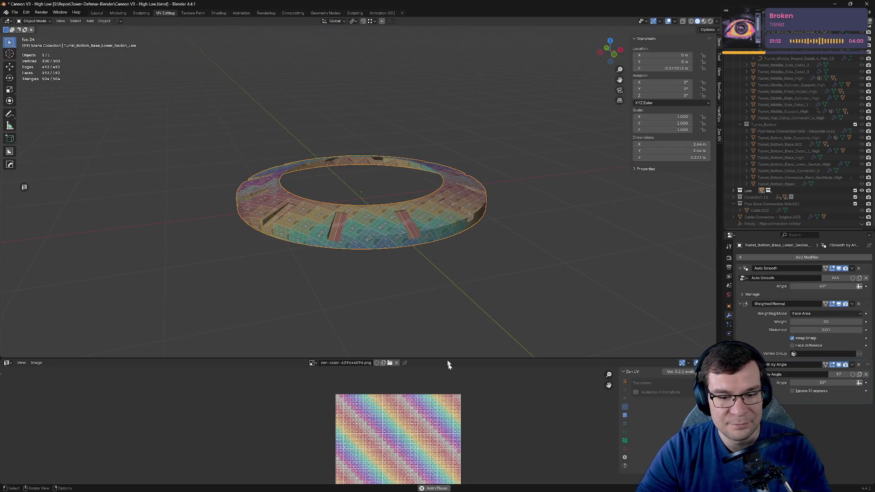
# Step: Mark a seam along the top edge of a ramp on the lower base ring
pyautogui.scroll(6, 425, 255)
pyautogui.keyDown('shift'); pyautogui.moveTo(456, 219); pyautogui.dragTo(541, 181, button='middle'); pyautogui.keyUp('shift')
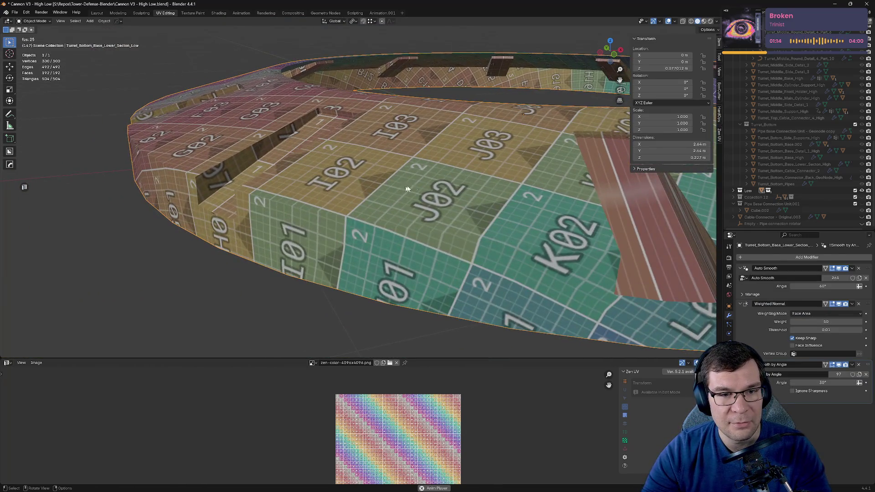
pyautogui.moveTo(407, 188); pyautogui.dragTo(467, 190, button='middle')
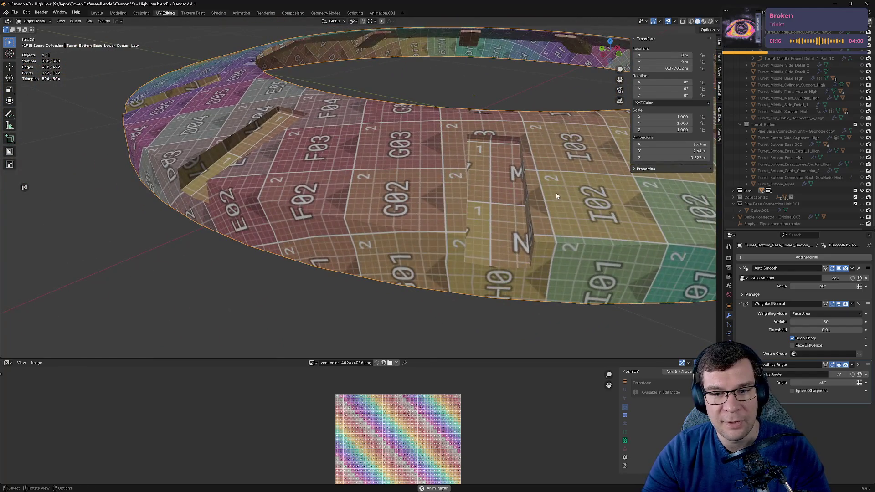
pyautogui.press('Tab')
pyautogui.moveTo(556, 196)
pyautogui.mouseDown(button='middle')
pyautogui.moveTo(377, 156)
pyautogui.moveTo(558, 73)
pyautogui.mouseUp(button='middle')
pyautogui.scroll(5, 377, 155)
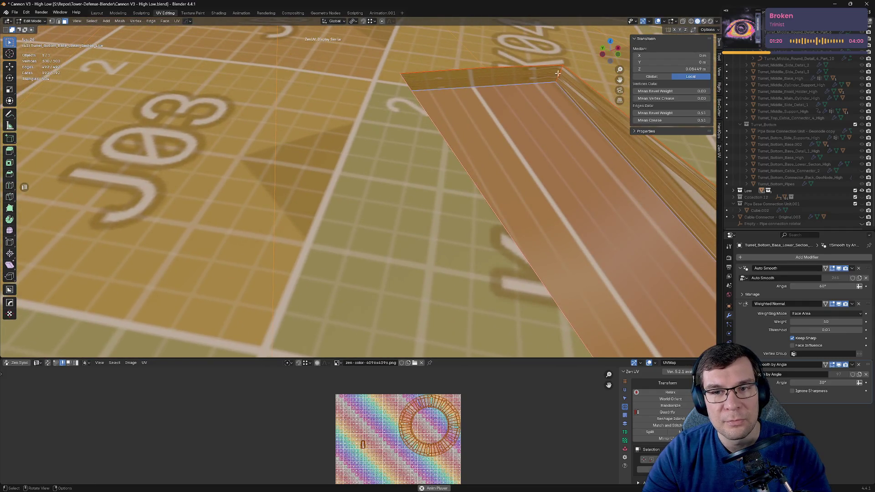
pyautogui.click(560, 90)
pyautogui.press('2')
pyautogui.click(559, 79)
pyautogui.rightClick(559, 79)
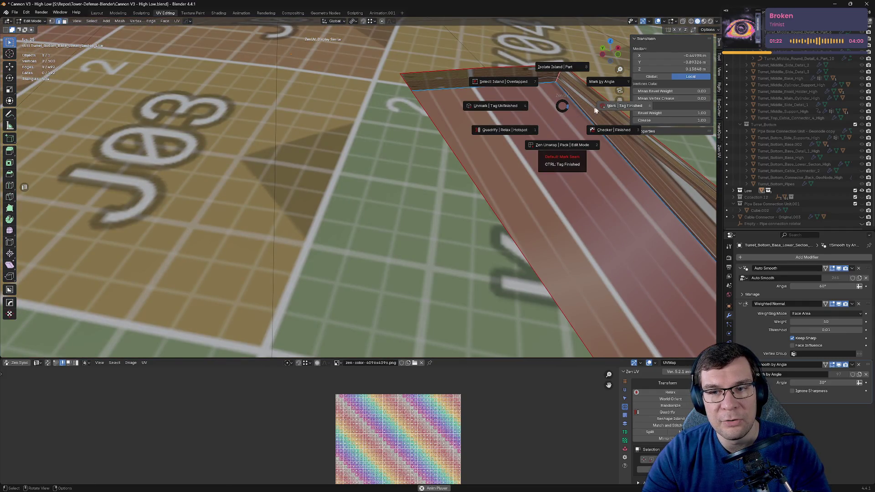
pyautogui.click(560, 126)
pyautogui.scroll(-4, 560, 126)
pyautogui.scroll(-3, 560, 126)
pyautogui.moveTo(560, 127); pyautogui.dragTo(484, 116, button='middle')
pyautogui.moveTo(586, 142); pyautogui.dragTo(478, 159, button='middle')
pyautogui.scroll(-3, 547, 145)
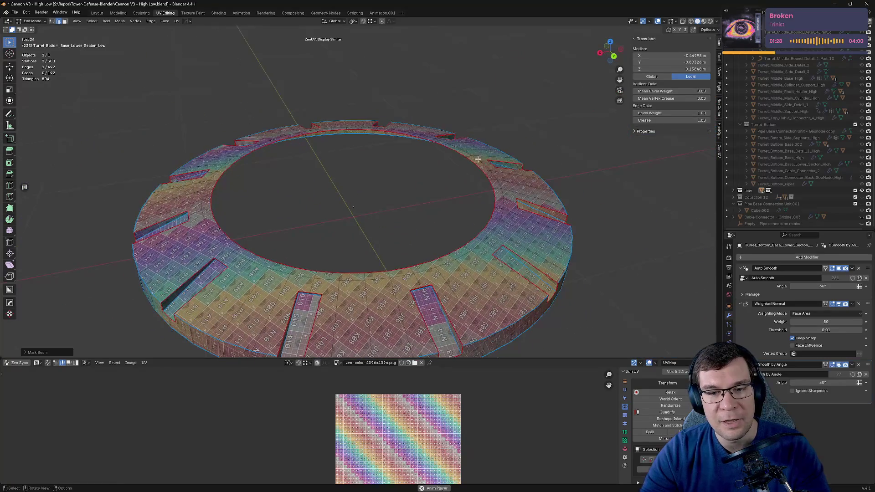
# Step: Leave Edit Mode, save, and exit local view to show the whole cannon
pyautogui.hotkey('ctrl', 's')
pyautogui.press('Tab')
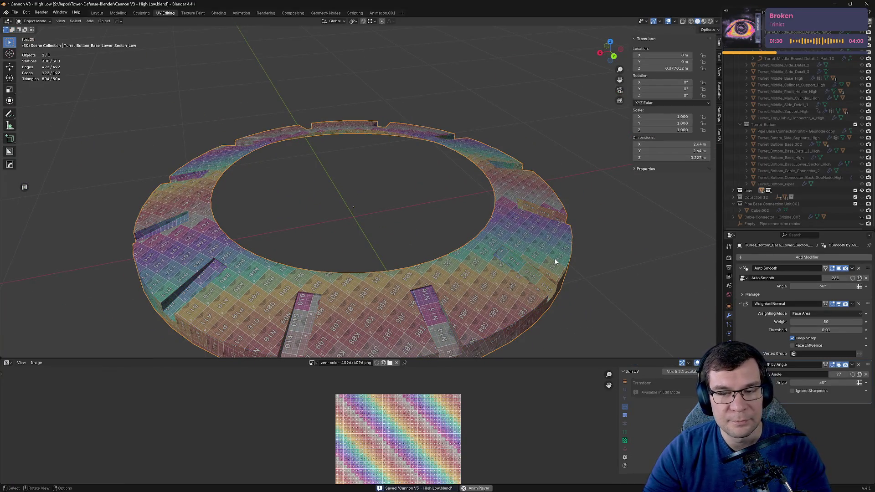
pyautogui.press('KP_Divide')
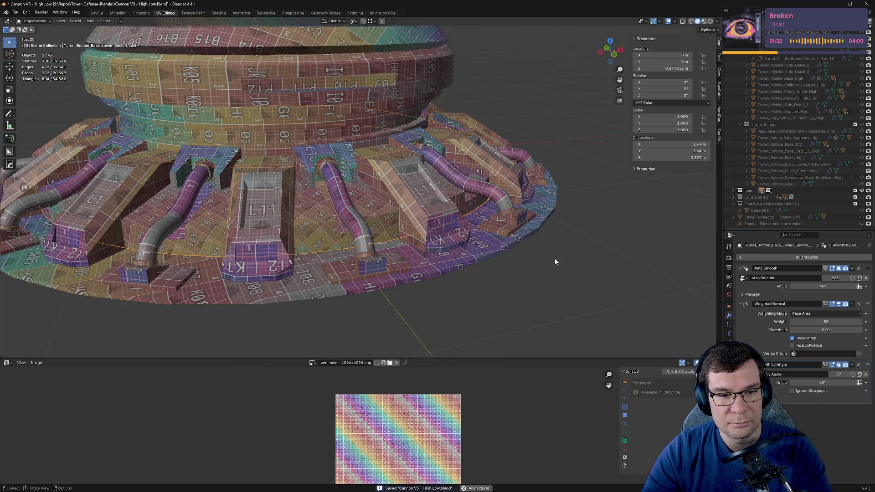
pyautogui.hotkey('ctrl', 's')
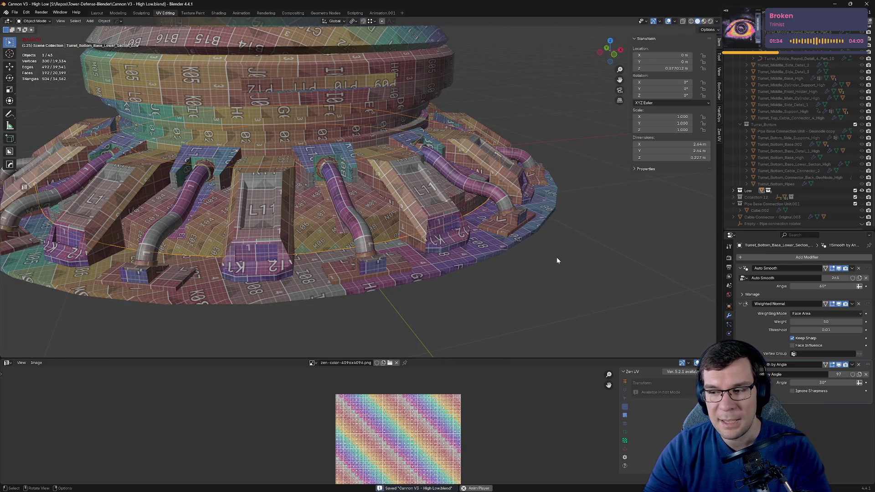
pyautogui.scroll(-6, 548, 226)
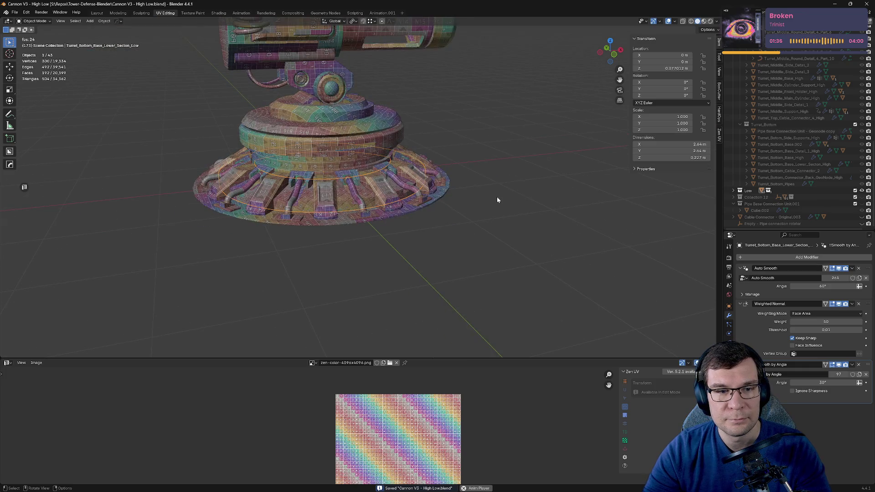
# Step: Hide Turret_Top_Low and Turret_Middle_Low in the Low collection
pyautogui.moveTo(497, 196); pyautogui.dragTo(524, 182, button='middle')
pyautogui.scroll(2, 824, 133)
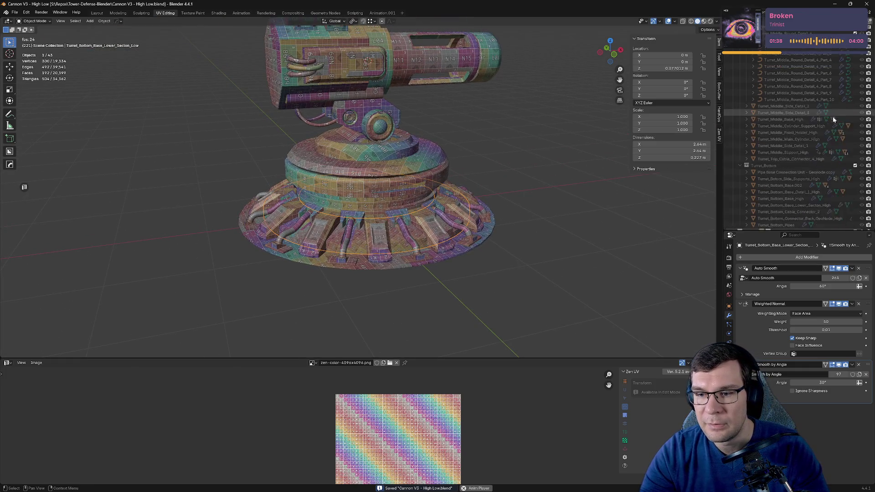
pyautogui.click(733, 204)
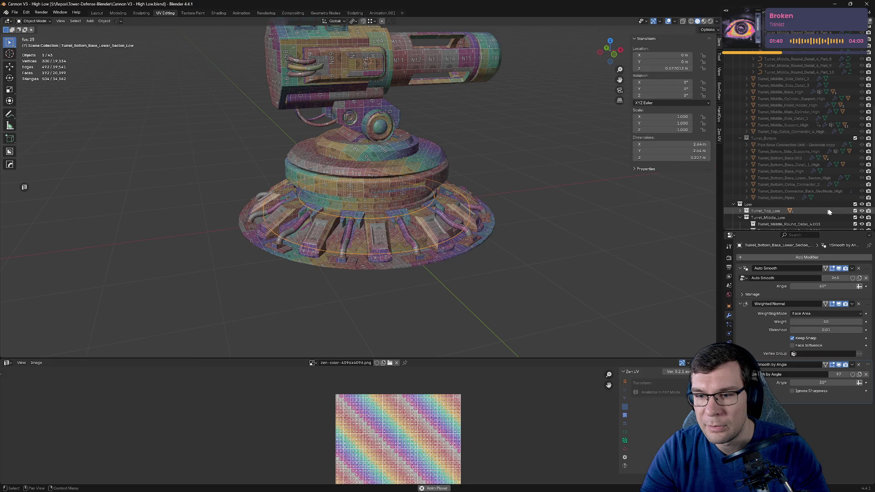
pyautogui.click(861, 210)
pyautogui.click(861, 217)
# Step: Edit all eight base objects together with everything selected, and enlarge the UV editor
pyautogui.press('Tab')
pyautogui.moveTo(502, 165); pyautogui.dragTo(505, 163, button='middle')
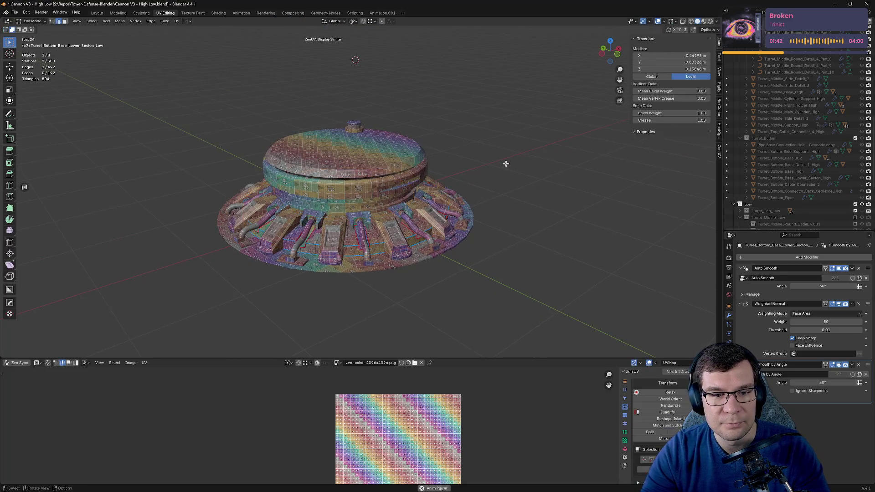
pyautogui.press('a')
pyautogui.press('Tab')
pyautogui.press('a')
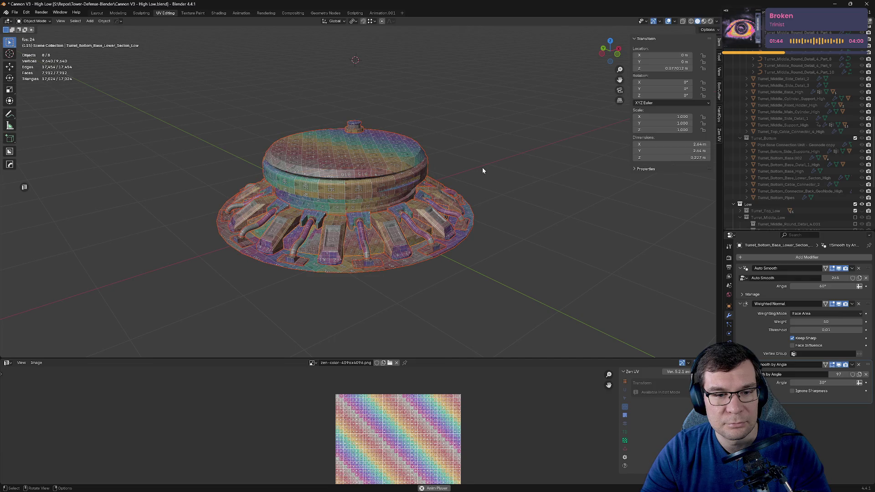
pyautogui.press('Tab')
pyautogui.moveTo(501, 358); pyautogui.dragTo(501, 211)
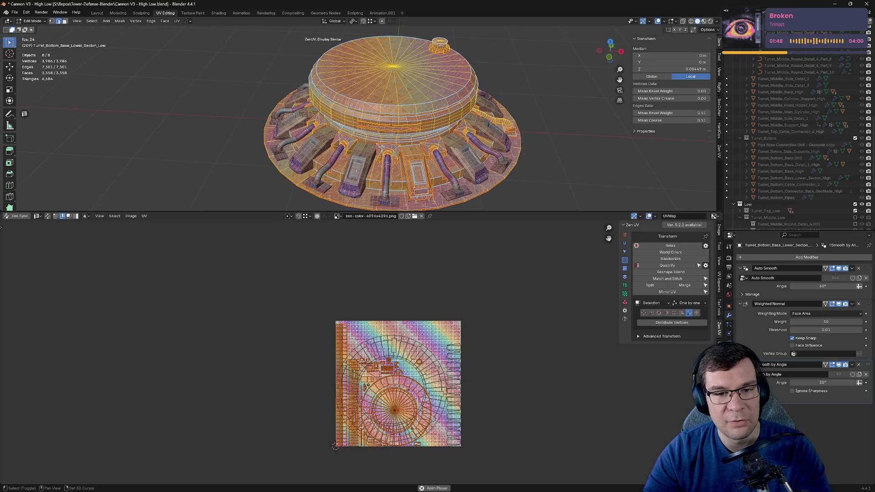
# Step: Move the base's UV islands to the left of the texture tile and save the file
pyautogui.moveTo(437, 137); pyautogui.dragTo(458, 113, button='middle')
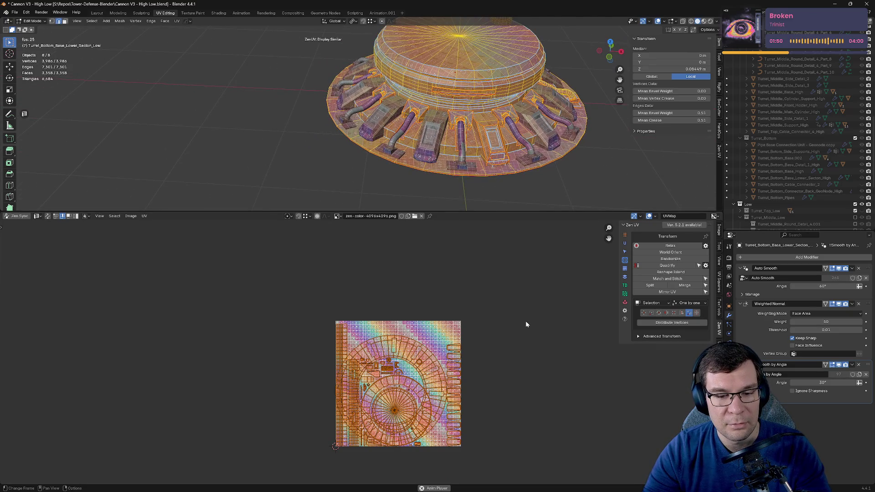
pyautogui.press('g')
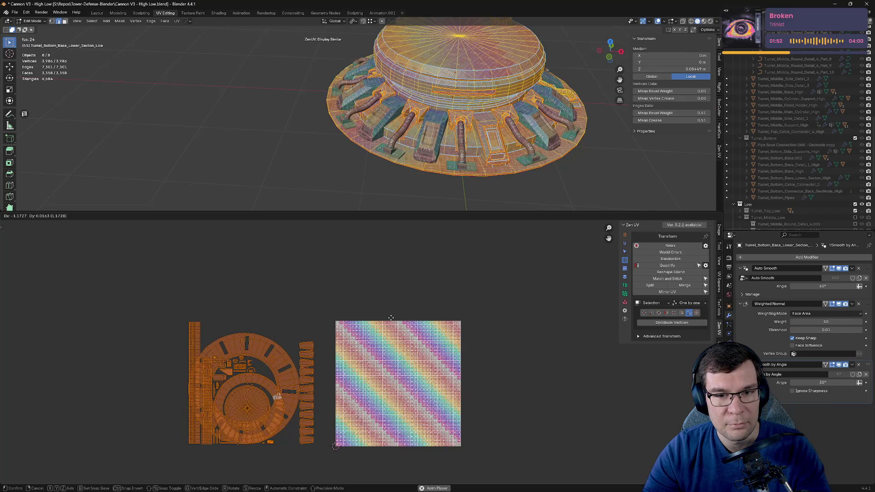
pyautogui.click(391, 318)
pyautogui.moveTo(326, 293); pyautogui.dragTo(447, 264, button='middle')
pyautogui.click(423, 280)
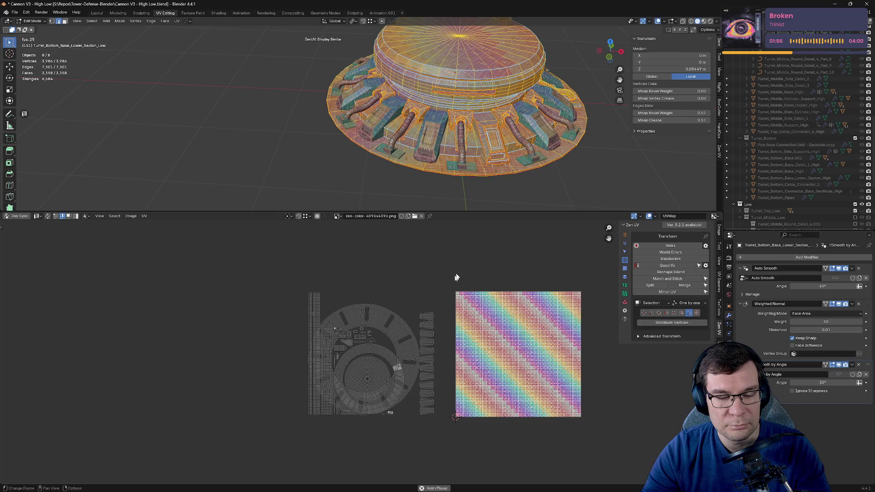
pyautogui.moveTo(569, 138); pyautogui.dragTo(518, 158, button='middle')
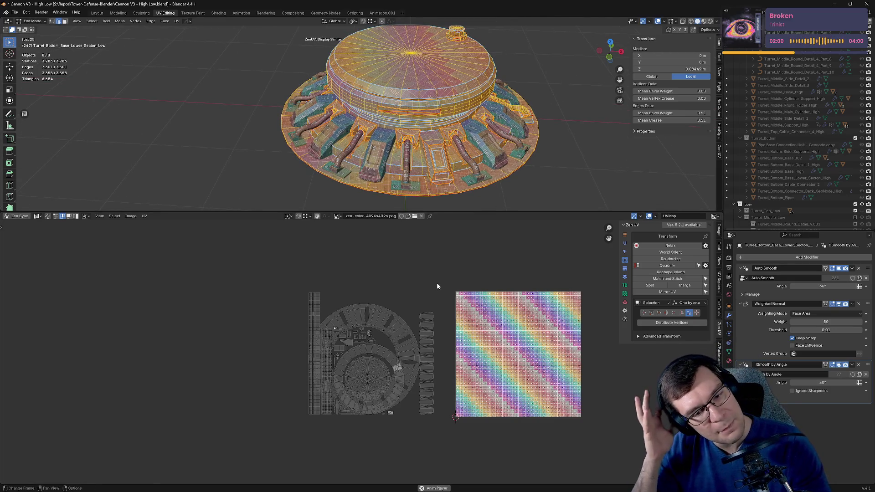
pyautogui.hotkey('ctrl', 's')
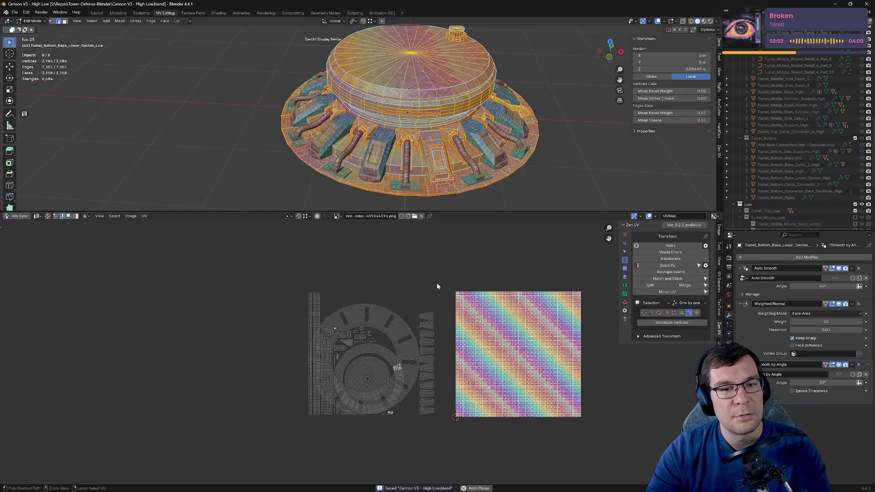
# Step: Switch to UV face select and box-select all of the base's islands again
pyautogui.moveTo(434, 295); pyautogui.dragTo(452, 237, button='middle')
pyautogui.press('a')
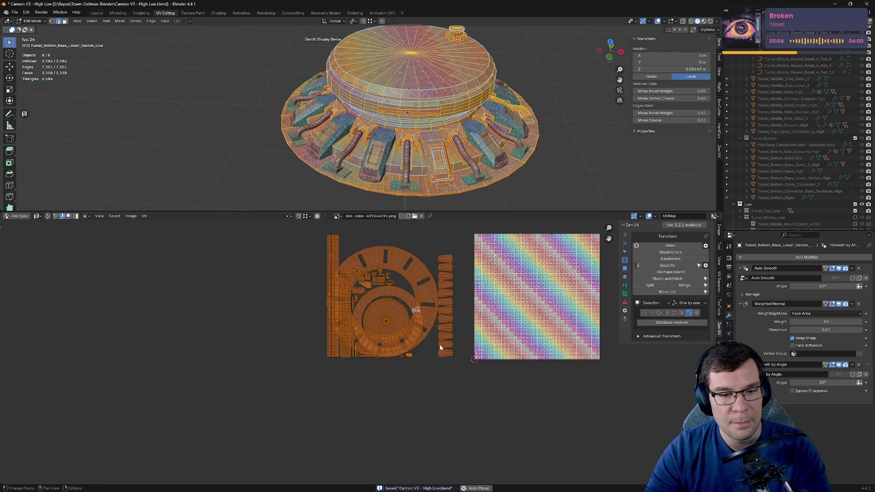
pyautogui.click(68, 216)
pyautogui.moveTo(296, 330); pyautogui.dragTo(242, 365, button='middle')
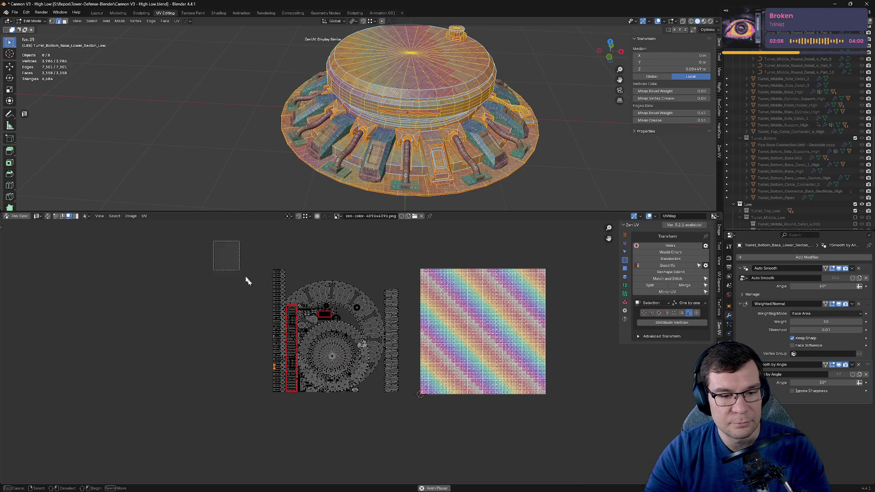
pyautogui.moveTo(245, 281); pyautogui.dragTo(405, 440)
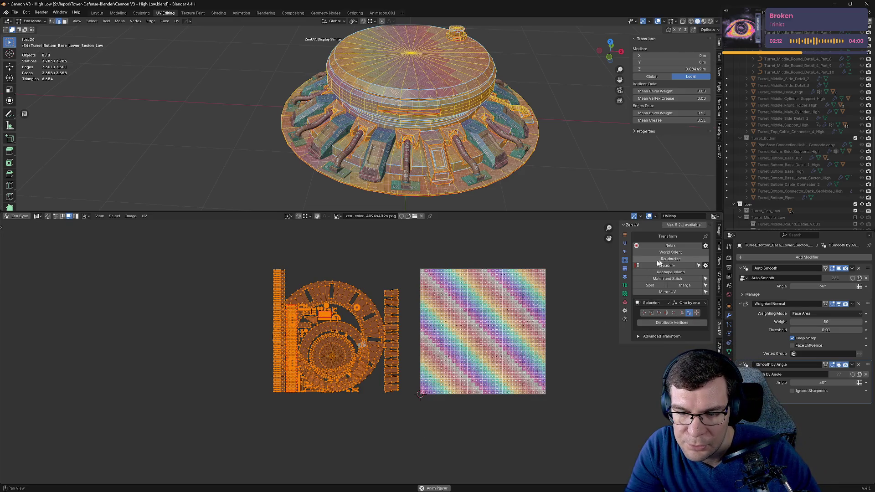
pyautogui.click(625, 302)
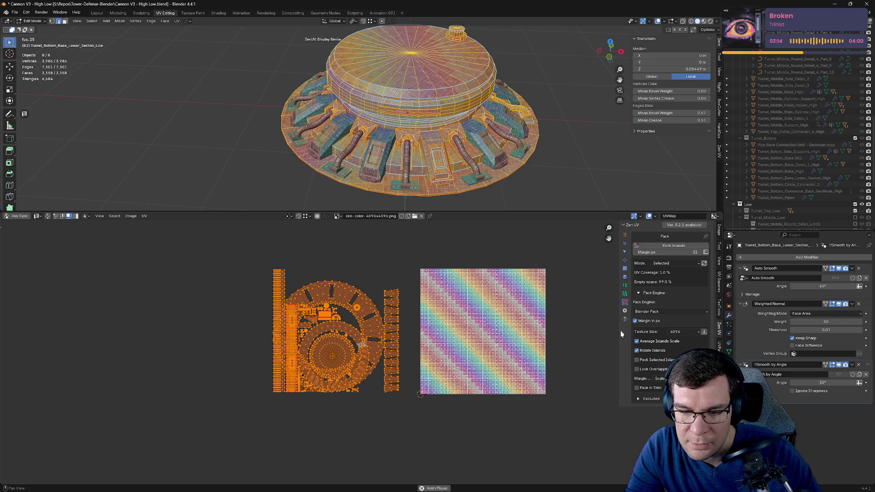
# Step: Select the replica islands from Zen UV's Stack tools and start moving them right
pyautogui.click(625, 295)
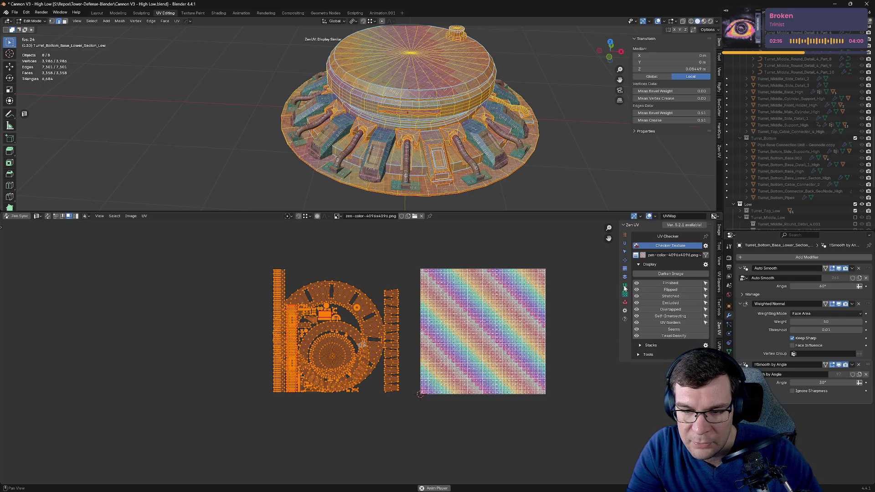
pyautogui.click(625, 278)
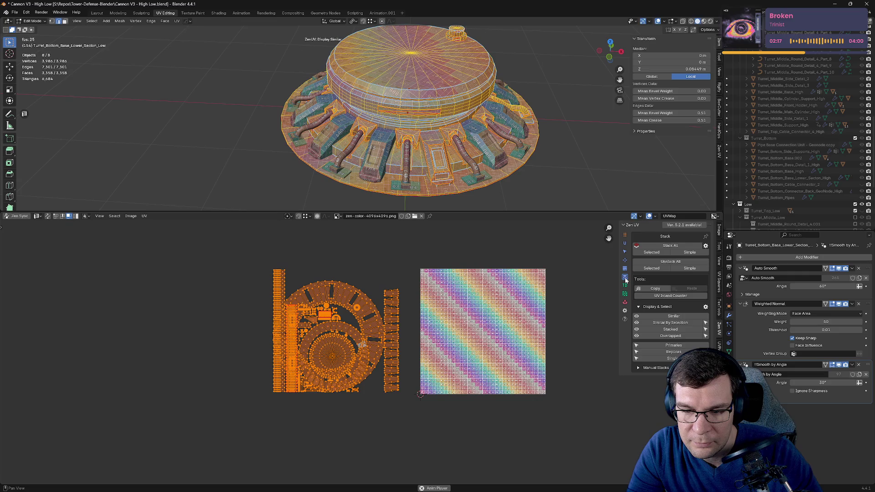
pyautogui.click(678, 354)
pyautogui.press('g')
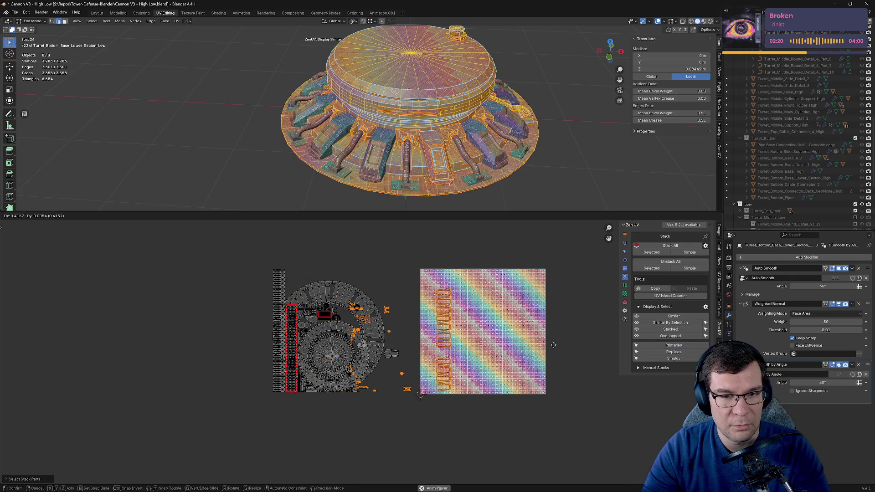